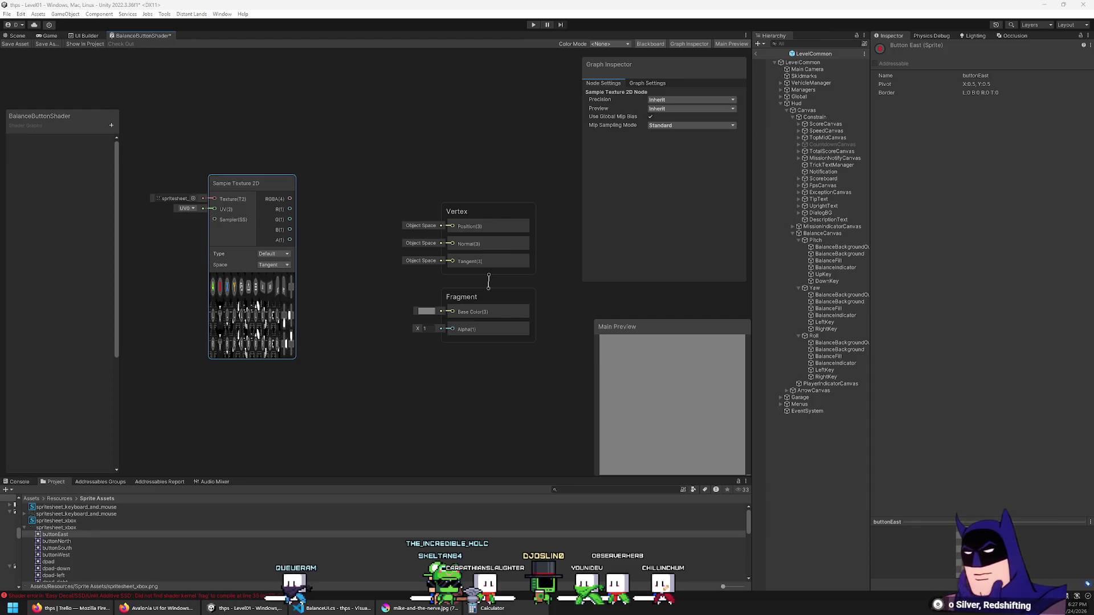
Switch to BalanceUI.cs in VS Code and look through the pitchIndicator and pitchKeyIcons code.
{"action": "key", "text": "alt+Tab"}
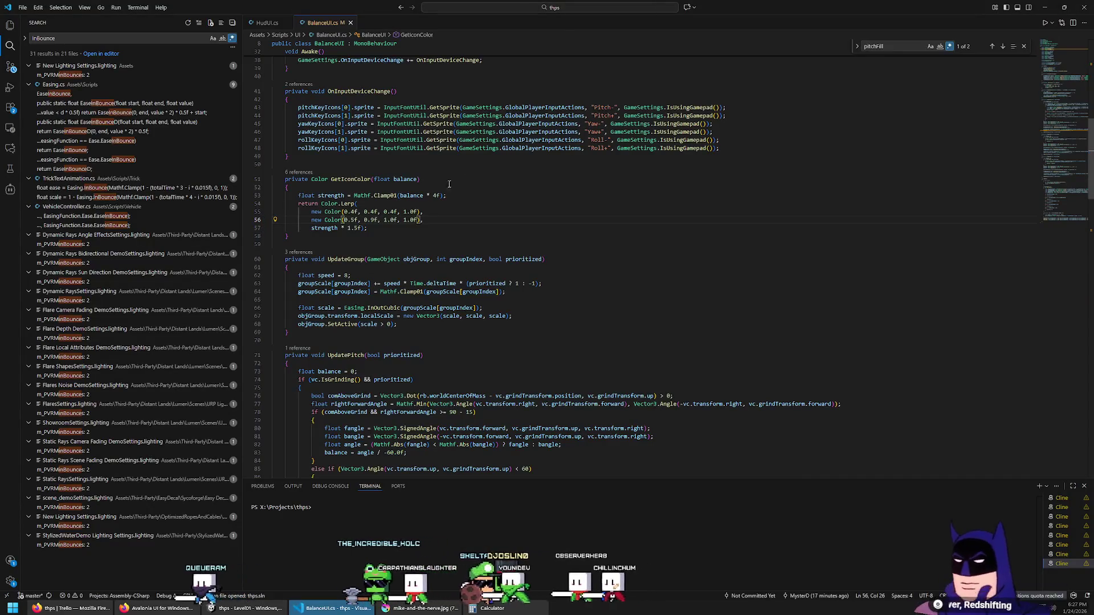
{"action": "scroll", "coordinate": [449, 184], "scroll_direction": "down", "scroll_amount": 10}
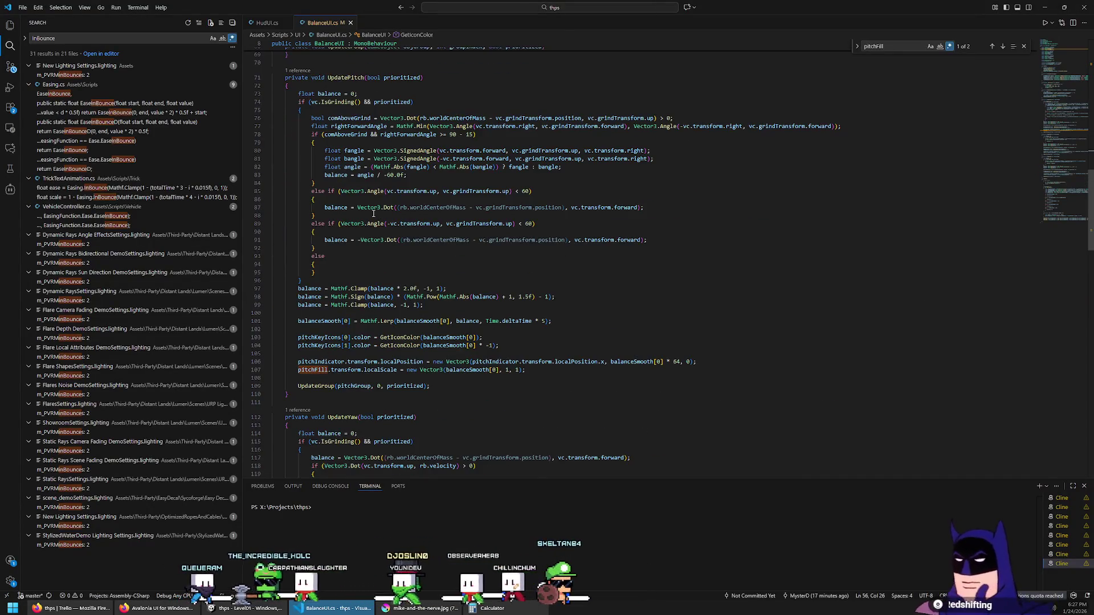
{"action": "scroll", "coordinate": [395, 276], "scroll_direction": "up", "scroll_amount": 3}
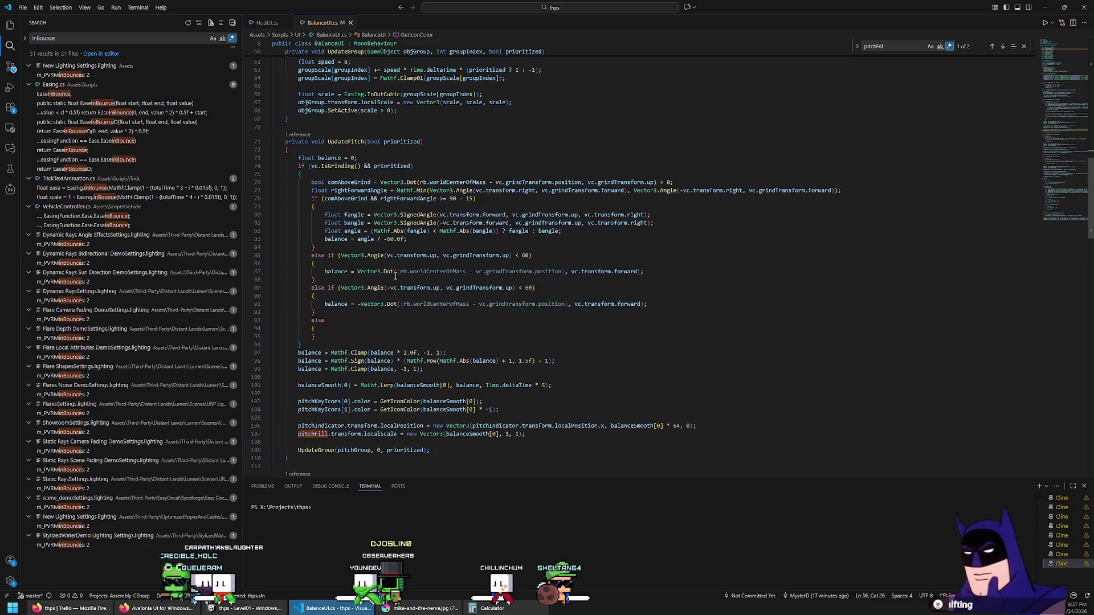
{"action": "scroll", "coordinate": [395, 276], "scroll_direction": "up", "scroll_amount": 18}
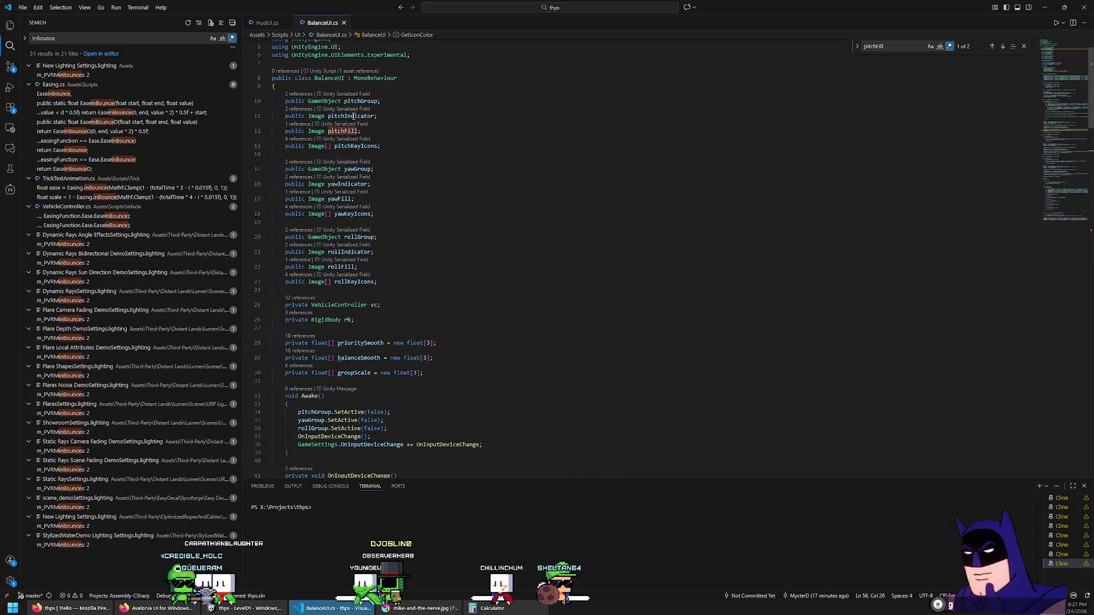
{"action": "double_click", "coordinate": [354, 116]}
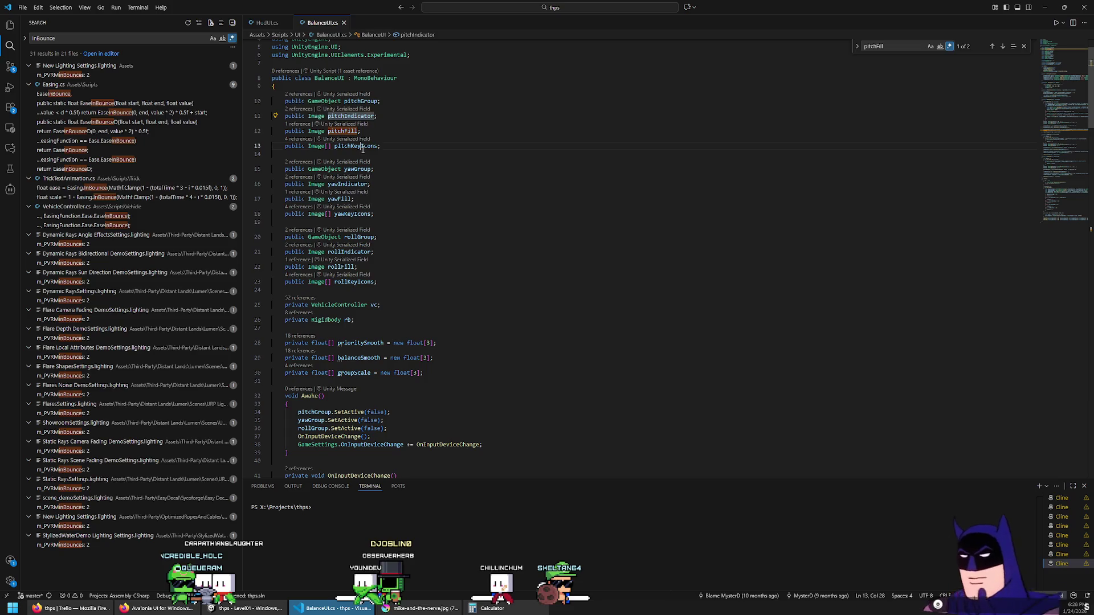
{"action": "key", "text": "Return"}
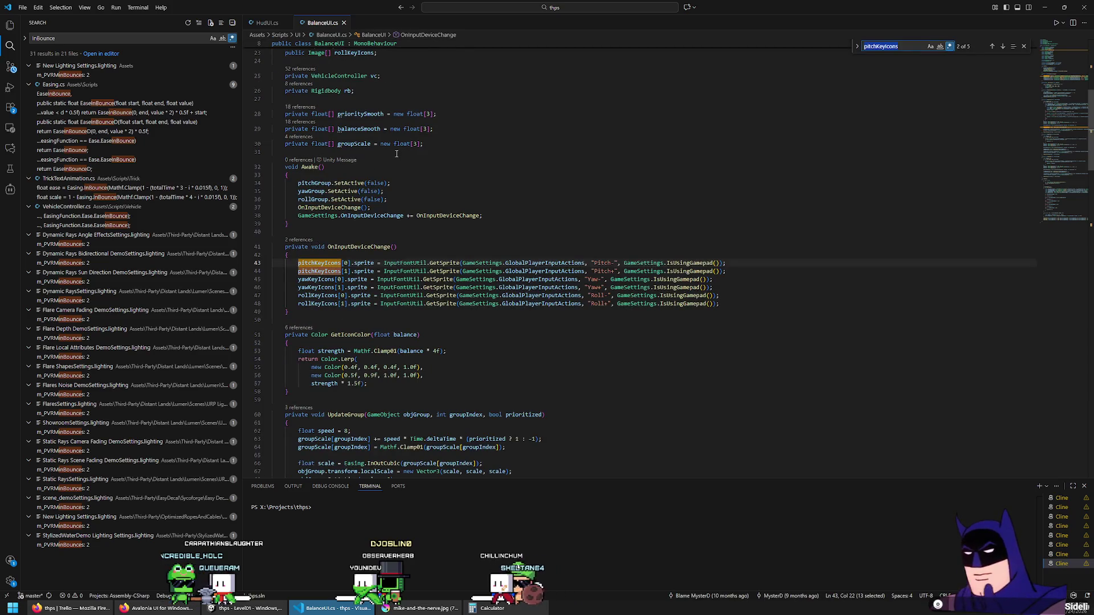
Add a test line 'pitchKeyIcons[0].sprite.uv' after line 48.
{"action": "left_click", "coordinate": [361, 263]}
{"action": "left_click", "coordinate": [799, 301]}
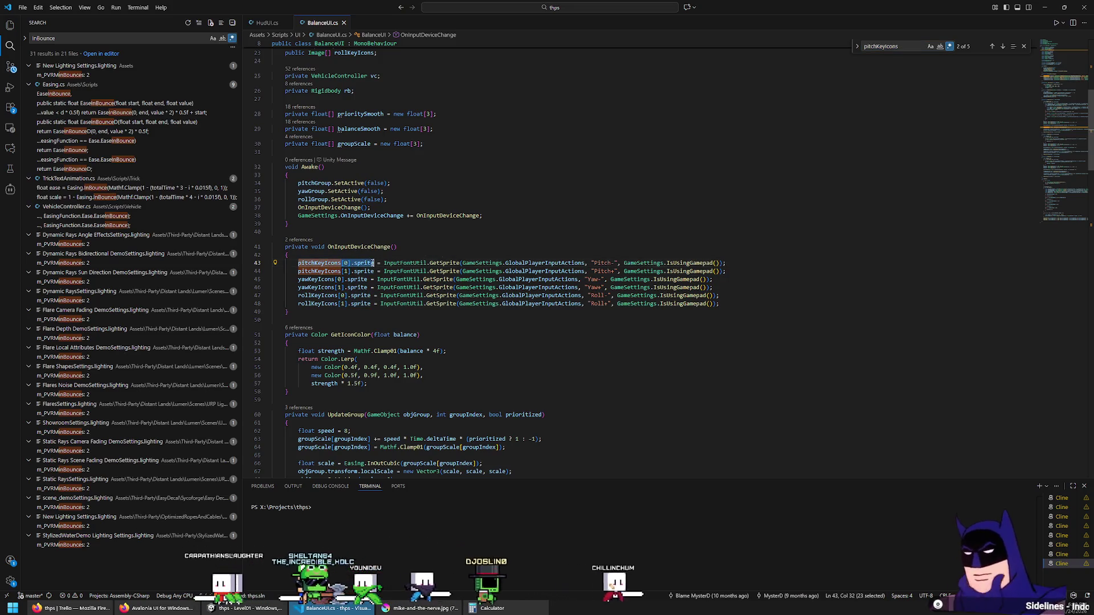
{"action": "key", "text": "Return"}
{"action": "type", "text": "pitchKeyIcons[0].sprite.uv"}
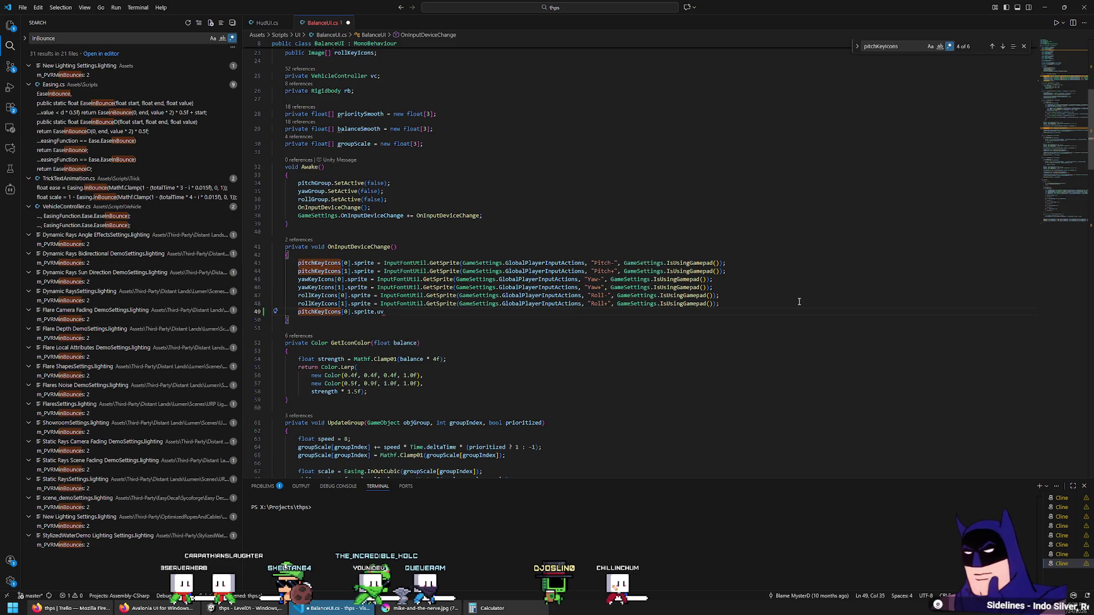
{"action": "type", "text": "uv."}
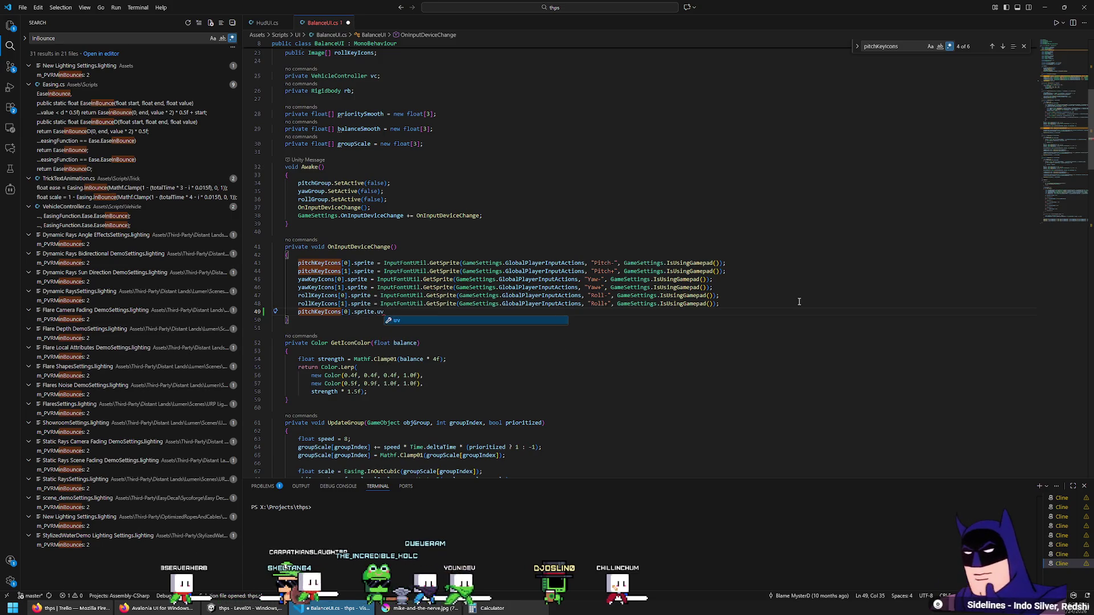
{"action": "key", "text": "BackSpace"}
Delete the experimental sprite uv line and return to Unity.
{"action": "left_click", "coordinate": [491, 233]}
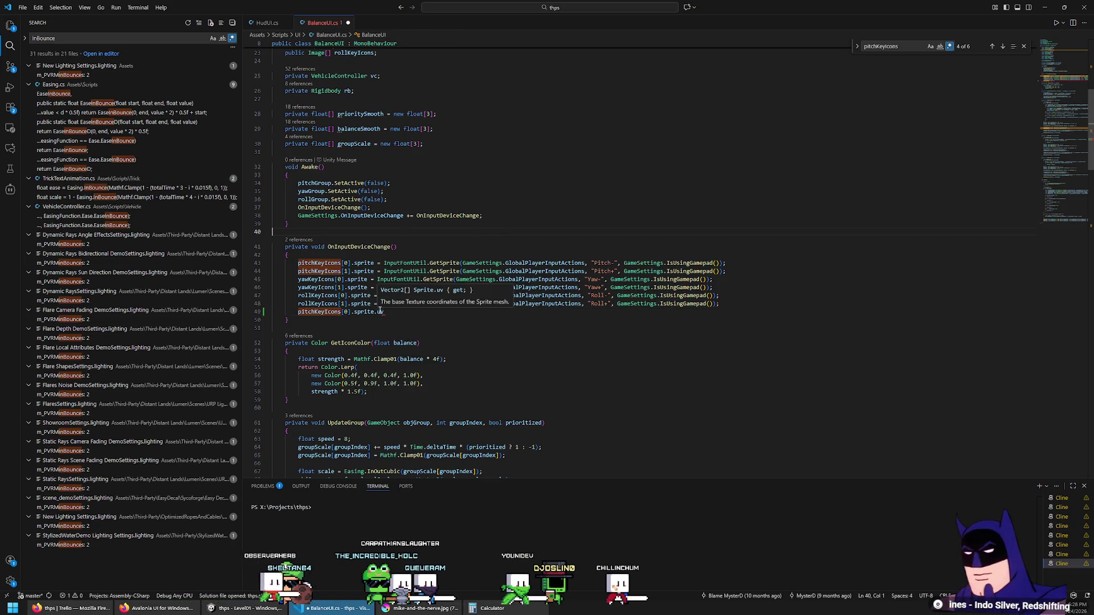
{"action": "triple_click", "coordinate": [512, 311]}
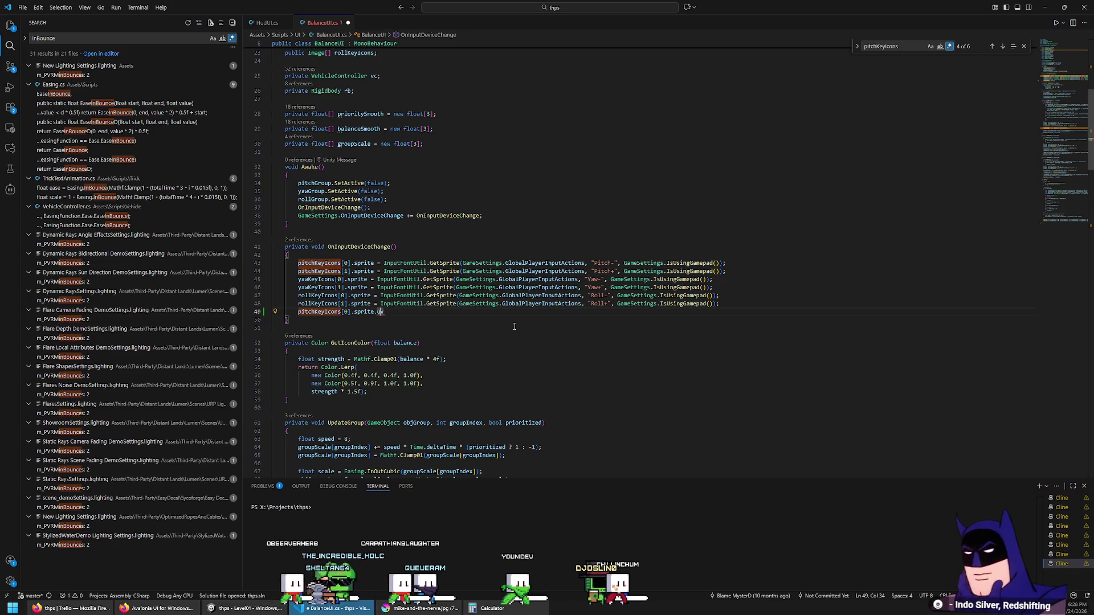
{"action": "key", "text": "BackSpace"}
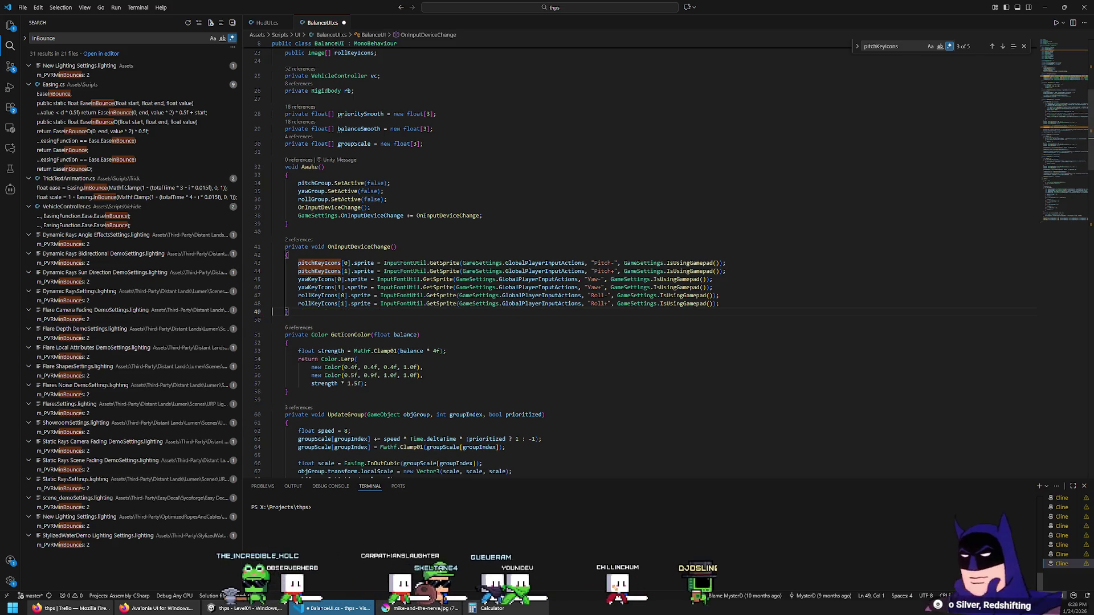
{"action": "left_click", "coordinate": [249, 612]}
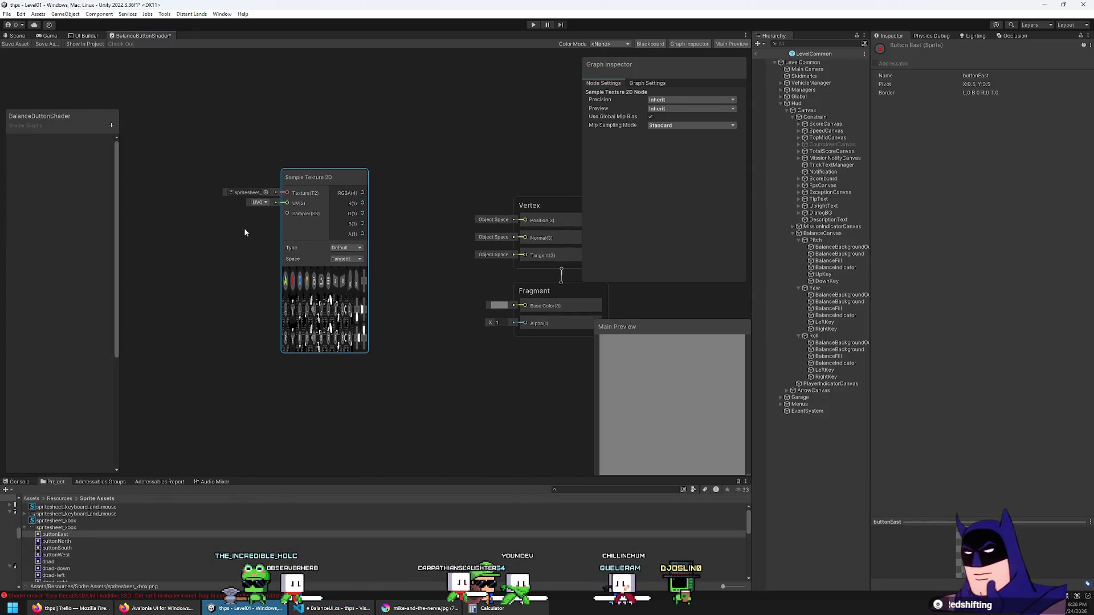
{"action": "right_click", "coordinate": [224, 224]}
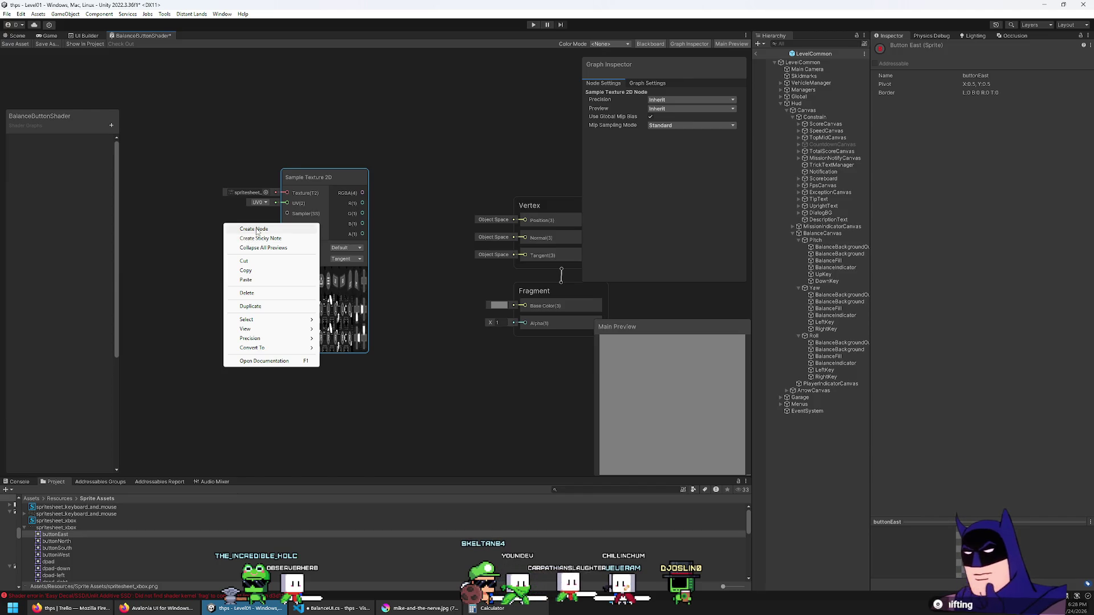
{"action": "left_click", "coordinate": [257, 231]}
{"action": "type", "text": "vector"}
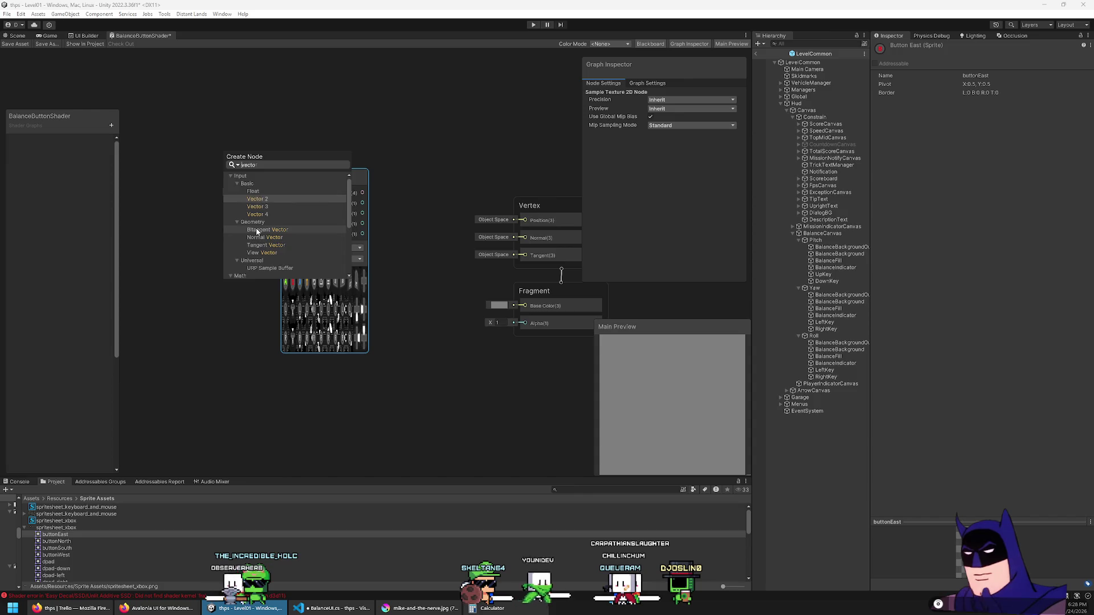
{"action": "key", "text": "Return"}
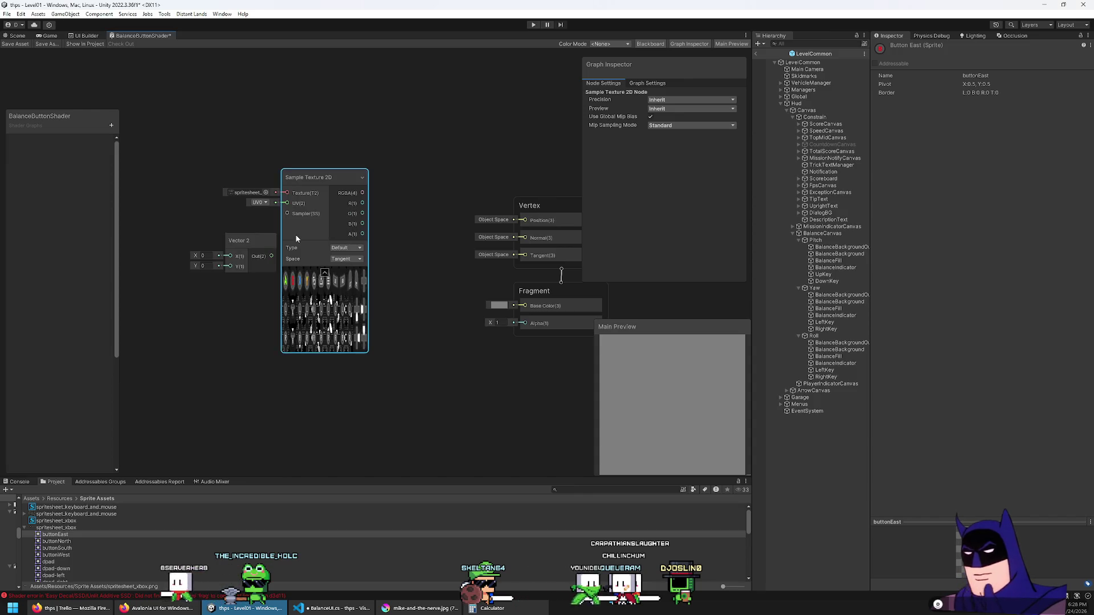
{"action": "left_click_drag", "start_coordinate": [257, 230], "coordinate": [216, 215]}
{"action": "left_click_drag", "start_coordinate": [274, 198], "coordinate": [278, 203]}
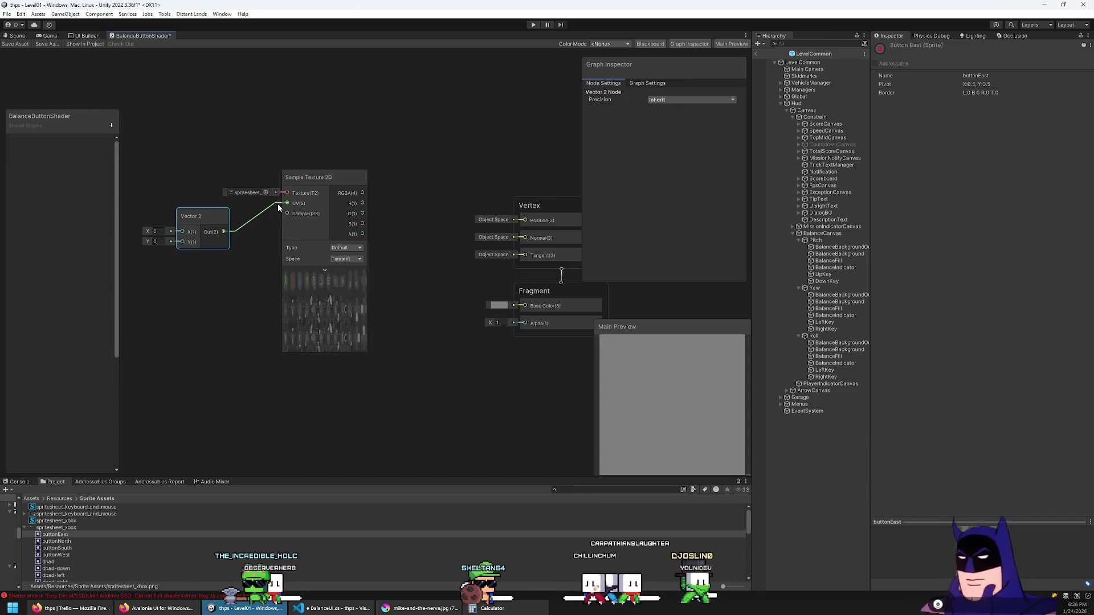
{"action": "mouse_move", "coordinate": [206, 220]}
{"action": "left_mouse_down"}
{"action": "mouse_move", "coordinate": [244, 225]}
{"action": "mouse_move", "coordinate": [207, 212]}
{"action": "left_mouse_up"}
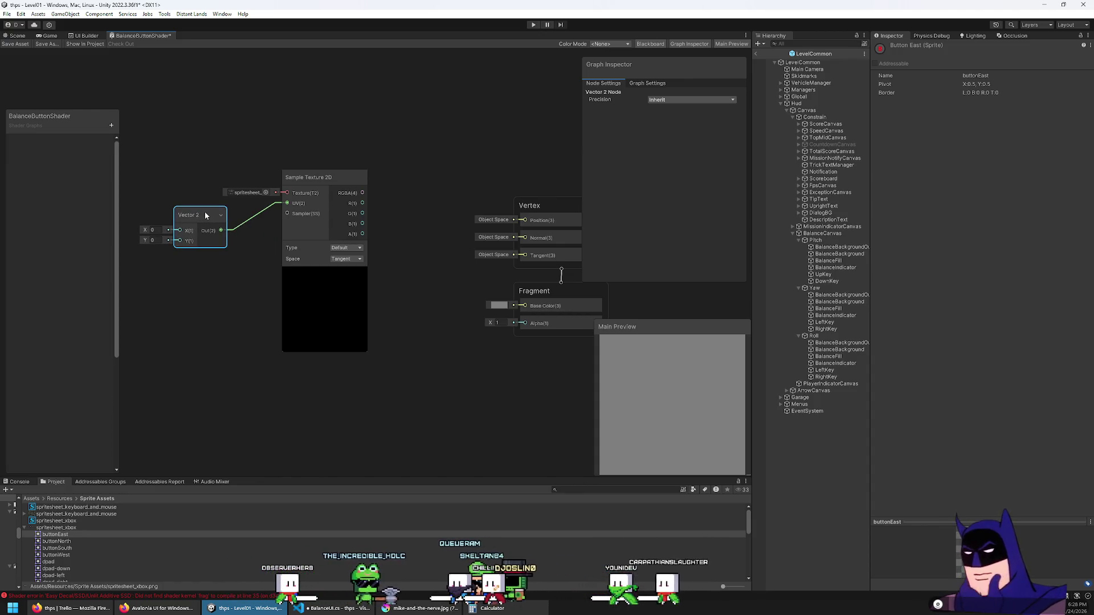
{"action": "key", "text": "Delete"}
{"action": "right_click", "coordinate": [195, 234]}
{"action": "left_click", "coordinate": [213, 241]}
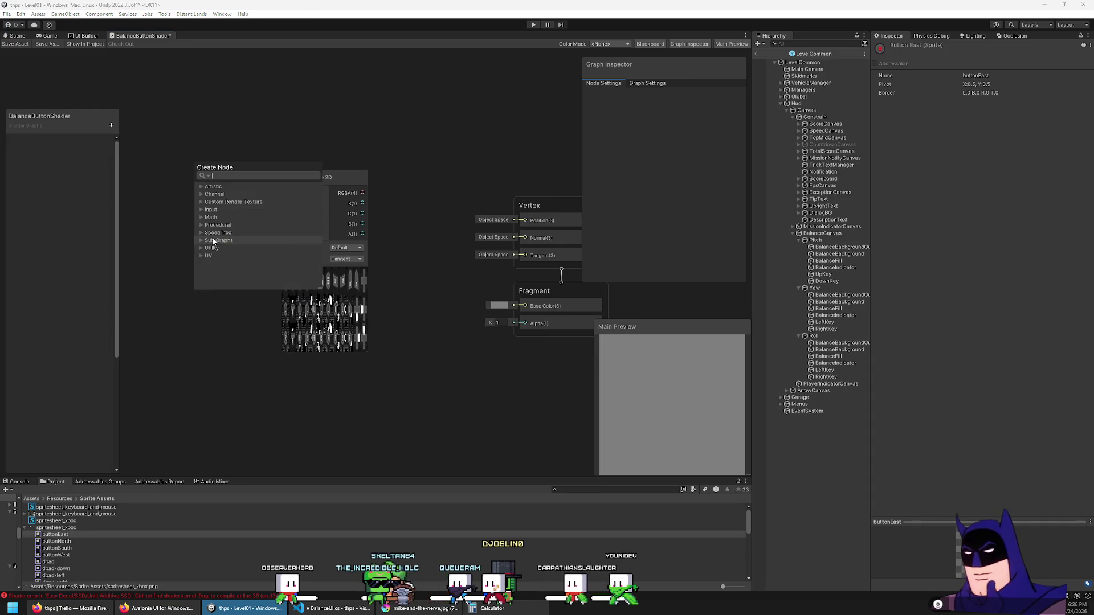
{"action": "type", "text": "uv"}
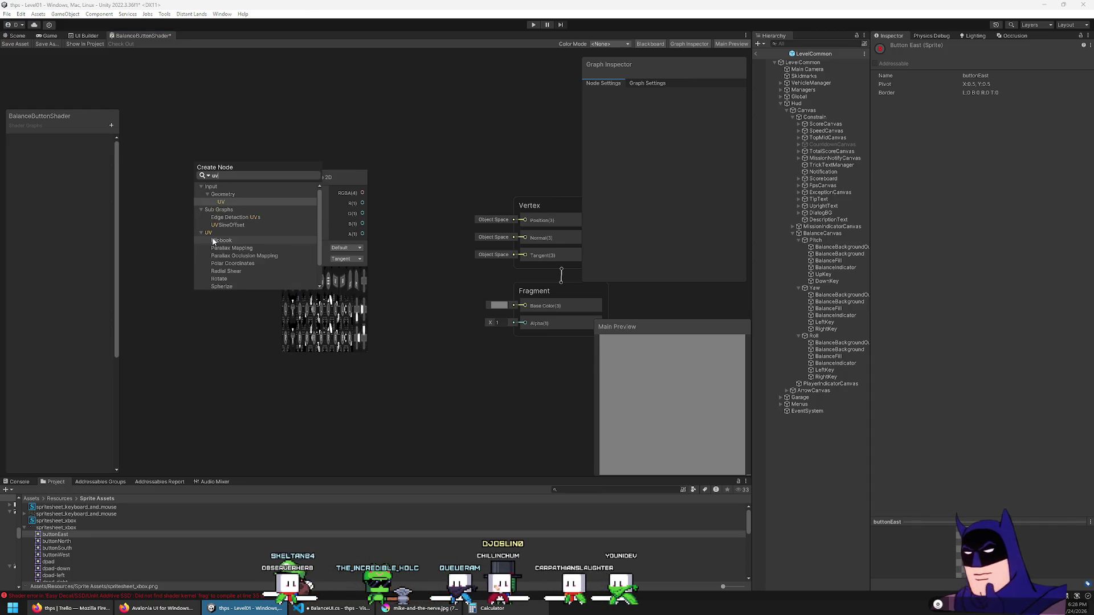
{"action": "key", "text": "Return"}
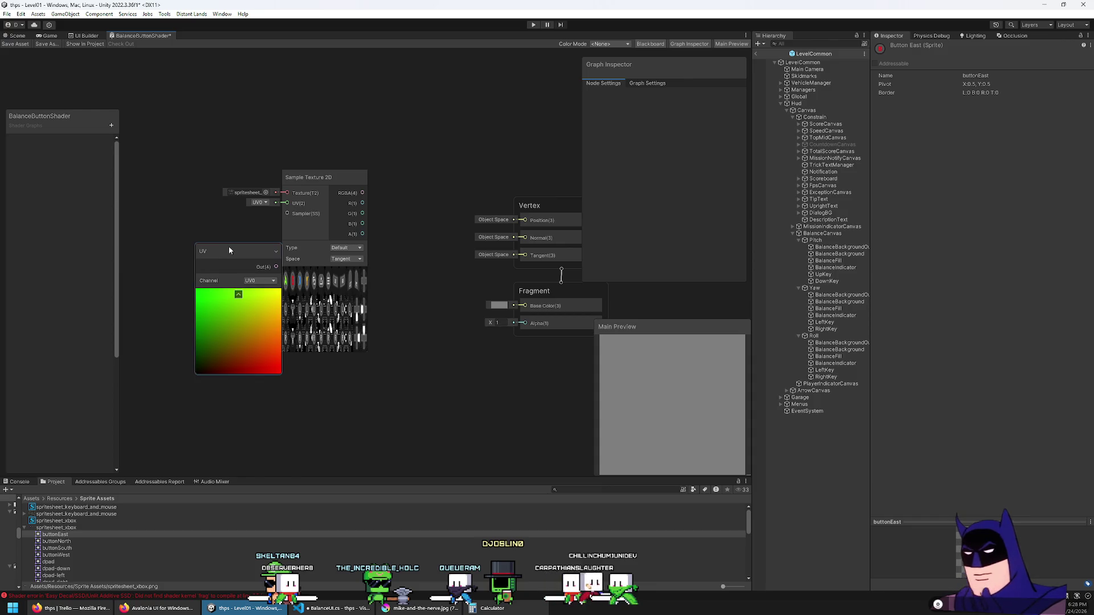
{"action": "left_click_drag", "start_coordinate": [228, 246], "coordinate": [183, 228]}
{"action": "key", "text": "Delete"}
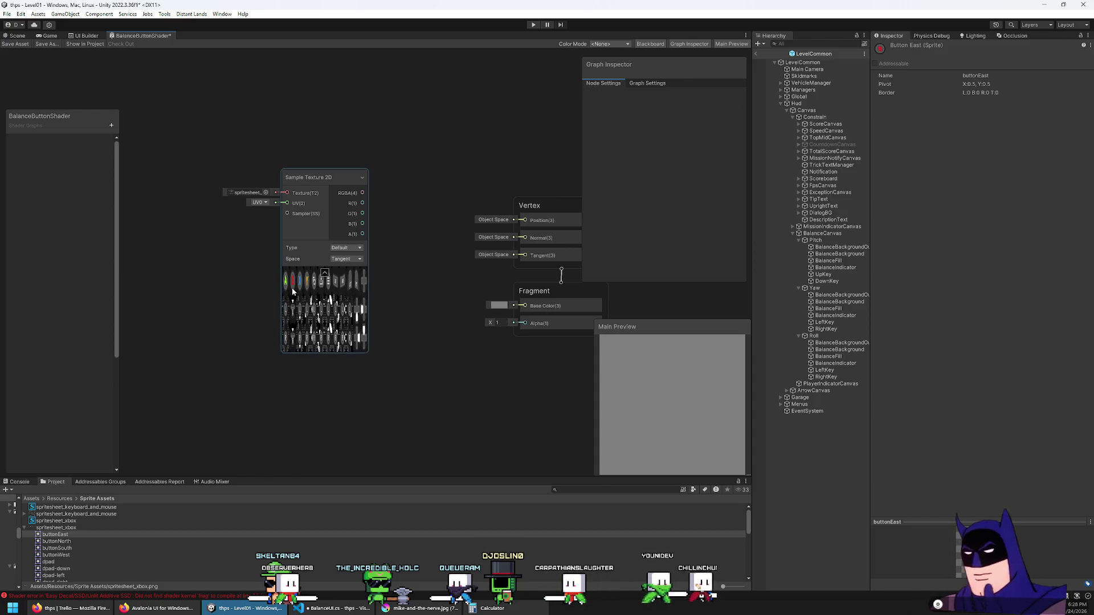
{"action": "right_click", "coordinate": [254, 255]}
Add a Flipbook node from the UV category and place it left of Sample Texture 2D.
{"action": "left_click", "coordinate": [266, 261]}
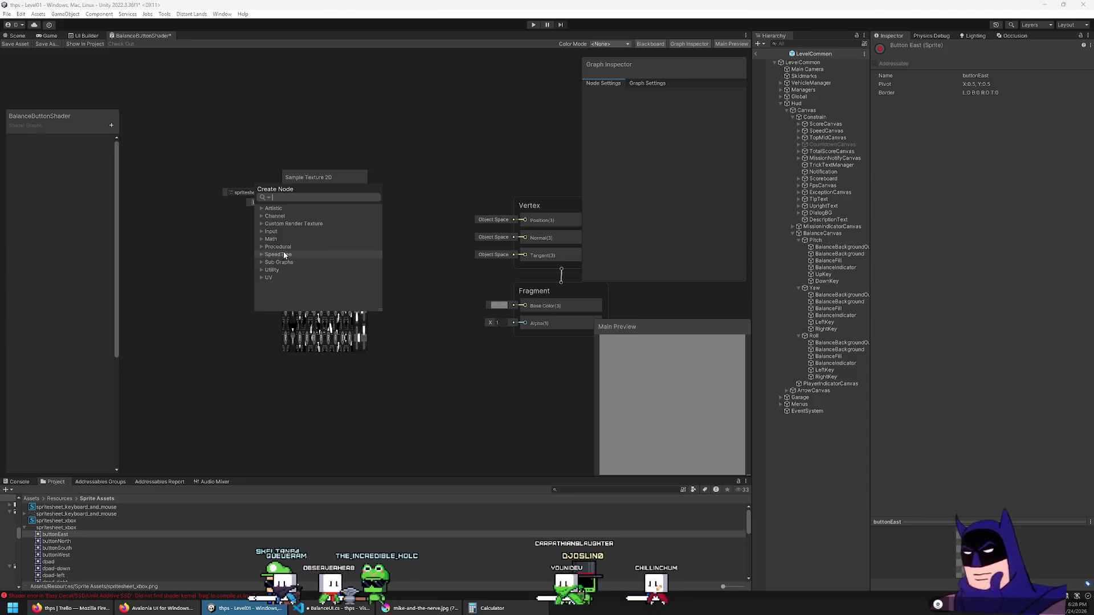
{"action": "left_click", "coordinate": [275, 276]}
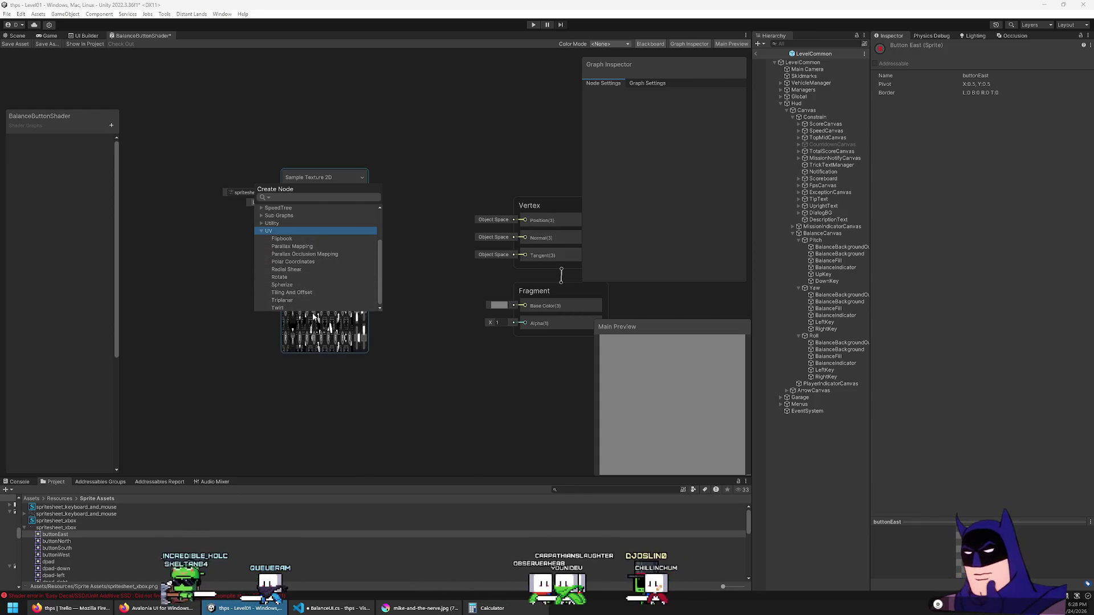
{"action": "left_click", "coordinate": [316, 238]}
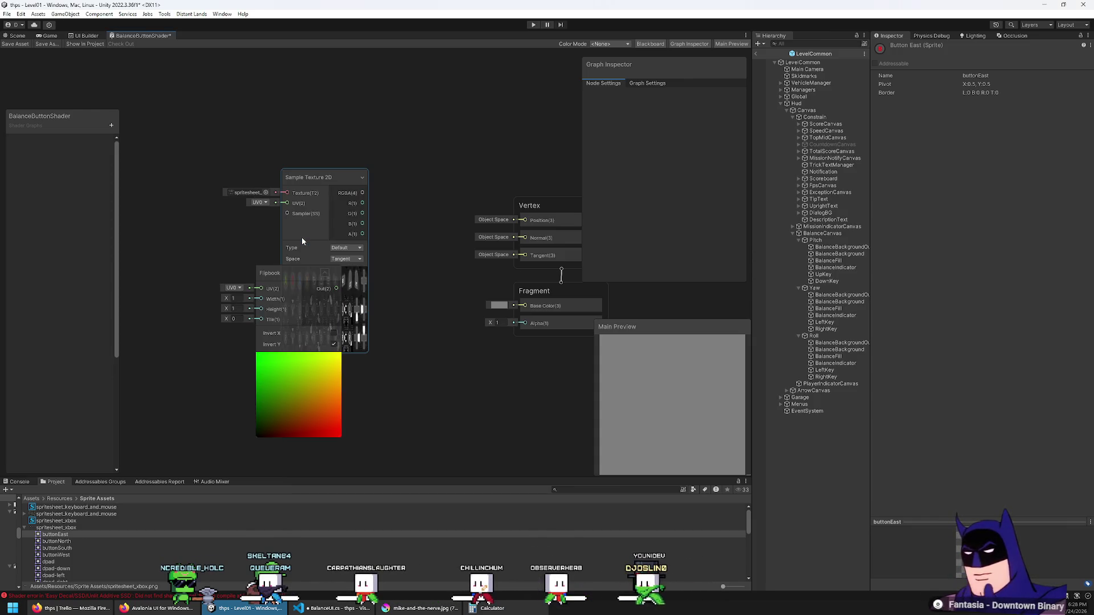
{"action": "left_click_drag", "start_coordinate": [286, 270], "coordinate": [210, 232]}
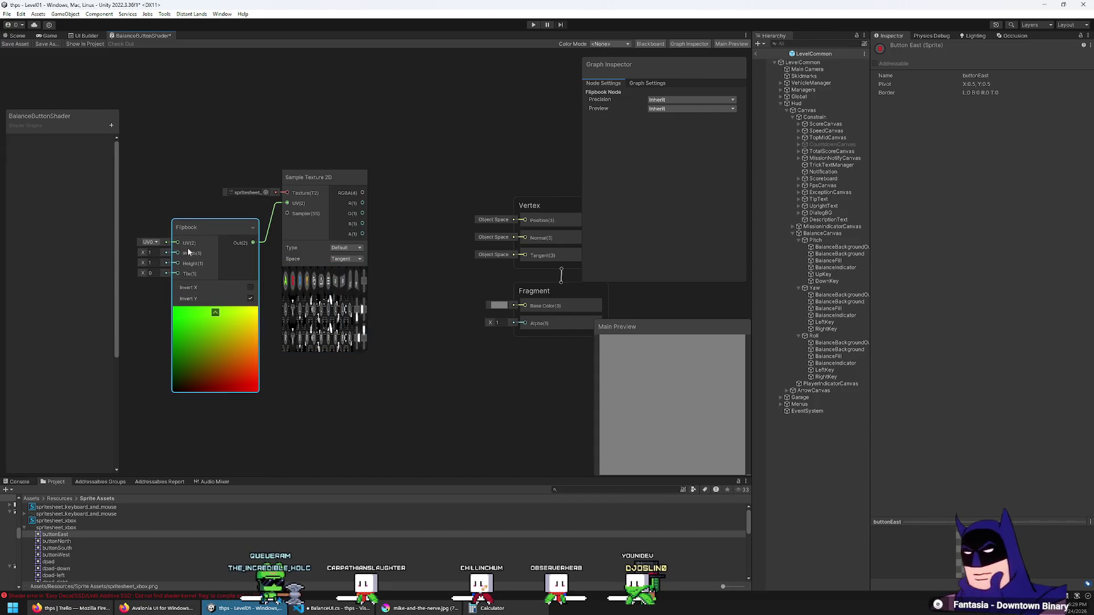
{"action": "left_click", "coordinate": [150, 274]}
{"action": "left_click", "coordinate": [445, 247]}
{"action": "left_click_drag", "start_coordinate": [415, 253], "coordinate": [403, 251]}
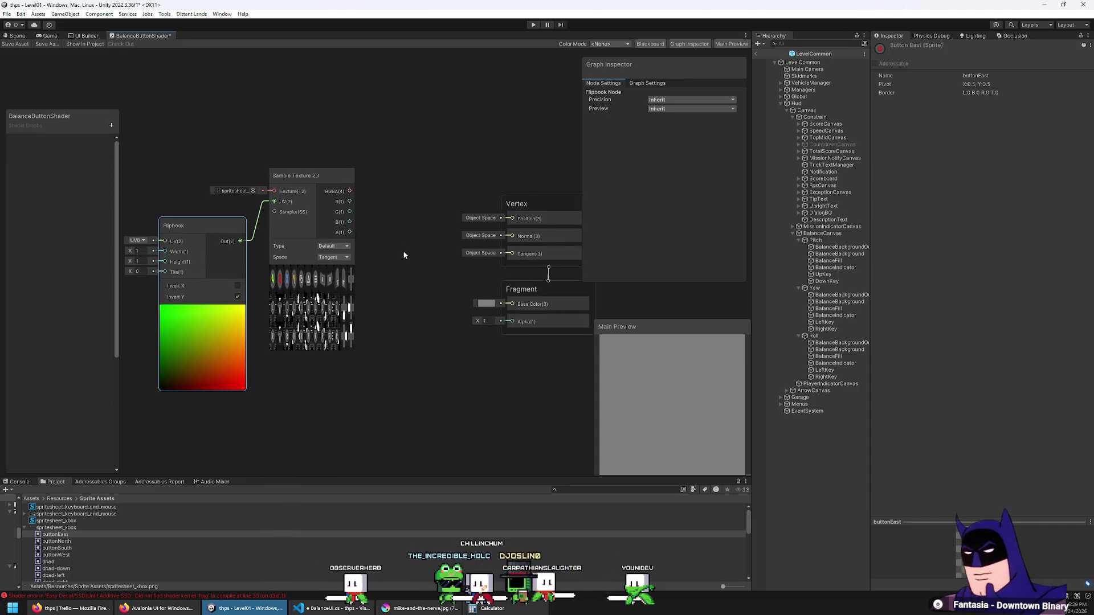
Wire the texture's colour into Base Color and its alpha into the Alpha output.
{"action": "left_click", "coordinate": [343, 256]}
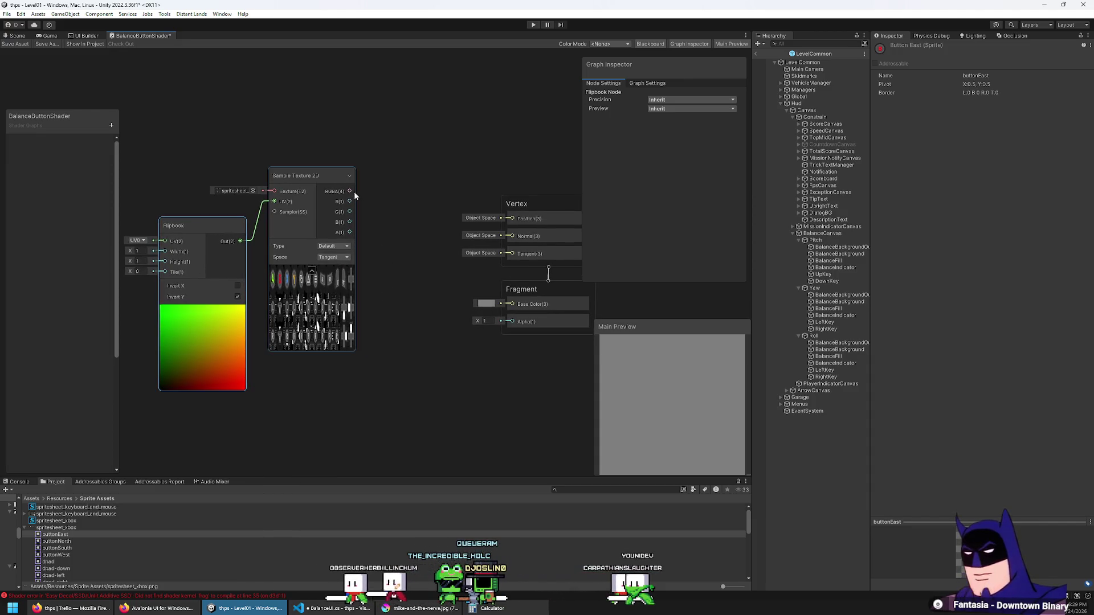
{"action": "left_click_drag", "start_coordinate": [509, 305], "coordinate": [511, 304]}
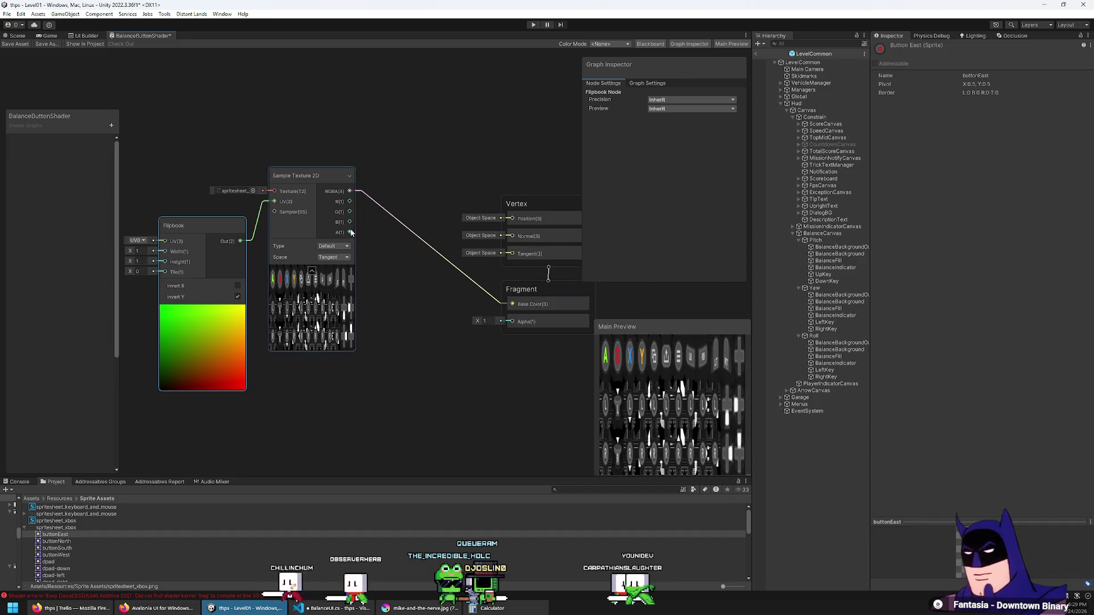
{"action": "mouse_move", "coordinate": [350, 232]}
{"action": "left_mouse_down"}
{"action": "mouse_move", "coordinate": [477, 318]}
{"action": "mouse_move", "coordinate": [512, 321]}
{"action": "left_mouse_up"}
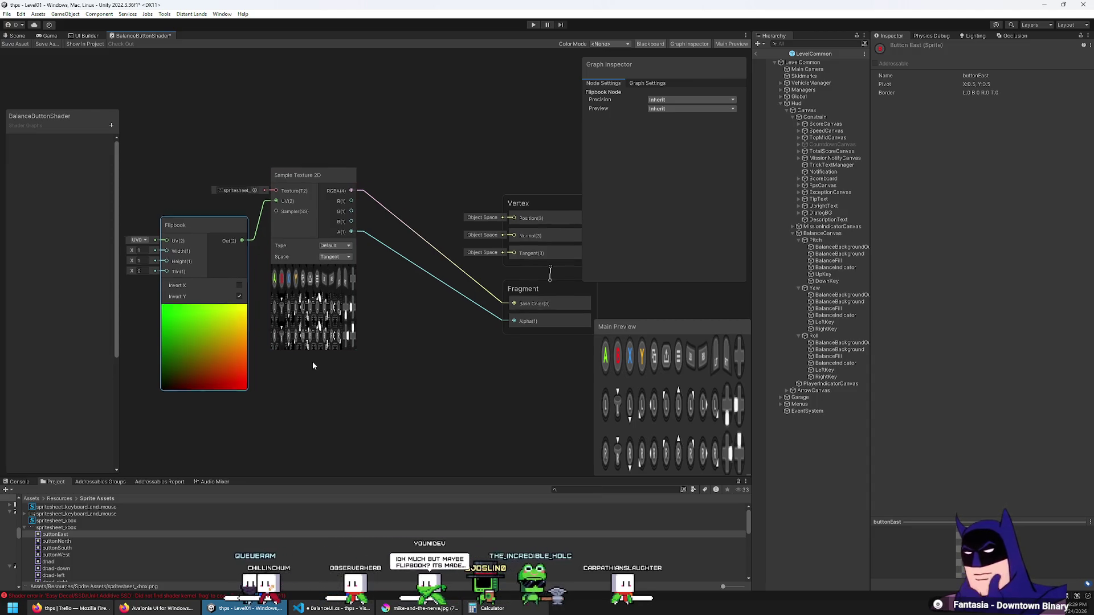
{"action": "left_click_drag", "start_coordinate": [313, 362], "coordinate": [335, 324]}
Try a Flipbook width of 16 and experiment with different height values.
{"action": "left_click", "coordinate": [166, 215]}
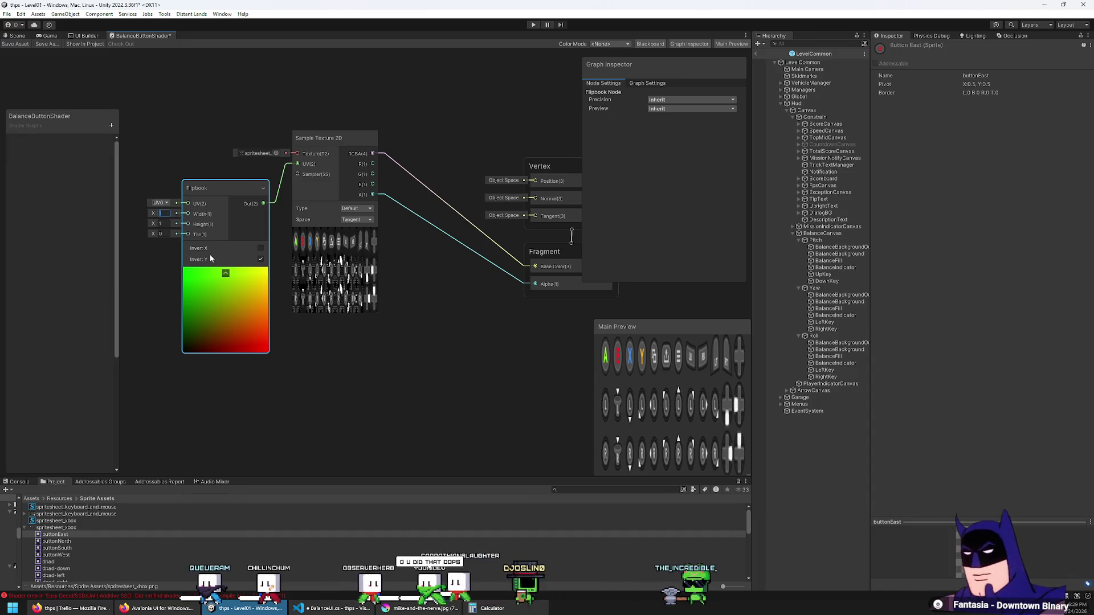
{"action": "type", "text": "16"}
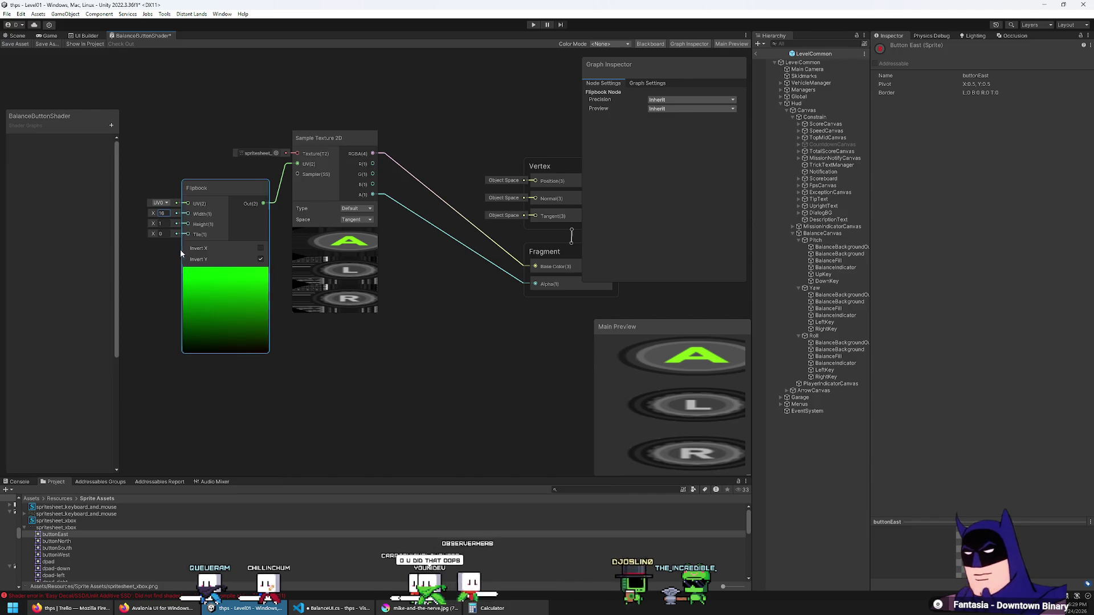
{"action": "left_click", "coordinate": [165, 224]}
{"action": "type", "text": "16"}
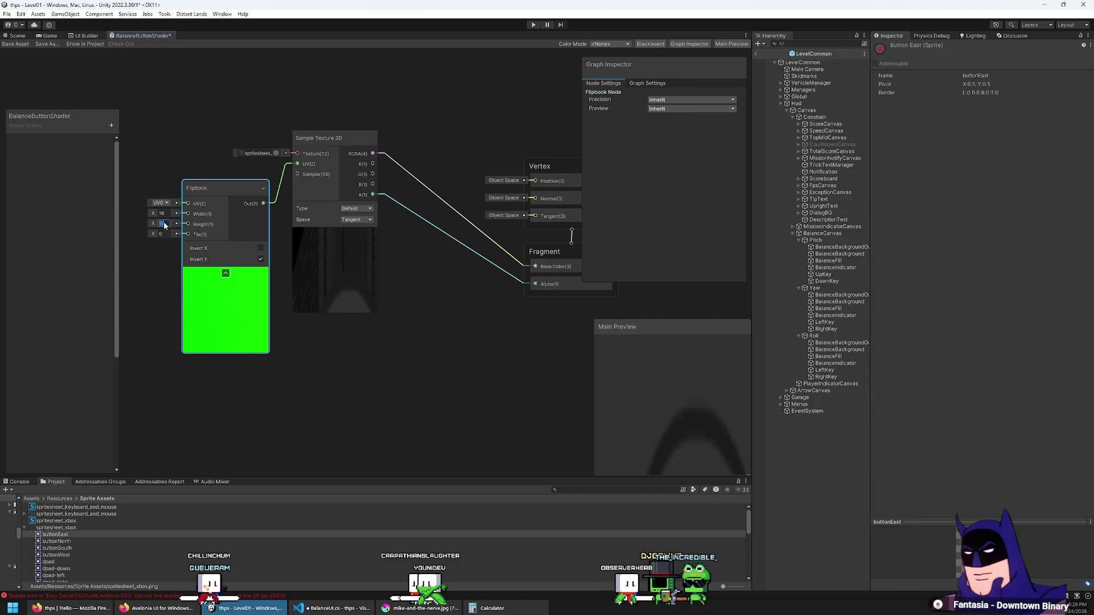
{"action": "type", "text": "88"}
{"action": "left_click", "coordinate": [169, 225]}
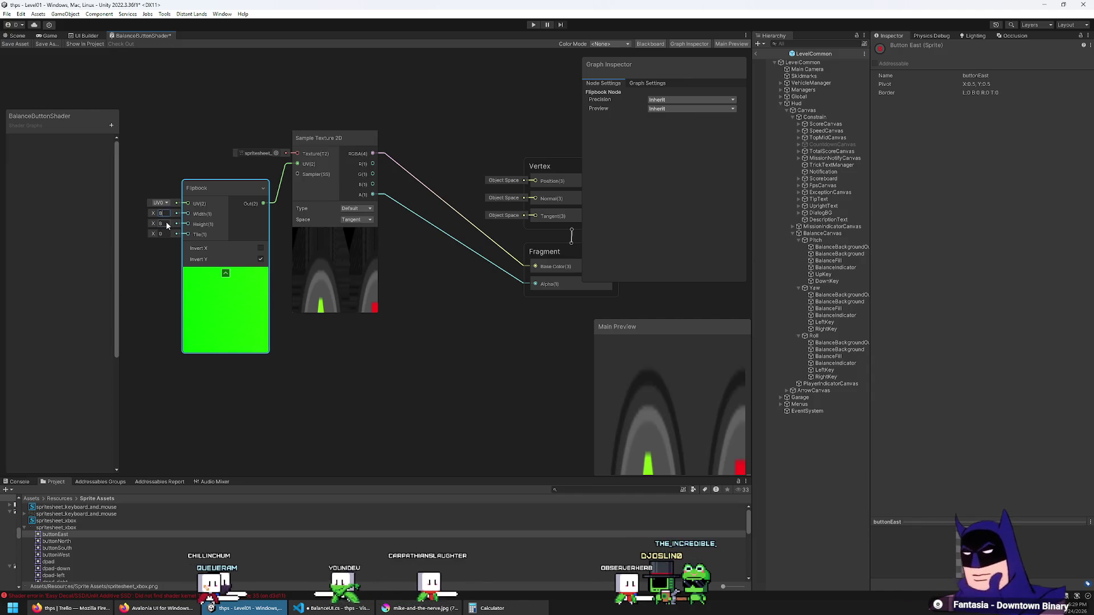
{"action": "type", "text": "10"}
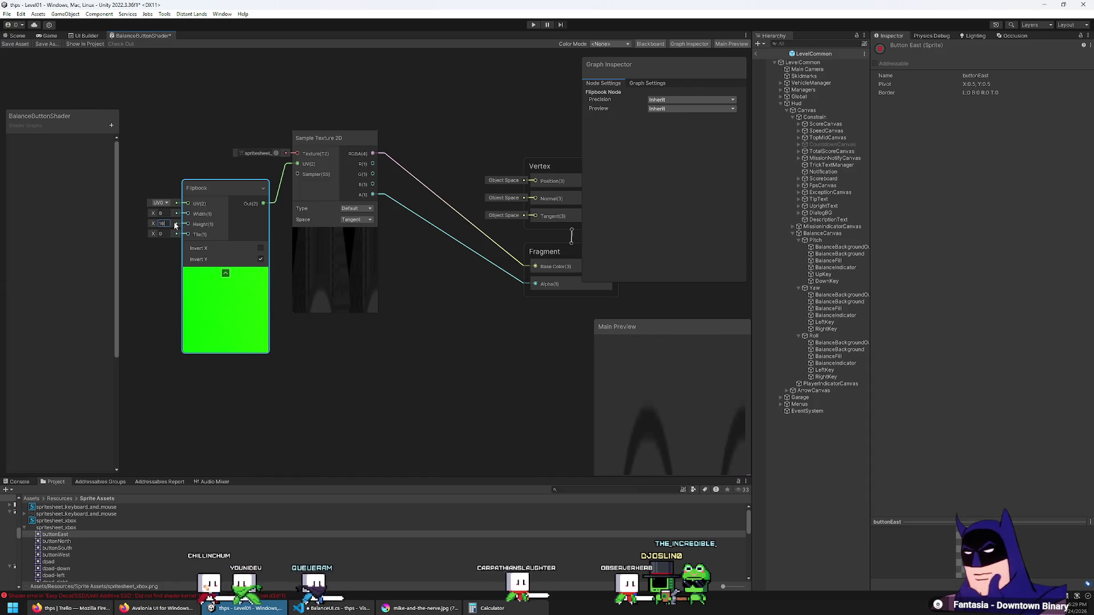
{"action": "key", "text": "BackSpace"}
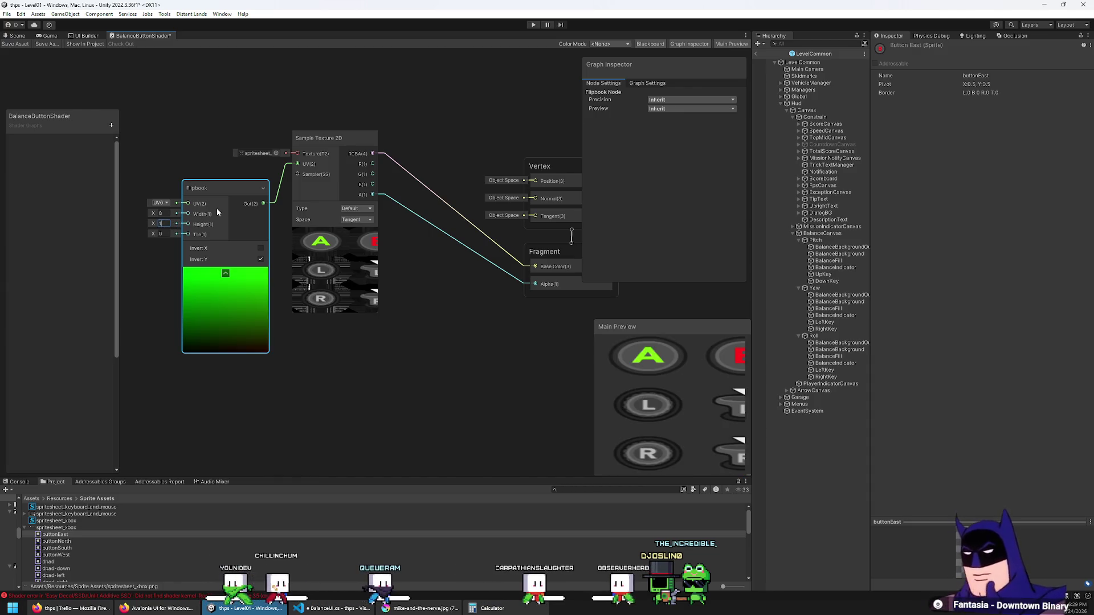
Set the Flipbook grid to Width 12 and Height 3.
{"action": "left_click", "coordinate": [165, 214]}
{"action": "type", "text": "2"}
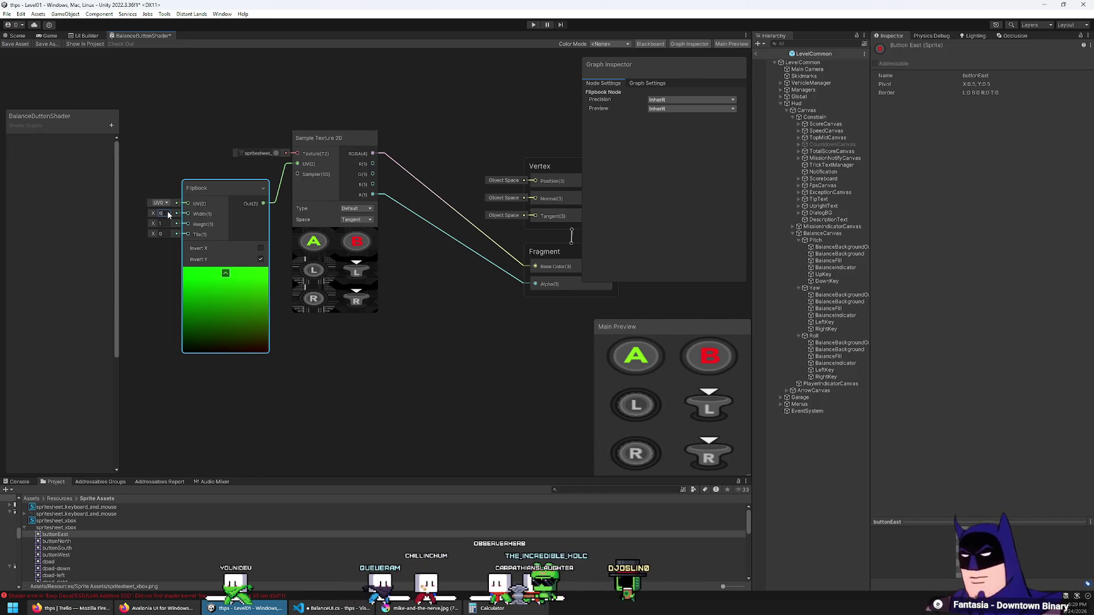
{"action": "type", "text": "3"}
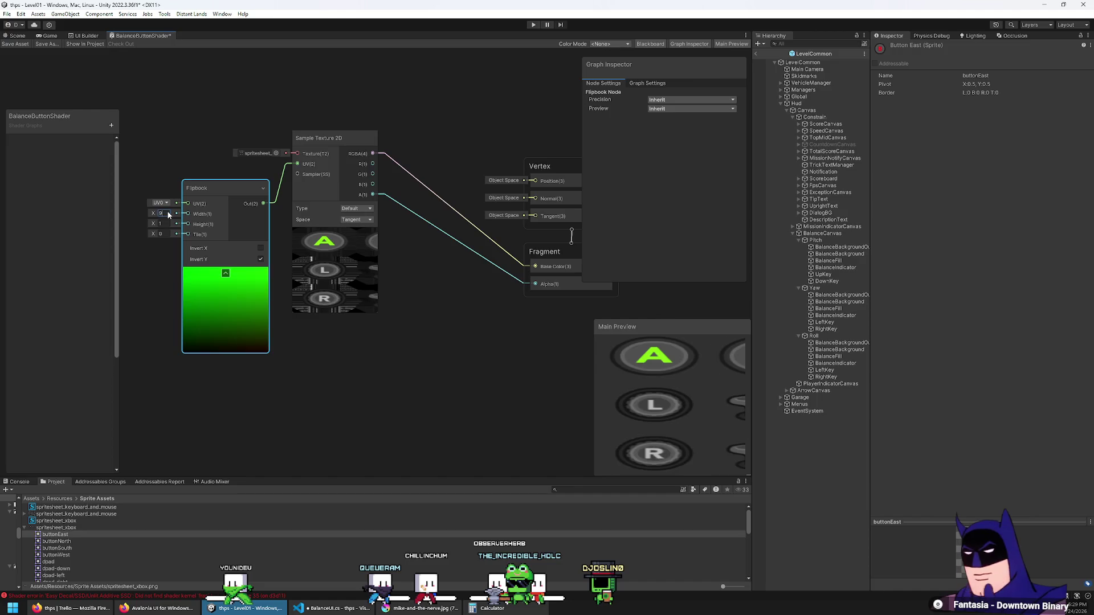
{"action": "type", "text": "010"}
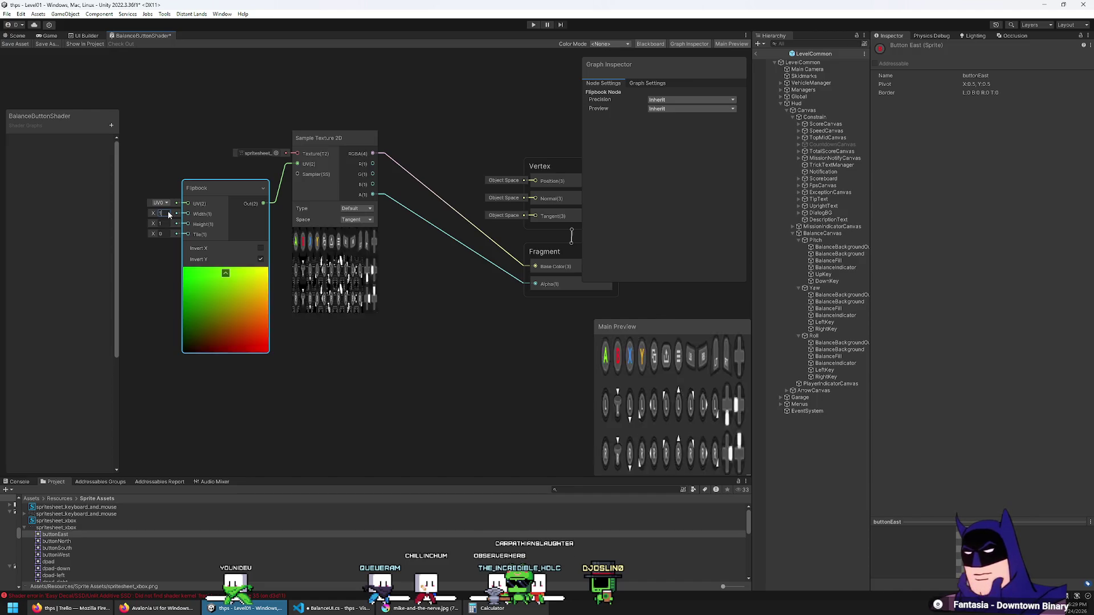
{"action": "key", "text": "BackSpace"}
{"action": "type", "text": "2"}
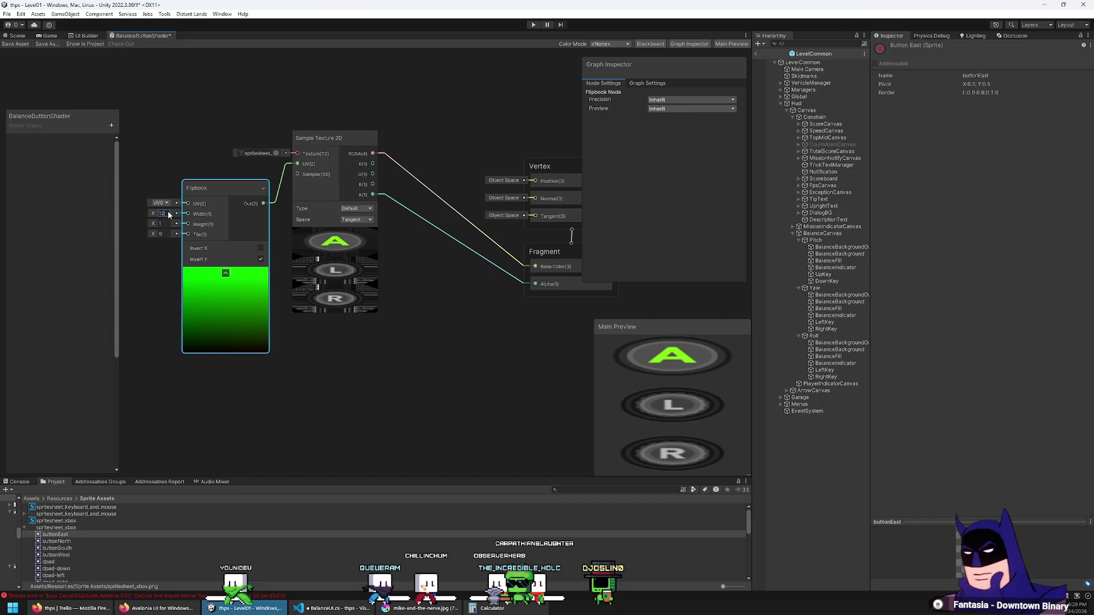
{"action": "key", "text": "BackSpace"}
{"action": "type", "text": "3"}
{"action": "key", "text": "BackSpace"}
{"action": "type", "text": "2"}
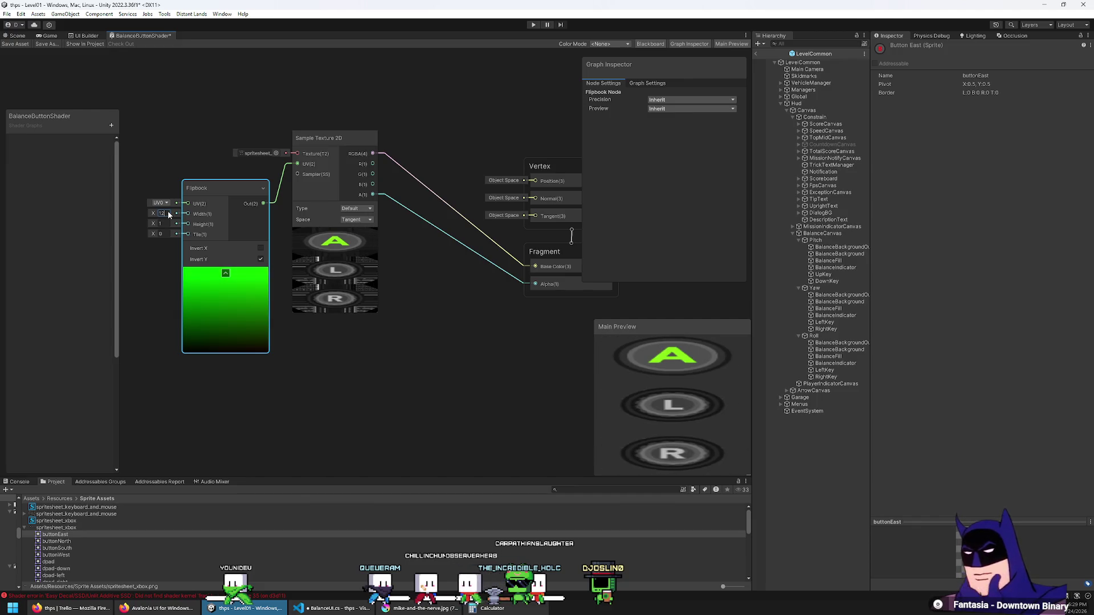
{"action": "key", "text": "Tab"}
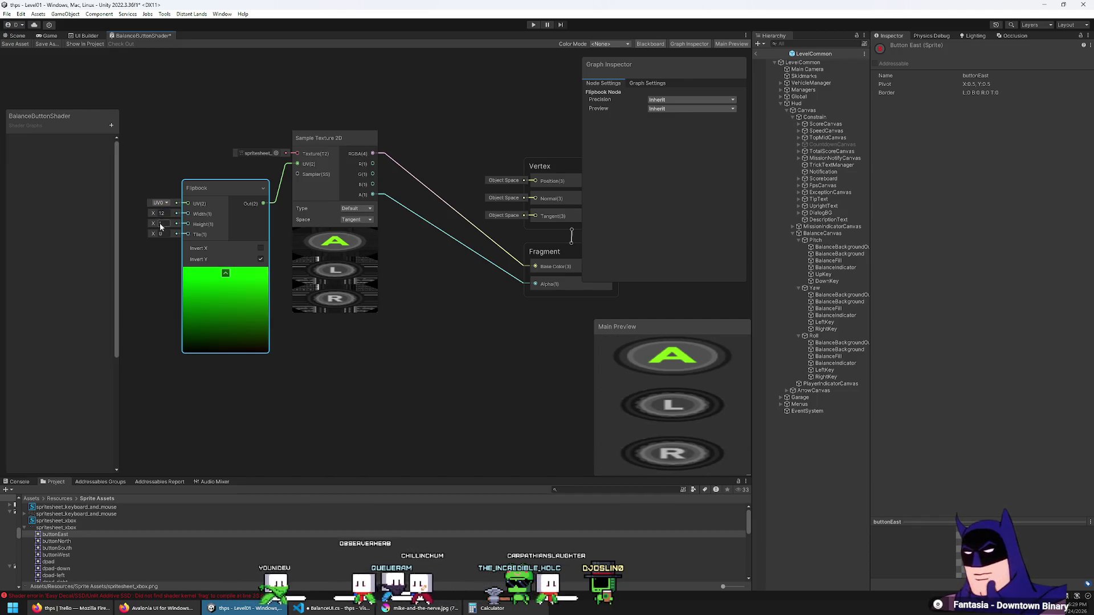
{"action": "type", "text": "2"}
{"action": "key", "text": "BackSpace"}
{"action": "type", "text": "3"}
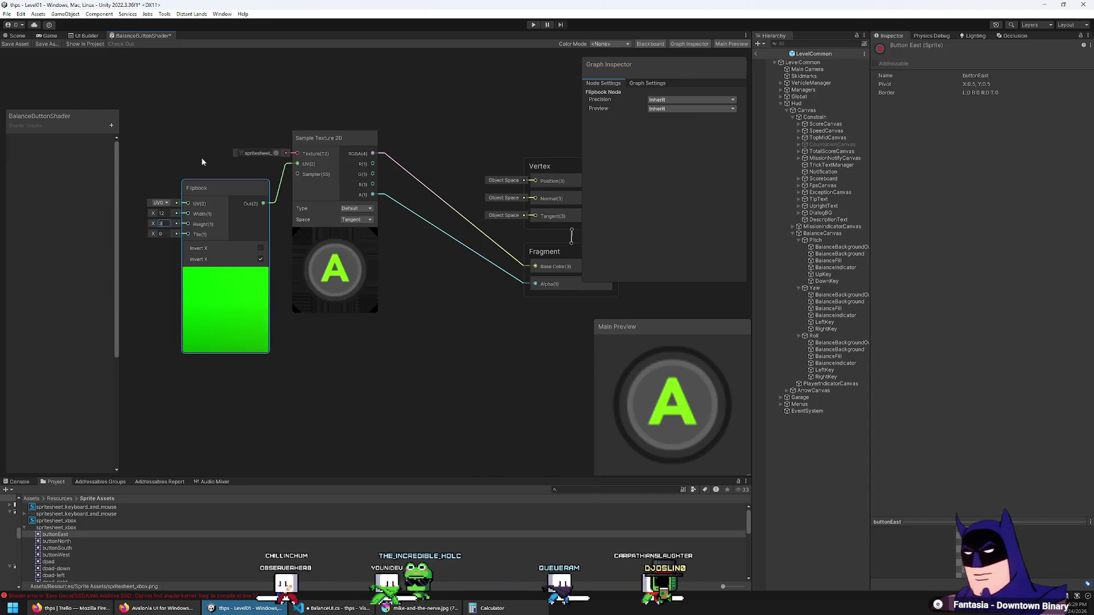
Collapse the Flipbook node's preview, nudge it into place, and switch to BalanceUI.cs in VS Code.
{"action": "left_click", "coordinate": [230, 172]}
{"action": "left_click", "coordinate": [227, 270]}
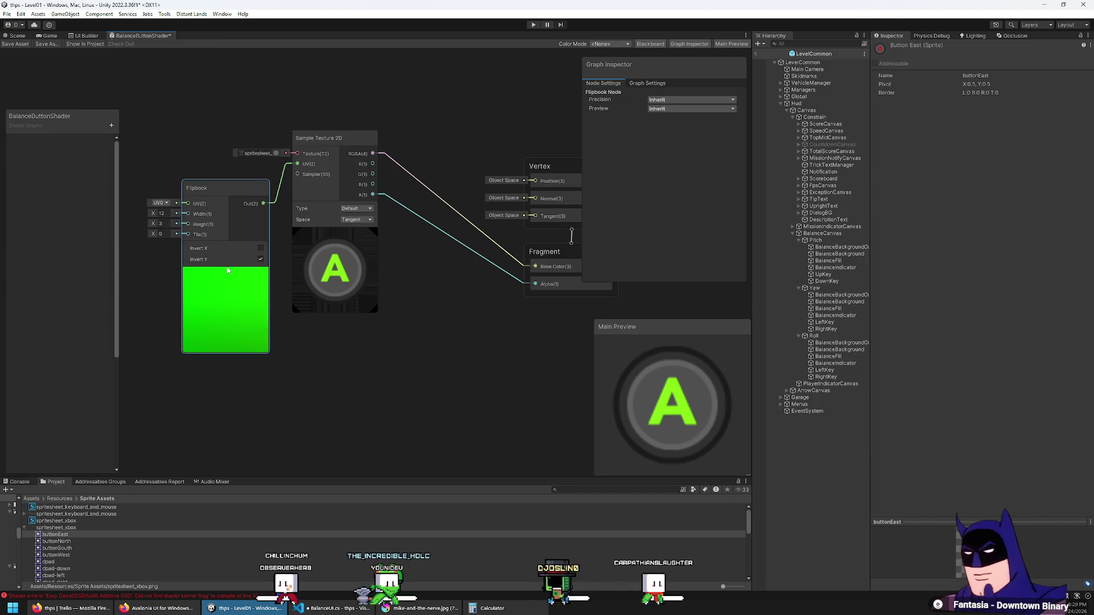
{"action": "left_click", "coordinate": [225, 273]}
{"action": "mouse_move", "coordinate": [207, 186]}
{"action": "left_mouse_down"}
{"action": "mouse_move", "coordinate": [254, 183]}
{"action": "mouse_move", "coordinate": [236, 180]}
{"action": "left_mouse_up"}
{"action": "left_click", "coordinate": [337, 606]}
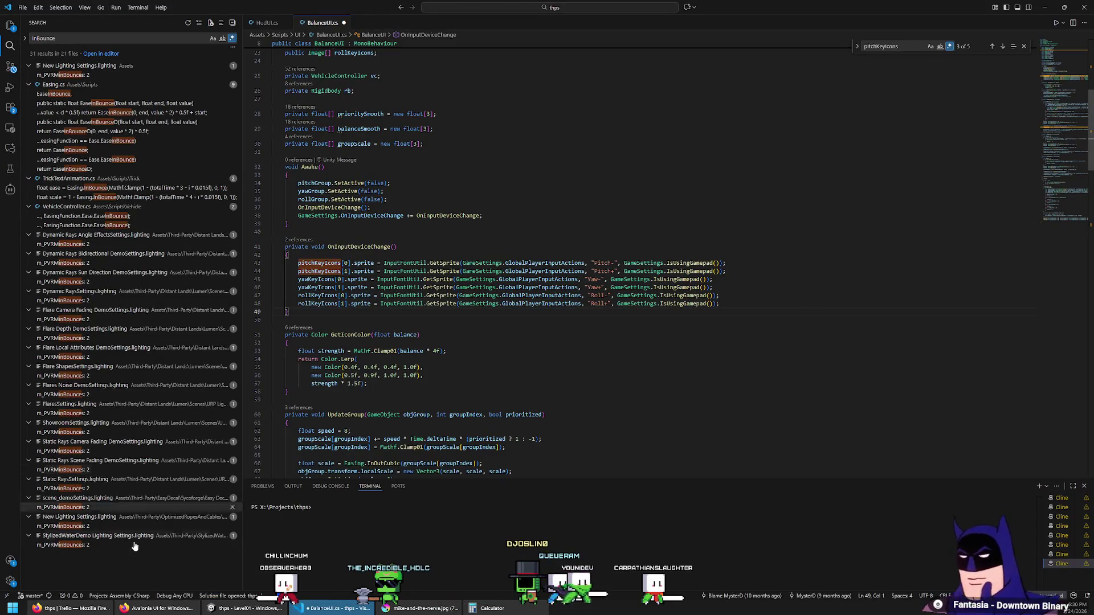
Return to the Unity shader graph and open the Blackboard's add-property type list.
{"action": "left_click", "coordinate": [245, 608]}
{"action": "left_click_drag", "start_coordinate": [308, 95], "coordinate": [275, 90]}
{"action": "left_click", "coordinate": [112, 126]}
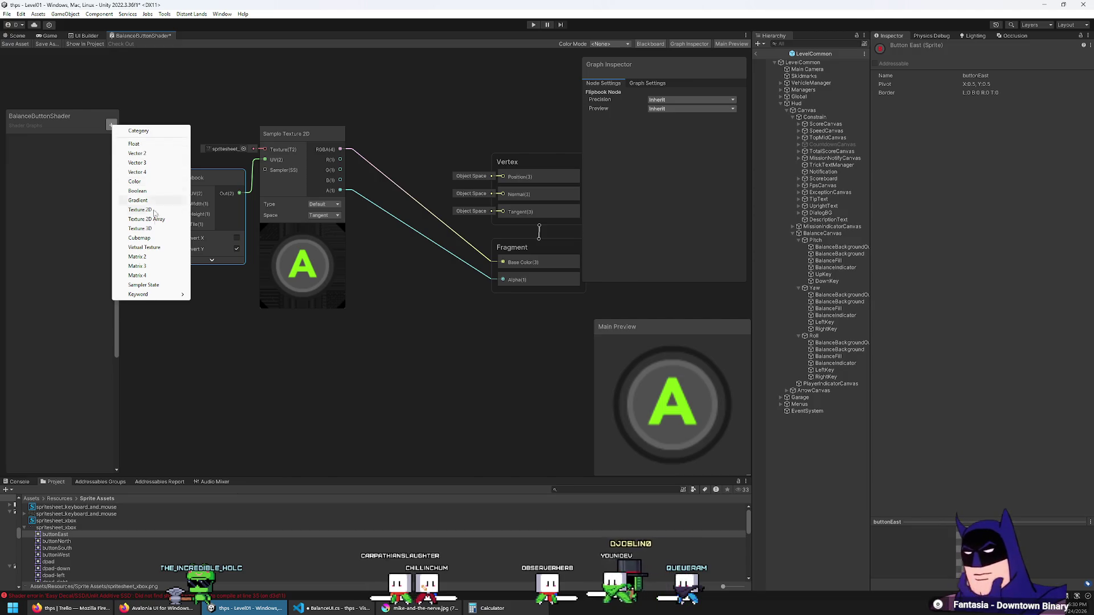
Move the Flipbook and Sample Texture 2D nodes together up and to the left.
{"action": "mouse_move", "coordinate": [160, 295]}
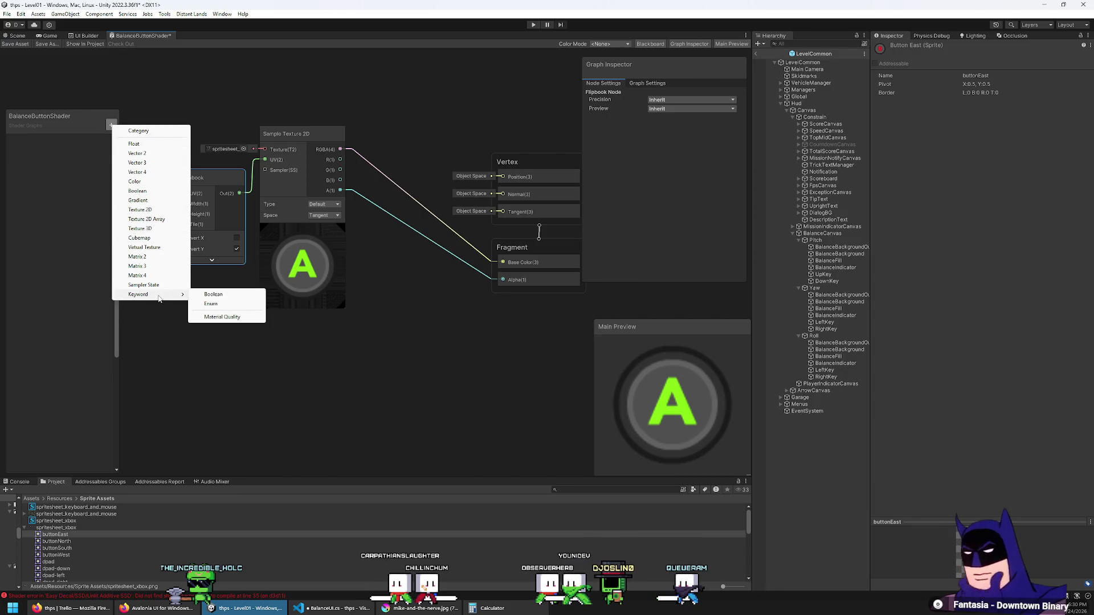
{"action": "key", "text": "Escape"}
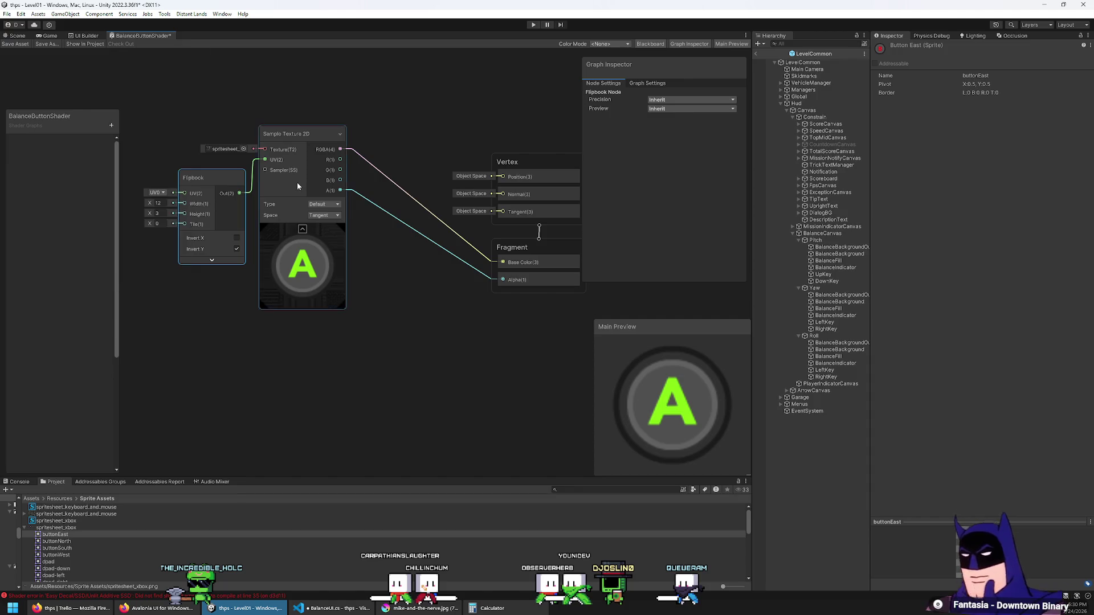
{"action": "mouse_move", "coordinate": [296, 183]}
{"action": "left_mouse_down"}
{"action": "mouse_move", "coordinate": [270, 168]}
{"action": "mouse_move", "coordinate": [362, 219]}
{"action": "left_mouse_up"}
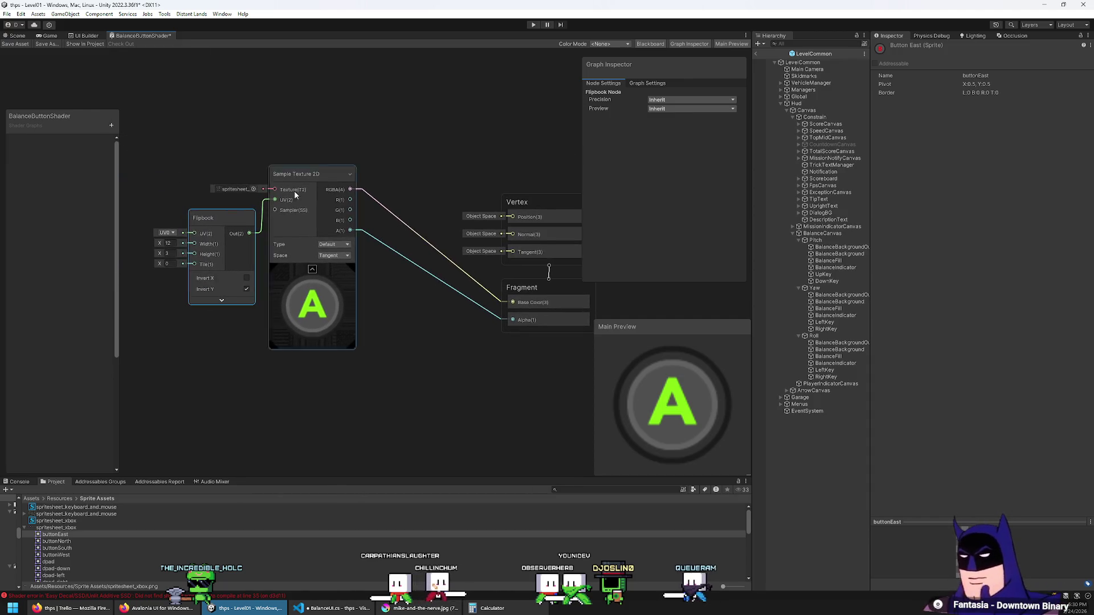
{"action": "left_click_drag", "start_coordinate": [163, 135], "coordinate": [271, 299]}
{"action": "left_click_drag", "start_coordinate": [354, 175], "coordinate": [304, 147]}
{"action": "left_click", "coordinate": [58, 224]}
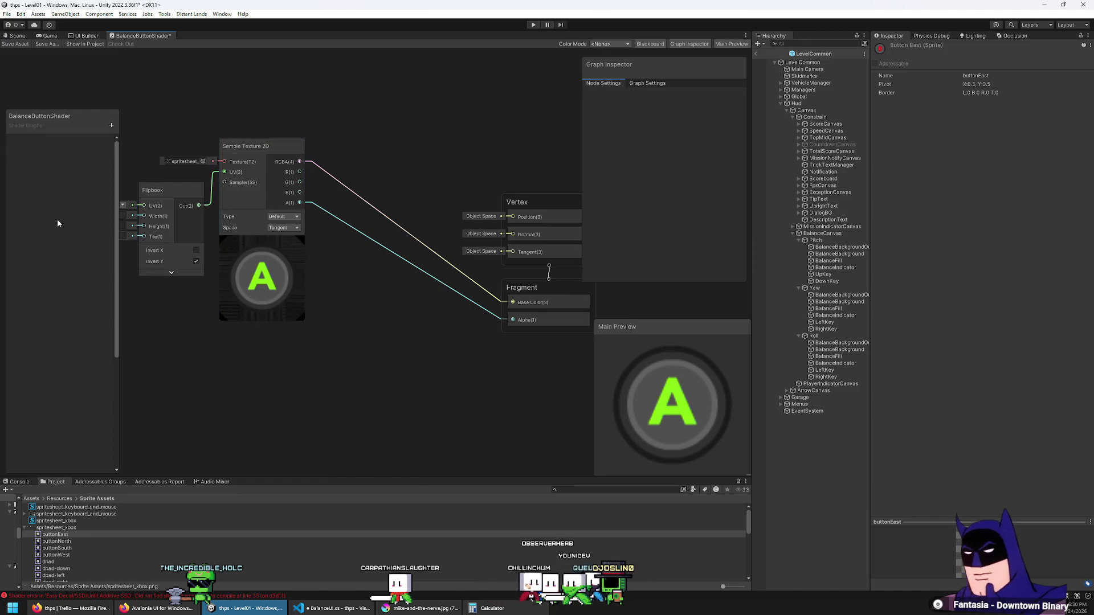
Add a Float property named balance to the Blackboard.
{"action": "left_click", "coordinate": [111, 127]}
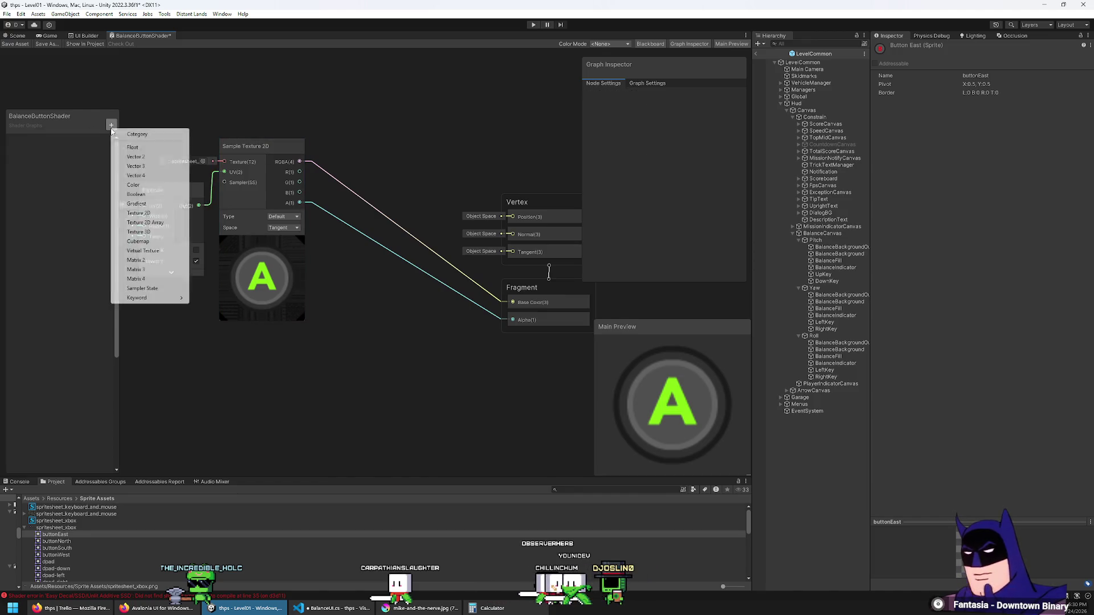
{"action": "left_click", "coordinate": [137, 148]}
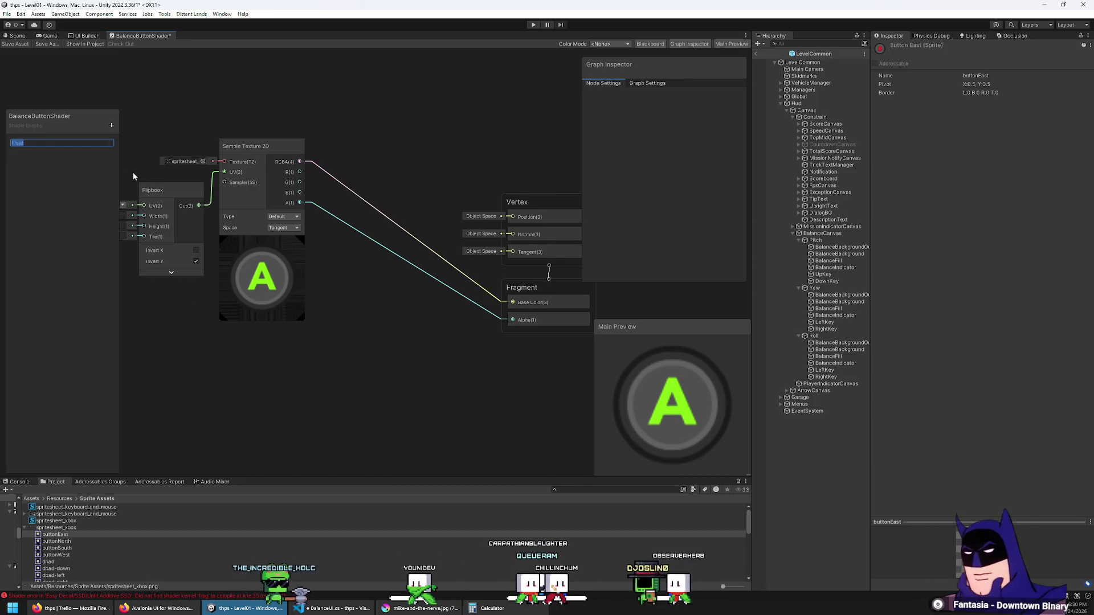
{"action": "type", "text": "balance"}
{"action": "key", "text": "Return"}
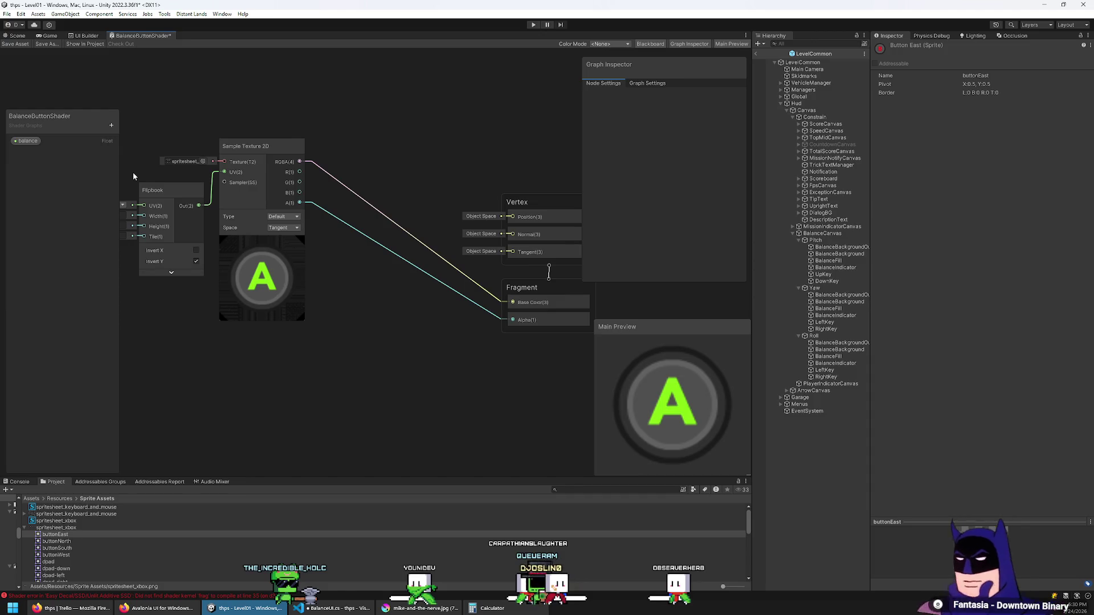
{"action": "left_click", "coordinate": [25, 140]}
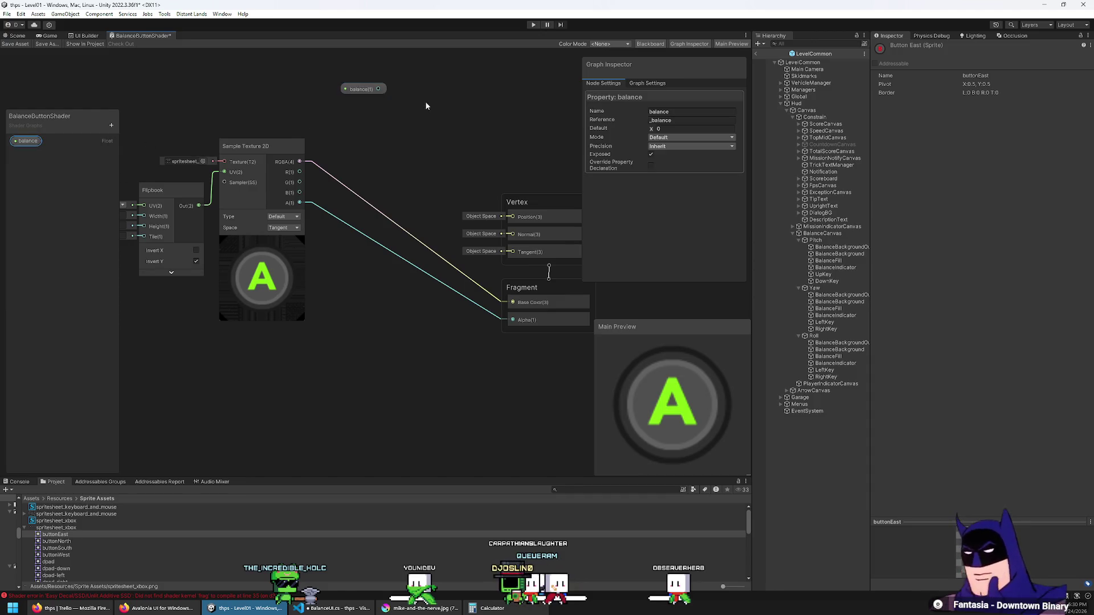
{"action": "left_click_drag", "start_coordinate": [370, 122], "coordinate": [344, 162]}
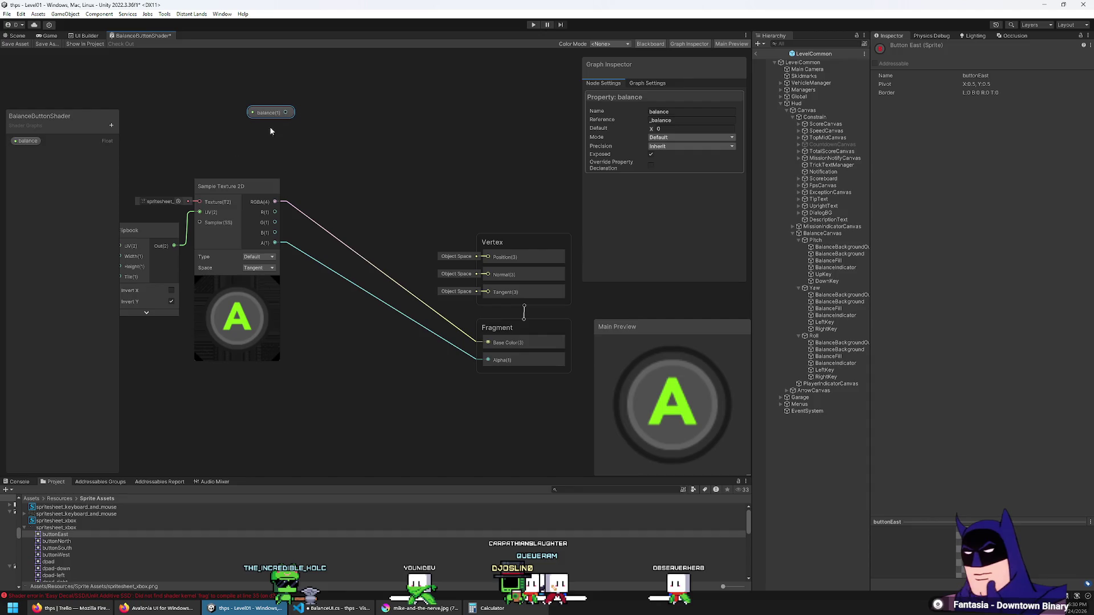
Add a second Float property named pressing and place it on the graph below balance.
{"action": "left_click", "coordinate": [112, 128]}
{"action": "left_click", "coordinate": [132, 146]}
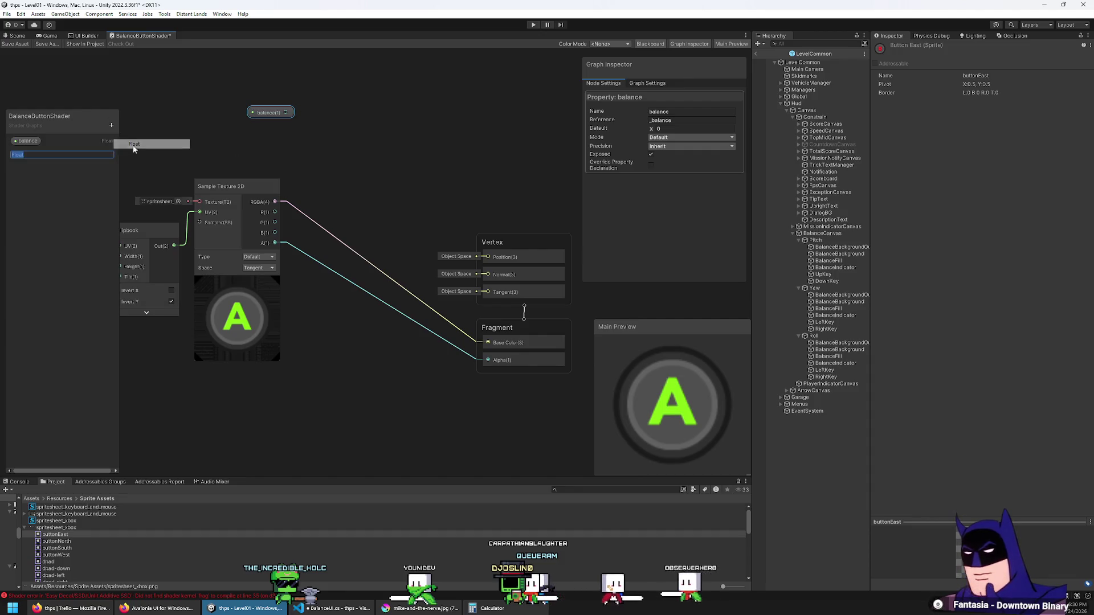
{"action": "type", "text": "pressing"}
{"action": "key", "text": "Return"}
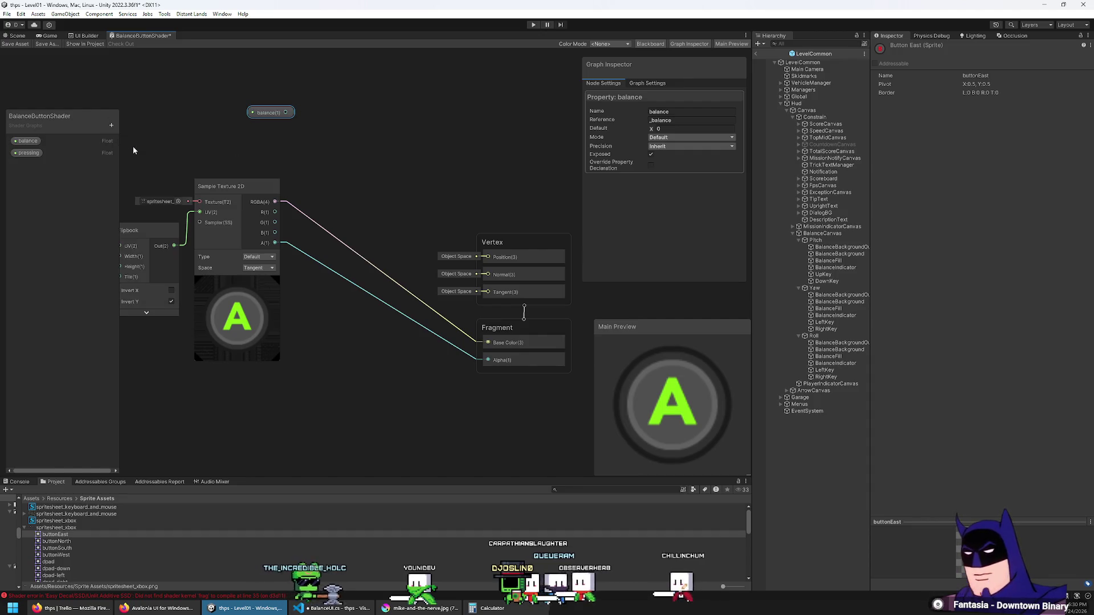
{"action": "mouse_move", "coordinate": [29, 153]}
{"action": "left_mouse_down"}
{"action": "mouse_move", "coordinate": [268, 132]}
{"action": "mouse_move", "coordinate": [254, 111]}
{"action": "mouse_move", "coordinate": [267, 113]}
{"action": "left_mouse_up"}
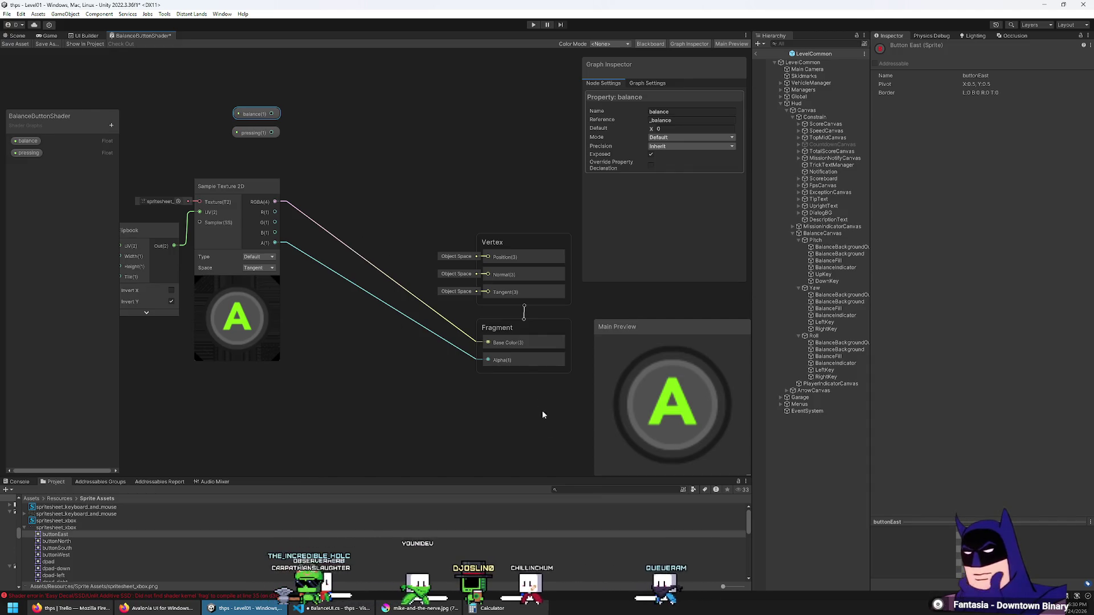
Add a Time node and place it beside the balance and pressing properties.
{"action": "right_click", "coordinate": [318, 135]}
{"action": "left_click", "coordinate": [345, 141]}
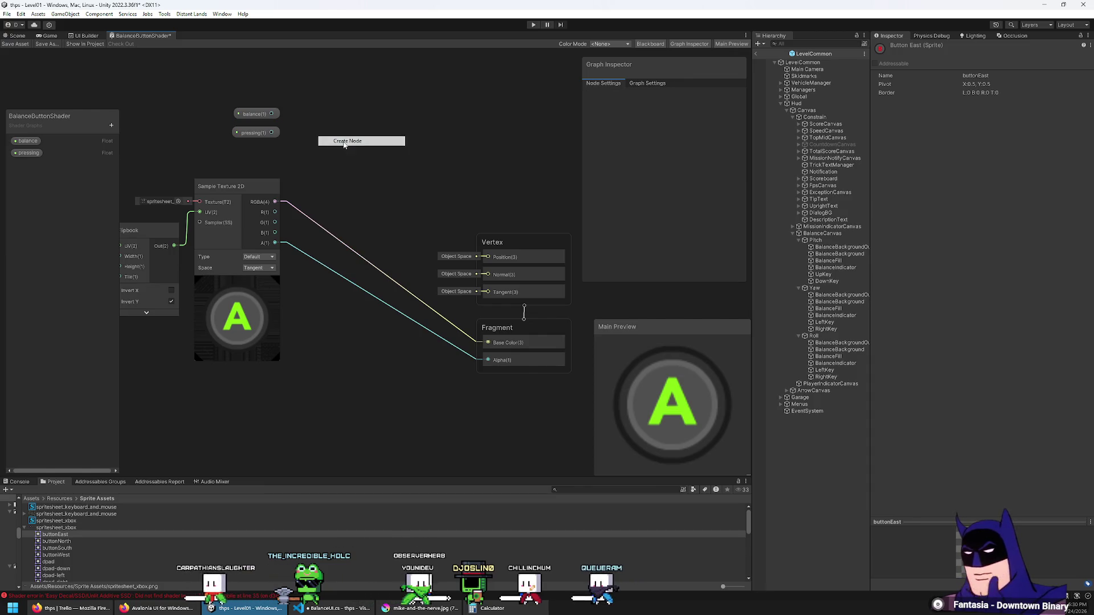
{"action": "type", "text": "time"}
{"action": "key", "text": "Return"}
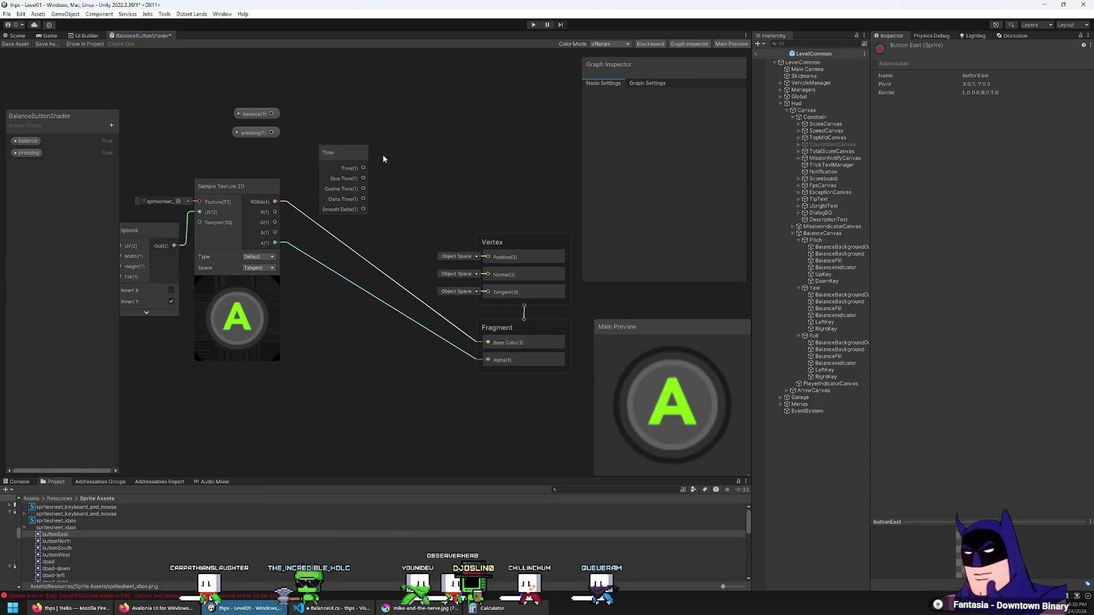
{"action": "mouse_move", "coordinate": [353, 154]}
{"action": "left_mouse_down"}
{"action": "mouse_move", "coordinate": [290, 44]}
{"action": "mouse_move", "coordinate": [264, 118]}
{"action": "left_mouse_up"}
{"action": "left_click", "coordinate": [355, 203]}
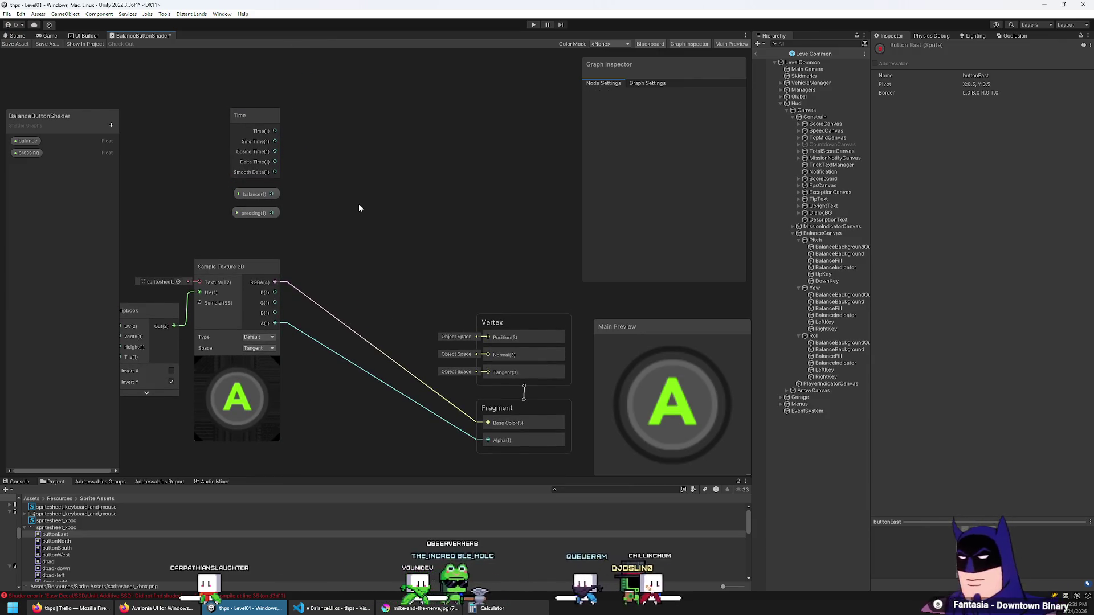
Add a Lerp node by searching 'mix' in Create Node.
{"action": "right_click", "coordinate": [359, 208]}
{"action": "left_click", "coordinate": [379, 211]}
{"action": "type", "text": "m"}
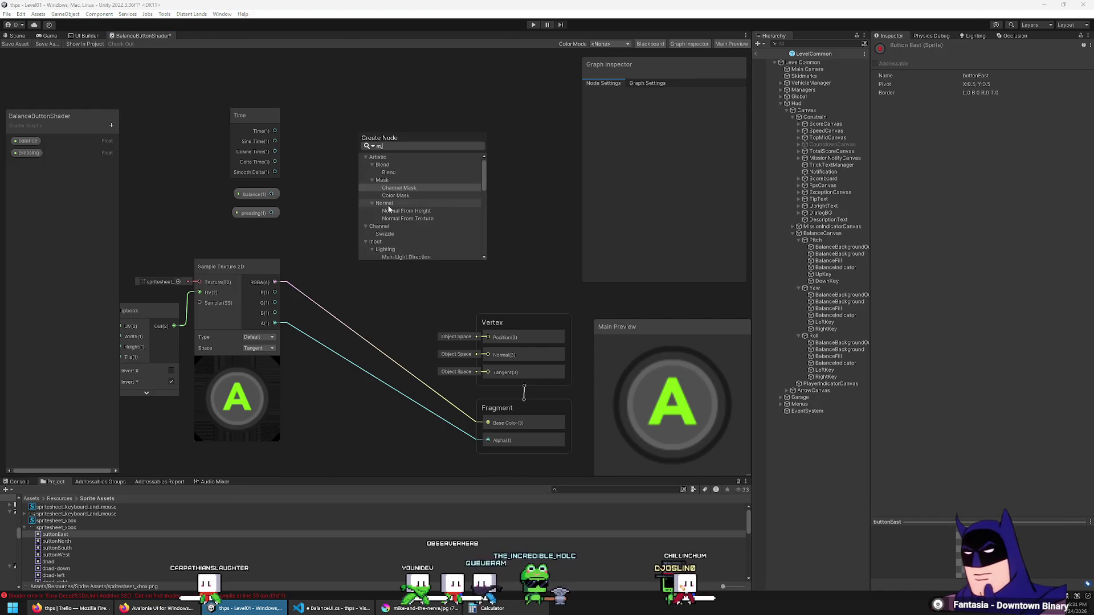
{"action": "type", "text": "ix"}
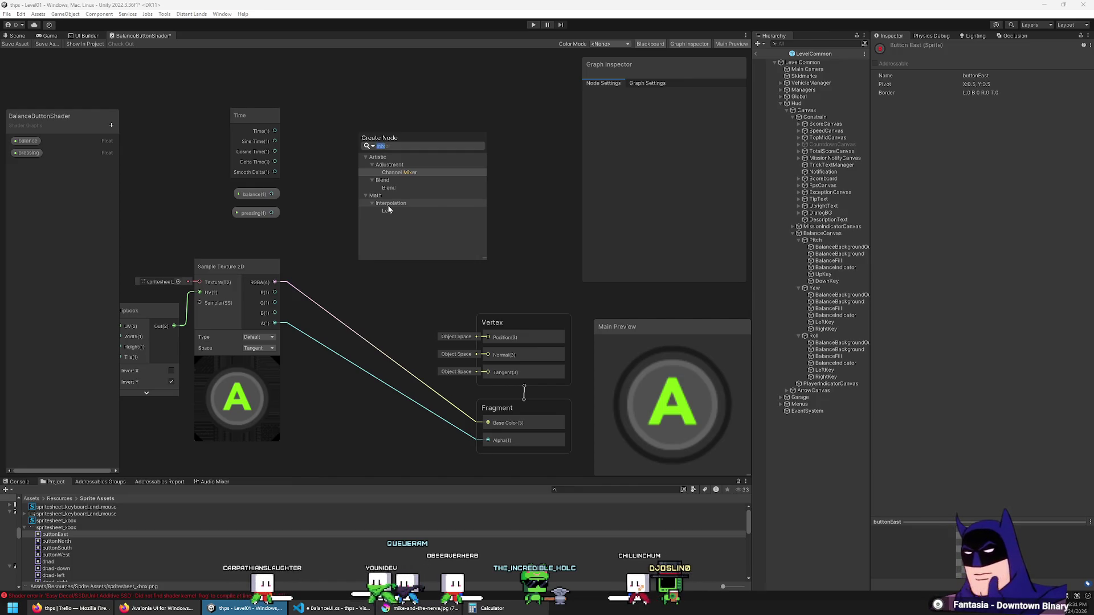
{"action": "left_click", "coordinate": [382, 212]}
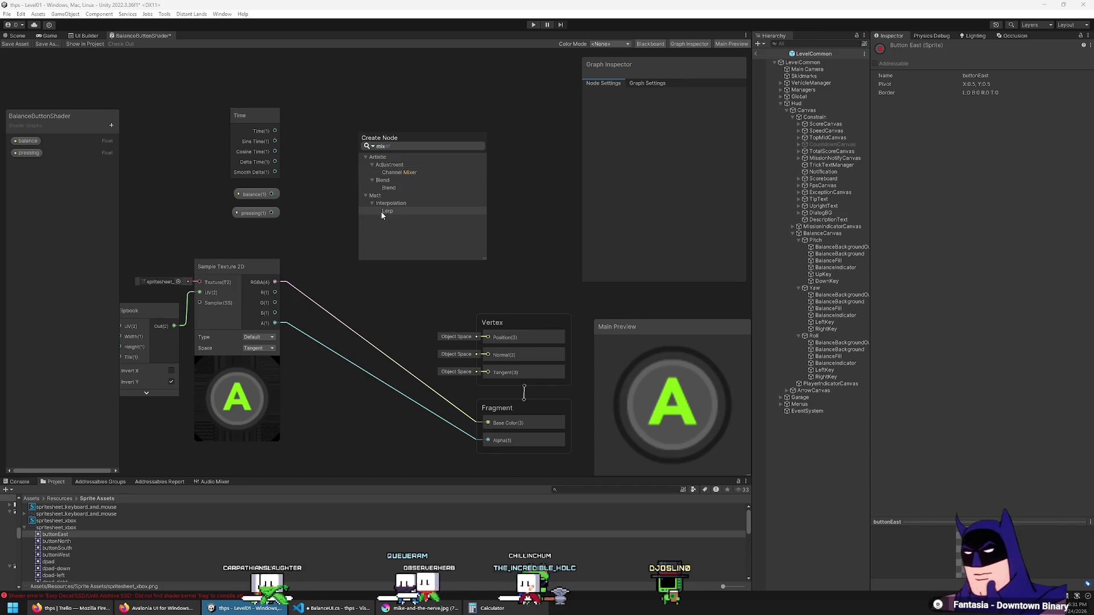
{"action": "double_click", "coordinate": [415, 210]}
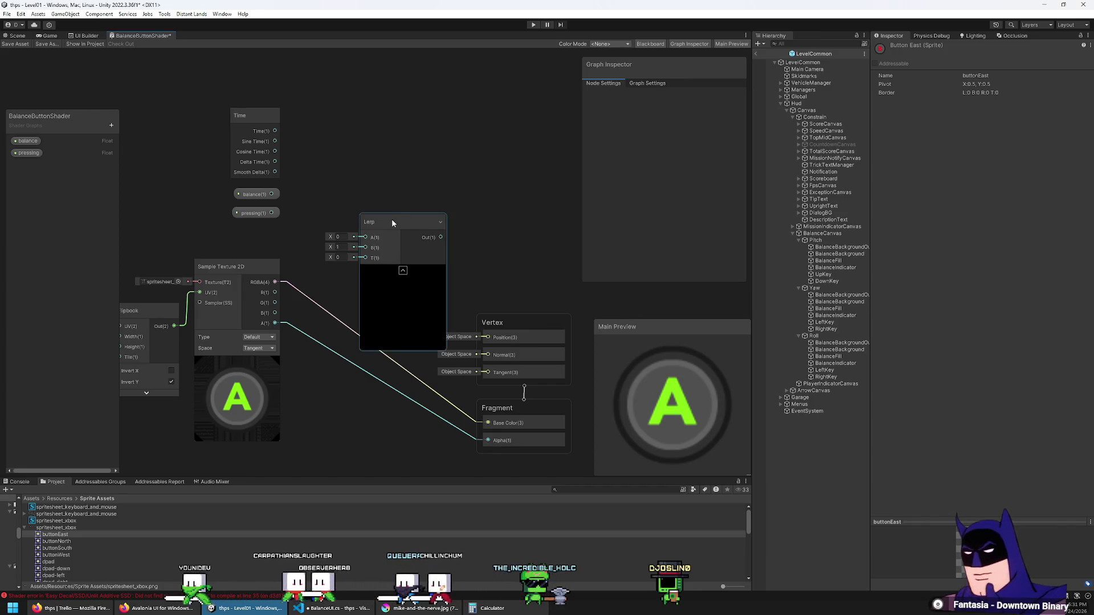
Connect the texture's RGBA output to Lerp A and set the T fields to 1.
{"action": "left_click_drag", "start_coordinate": [391, 220], "coordinate": [389, 200]}
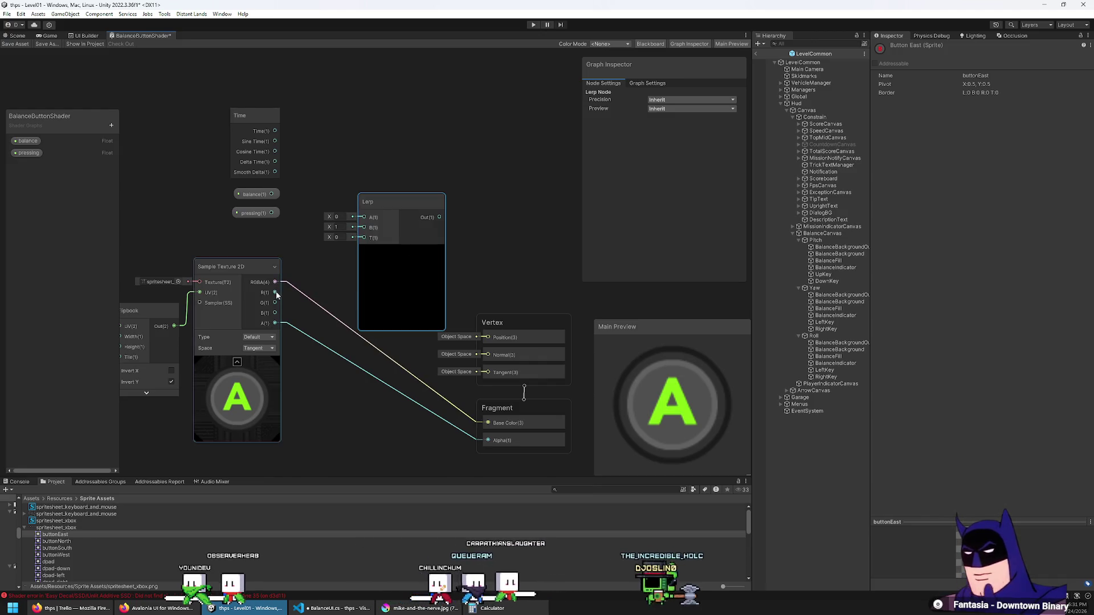
{"action": "mouse_move", "coordinate": [276, 281]}
{"action": "left_mouse_down"}
{"action": "mouse_move", "coordinate": [337, 216]}
{"action": "mouse_move", "coordinate": [363, 217]}
{"action": "left_mouse_up"}
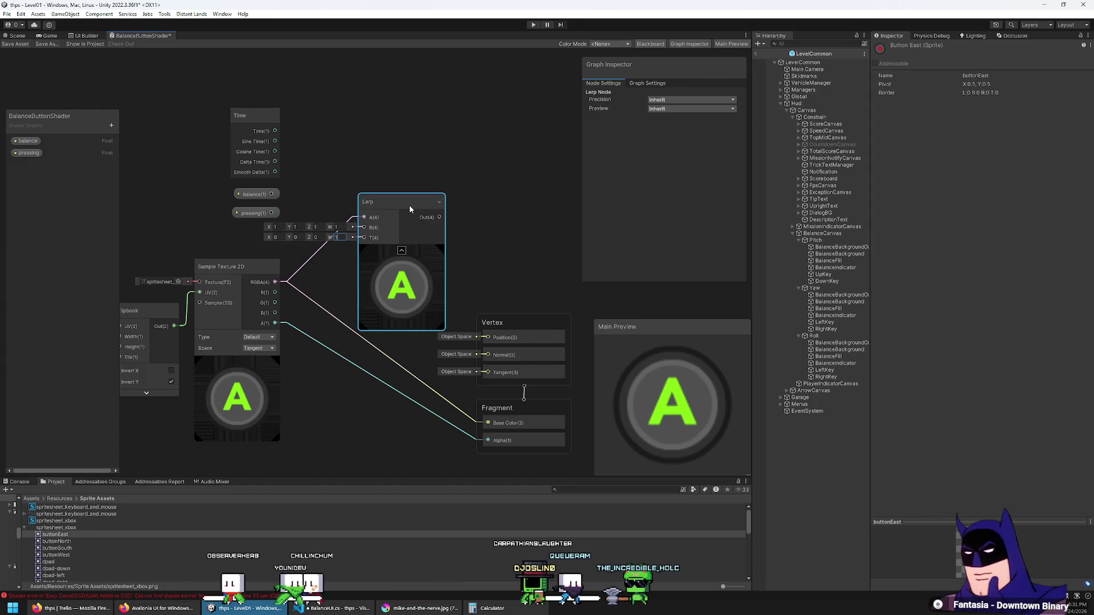
{"action": "left_click", "coordinate": [312, 237]}
{"action": "type", "text": "1"}
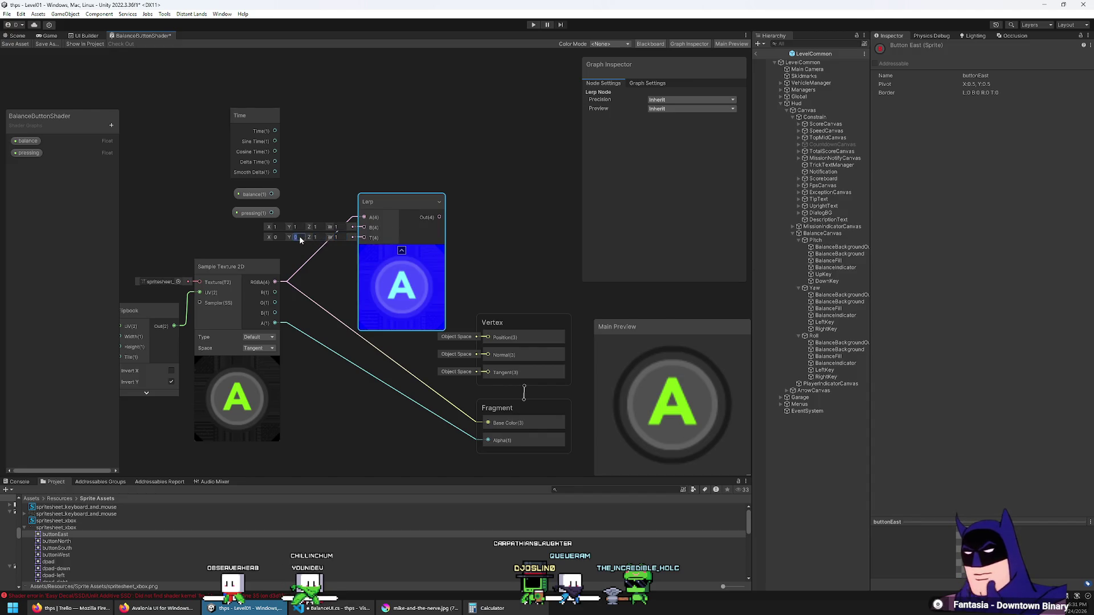
{"action": "left_click", "coordinate": [299, 236]}
{"action": "type", "text": "1"}
{"action": "left_click", "coordinate": [279, 237]}
{"action": "type", "text": "1"}
Set Lerp B to 0.5 and 0.9, checking BalanceUI.cs for the reference colours.
{"action": "left_click", "coordinate": [339, 227]}
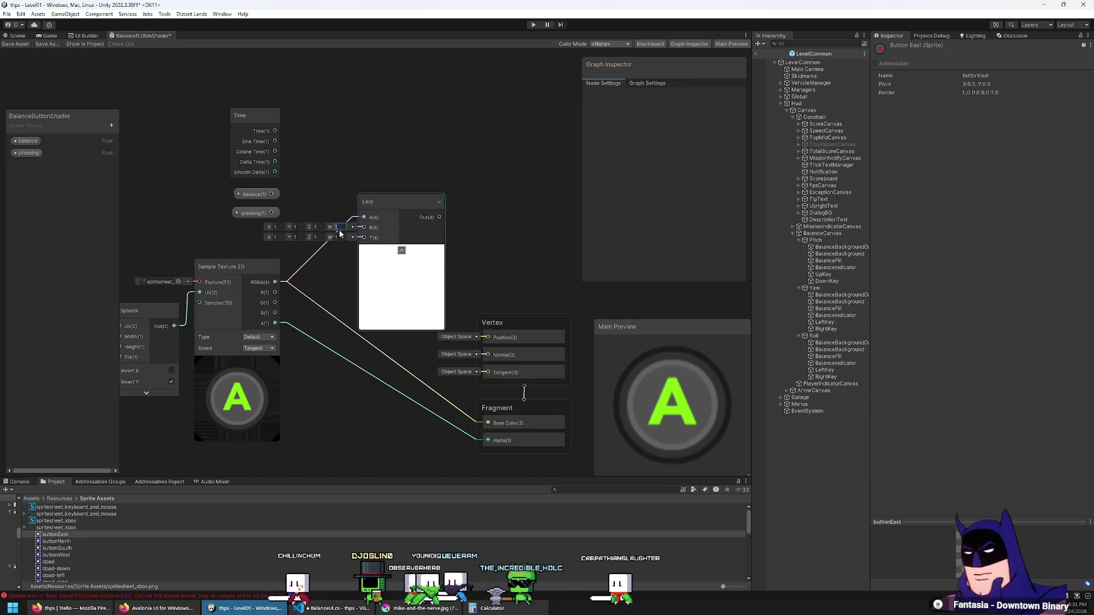
{"action": "left_click", "coordinate": [315, 237]}
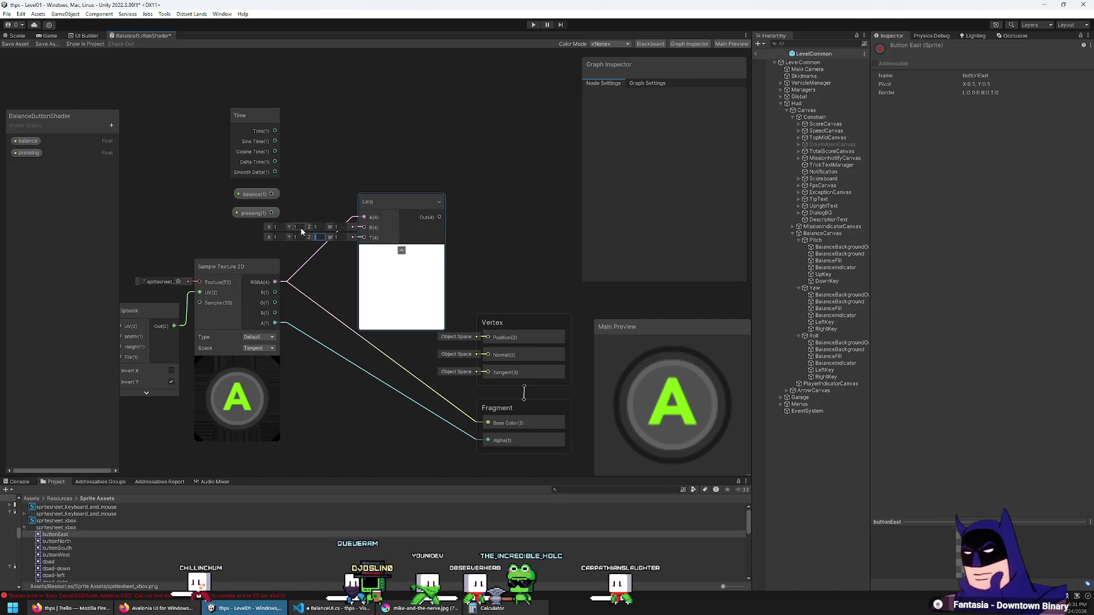
{"action": "left_click", "coordinate": [296, 226]}
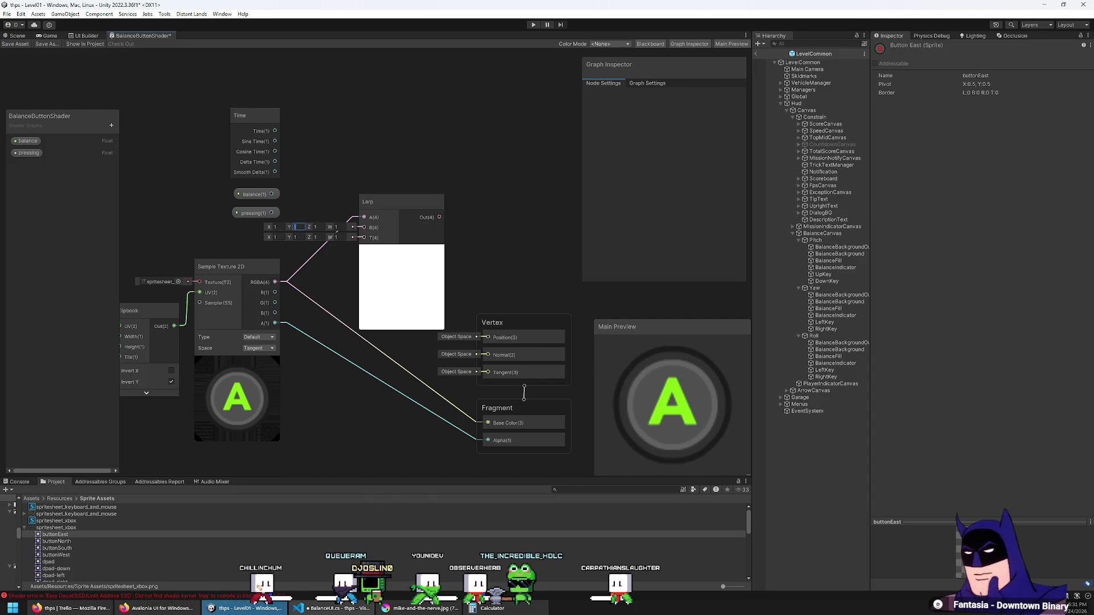
{"action": "left_click", "coordinate": [336, 608]}
{"action": "scroll", "coordinate": [399, 165], "scroll_direction": "down", "scroll_amount": 5}
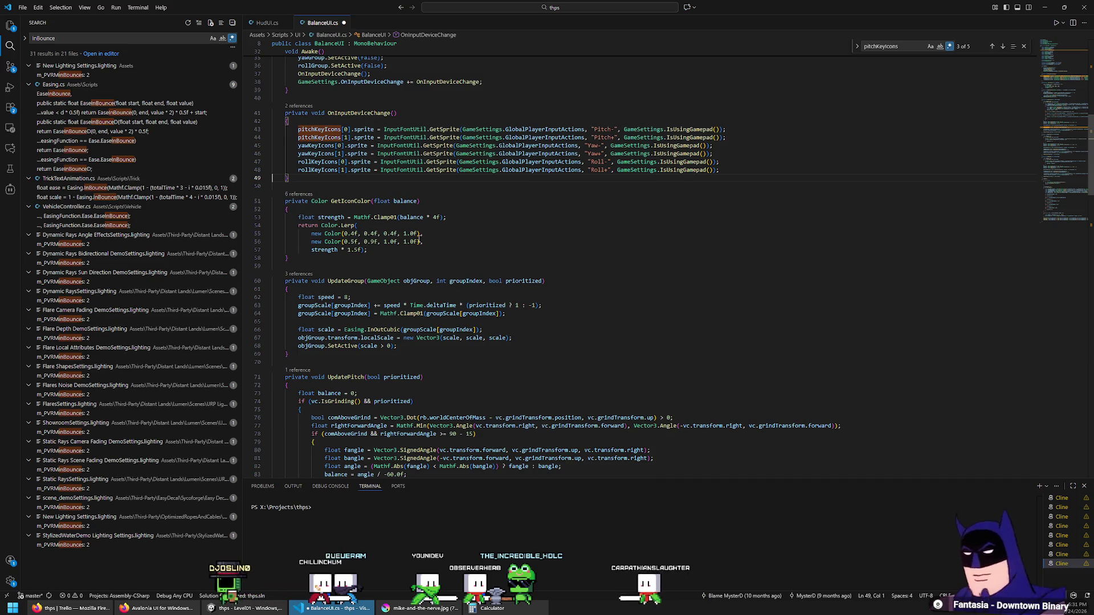
{"action": "key", "text": "alt+Tab"}
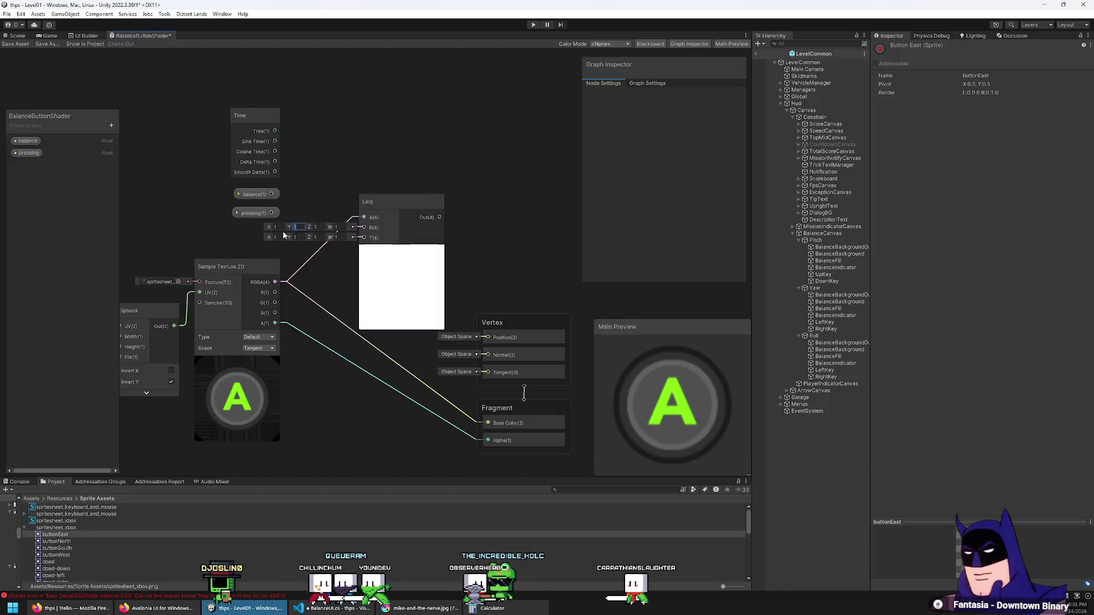
{"action": "key", "text": "Tab"}
{"action": "type", "text": ".9"}
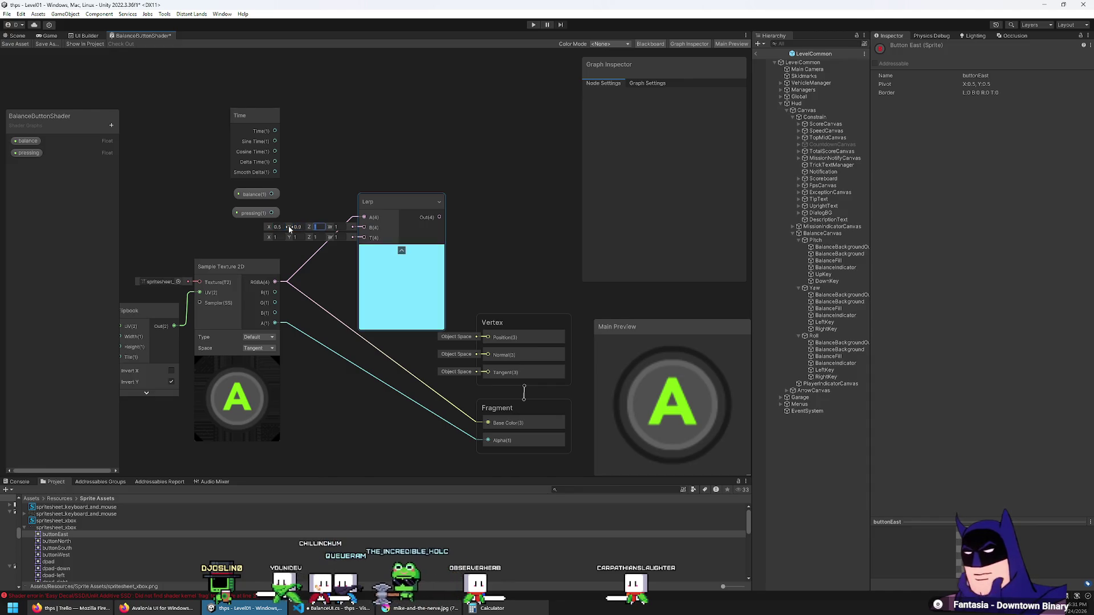
{"action": "key", "text": "Tab"}
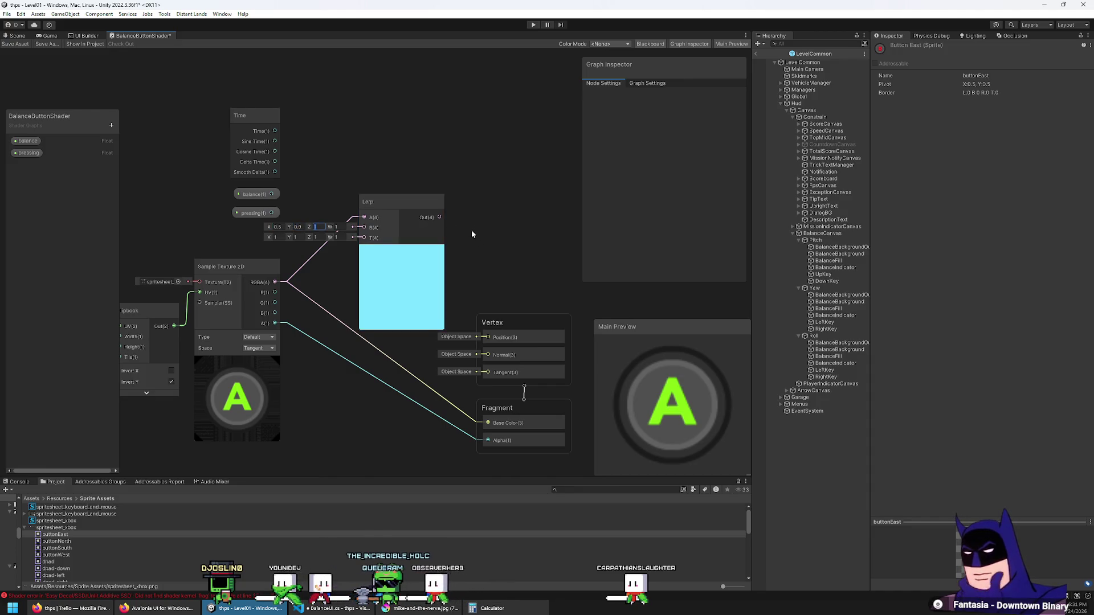
Move the Lerp node up and wire the balance property into its T input.
{"action": "left_click_drag", "start_coordinate": [470, 231], "coordinate": [452, 194]}
{"action": "left_click", "coordinate": [419, 169]}
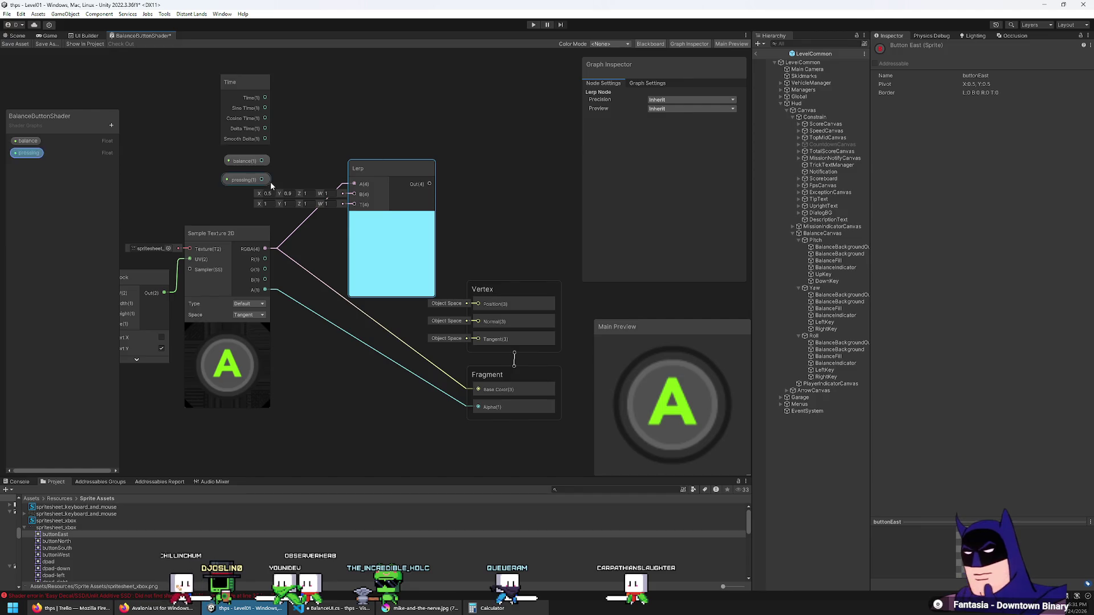
{"action": "left_click_drag", "start_coordinate": [377, 169], "coordinate": [407, 119]}
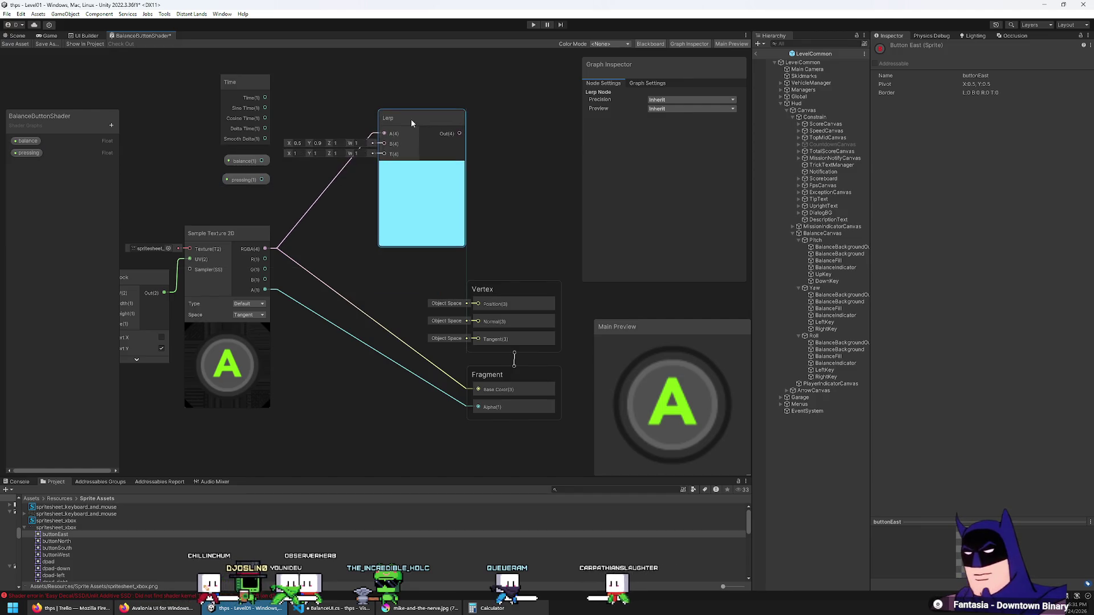
{"action": "left_click_drag", "start_coordinate": [261, 161], "coordinate": [381, 162]}
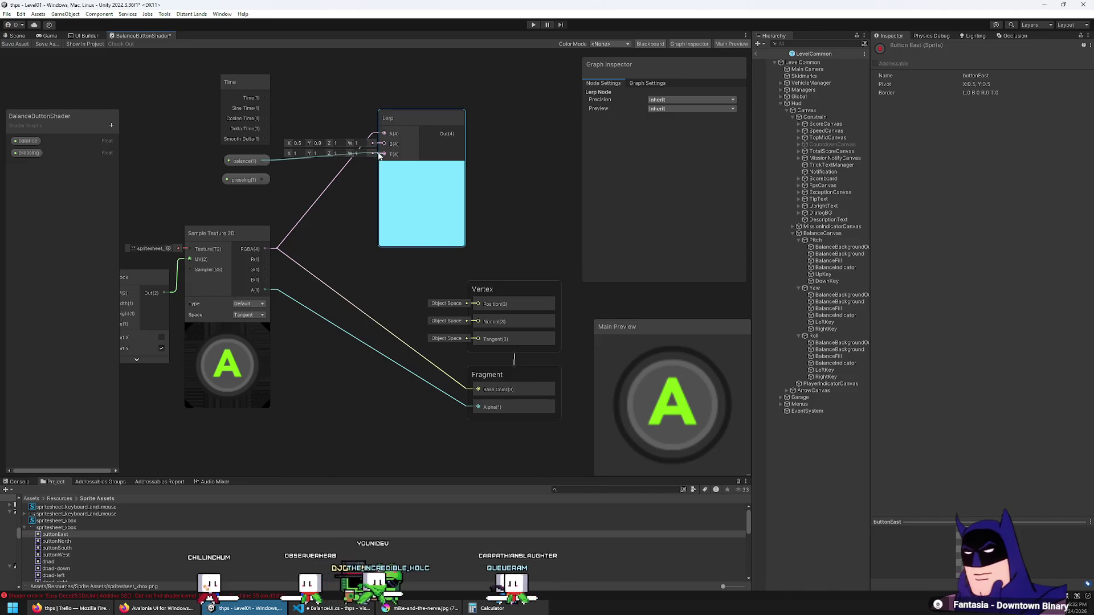
{"action": "right_click", "coordinate": [310, 205]}
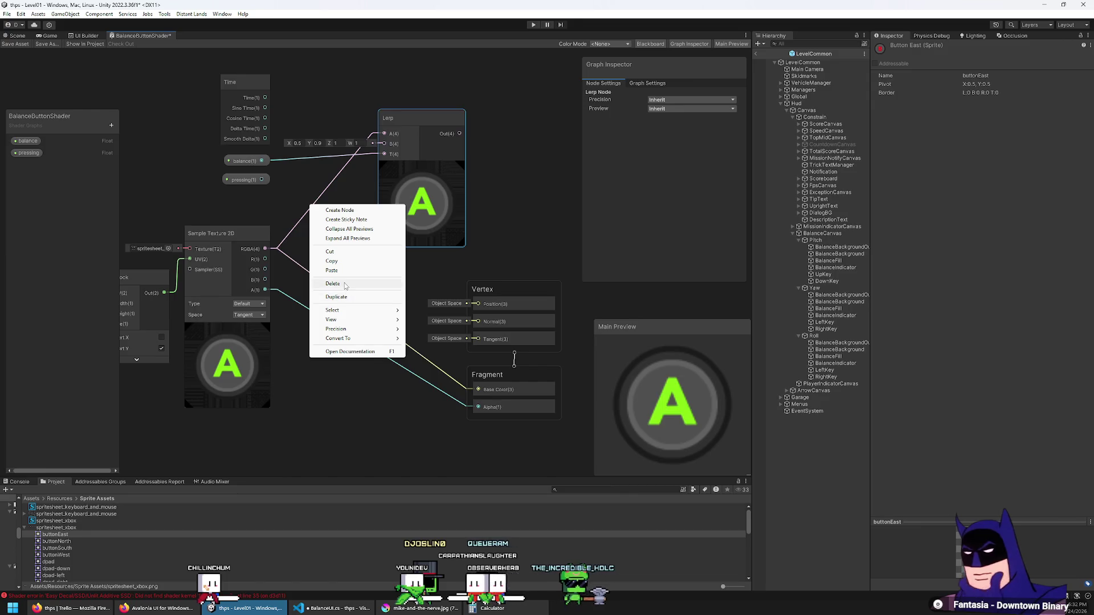
Delete the connection from the texture to Lerp A.
{"action": "left_click", "coordinate": [368, 188]}
{"action": "left_click", "coordinate": [341, 180]}
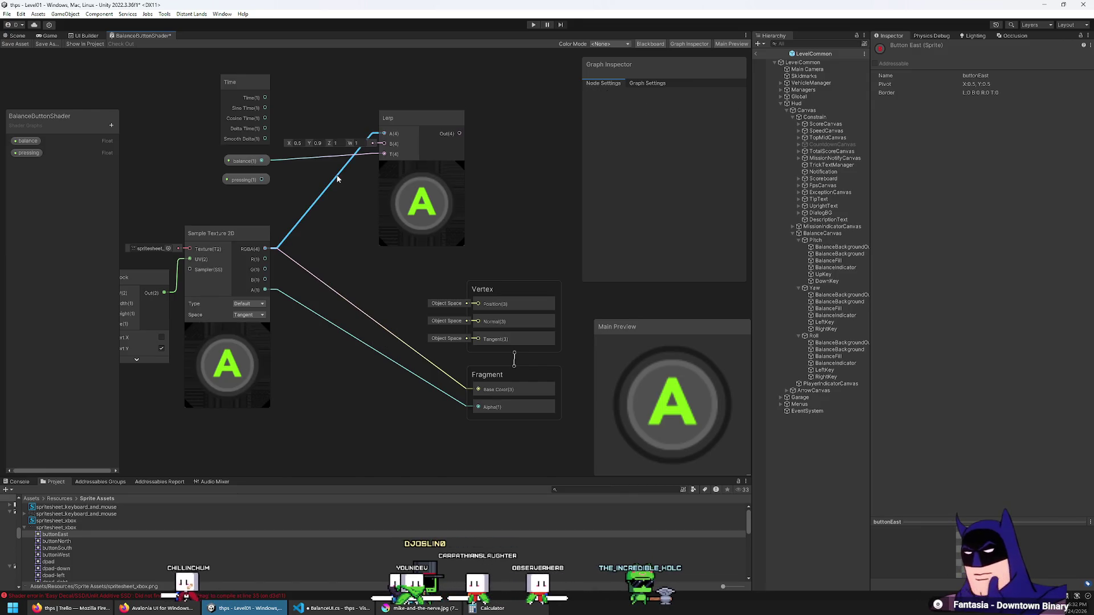
{"action": "right_click", "coordinate": [342, 180]}
{"action": "left_click", "coordinate": [352, 181]}
{"action": "left_click", "coordinate": [355, 133]}
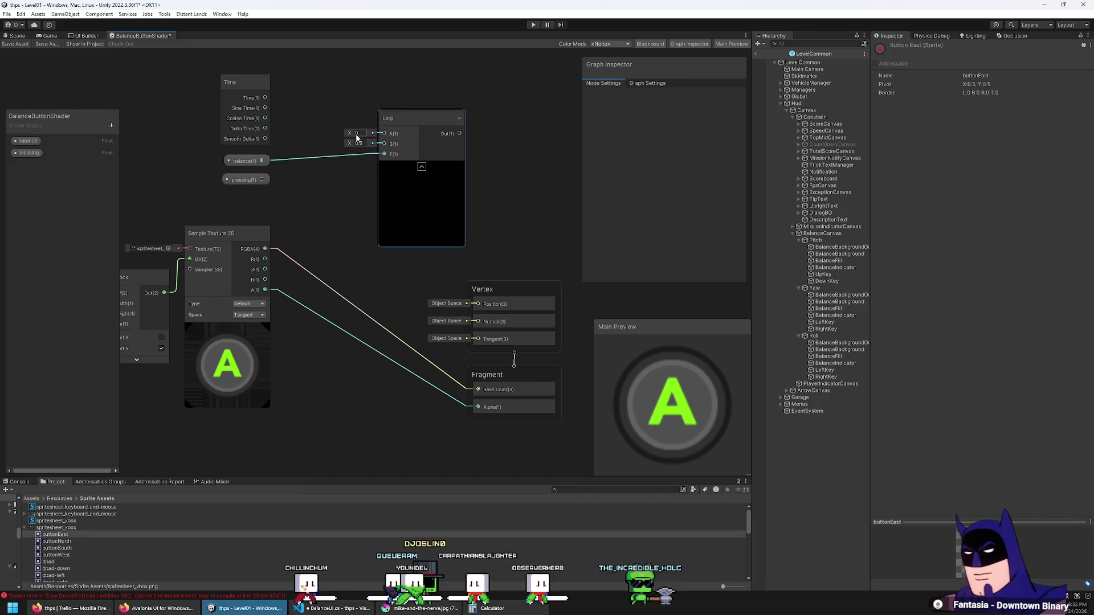
Add a Color node, duplicate it, and wire the two into Lerp A and B.
{"action": "right_click", "coordinate": [327, 114]}
{"action": "left_click", "coordinate": [334, 117]}
{"action": "type", "text": "color"}
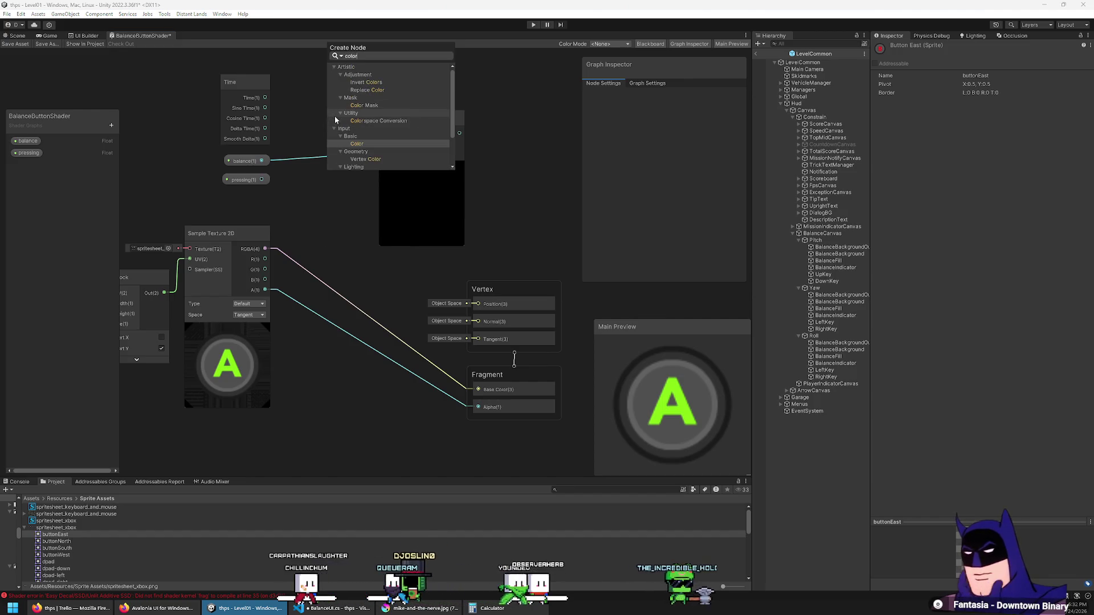
{"action": "key", "text": "Return"}
{"action": "mouse_move", "coordinate": [350, 117]}
{"action": "left_mouse_down"}
{"action": "mouse_move", "coordinate": [370, 173]}
{"action": "mouse_move", "coordinate": [365, 114]}
{"action": "mouse_move", "coordinate": [342, 122]}
{"action": "mouse_move", "coordinate": [375, 121]}
{"action": "left_mouse_up"}
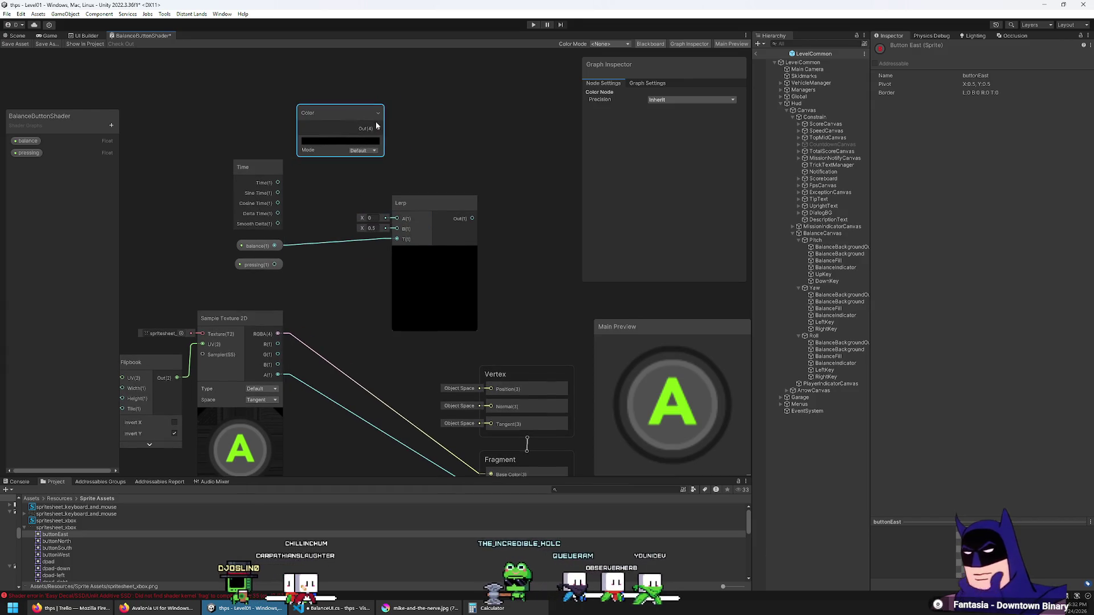
{"action": "key", "text": "ctrl+d"}
{"action": "left_click_drag", "start_coordinate": [501, 178], "coordinate": [351, 168]}
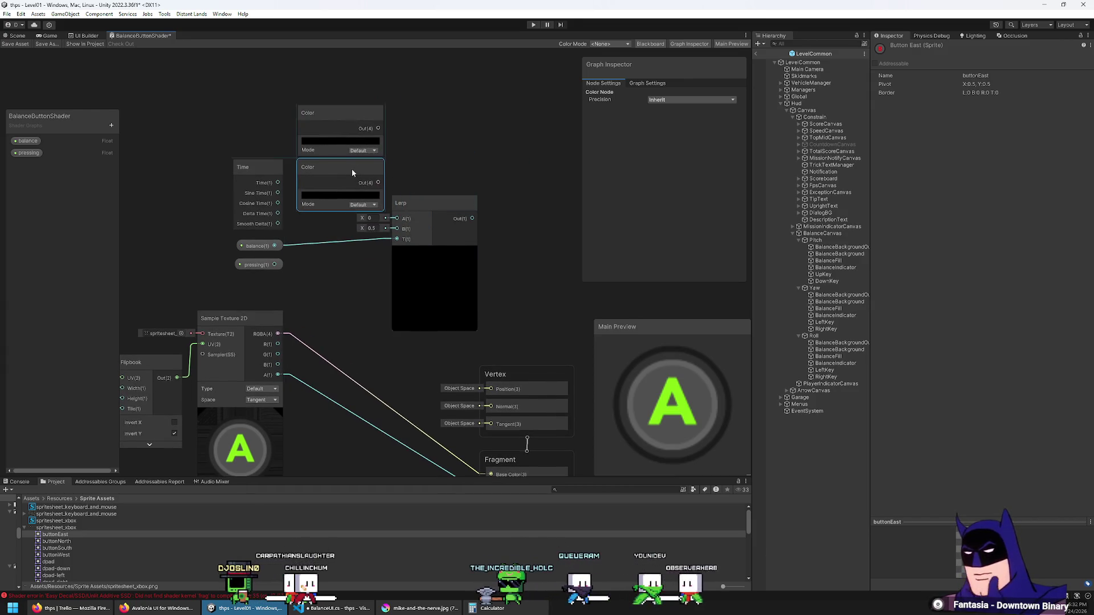
{"action": "left_click_drag", "start_coordinate": [405, 241], "coordinate": [403, 225]}
{"action": "left_click_drag", "start_coordinate": [380, 128], "coordinate": [384, 139]}
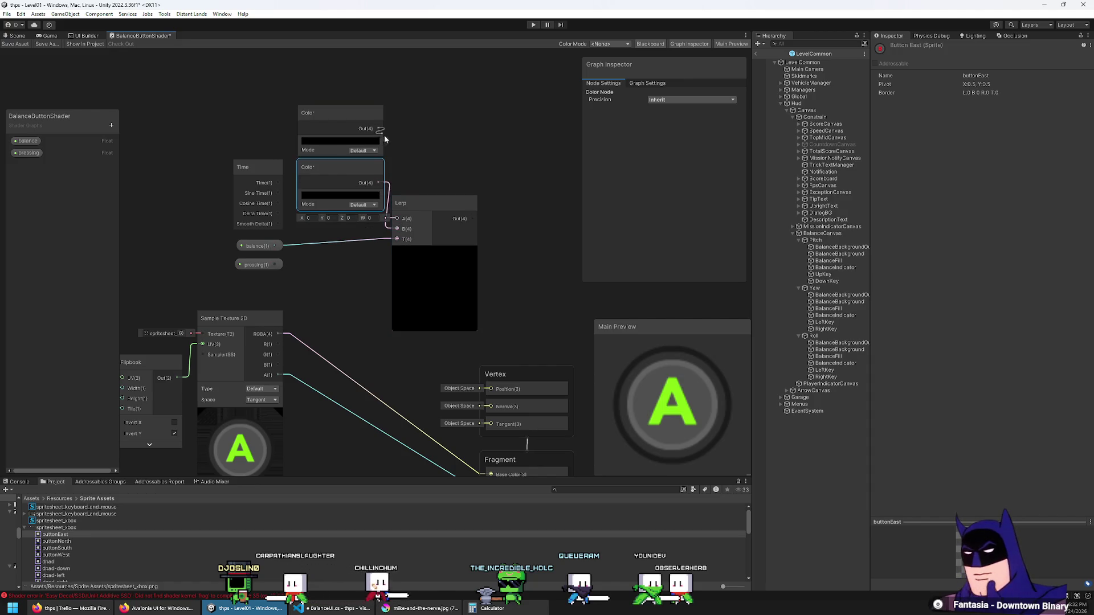
{"action": "left_click_drag", "start_coordinate": [418, 201], "coordinate": [429, 200]}
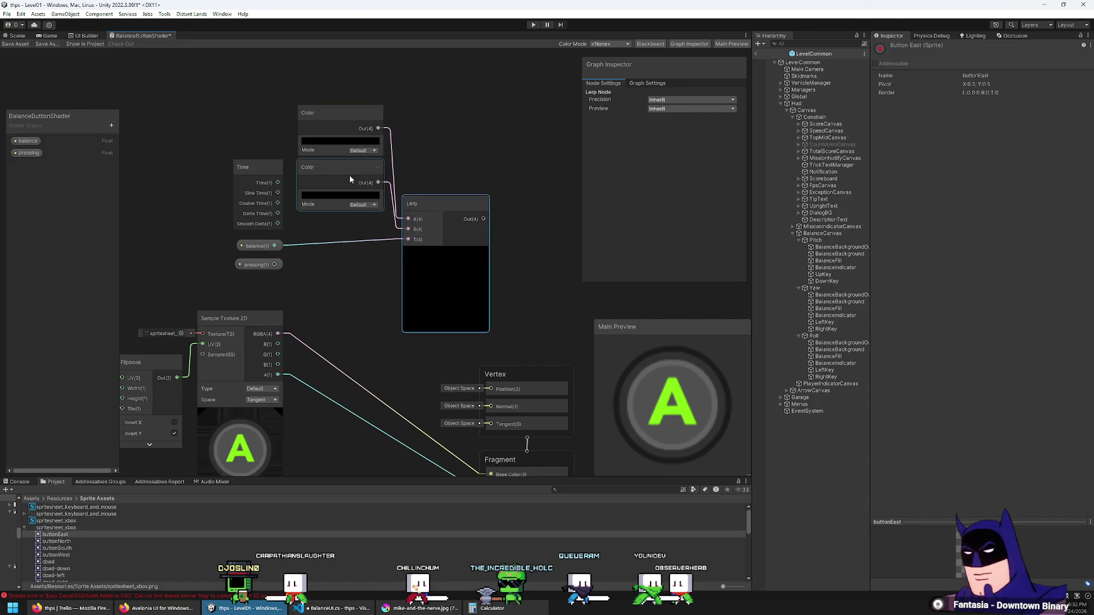
Set both Color nodes to white, then select and delete them.
{"action": "left_click", "coordinate": [349, 143]}
{"action": "left_click_drag", "start_coordinate": [399, 210], "coordinate": [244, 123]}
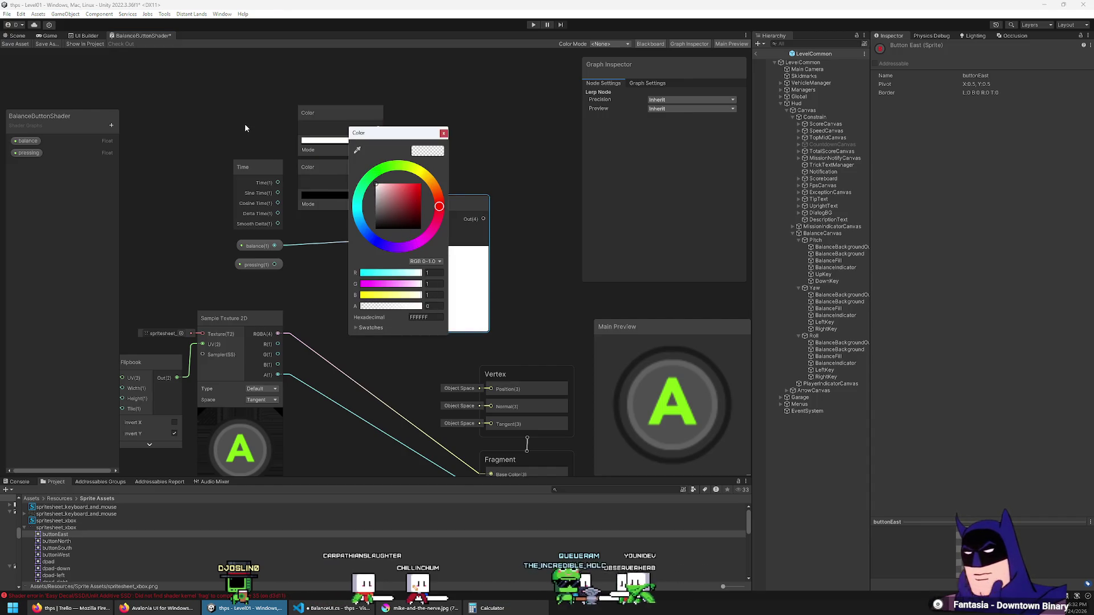
{"action": "left_click", "coordinate": [330, 113]}
{"action": "left_click", "coordinate": [344, 195]}
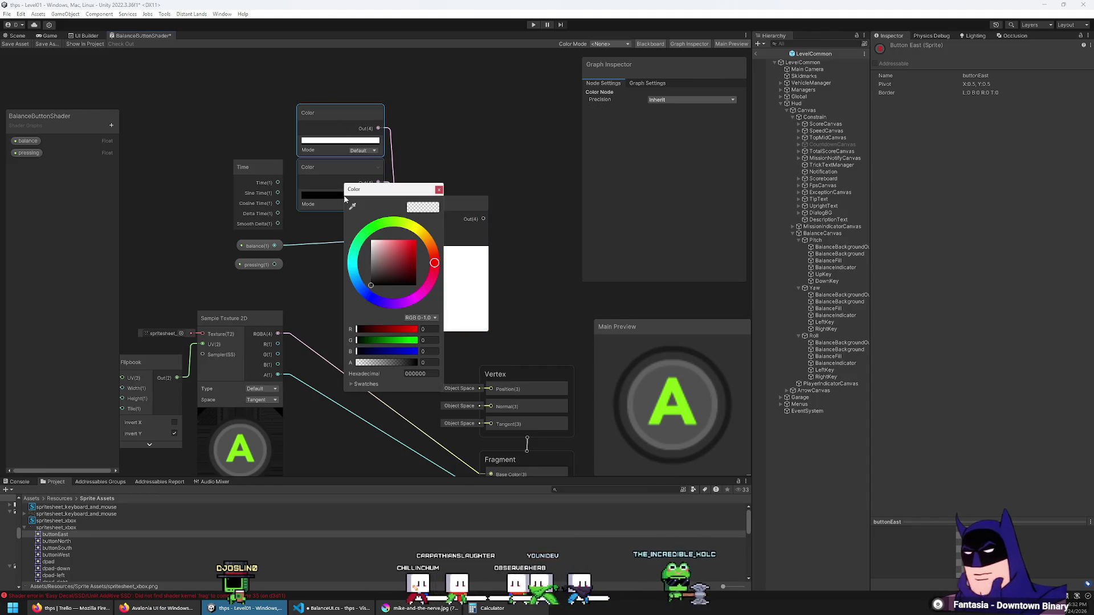
{"action": "left_click_drag", "start_coordinate": [399, 271], "coordinate": [285, 172]}
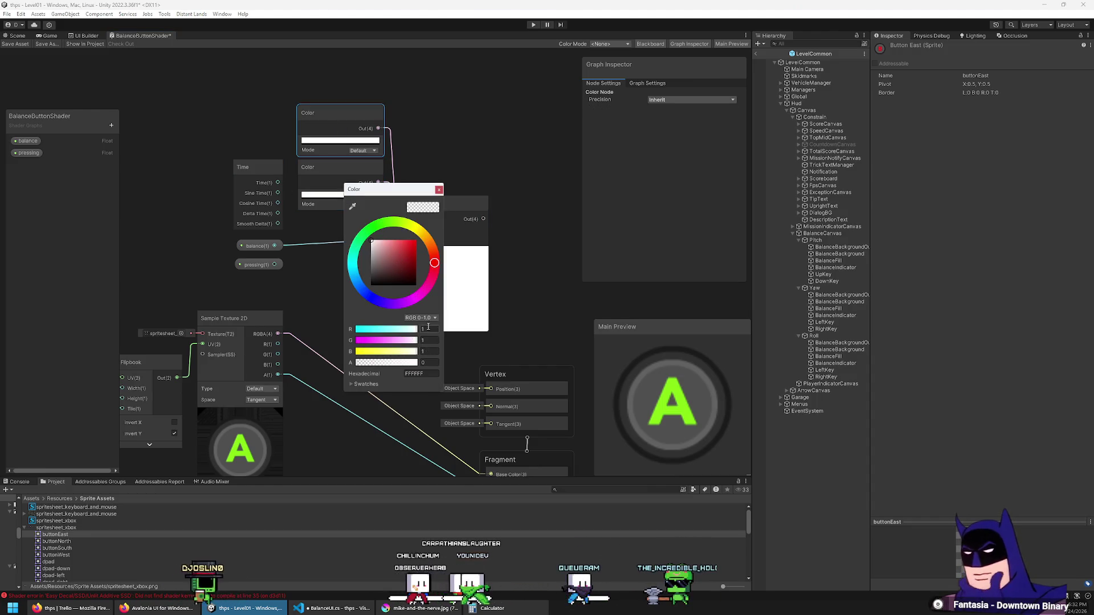
{"action": "left_click", "coordinate": [497, 319]}
{"action": "left_click", "coordinate": [349, 194]}
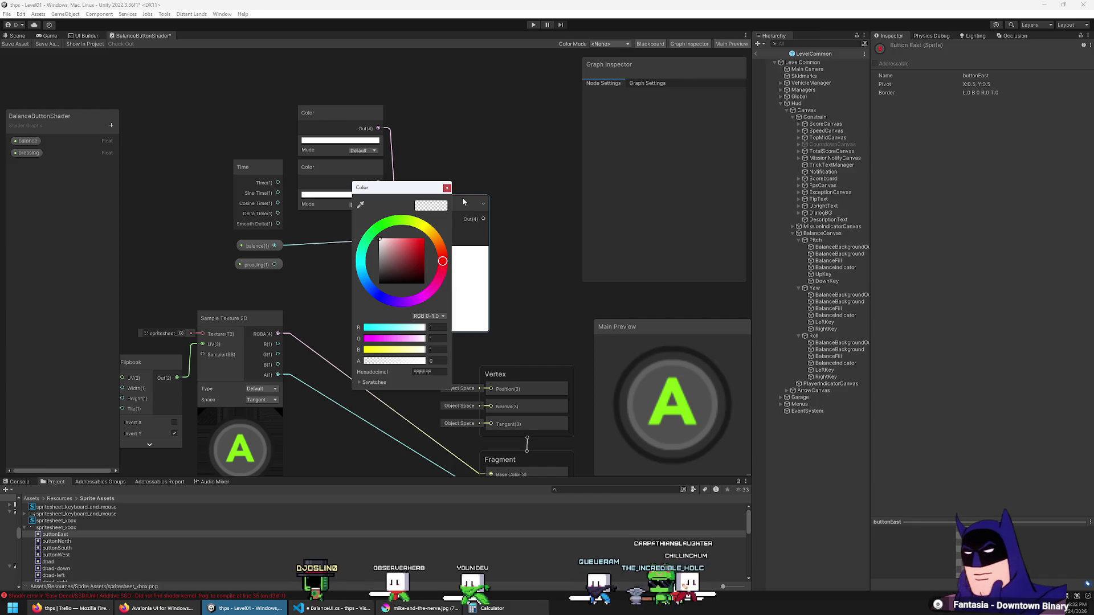
{"action": "left_click", "coordinate": [446, 188]}
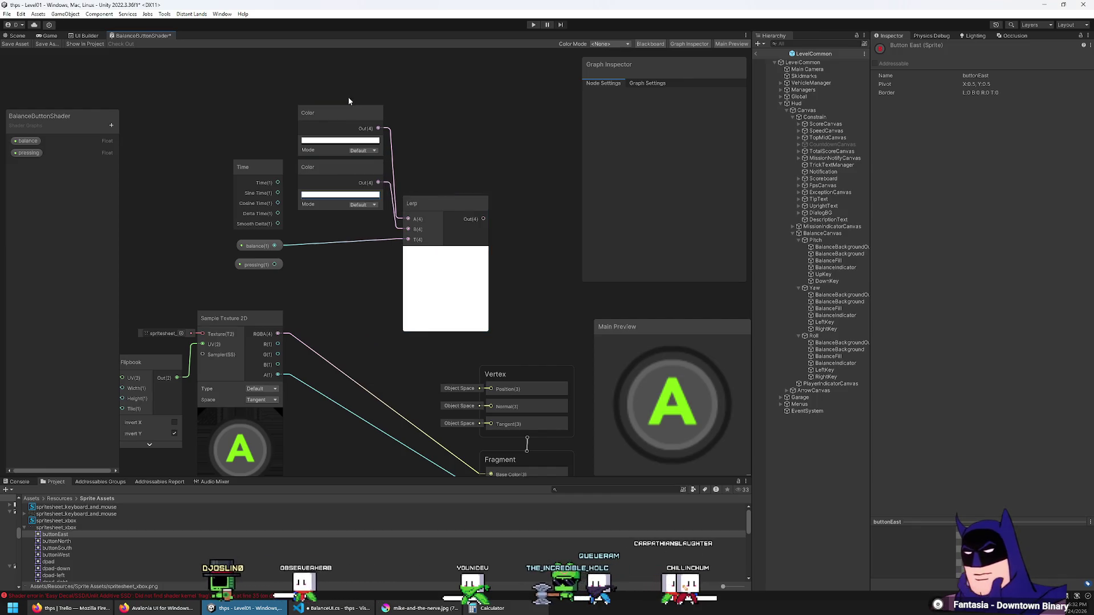
{"action": "left_click_drag", "start_coordinate": [347, 97], "coordinate": [375, 217]}
{"action": "key", "text": "Delete"}
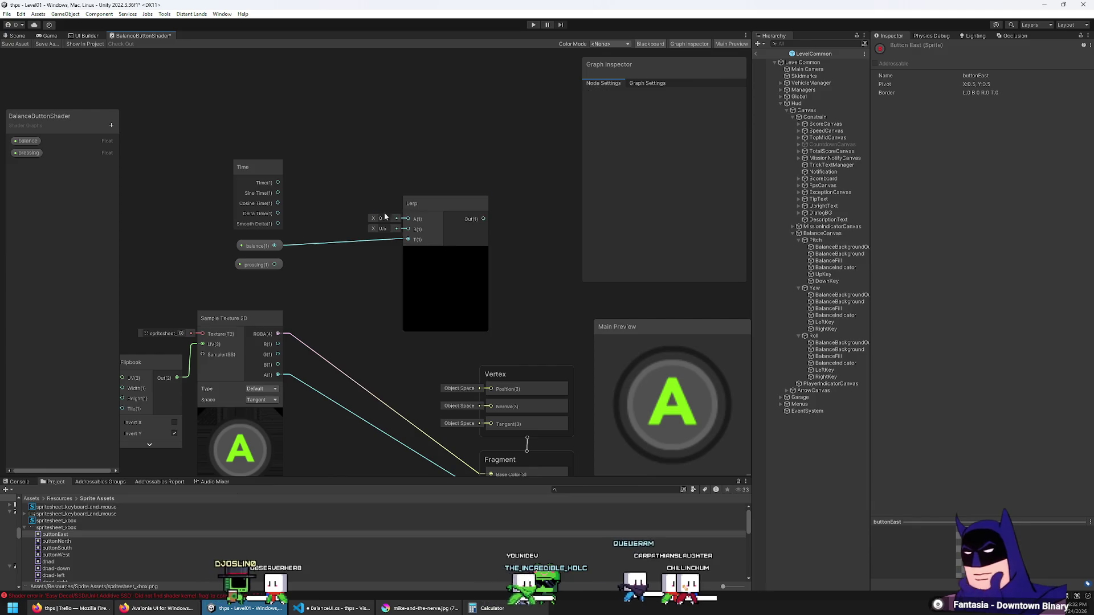
Replace the Lerp with an Add node and wire the texture's RGBA into it.
{"action": "left_click", "coordinate": [461, 208]}
{"action": "key", "text": "Delete"}
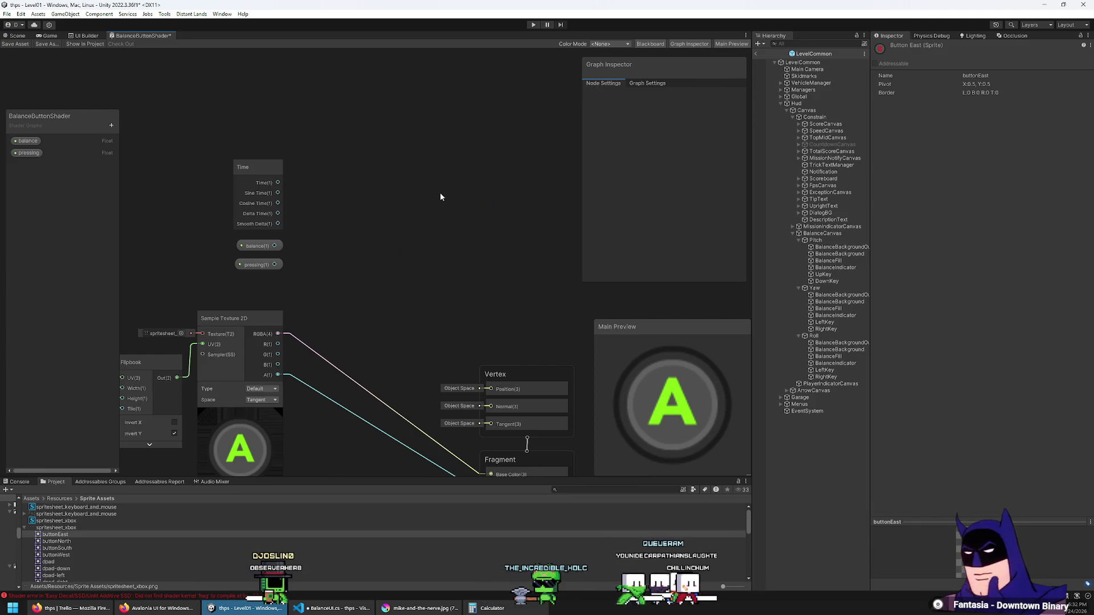
{"action": "right_click", "coordinate": [399, 189]}
{"action": "left_click", "coordinate": [426, 193]}
{"action": "type", "text": "add"}
{"action": "key", "text": "Return"}
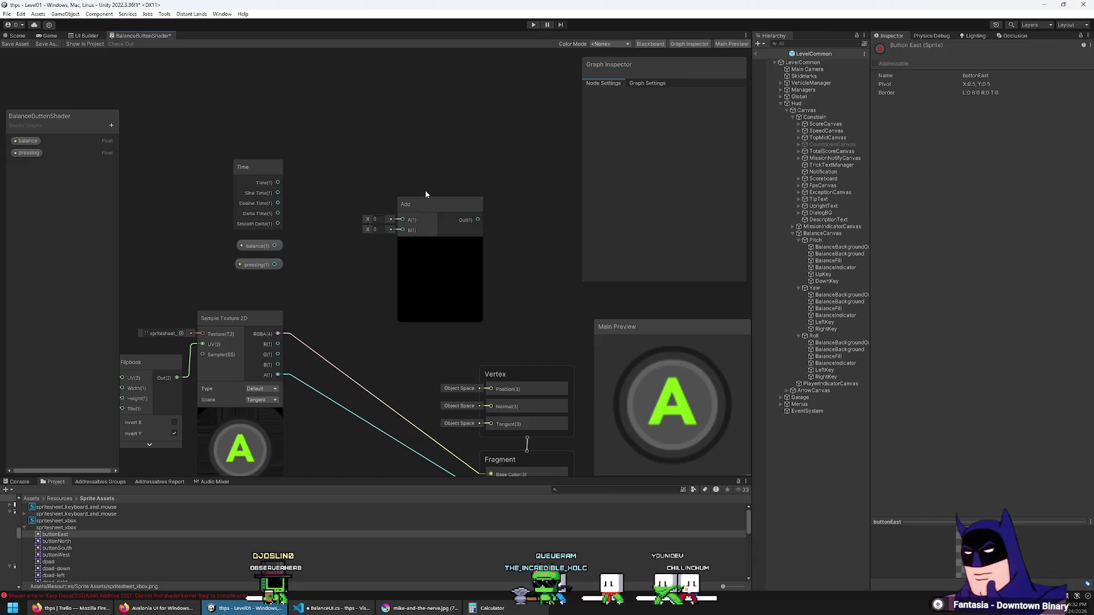
{"action": "left_click_drag", "start_coordinate": [279, 334], "coordinate": [402, 230]}
{"action": "mouse_move", "coordinate": [480, 220]}
{"action": "left_mouse_down"}
{"action": "mouse_move", "coordinate": [486, 432]}
{"action": "mouse_move", "coordinate": [491, 422]}
{"action": "left_mouse_up"}
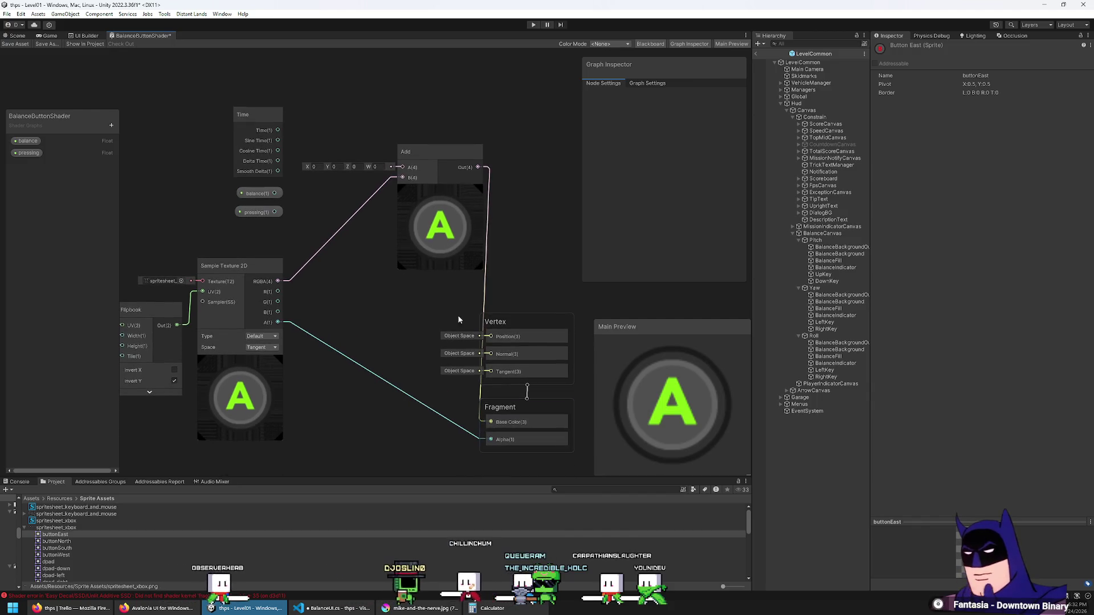
Try values 1, 1, 10 on Add's A input, then clear them back to zero.
{"action": "left_click", "coordinate": [317, 167]}
{"action": "type", "text": "1"}
{"action": "left_click", "coordinate": [335, 167]}
{"action": "type", "text": "1"}
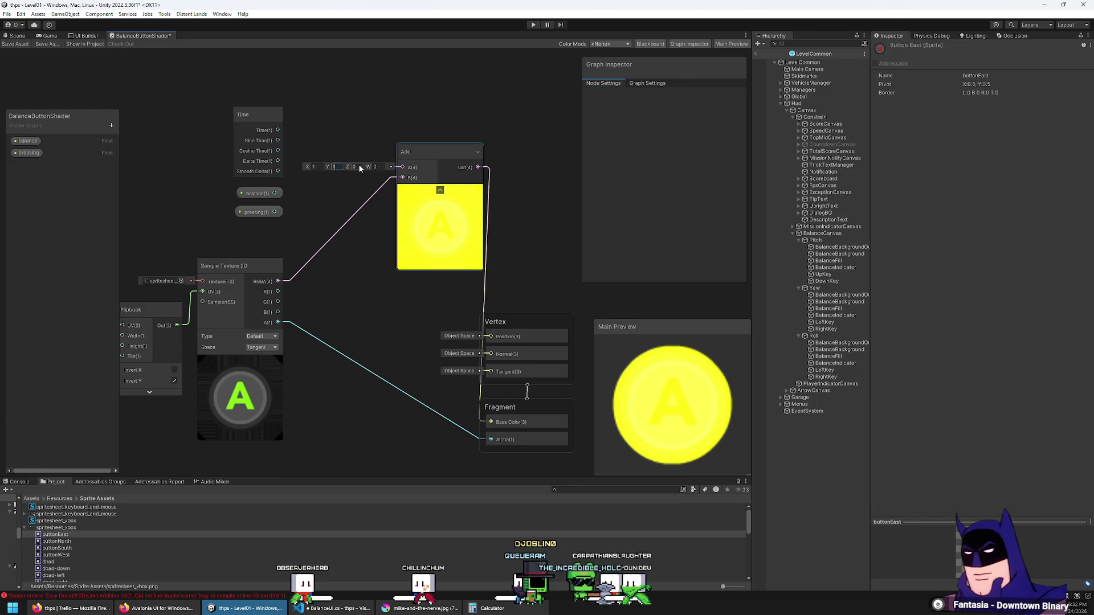
{"action": "left_click", "coordinate": [358, 167]}
{"action": "type", "text": "1"}
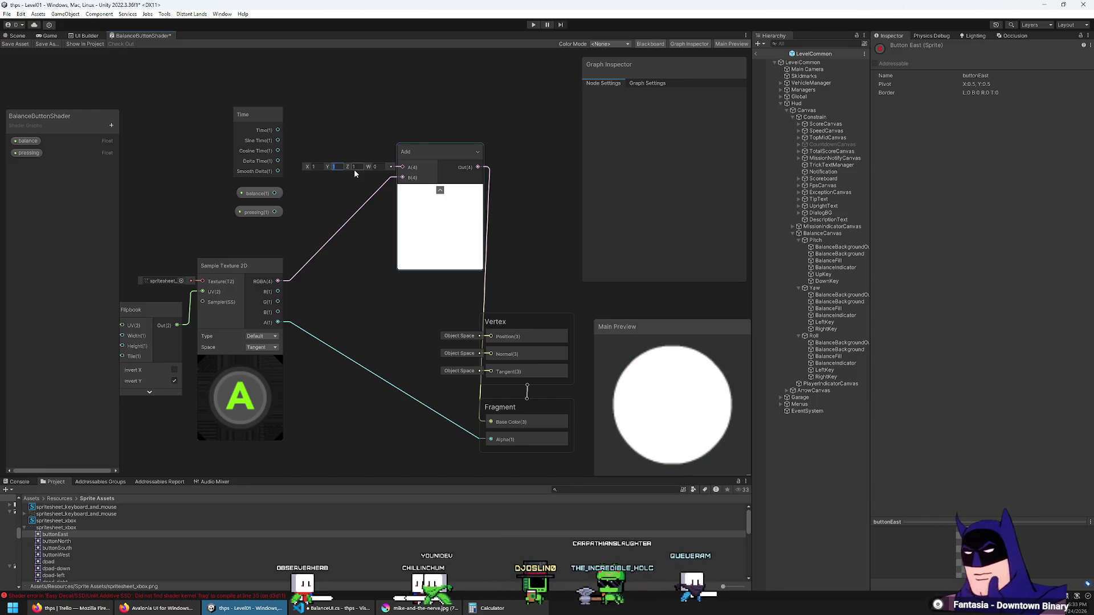
{"action": "type", "text": "0"}
{"action": "left_click", "coordinate": [315, 167]}
{"action": "type", "text": "0"}
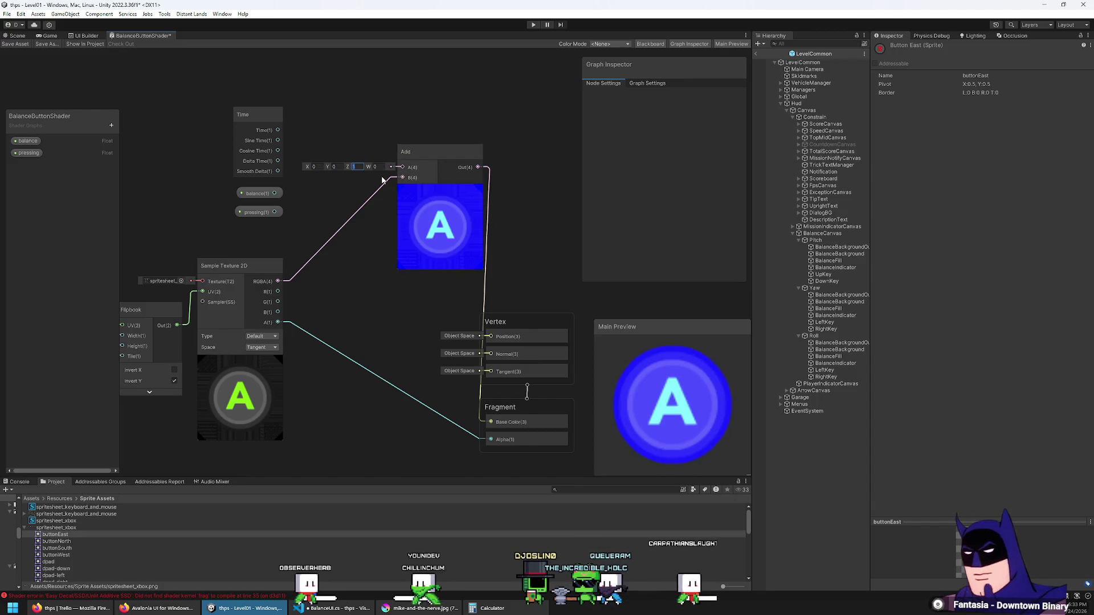
{"action": "type", "text": "03"}
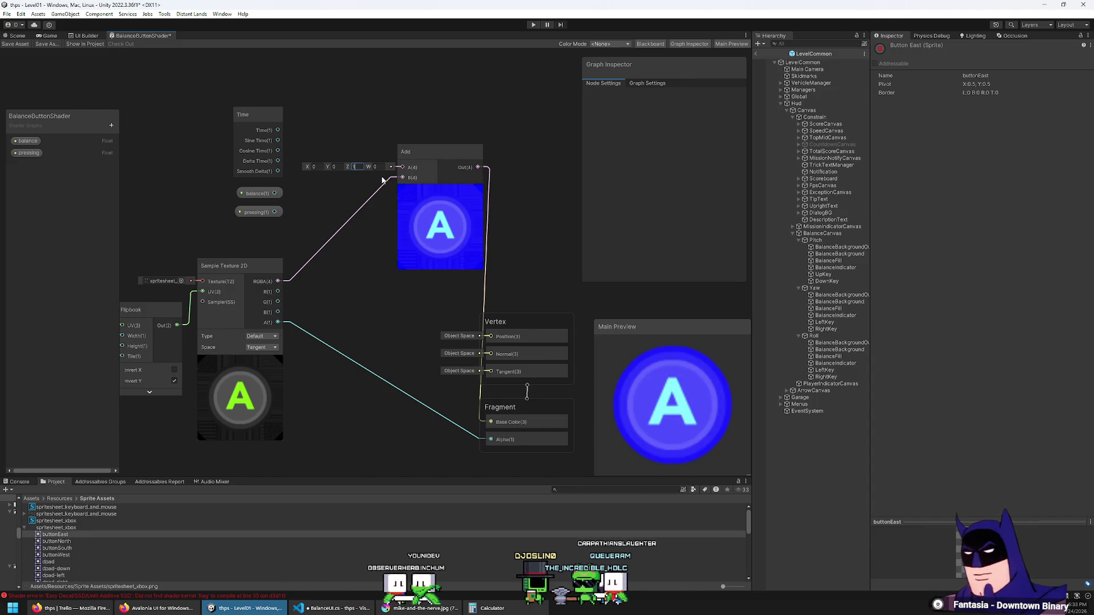
{"action": "key", "text": "BackSpace"}
{"action": "type", "text": "3"}
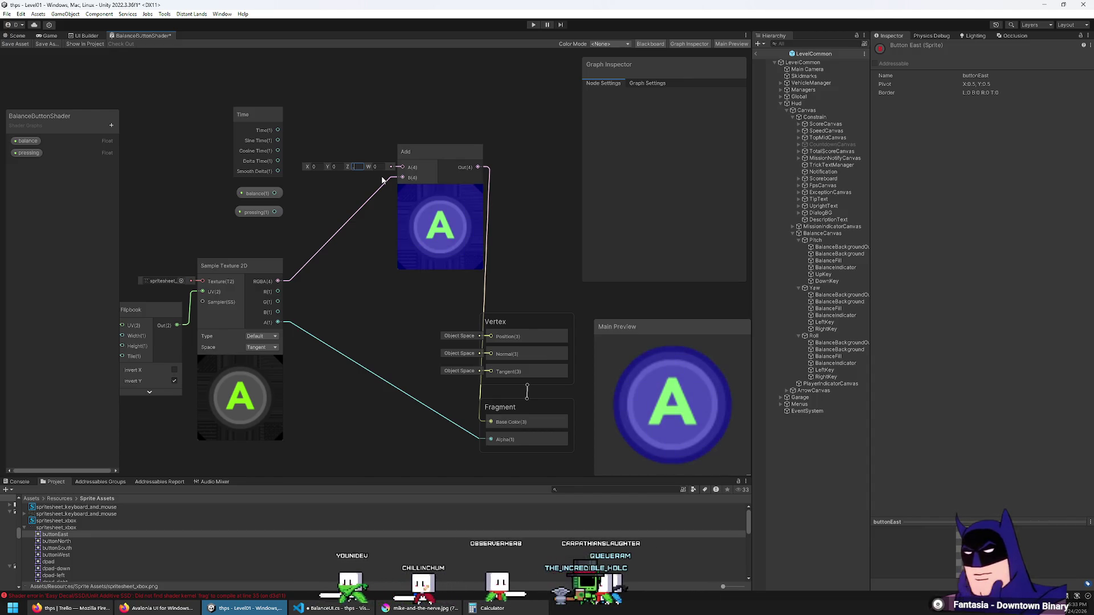
{"action": "key", "text": "BackSpace"}
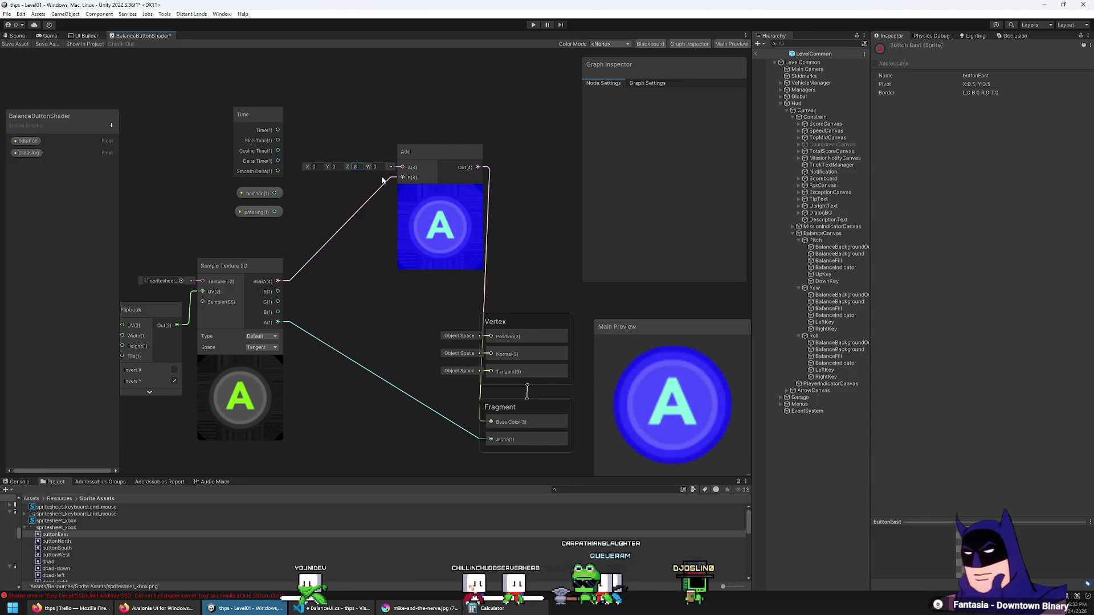
{"action": "key", "text": "BackSpace"}
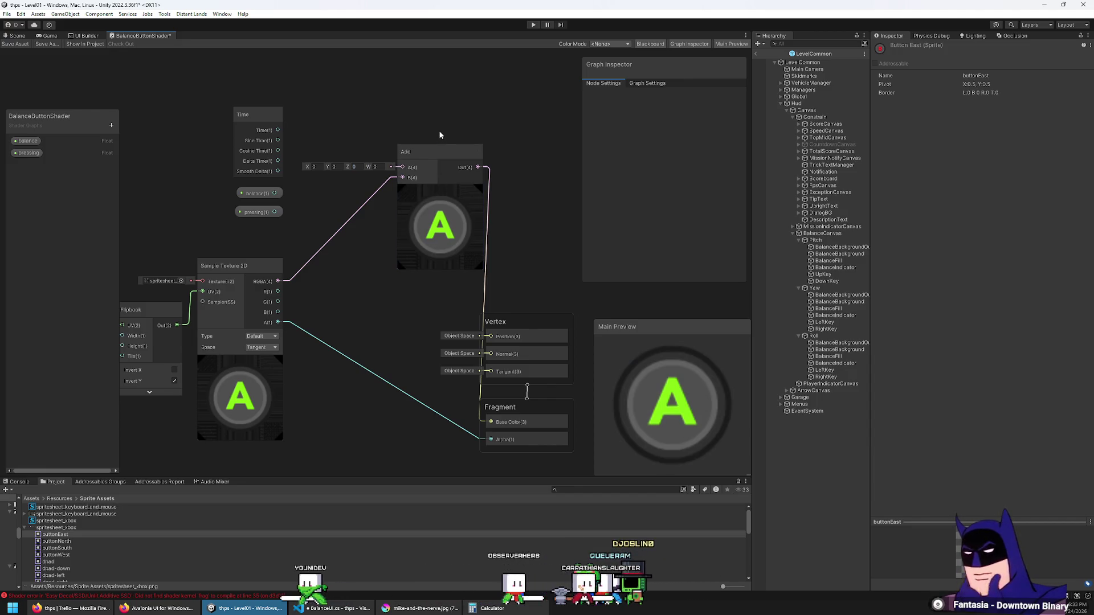
{"action": "left_click_drag", "start_coordinate": [439, 157], "coordinate": [427, 200]}
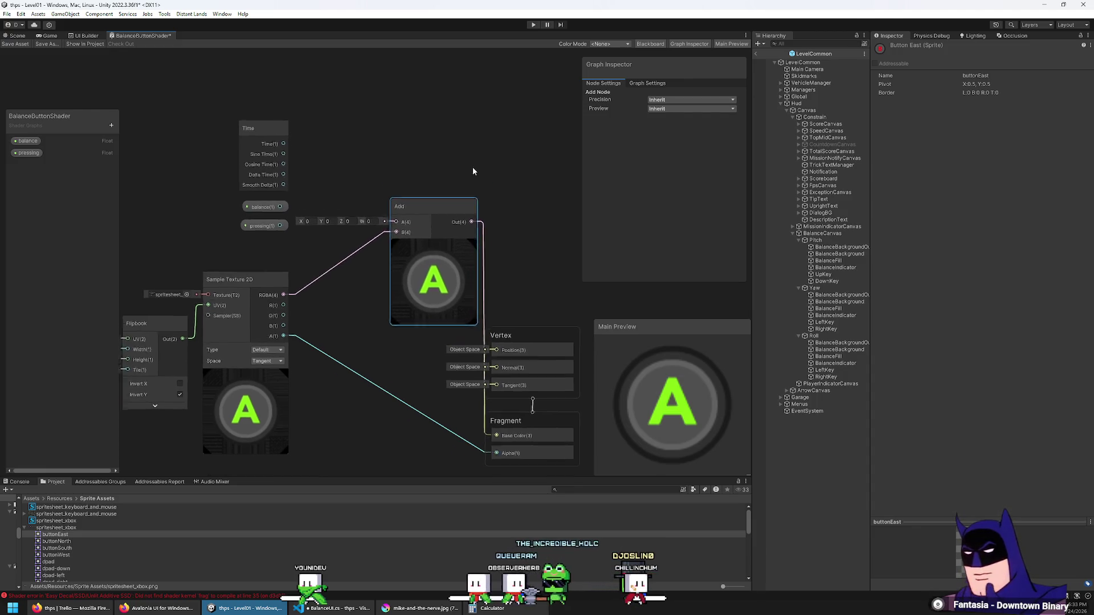
Create a Lerp node and place it above the Add node.
{"action": "right_click", "coordinate": [431, 198]}
{"action": "left_click", "coordinate": [442, 196]}
{"action": "type", "text": "lerp"}
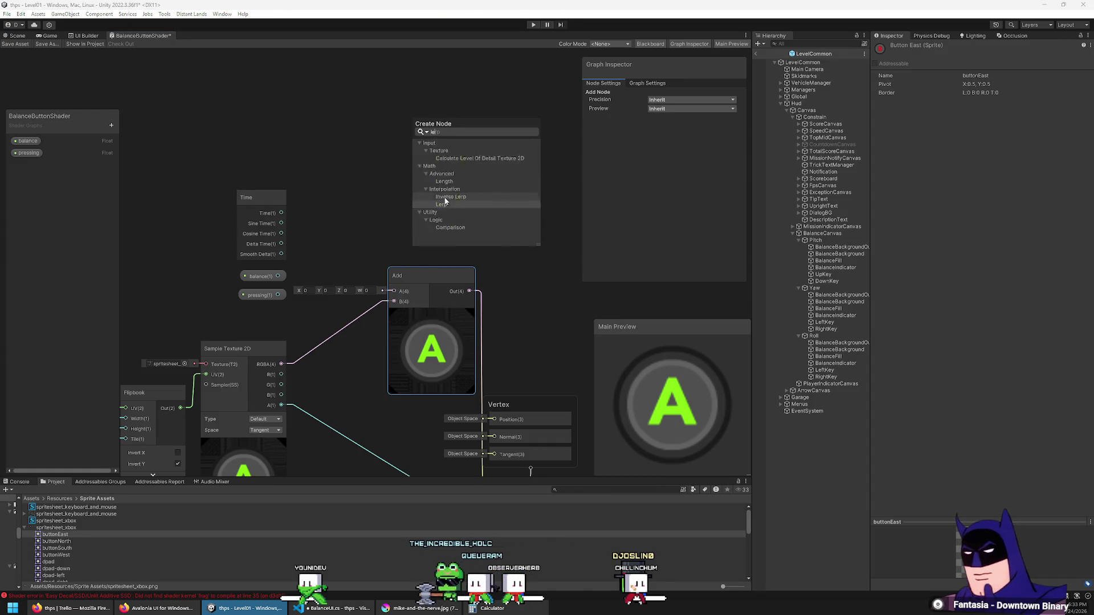
{"action": "key", "text": "Return"}
{"action": "mouse_move", "coordinate": [437, 206]}
{"action": "left_mouse_down"}
{"action": "mouse_move", "coordinate": [405, 129]}
{"action": "mouse_move", "coordinate": [412, 103]}
{"action": "mouse_move", "coordinate": [421, 108]}
{"action": "left_mouse_up"}
{"action": "left_click_drag", "start_coordinate": [328, 71], "coordinate": [335, 158]}
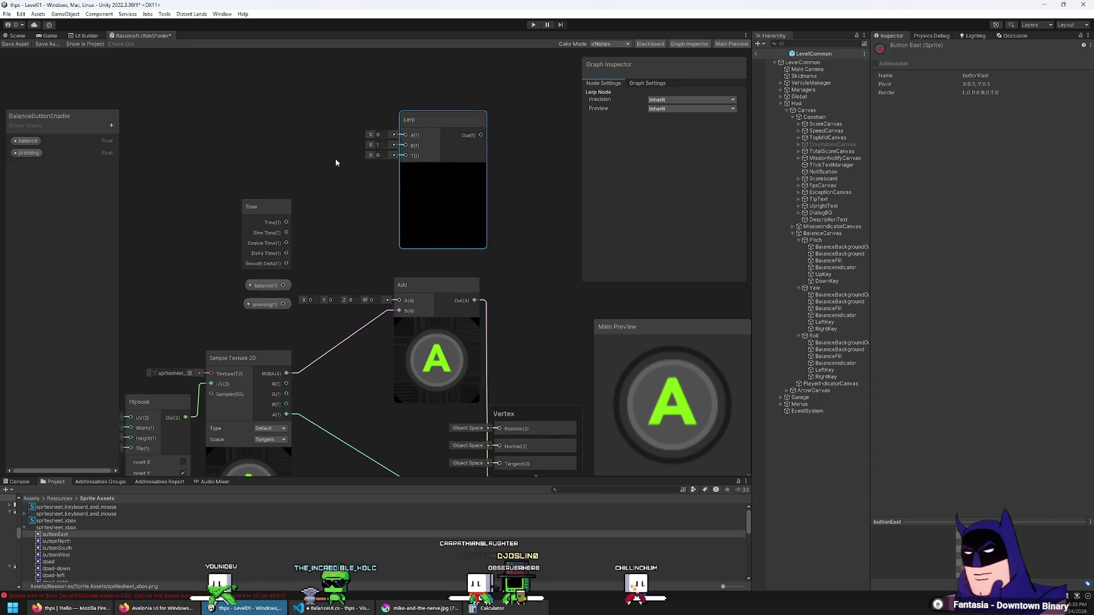
Add two Color nodes and wire them into the Lerp's A and B inputs.
{"action": "right_click", "coordinate": [351, 165]}
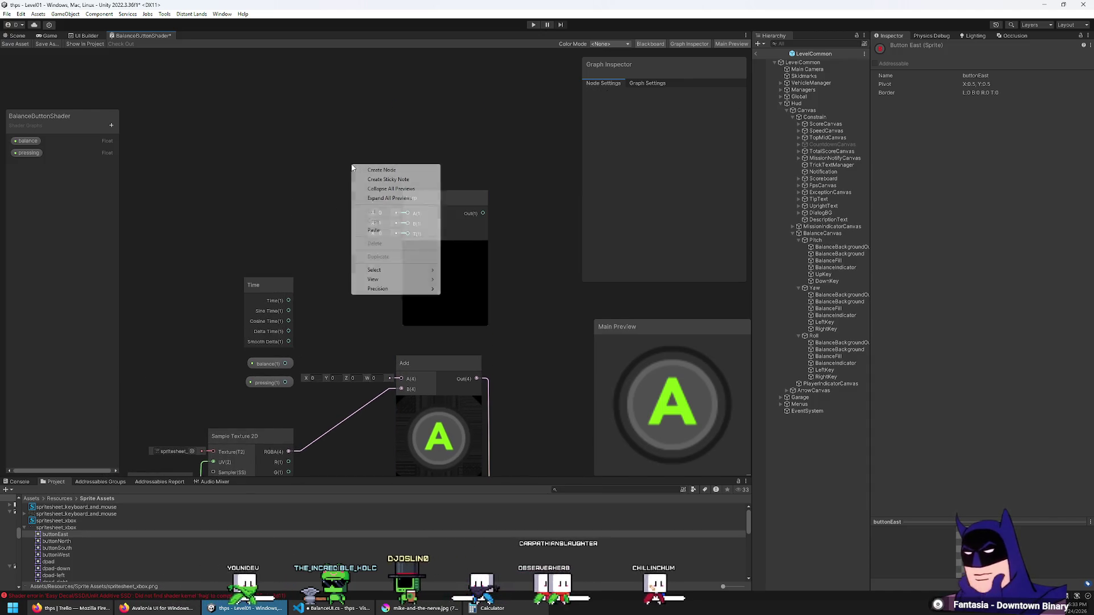
{"action": "left_click", "coordinate": [382, 169]}
{"action": "type", "text": "co"}
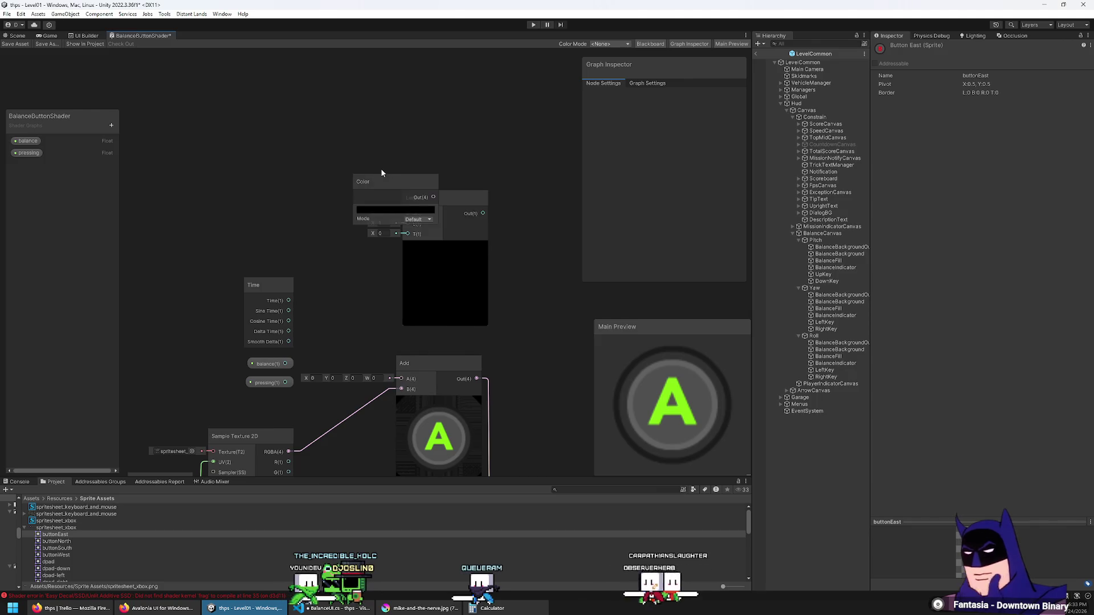
{"action": "mouse_move", "coordinate": [387, 182]}
{"action": "left_mouse_down"}
{"action": "mouse_move", "coordinate": [325, 122]}
{"action": "mouse_move", "coordinate": [337, 187]}
{"action": "mouse_move", "coordinate": [354, 178]}
{"action": "left_mouse_up"}
{"action": "key", "text": "ctrl+d"}
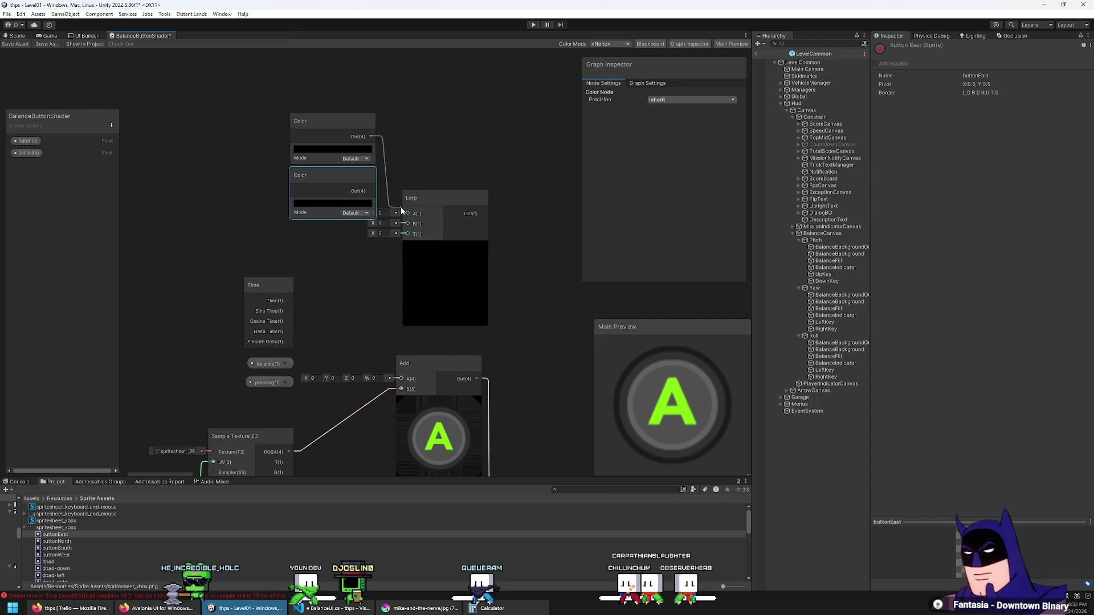
{"action": "left_click_drag", "start_coordinate": [401, 210], "coordinate": [403, 212]}
{"action": "left_click", "coordinate": [393, 139]}
{"action": "left_click_drag", "start_coordinate": [371, 136], "coordinate": [408, 213]}
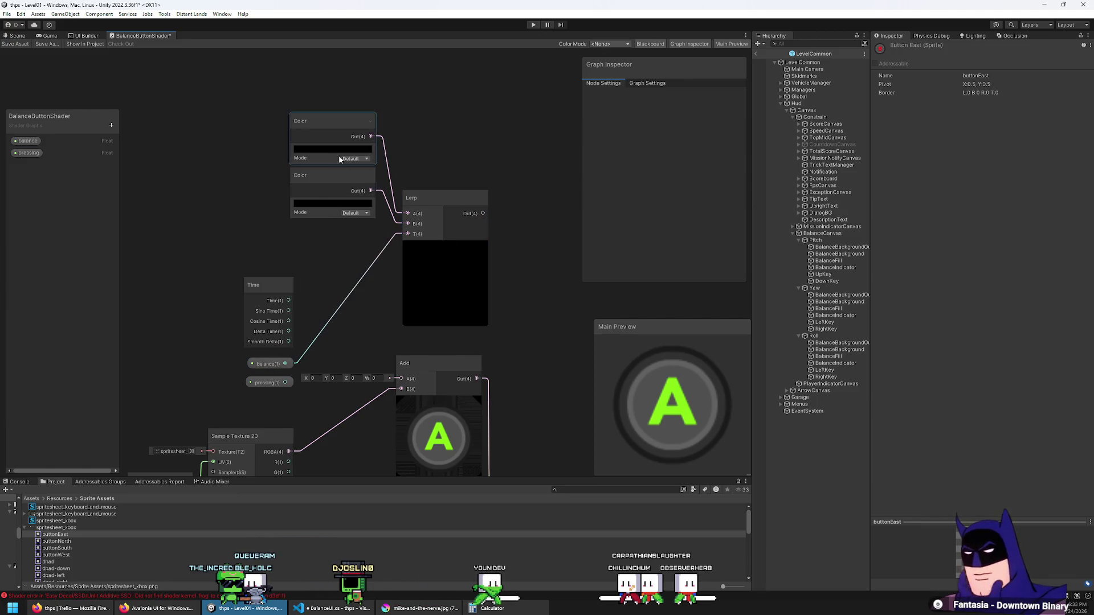
{"action": "left_click", "coordinate": [335, 203]}
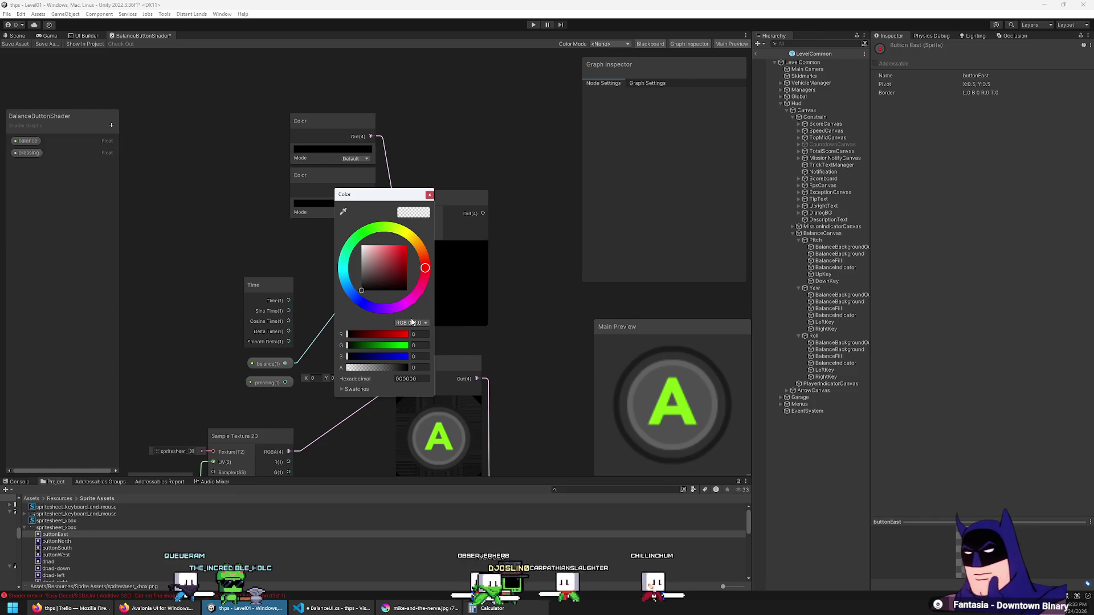
Set the second Color to light blue, RGB 0.5, 0.8, 1.
{"action": "left_click", "coordinate": [419, 334]}
{"action": "type", "text": "0.5"}
{"action": "key", "text": "Tab"}
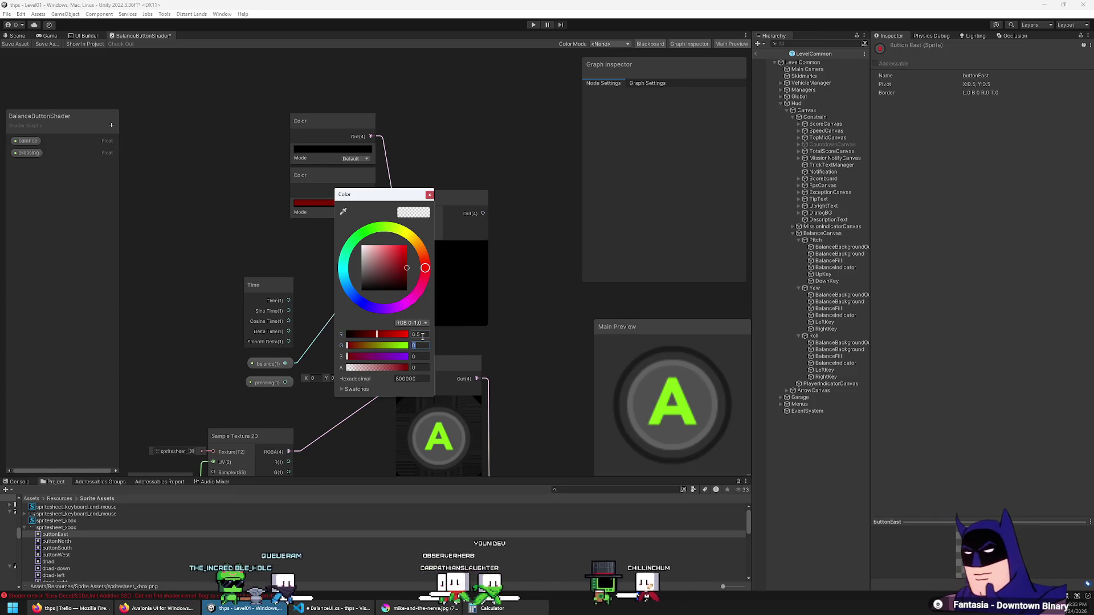
{"action": "type", "text": ".8"}
{"action": "type", "text": "1"}
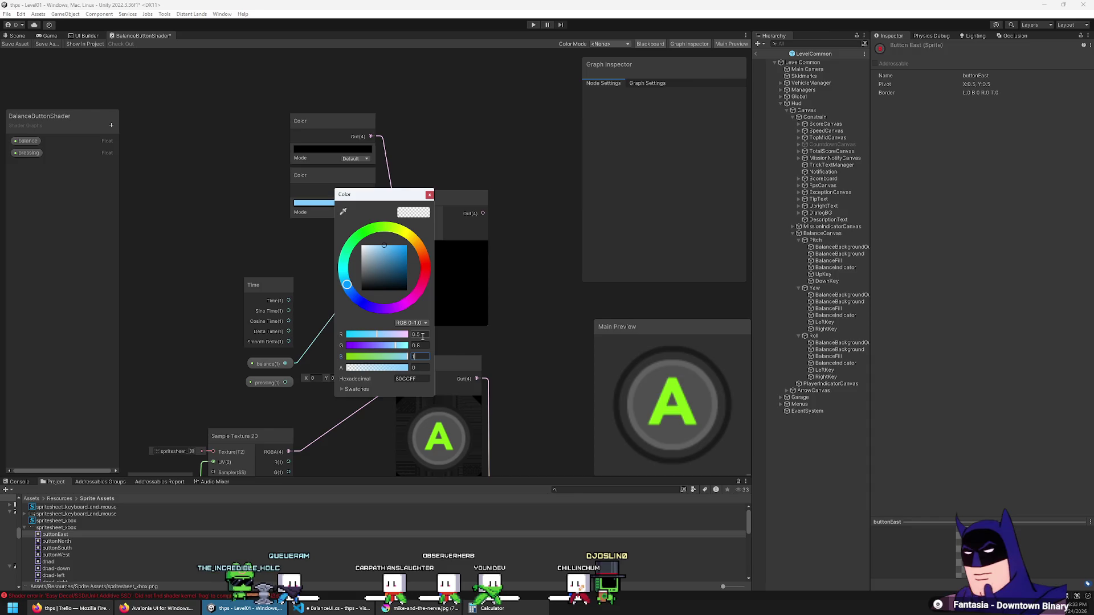
{"action": "left_click", "coordinate": [544, 263]}
Wire the Lerp output into the Add node's A input.
{"action": "mouse_move", "coordinate": [488, 215]}
{"action": "left_mouse_down"}
{"action": "mouse_move", "coordinate": [452, 359]}
{"action": "mouse_move", "coordinate": [390, 383]}
{"action": "left_mouse_up"}
{"action": "left_click_drag", "start_coordinate": [493, 327], "coordinate": [490, 311]}
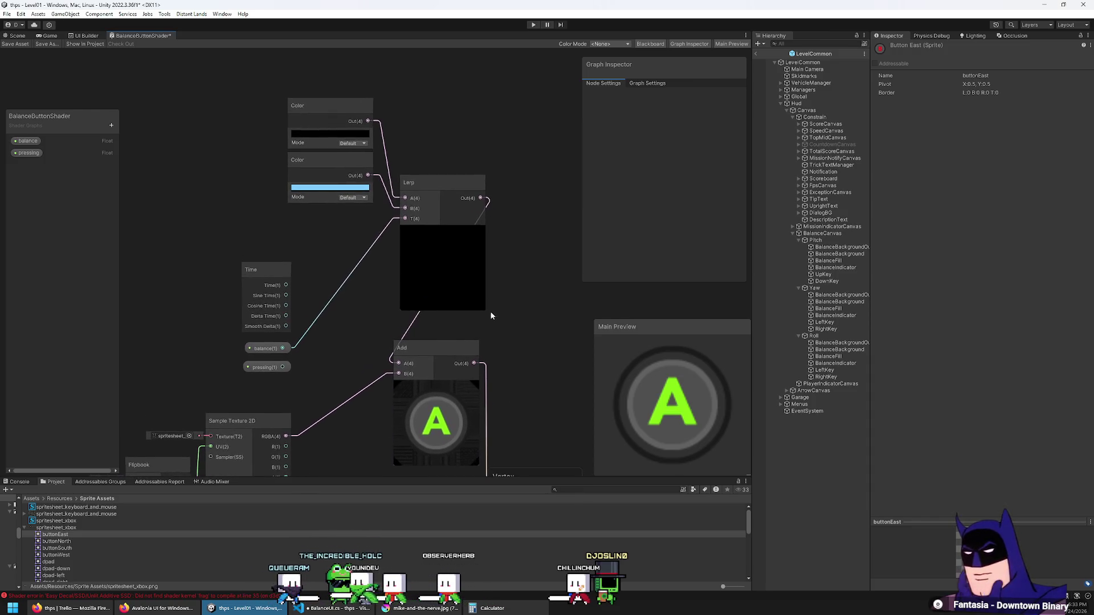
{"action": "right_click", "coordinate": [306, 339]}
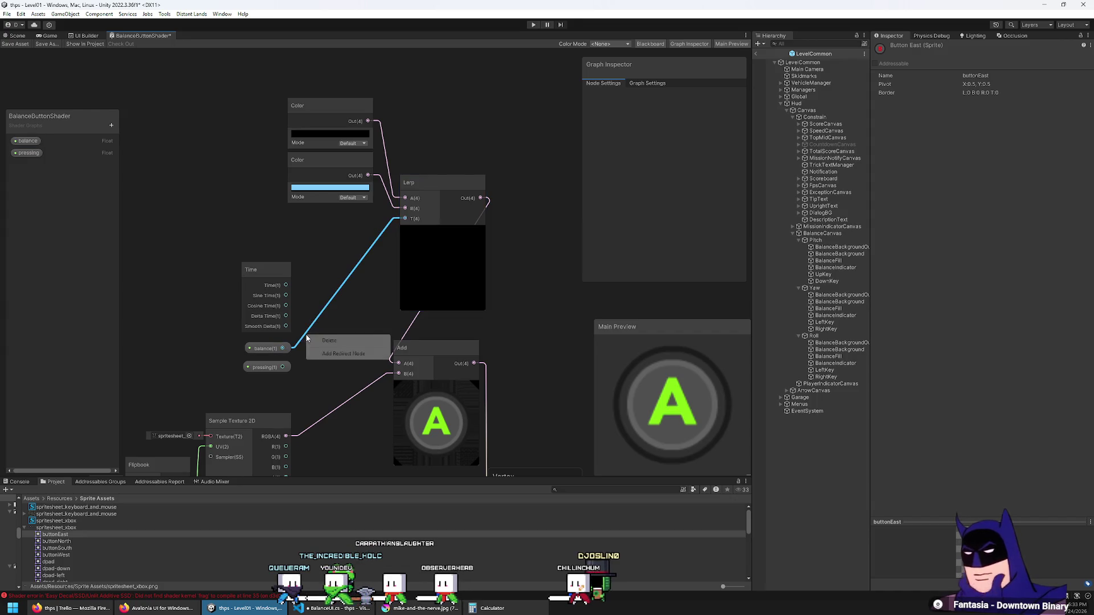
{"action": "key", "text": "ctrl+z"}
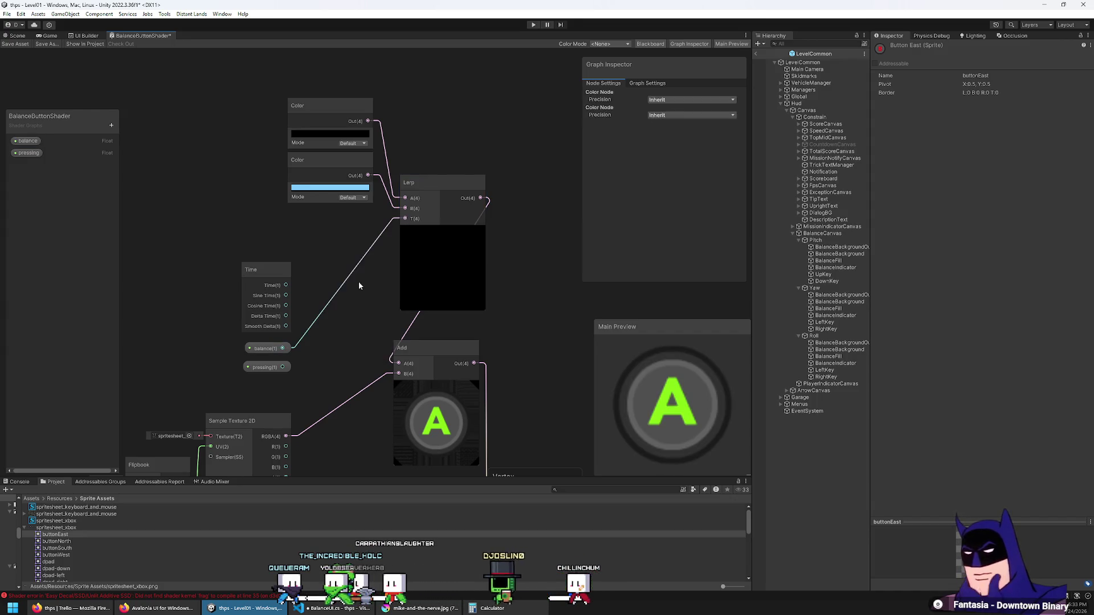
Set the balance property's default value to 1.5.
{"action": "left_click", "coordinate": [29, 143]}
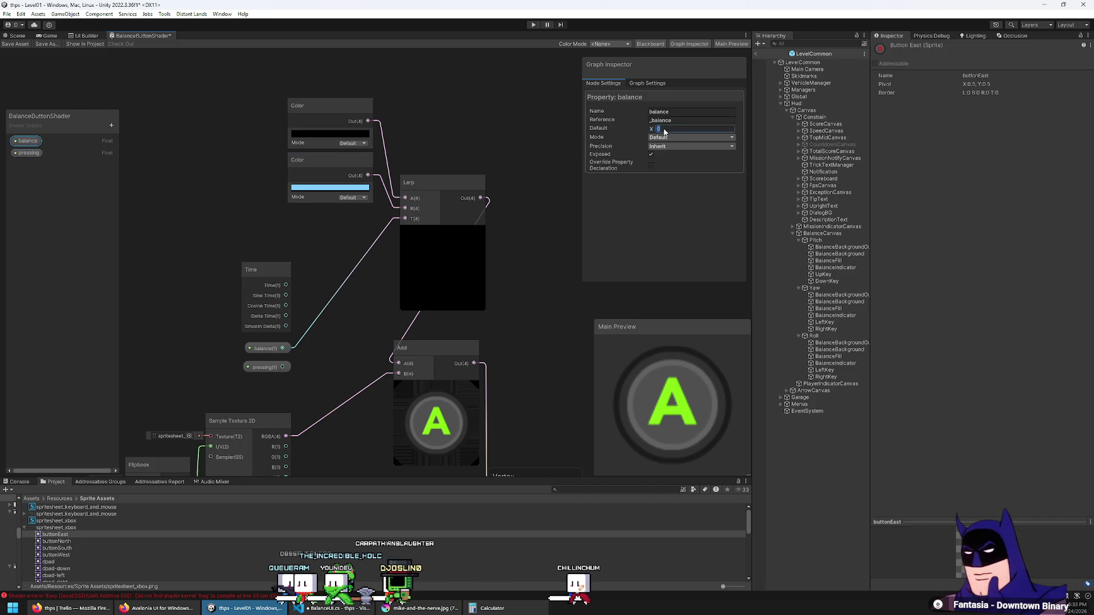
{"action": "type", "text": "1"}
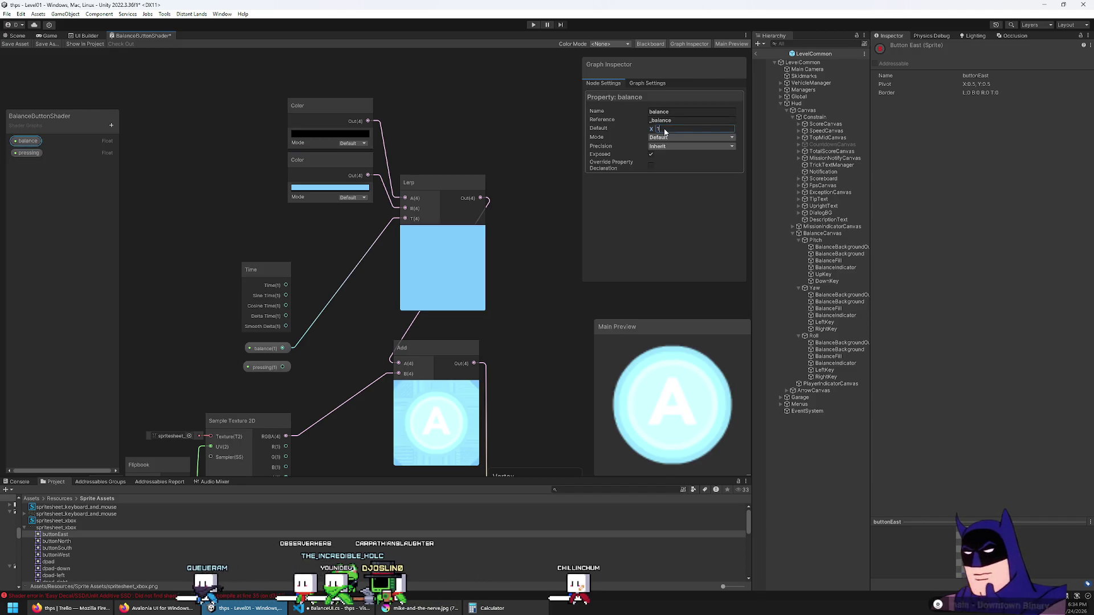
{"action": "type", "text": ".5"}
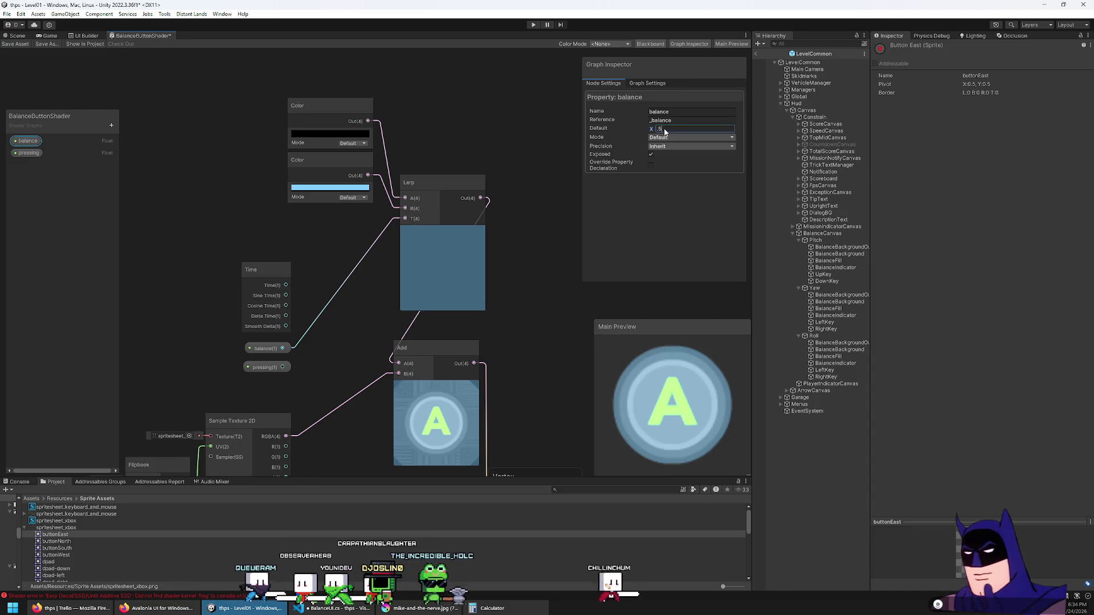
{"action": "left_click", "coordinate": [337, 195]}
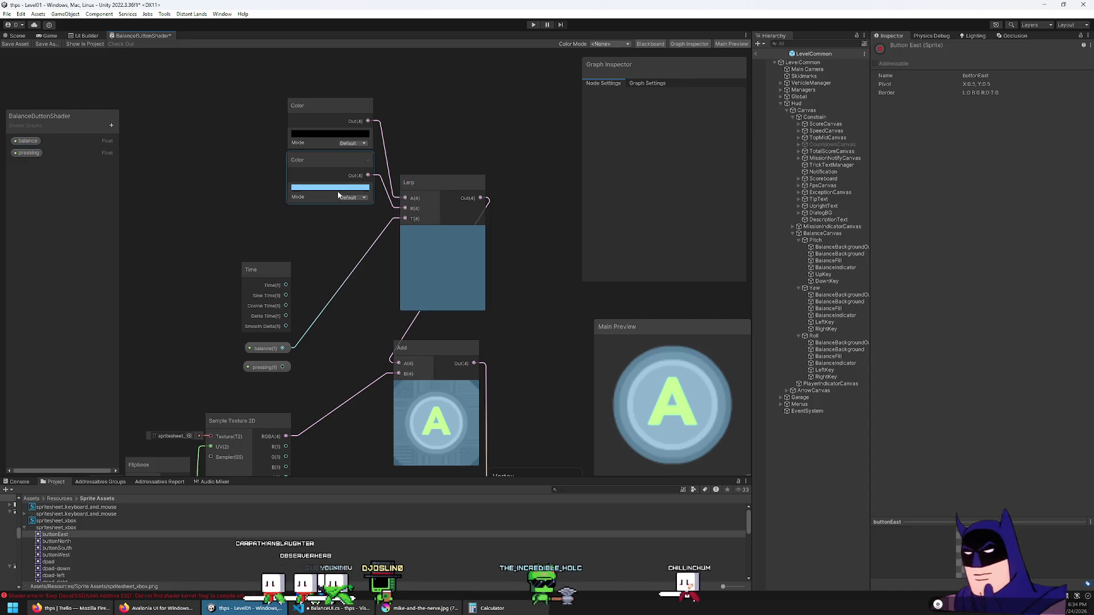
{"action": "right_click", "coordinate": [436, 129]}
Add a Multiply node beside the Lerp and wire the Lerp output into its A input.
{"action": "left_click", "coordinate": [451, 137]}
{"action": "type", "text": "mul"}
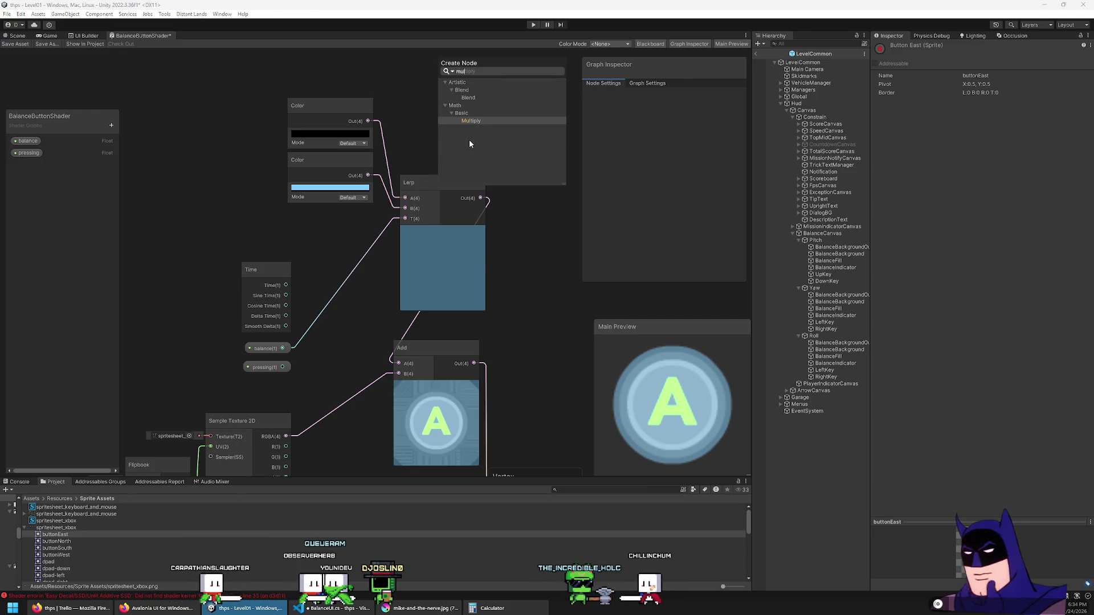
{"action": "key", "text": "Return"}
{"action": "mouse_move", "coordinate": [494, 150]}
{"action": "left_mouse_down"}
{"action": "mouse_move", "coordinate": [569, 226]}
{"action": "mouse_move", "coordinate": [531, 241]}
{"action": "left_mouse_up"}
{"action": "left_click_drag", "start_coordinate": [527, 182], "coordinate": [409, 156]}
Add a Float node wired to the Lerp's T input and duplicate it.
{"action": "right_click", "coordinate": [409, 157]}
{"action": "left_click", "coordinate": [433, 163]}
{"action": "type", "text": "float"}
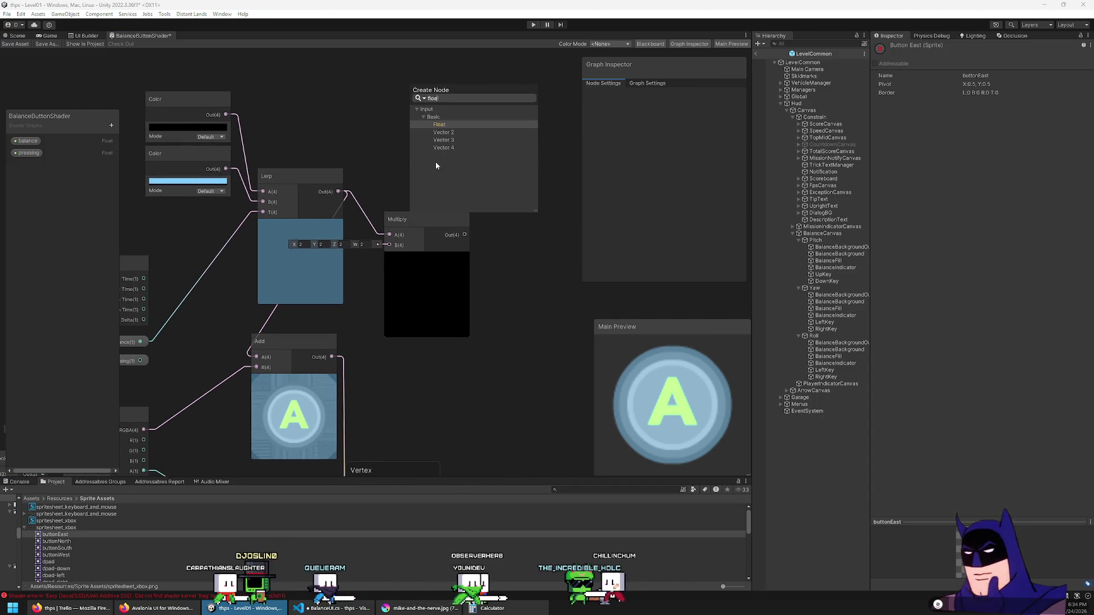
{"action": "key", "text": "Return"}
{"action": "mouse_move", "coordinate": [475, 219]}
{"action": "left_mouse_down"}
{"action": "mouse_move", "coordinate": [544, 198]}
{"action": "mouse_move", "coordinate": [535, 205]}
{"action": "left_mouse_up"}
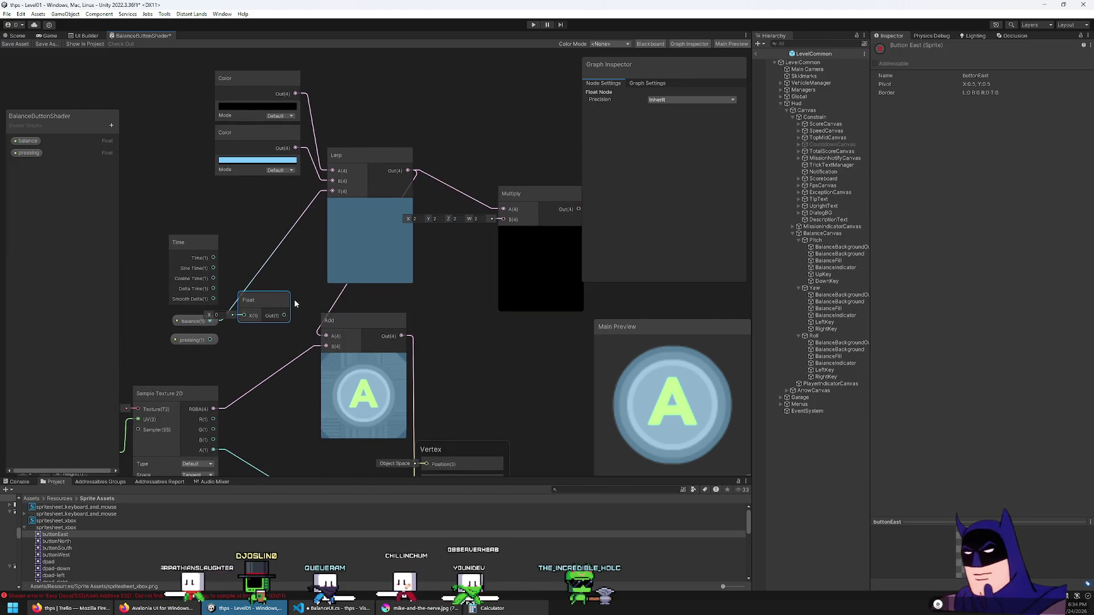
{"action": "left_click_drag", "start_coordinate": [284, 320], "coordinate": [284, 317]}
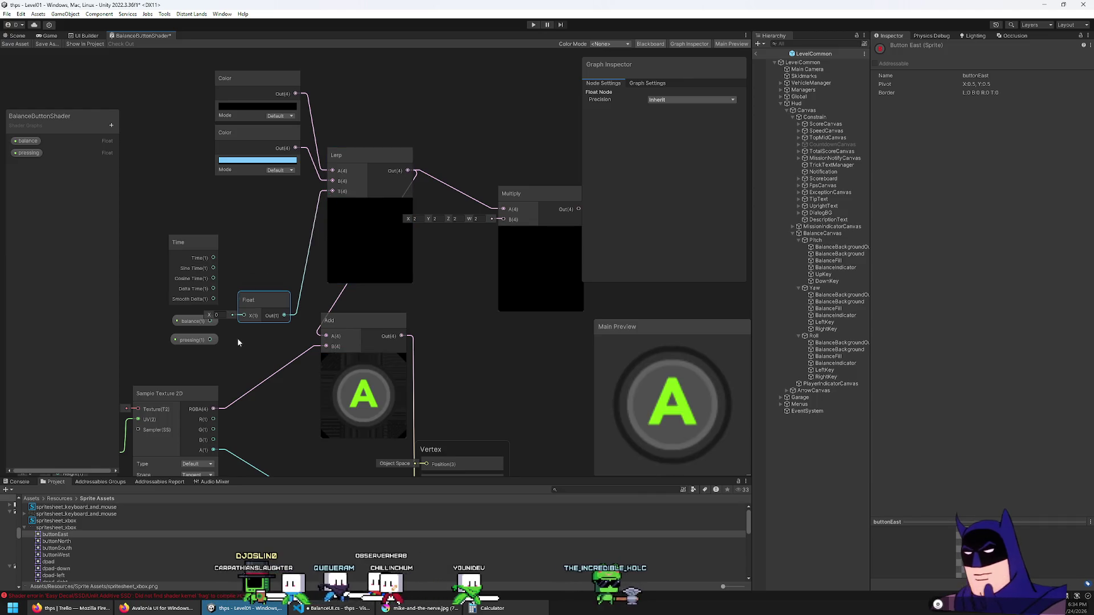
{"action": "left_click", "coordinate": [152, 211]}
{"action": "mouse_move", "coordinate": [152, 211]}
{"action": "left_mouse_down"}
{"action": "mouse_move", "coordinate": [225, 348]}
{"action": "mouse_move", "coordinate": [124, 305]}
{"action": "left_mouse_up"}
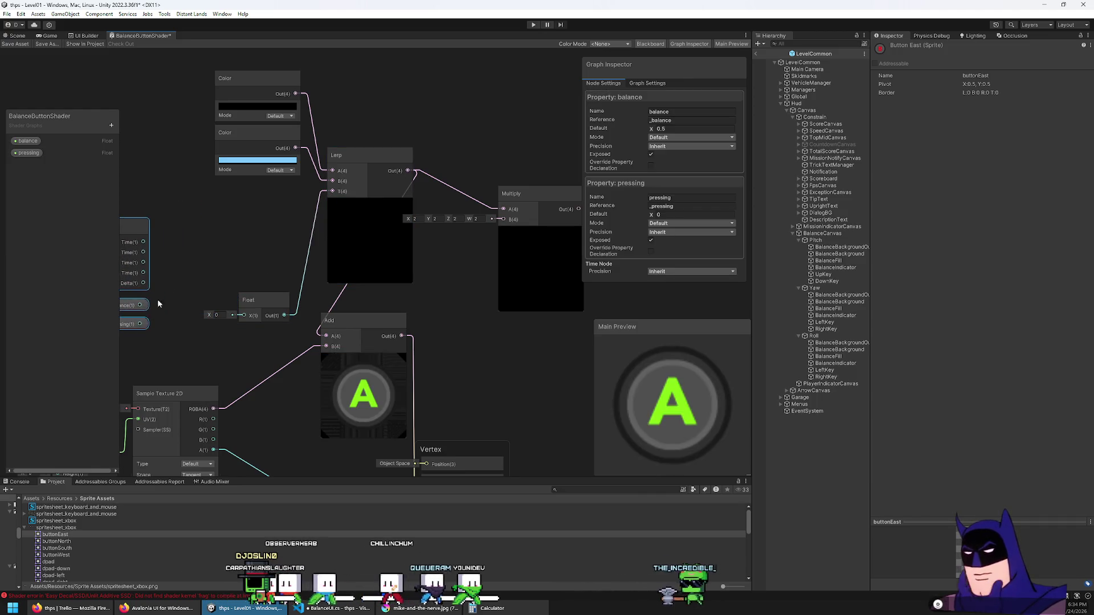
{"action": "left_click", "coordinate": [263, 230]}
{"action": "mouse_move", "coordinate": [263, 231]}
{"action": "left_mouse_down"}
{"action": "mouse_move", "coordinate": [207, 229]}
{"action": "mouse_move", "coordinate": [371, 289]}
{"action": "left_mouse_up"}
{"action": "key", "text": "ctrl+d"}
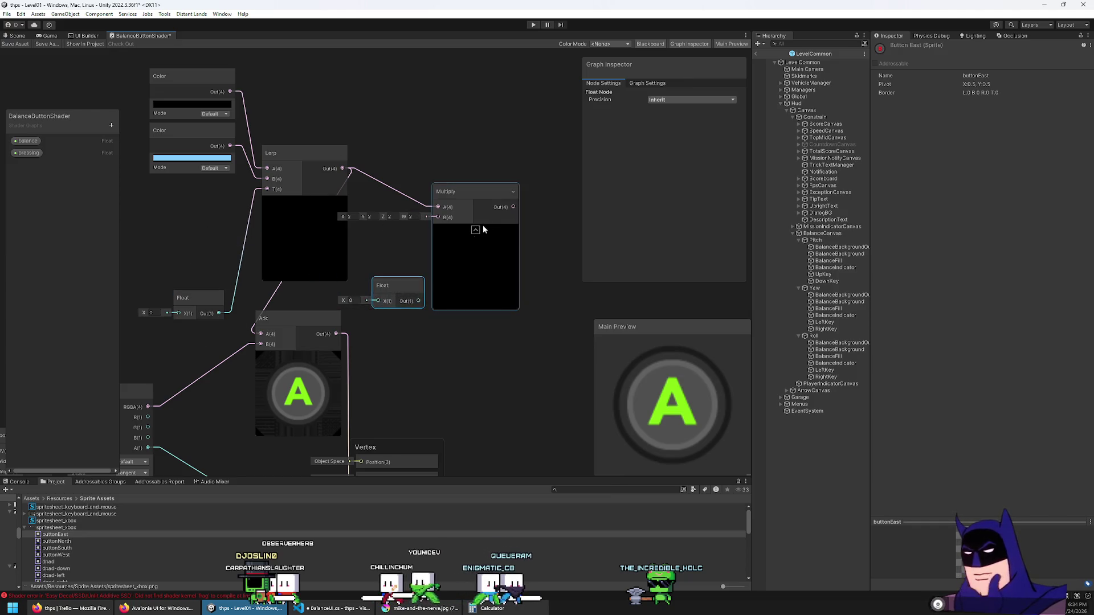
Feed a 0.5 Float into Multiply's B and wire Multiply's output to Add.
{"action": "mouse_move", "coordinate": [483, 225]}
{"action": "left_mouse_down"}
{"action": "mouse_move", "coordinate": [499, 202]}
{"action": "mouse_move", "coordinate": [505, 149]}
{"action": "left_mouse_up"}
{"action": "left_click_drag", "start_coordinate": [398, 288], "coordinate": [429, 220]}
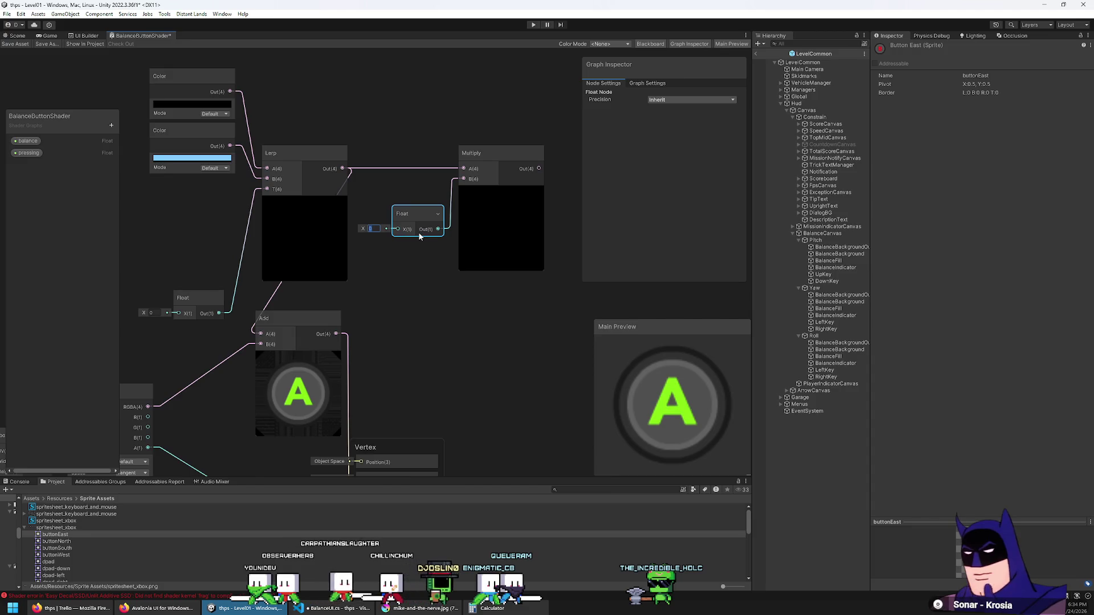
{"action": "type", "text": "0.5"}
{"action": "mouse_move", "coordinate": [538, 168]}
{"action": "left_mouse_down"}
{"action": "mouse_move", "coordinate": [542, 219]}
{"action": "mouse_move", "coordinate": [260, 334]}
{"action": "left_mouse_up"}
Enter .5 for the blend Float and make the light blue Color more saturated.
{"action": "left_click", "coordinate": [151, 312]}
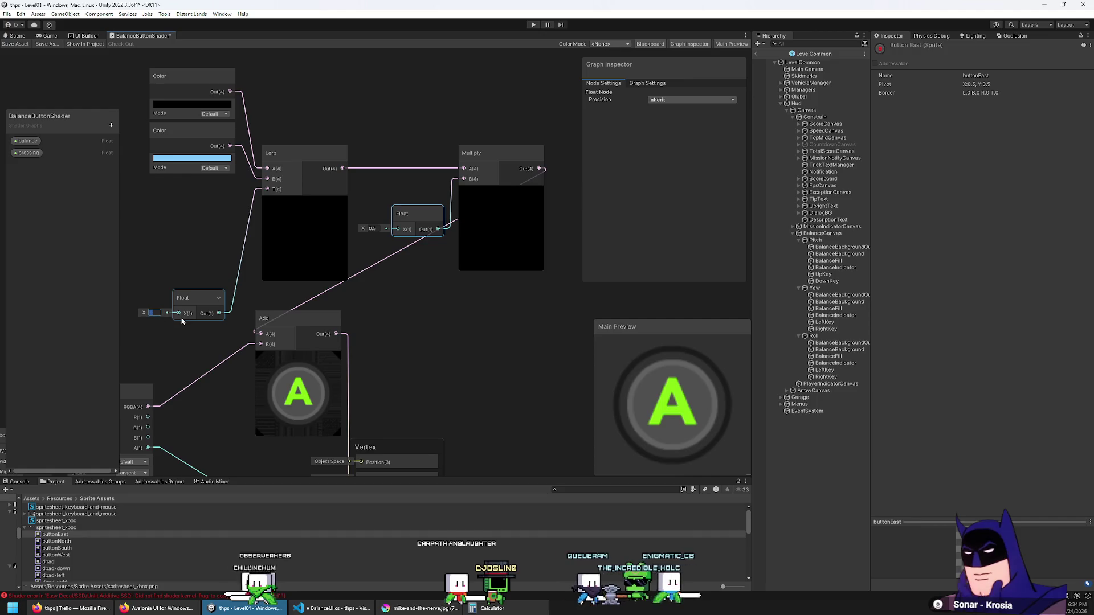
{"action": "type", "text": ".5"}
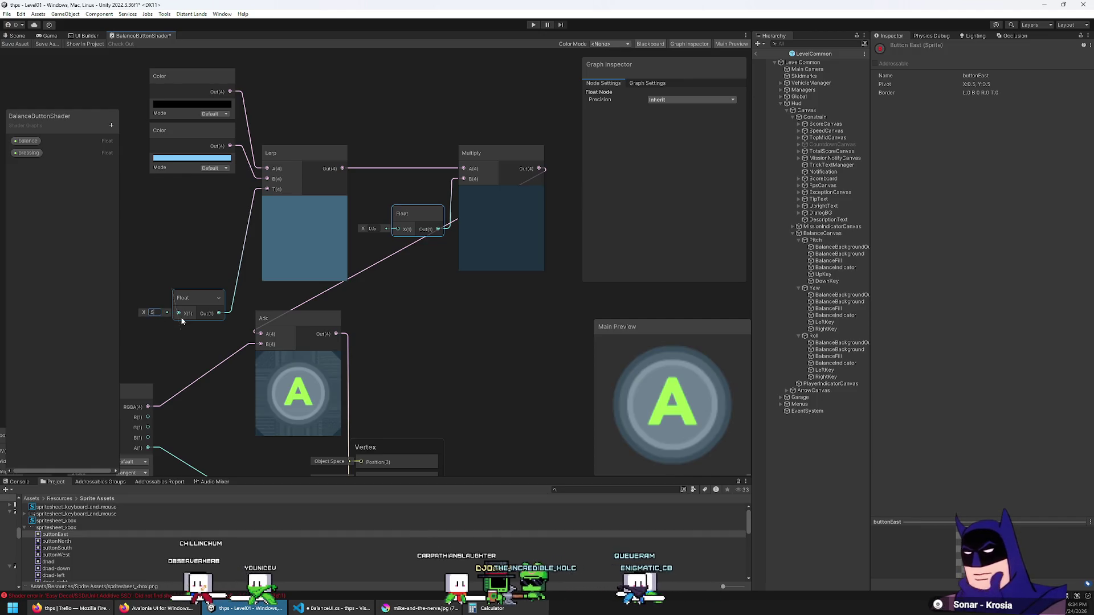
{"action": "left_click", "coordinate": [164, 157]}
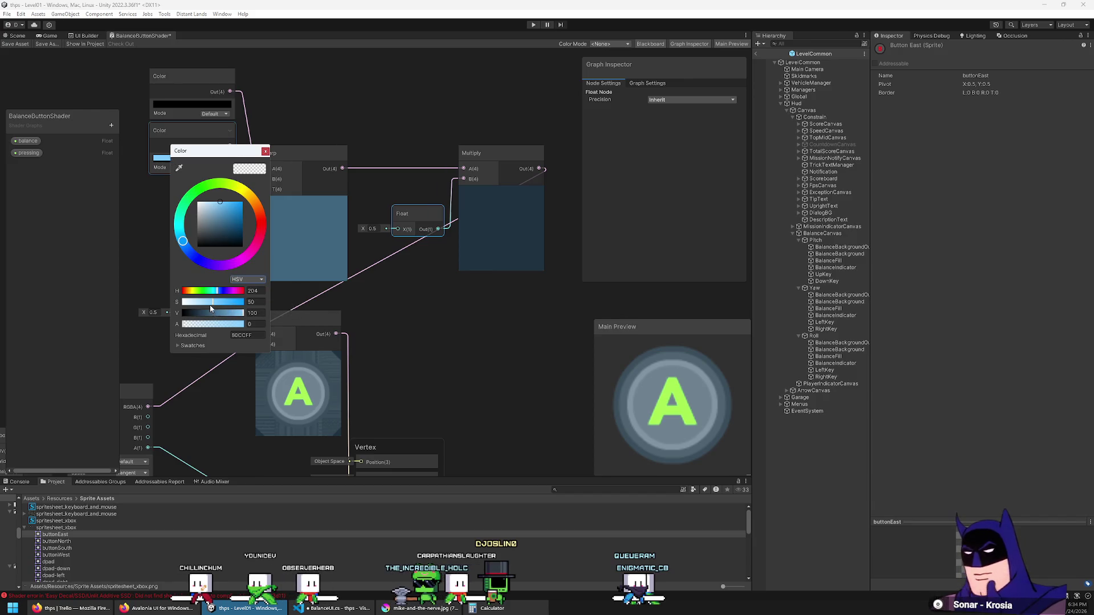
{"action": "left_click_drag", "start_coordinate": [215, 305], "coordinate": [227, 304]}
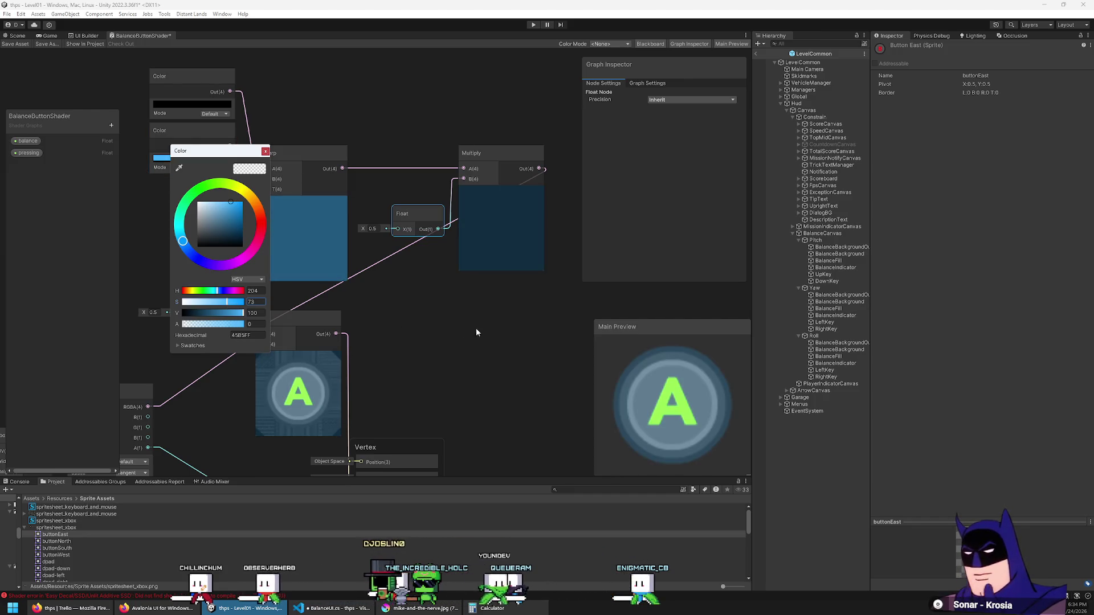
{"action": "left_click_drag", "start_coordinate": [476, 327], "coordinate": [549, 221]}
{"action": "scroll", "coordinate": [488, 290], "scroll_direction": "down", "scroll_amount": 5}
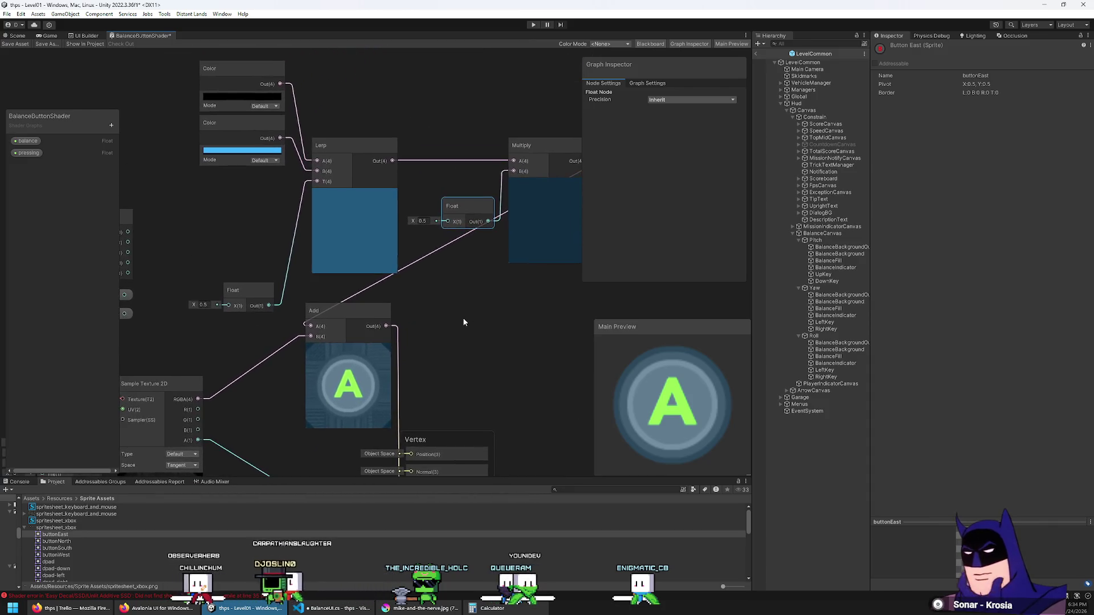
{"action": "scroll", "coordinate": [479, 251], "scroll_direction": "up", "scroll_amount": 3}
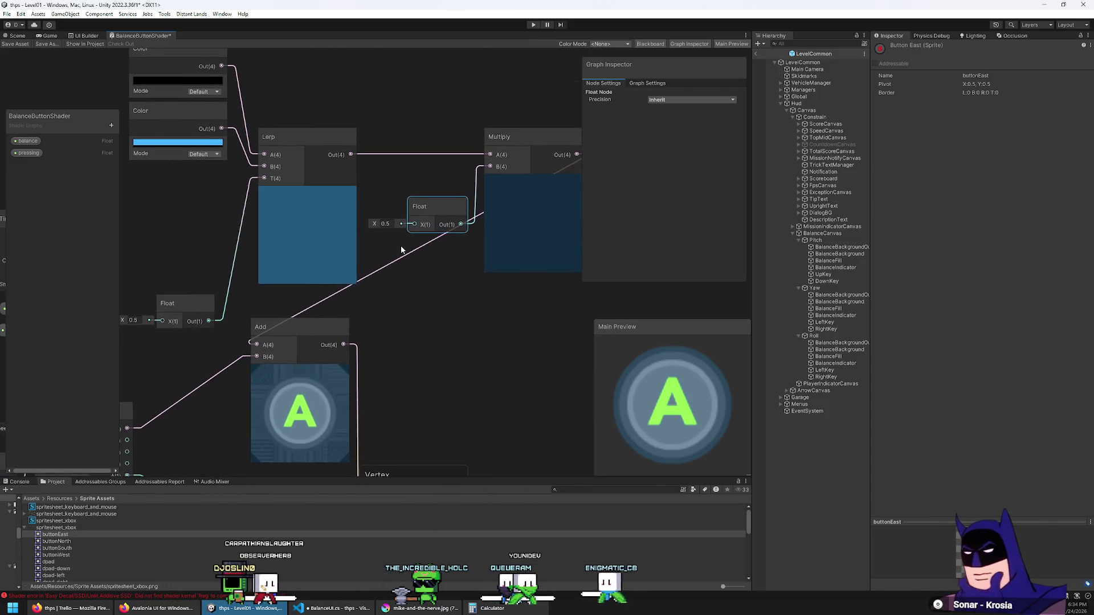
Re-enter the Lerp's blend Float value as 0.5 and commit it.
{"action": "left_click", "coordinate": [149, 328]}
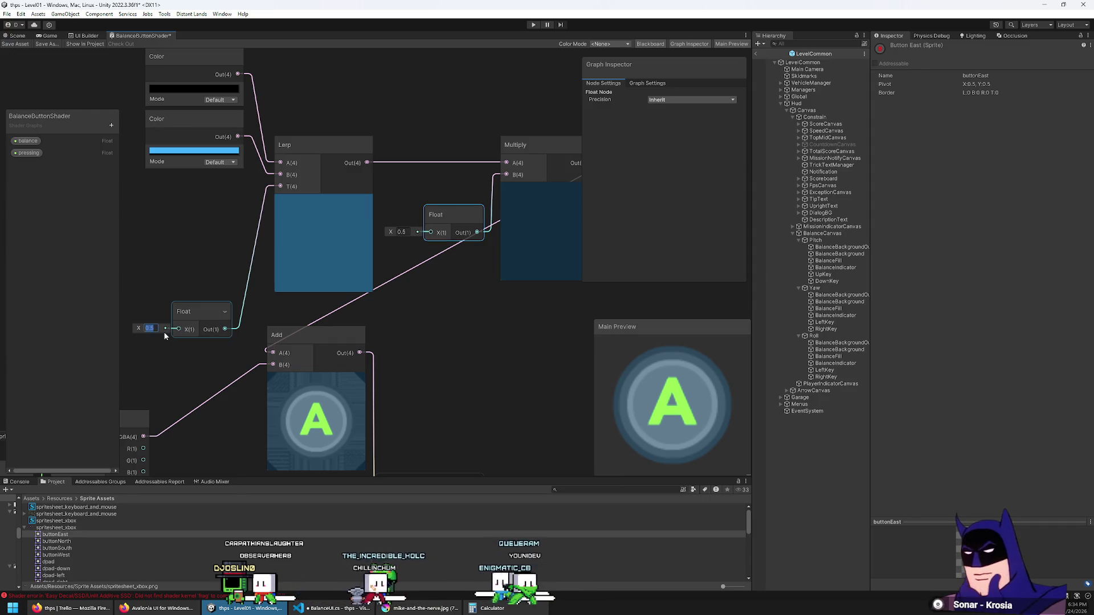
{"action": "type", "text": "1"}
{"action": "key", "text": "BackSpace"}
{"action": "type", "text": ".2"}
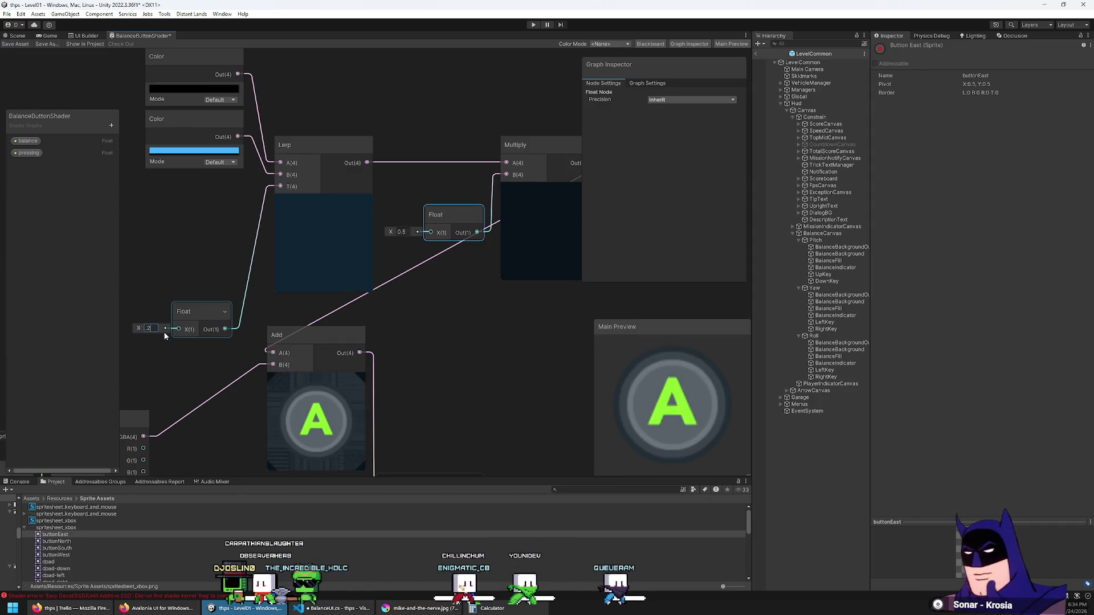
{"action": "key", "text": "BackSpace"}
{"action": "type", "text": "5"}
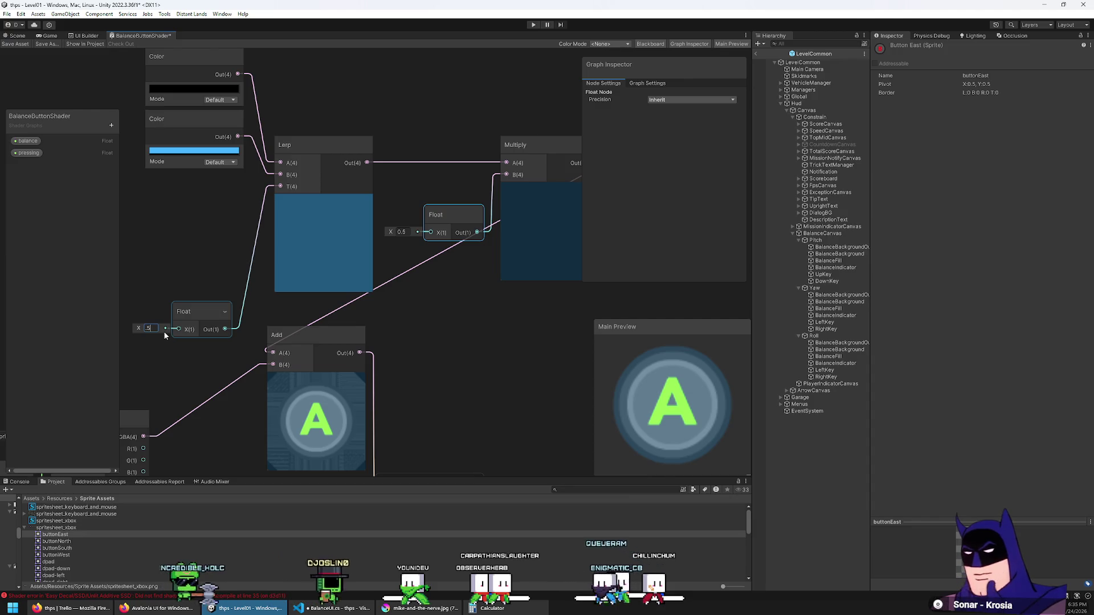
{"action": "left_click", "coordinate": [217, 243]}
Move the Time and property nodes left and shift the Color–Lerp–Multiply chain together.
{"action": "scroll", "coordinate": [230, 247], "scroll_direction": "down", "scroll_amount": 4}
{"action": "left_click_drag", "start_coordinate": [233, 246], "coordinate": [359, 247]}
{"action": "left_click_drag", "start_coordinate": [297, 368], "coordinate": [297, 368]}
{"action": "left_click_drag", "start_coordinate": [257, 329], "coordinate": [143, 308]}
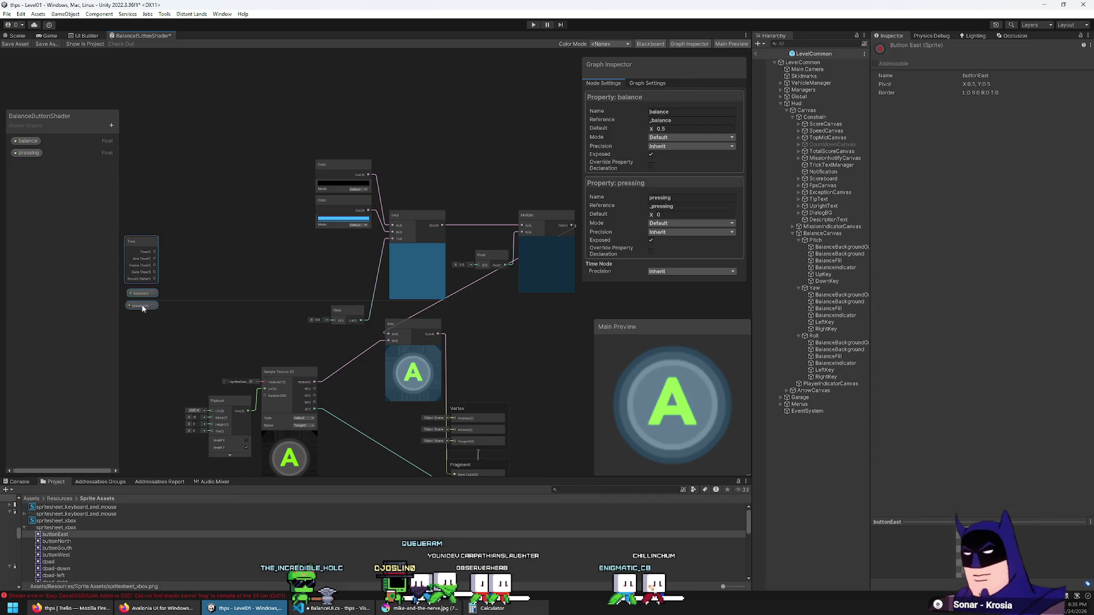
{"action": "left_click", "coordinate": [239, 284]}
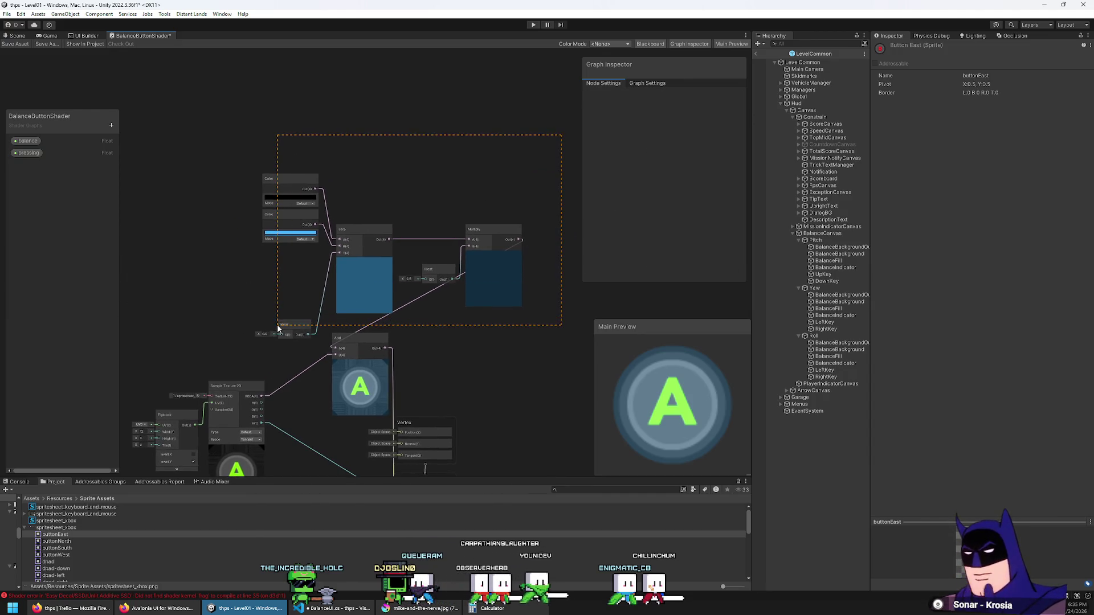
{"action": "left_click_drag", "start_coordinate": [278, 326], "coordinate": [278, 327]}
{"action": "mouse_move", "coordinate": [494, 238]}
{"action": "left_mouse_down"}
{"action": "mouse_move", "coordinate": [292, 227]}
{"action": "mouse_move", "coordinate": [437, 181]}
{"action": "mouse_move", "coordinate": [464, 194]}
{"action": "left_mouse_up"}
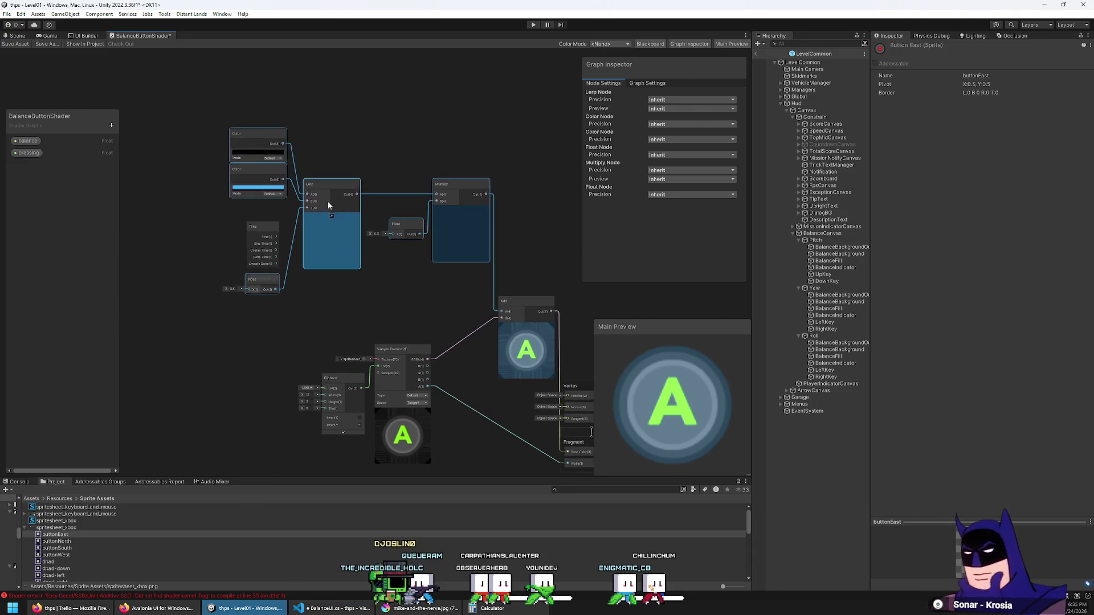
Move the Time node down-left and place the blend Float beside the Lerp.
{"action": "mouse_move", "coordinate": [264, 235]}
{"action": "left_mouse_down"}
{"action": "mouse_move", "coordinate": [225, 326]}
{"action": "mouse_move", "coordinate": [234, 358]}
{"action": "left_mouse_up"}
{"action": "scroll", "coordinate": [248, 294], "scroll_direction": "up", "scroll_amount": 3}
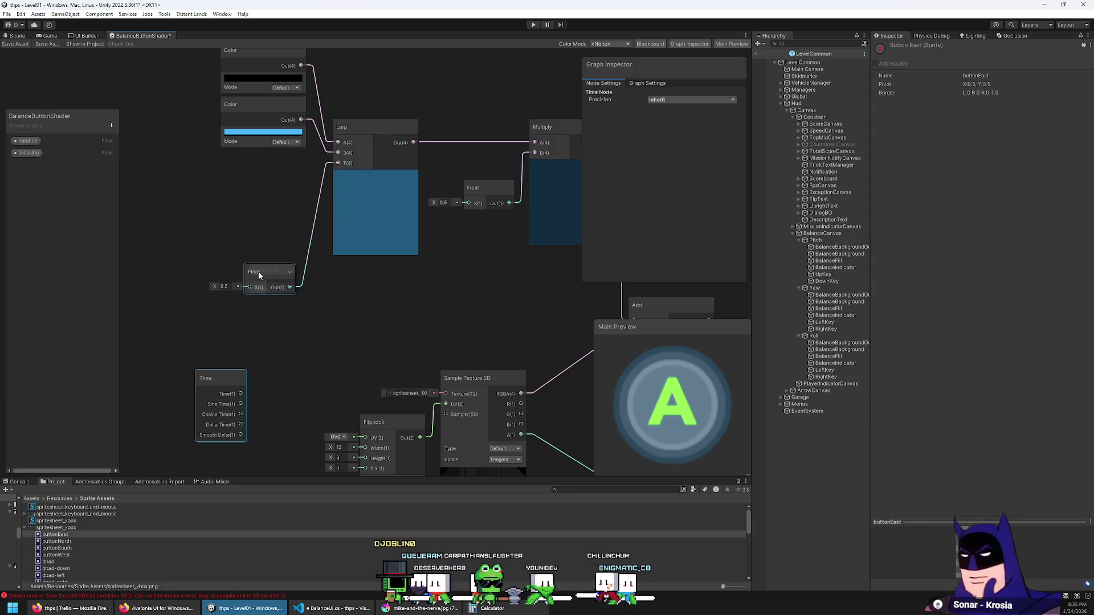
{"action": "left_click_drag", "start_coordinate": [261, 276], "coordinate": [283, 189]}
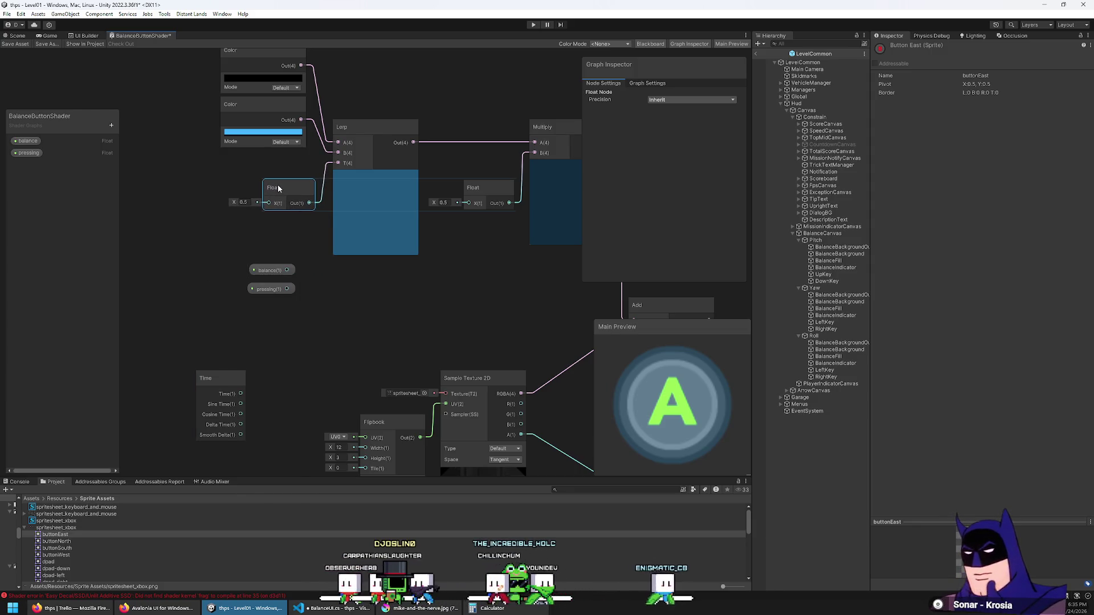
{"action": "left_click", "coordinate": [330, 300]}
{"action": "left_click_drag", "start_coordinate": [330, 300], "coordinate": [283, 302]}
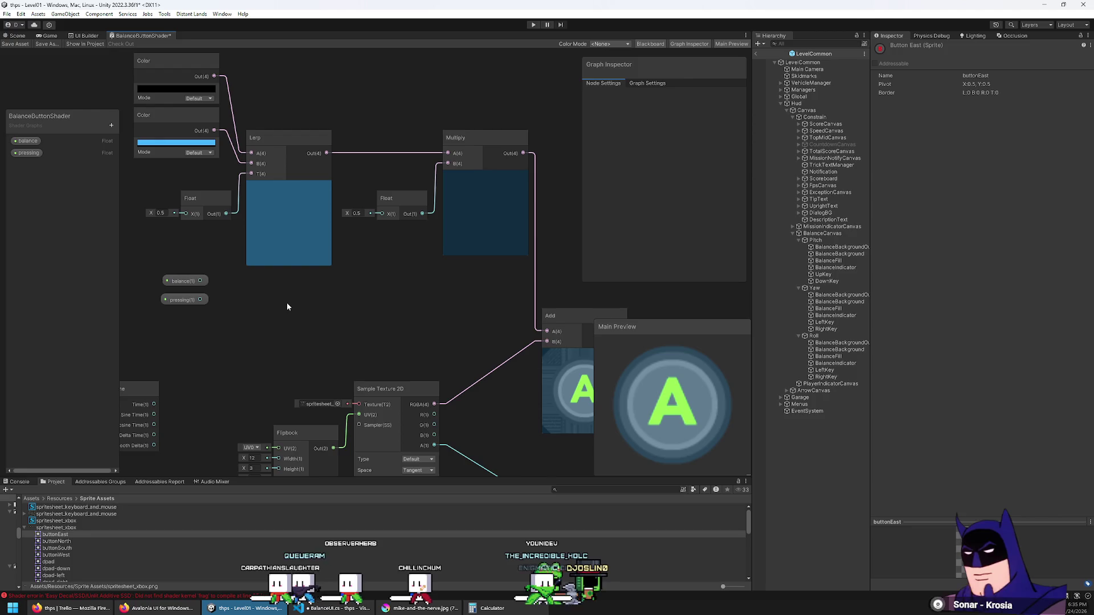
{"action": "left_click_drag", "start_coordinate": [287, 307], "coordinate": [334, 324]}
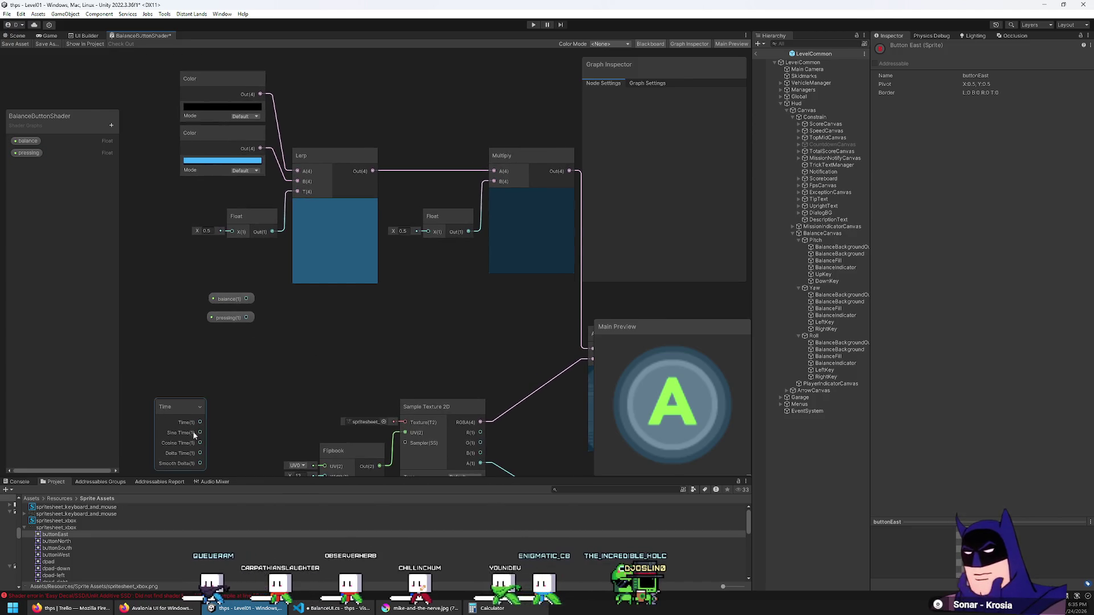
Connect Time's Sine Time output to the Lerp's T input and reposition the Time node.
{"action": "left_click_drag", "start_coordinate": [301, 199], "coordinate": [300, 191]}
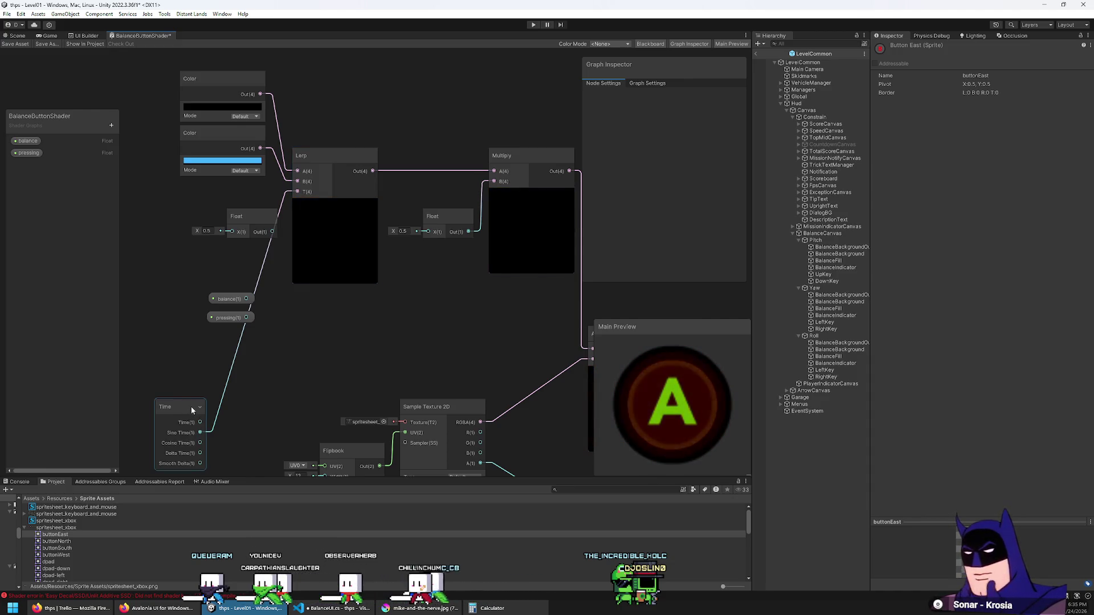
{"action": "mouse_move", "coordinate": [377, 346]}
{"action": "left_mouse_down"}
{"action": "mouse_move", "coordinate": [315, 268]}
{"action": "mouse_move", "coordinate": [363, 274]}
{"action": "mouse_move", "coordinate": [353, 298]}
{"action": "left_mouse_up"}
{"action": "left_click_drag", "start_coordinate": [254, 299], "coordinate": [286, 340]}
{"action": "left_click", "coordinate": [278, 311]}
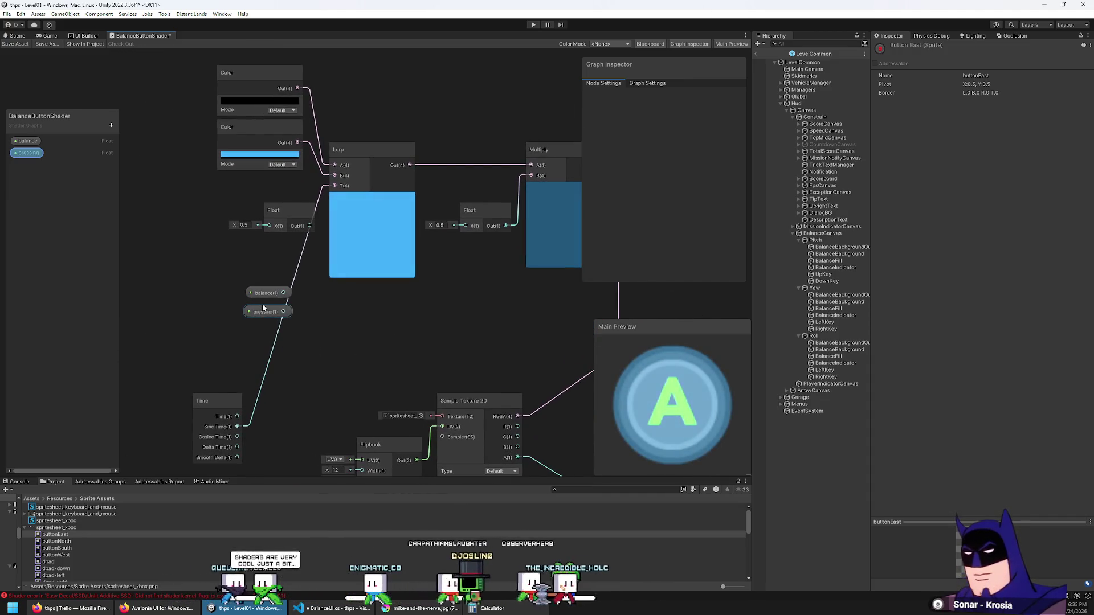
{"action": "left_click", "coordinate": [277, 338]}
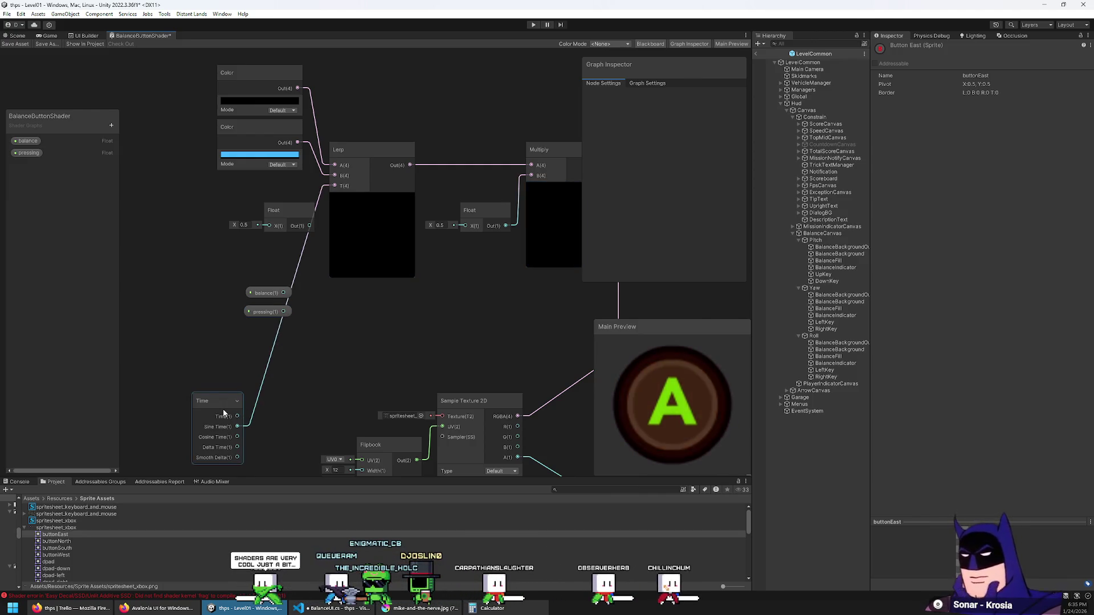
{"action": "mouse_move", "coordinate": [224, 413]}
{"action": "left_mouse_down"}
{"action": "mouse_move", "coordinate": [234, 392]}
{"action": "mouse_move", "coordinate": [276, 369]}
{"action": "left_mouse_up"}
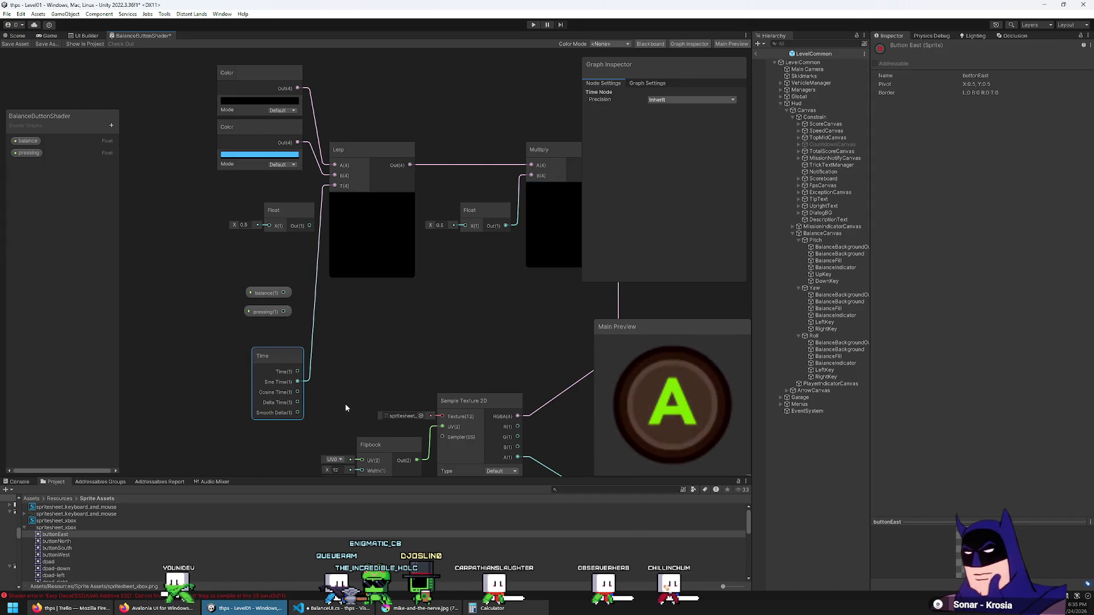
{"action": "right_click", "coordinate": [335, 350]}
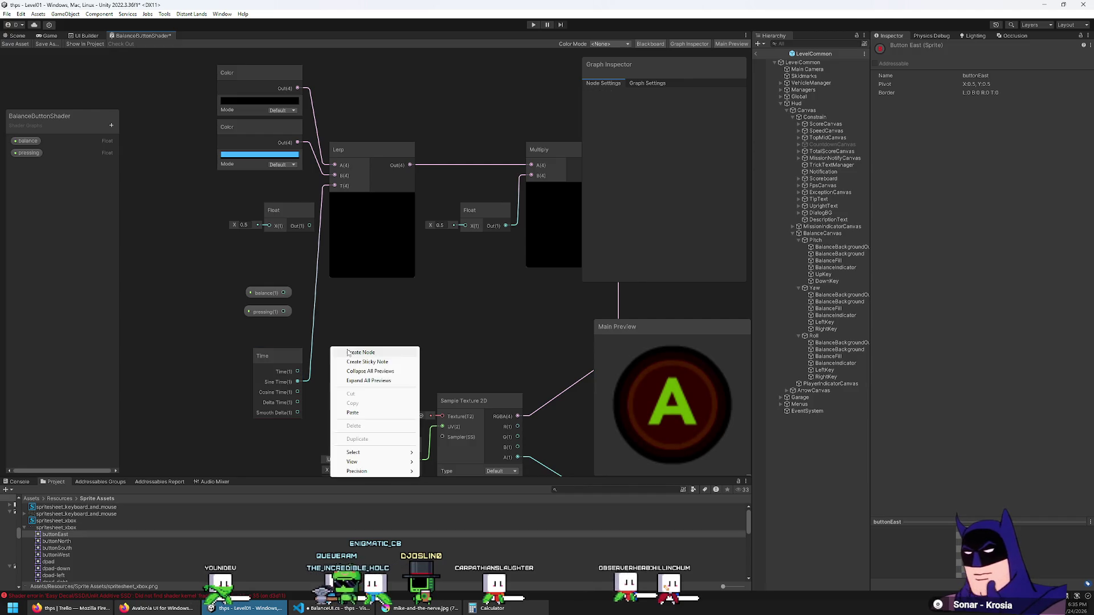
Add a Multiply node beside Time and wire Time into its A input.
{"action": "left_click", "coordinate": [352, 353]}
{"action": "type", "text": "multiply"}
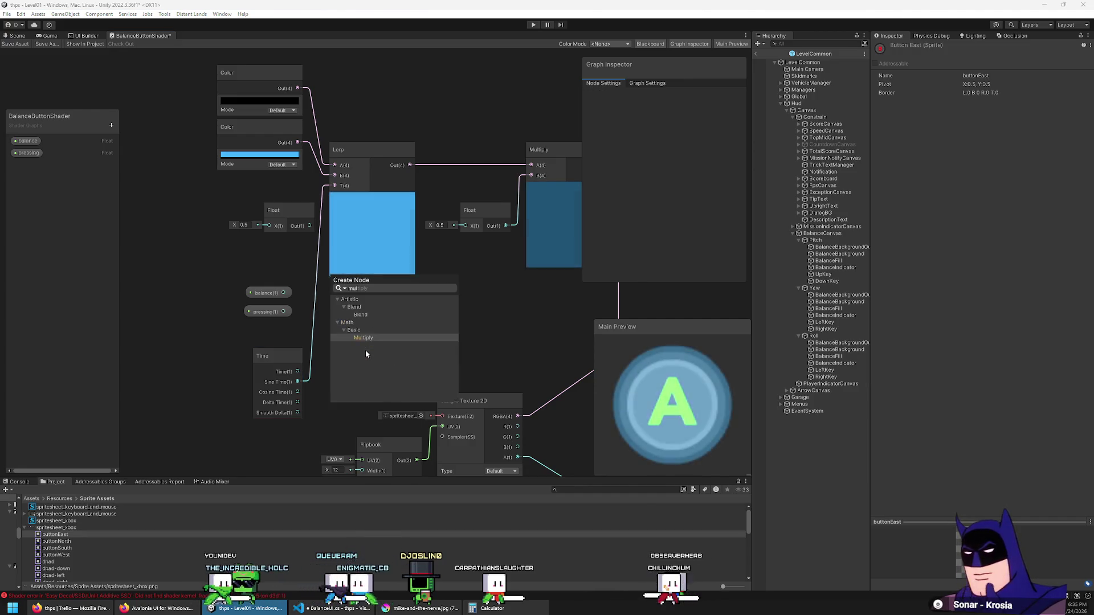
{"action": "key", "text": "Return"}
{"action": "left_click_drag", "start_coordinate": [282, 361], "coordinate": [189, 331]}
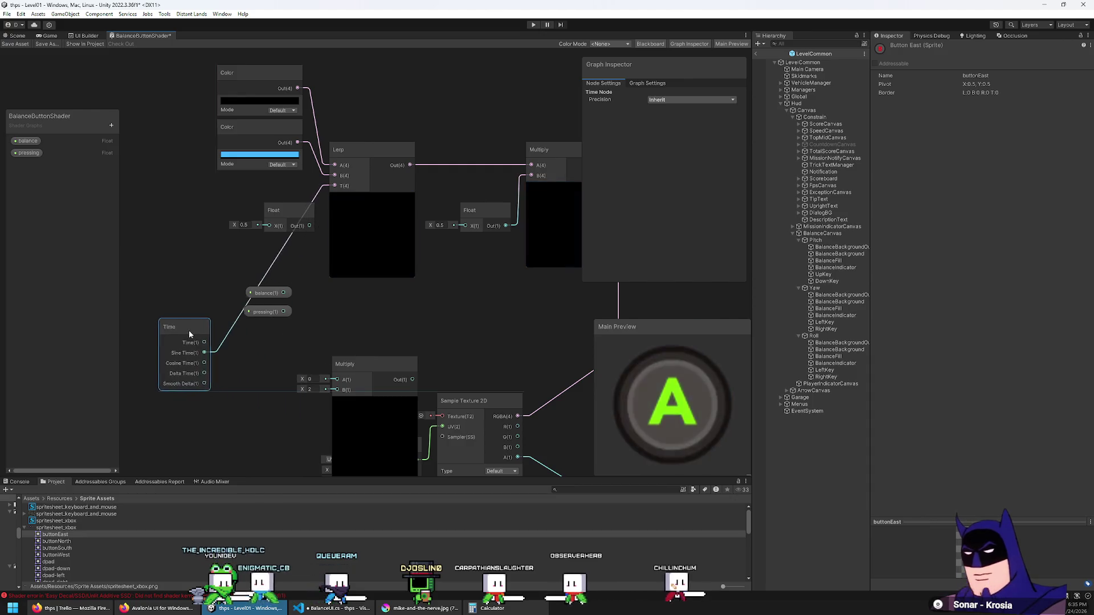
{"action": "left_click_drag", "start_coordinate": [372, 367], "coordinate": [286, 348]}
{"action": "left_click", "coordinate": [288, 383]}
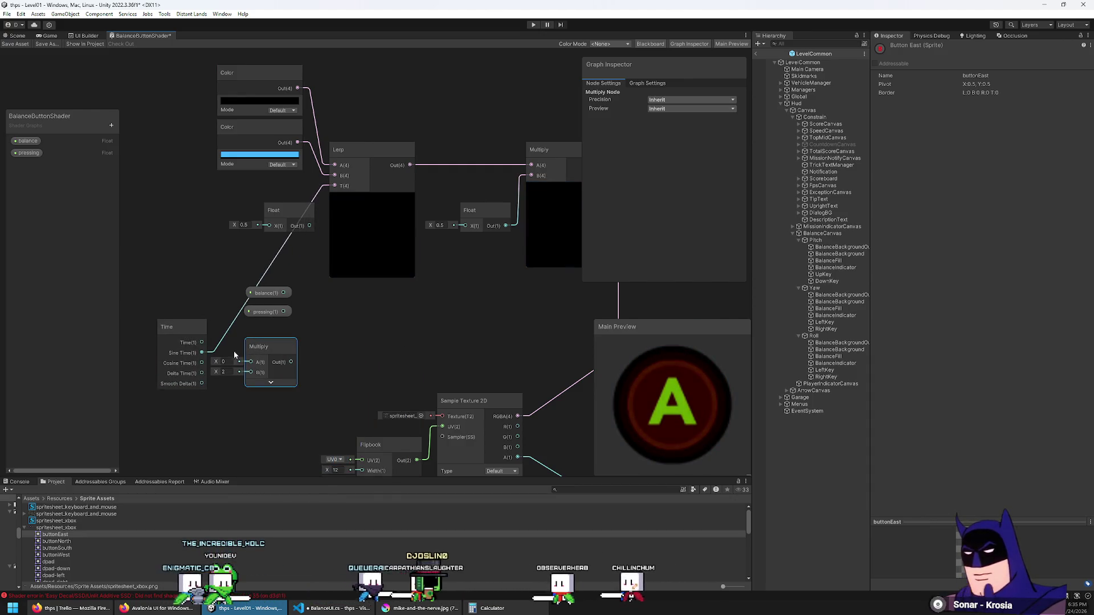
{"action": "left_click_drag", "start_coordinate": [202, 343], "coordinate": [249, 361]}
Add Sine and Absolute nodes, chaining Multiply into Sine into Absolute.
{"action": "right_click", "coordinate": [241, 424]}
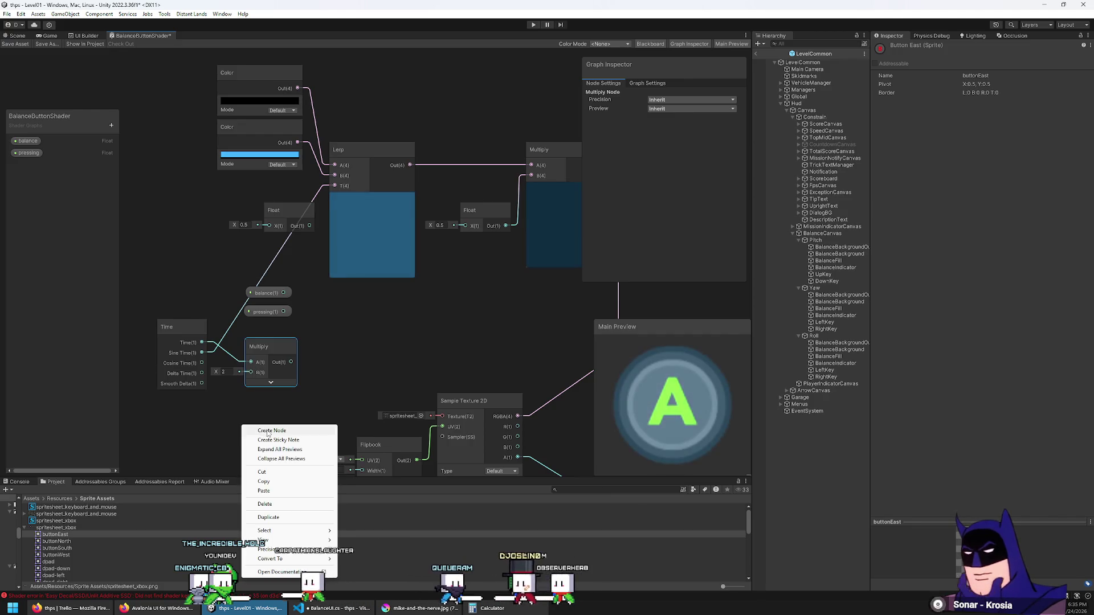
{"action": "left_click", "coordinate": [296, 430]}
{"action": "type", "text": "sin"}
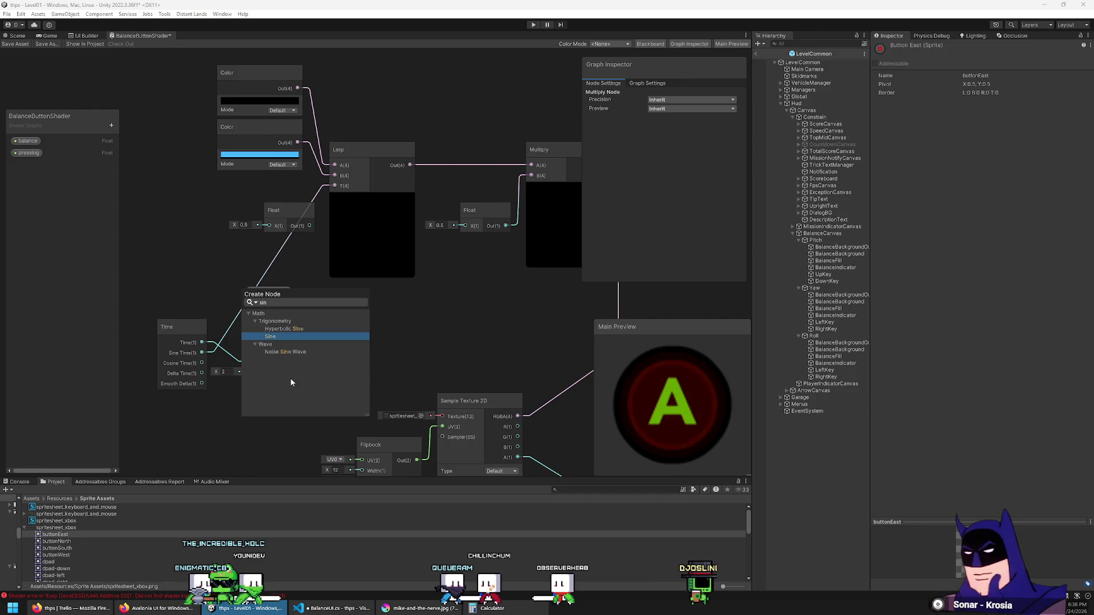
{"action": "left_click", "coordinate": [285, 336]}
{"action": "left_click_drag", "start_coordinate": [378, 316], "coordinate": [360, 317]}
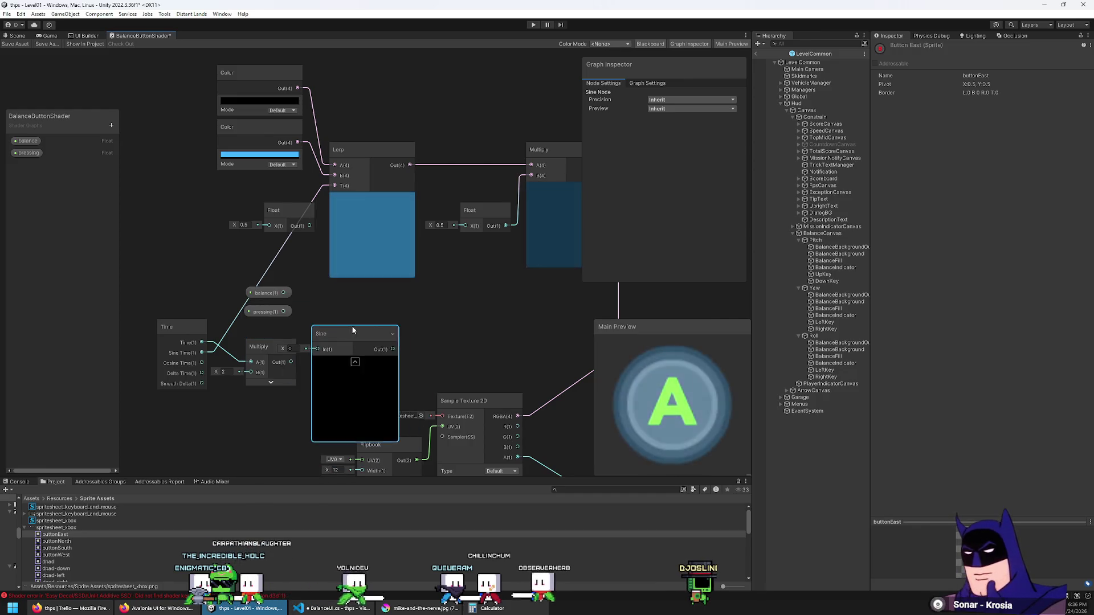
{"action": "key", "text": "space"}
{"action": "type", "text": "abs"}
{"action": "left_click", "coordinate": [486, 342]}
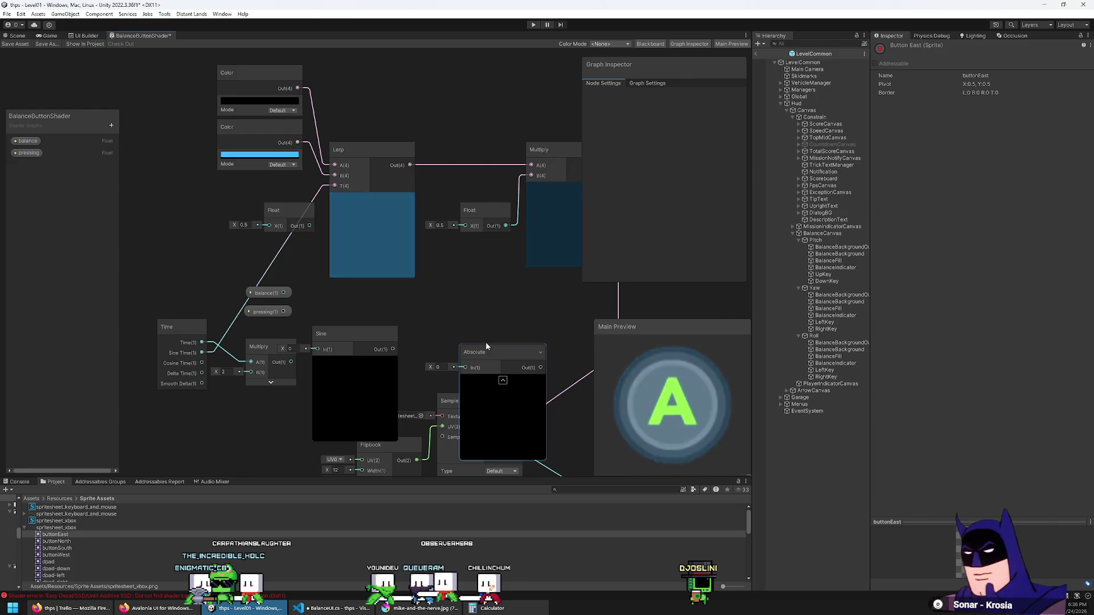
{"action": "left_click_drag", "start_coordinate": [392, 349], "coordinate": [400, 354]}
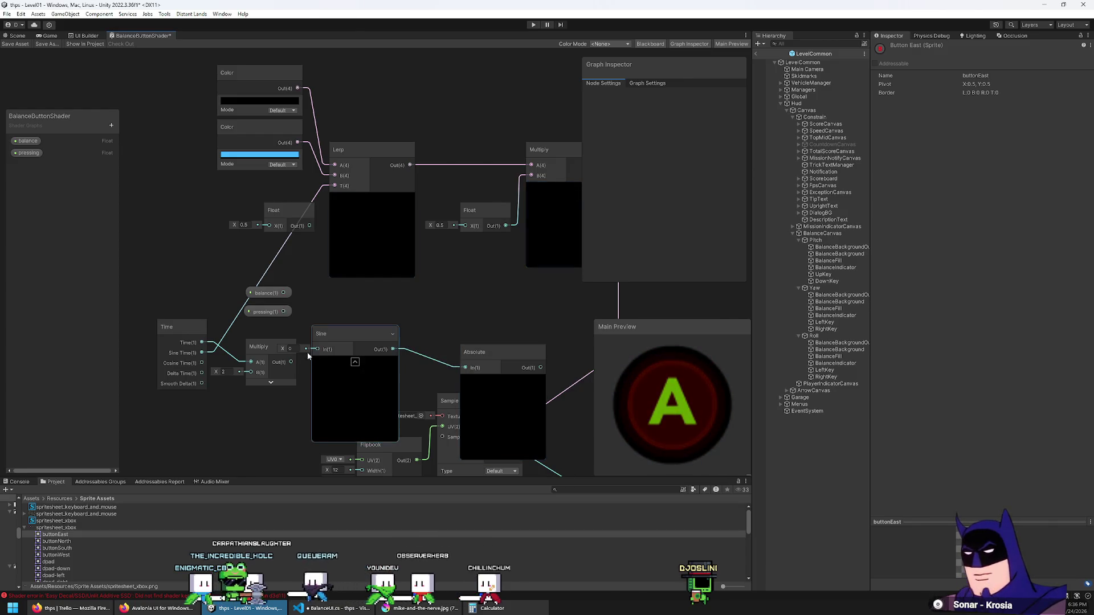
{"action": "left_click_drag", "start_coordinate": [296, 360], "coordinate": [317, 349]}
Collapse the Sine and Absolute previews, tidy them, and wire Absolute into the Lerp's T.
{"action": "left_click", "coordinate": [361, 363]}
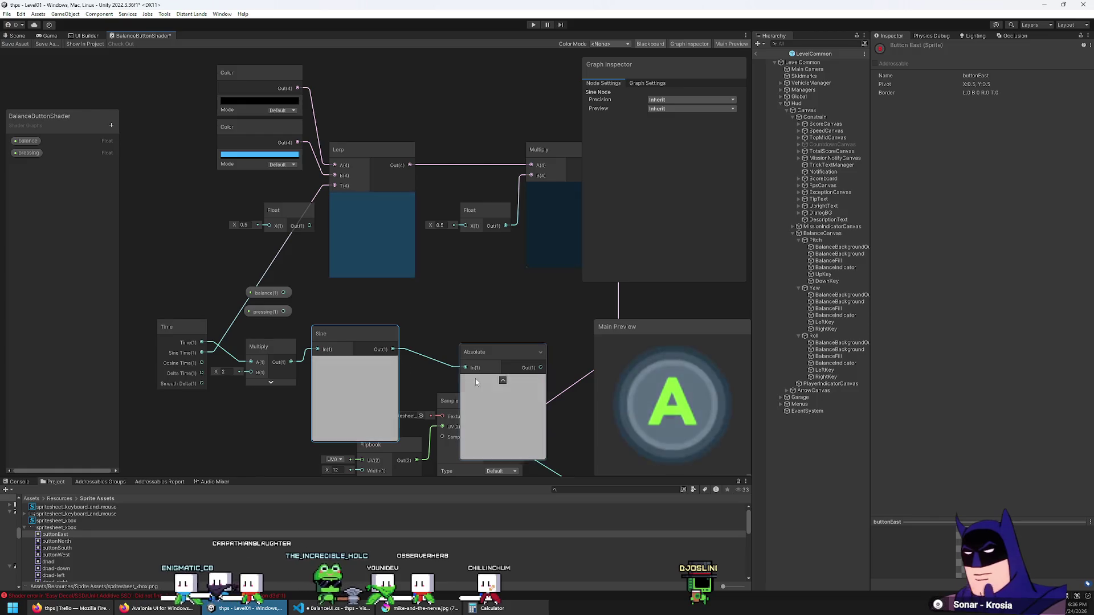
{"action": "left_click", "coordinate": [354, 362]}
{"action": "left_click", "coordinate": [502, 382]}
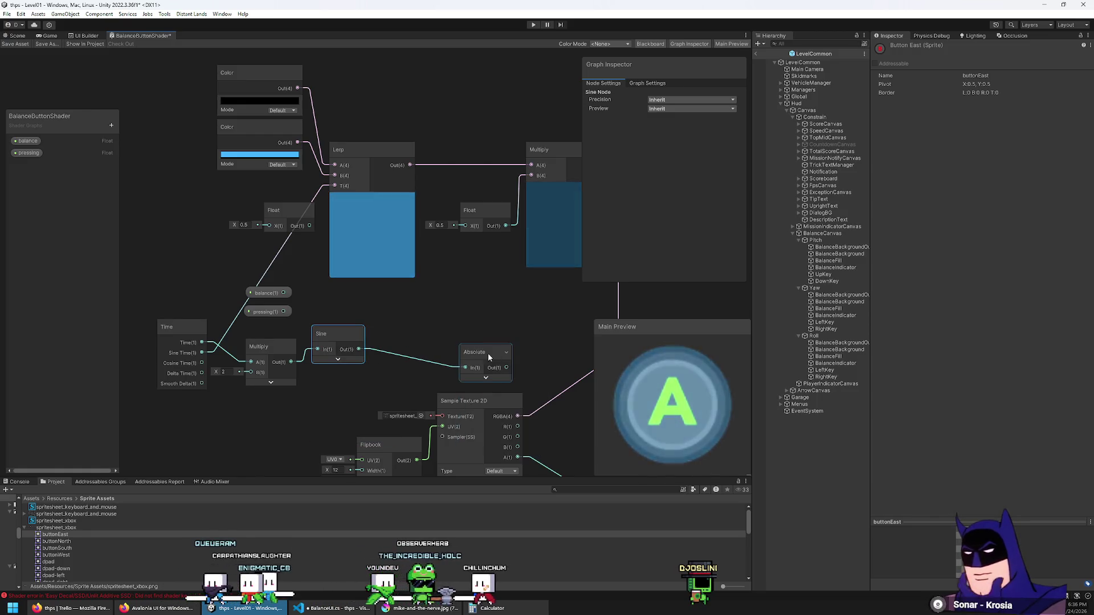
{"action": "left_click_drag", "start_coordinate": [488, 353], "coordinate": [399, 333]}
{"action": "left_click_drag", "start_coordinate": [264, 345], "coordinate": [256, 338]}
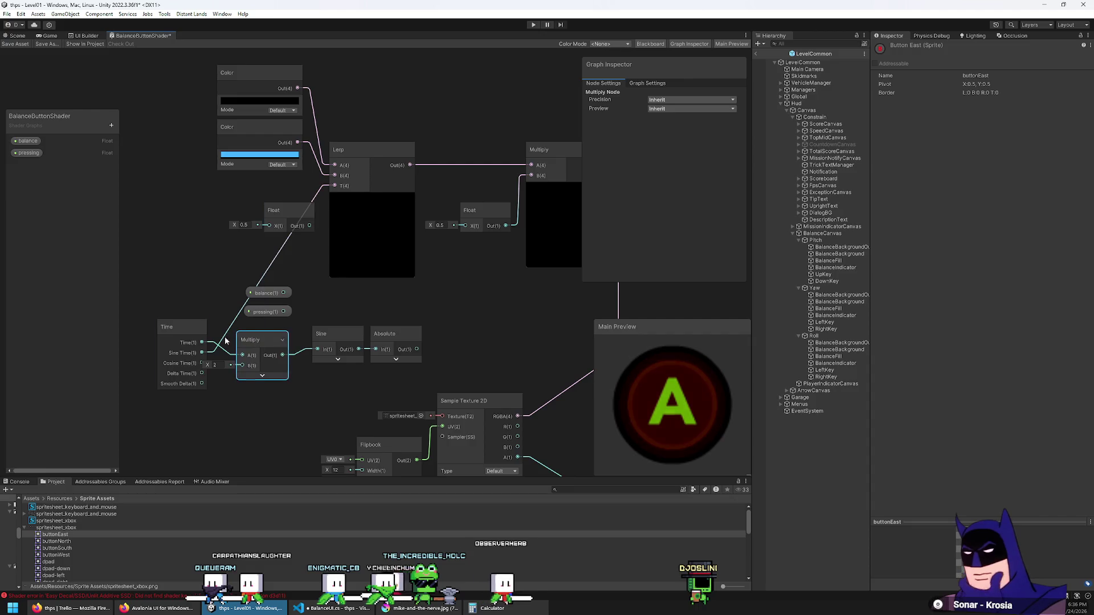
{"action": "left_click", "coordinate": [172, 336]}
{"action": "left_click_drag", "start_coordinate": [171, 336], "coordinate": [149, 348]}
{"action": "left_click_drag", "start_coordinate": [416, 349], "coordinate": [334, 186]}
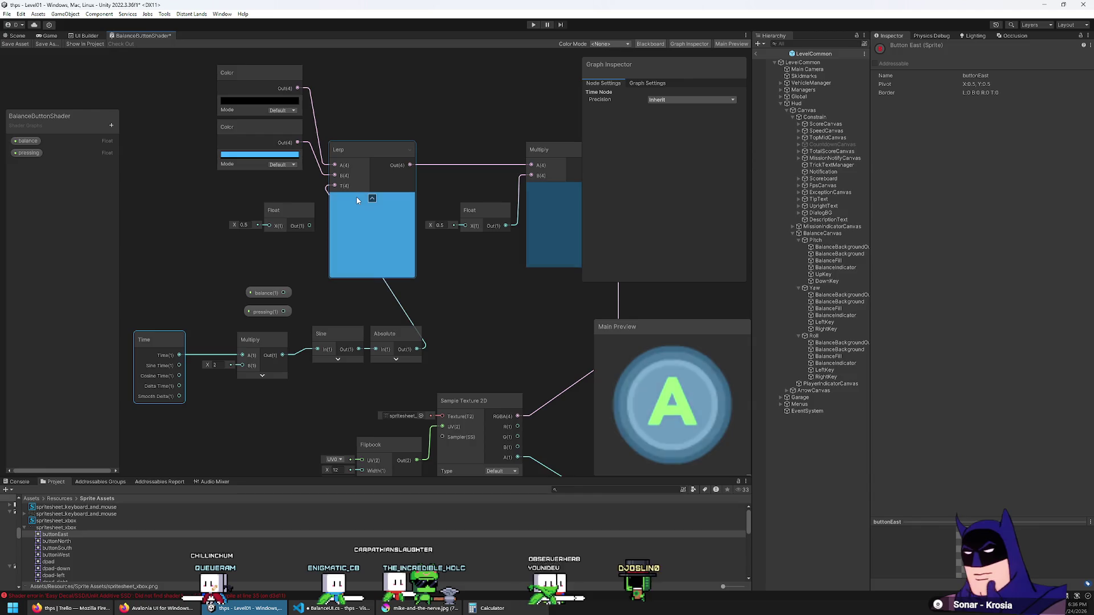
Line up the Time, Multiply, Sine and Absolute nodes in a neat row.
{"action": "left_click_drag", "start_coordinate": [357, 196], "coordinate": [440, 216]}
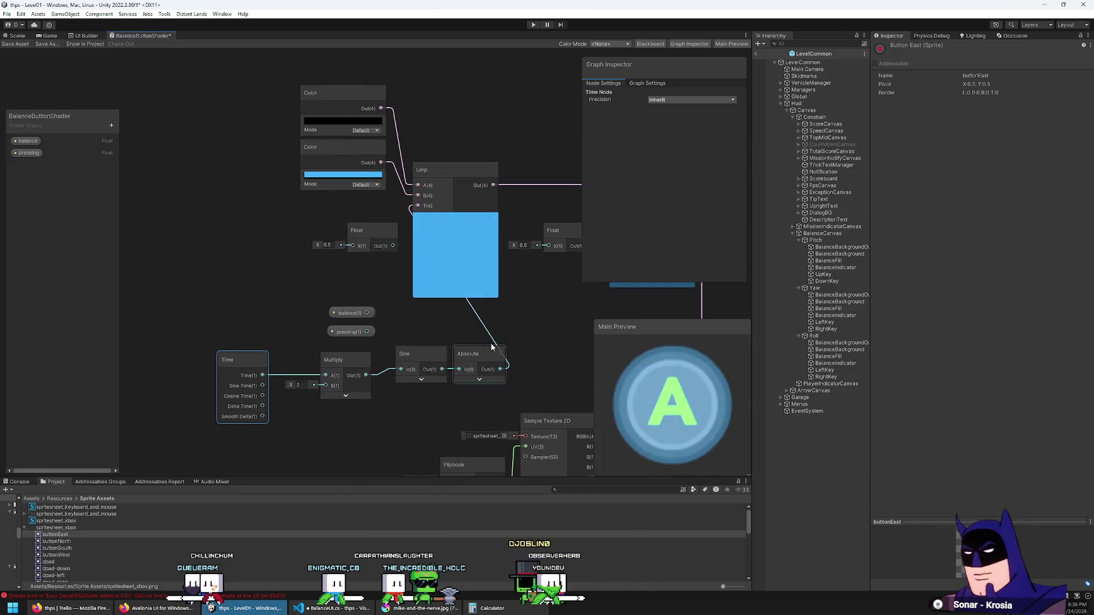
{"action": "mouse_move", "coordinate": [502, 340]}
{"action": "left_mouse_down"}
{"action": "mouse_move", "coordinate": [319, 393]}
{"action": "mouse_move", "coordinate": [214, 399]}
{"action": "left_mouse_up"}
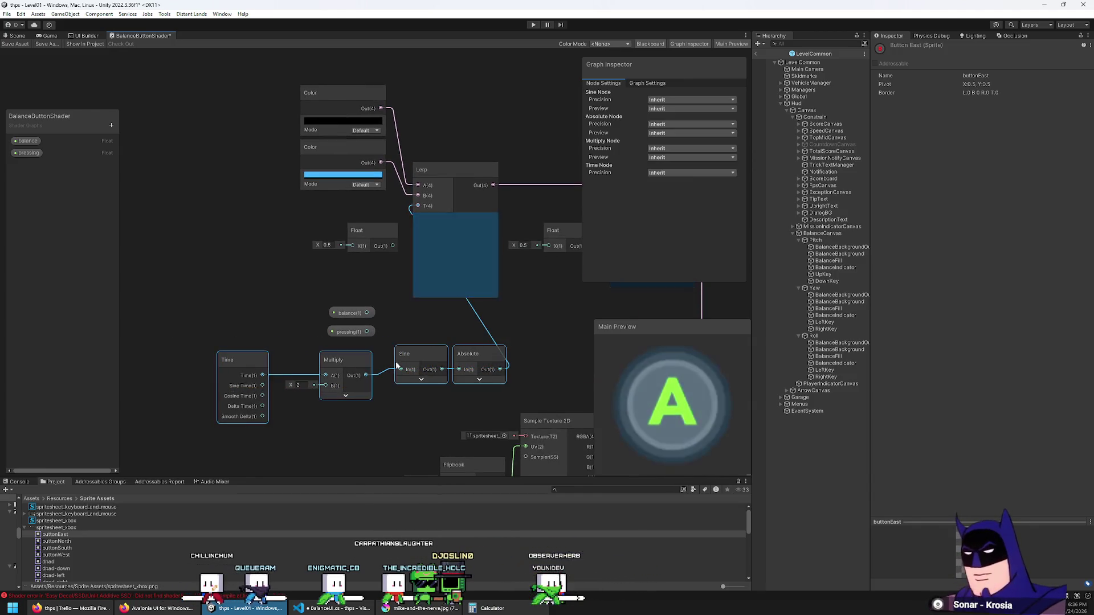
{"action": "mouse_move", "coordinate": [467, 351]}
{"action": "left_mouse_down"}
{"action": "mouse_move", "coordinate": [297, 202]}
{"action": "mouse_move", "coordinate": [248, 201]}
{"action": "left_mouse_up"}
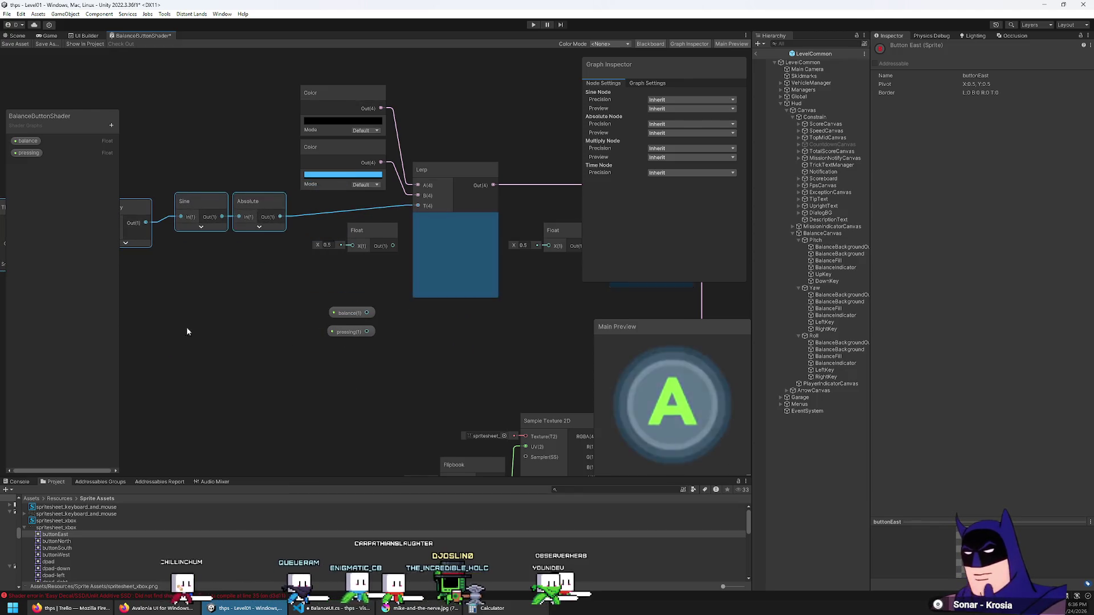
{"action": "left_click_drag", "start_coordinate": [186, 327], "coordinate": [348, 368]}
{"action": "left_click_drag", "start_coordinate": [277, 254], "coordinate": [292, 249]}
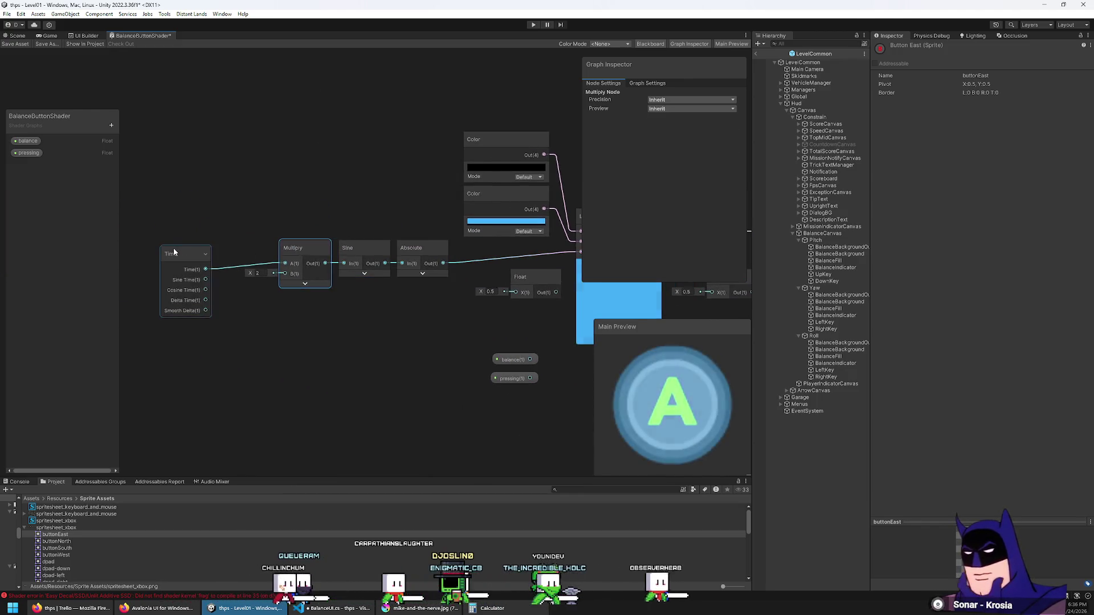
{"action": "mouse_move", "coordinate": [175, 261]}
{"action": "left_mouse_down"}
{"action": "mouse_move", "coordinate": [205, 245]}
{"action": "mouse_move", "coordinate": [206, 255]}
{"action": "left_mouse_up"}
Set the time Multiply node's B value to 7.
{"action": "left_click", "coordinate": [259, 273]}
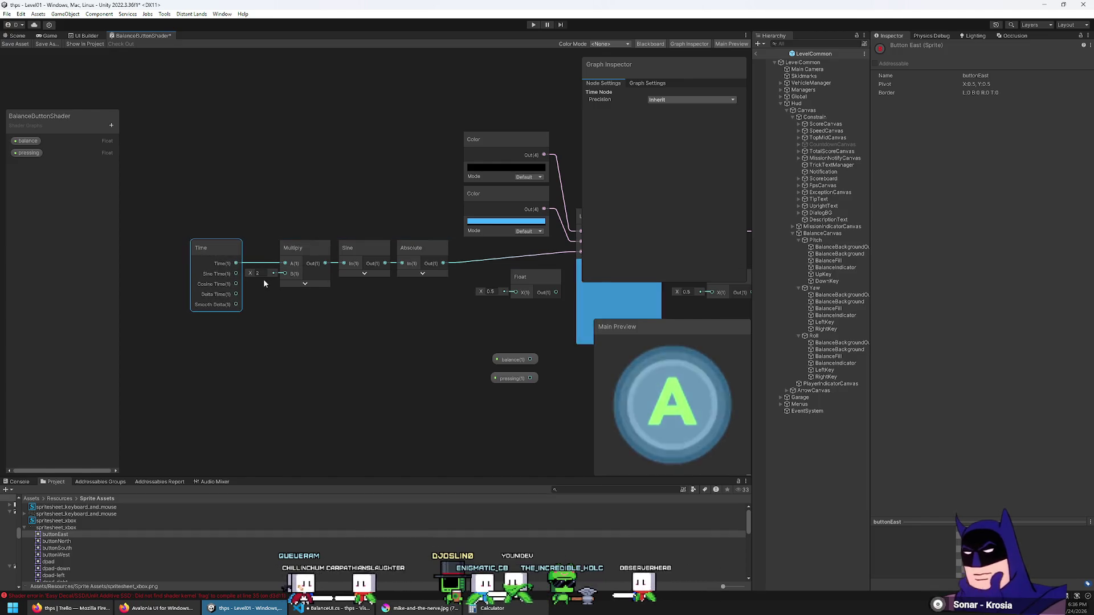
{"action": "type", "text": "4"}
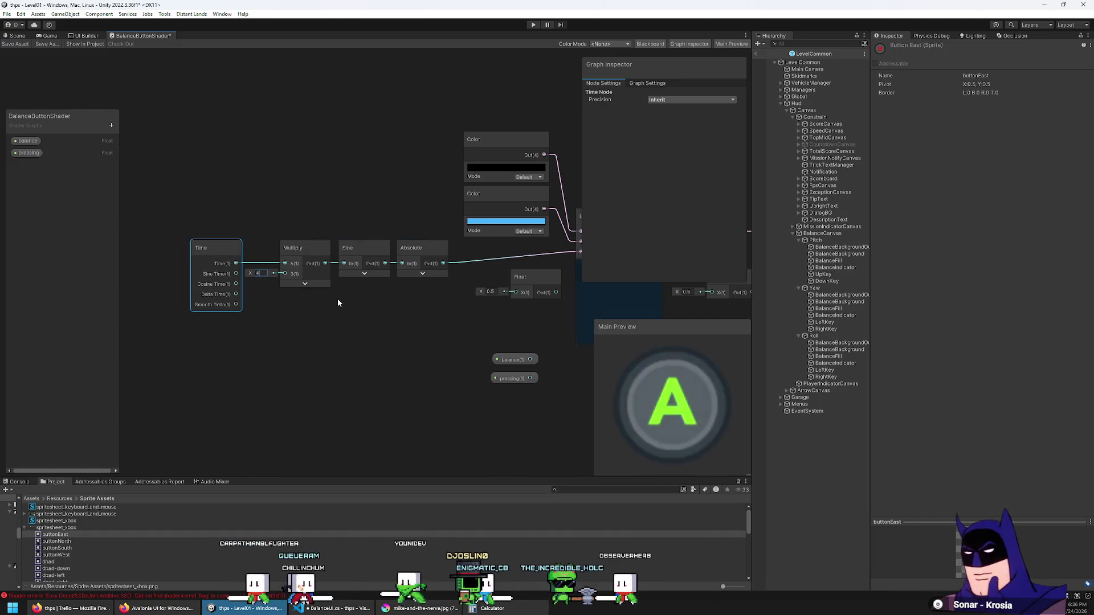
{"action": "key", "text": "BackSpace"}
{"action": "type", "text": "1"}
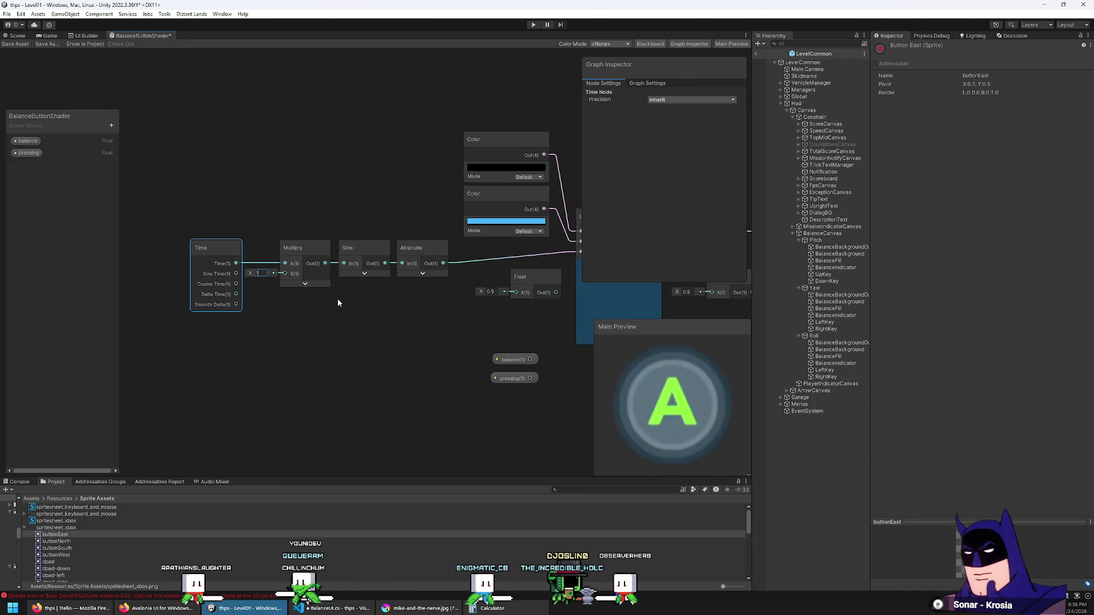
{"action": "key", "text": "BackSpace"}
{"action": "type", "text": "7"}
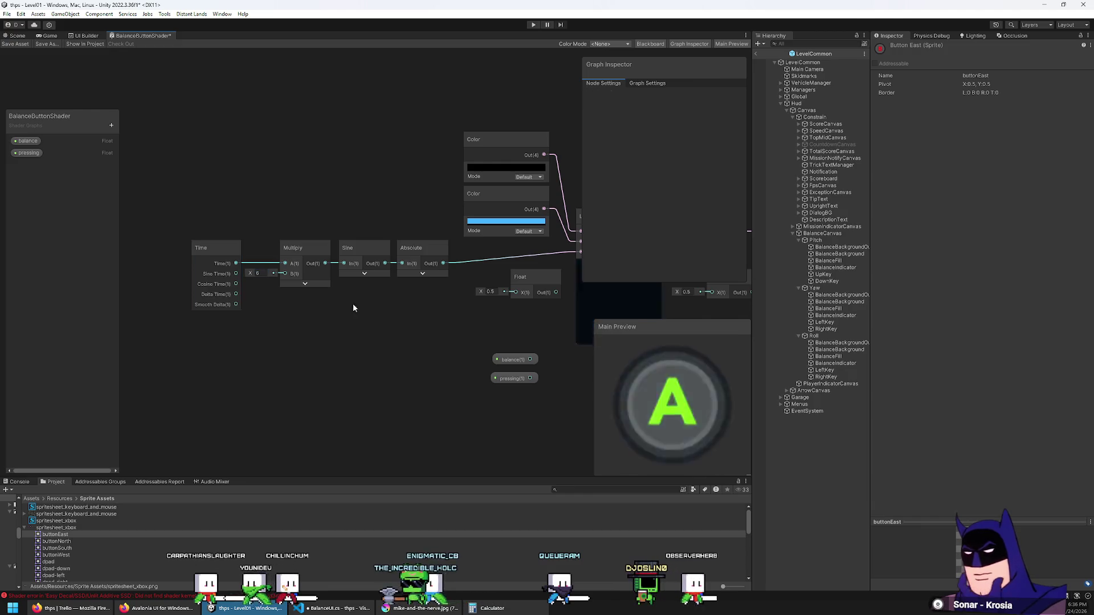
{"action": "left_click_drag", "start_coordinate": [353, 304], "coordinate": [241, 325]}
{"action": "mouse_move", "coordinate": [339, 159]}
{"action": "left_mouse_down"}
{"action": "mouse_move", "coordinate": [416, 197]}
{"action": "mouse_move", "coordinate": [428, 230]}
{"action": "left_mouse_up"}
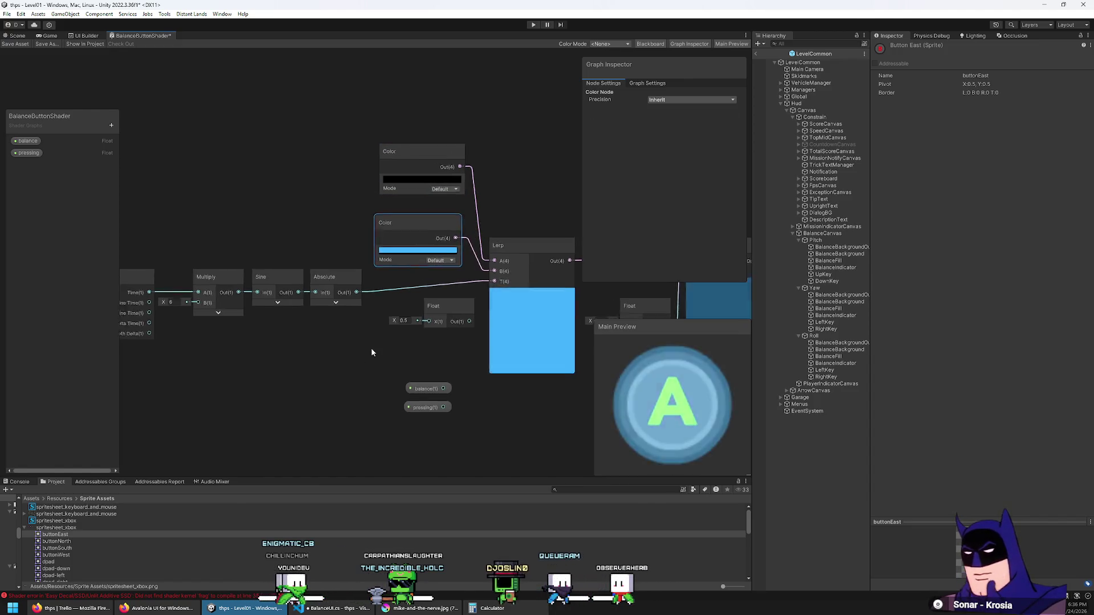
Move the pulse nodes aside and place the blue and black Color nodes beside Lerp.
{"action": "left_click_drag", "start_coordinate": [371, 348], "coordinate": [442, 287]}
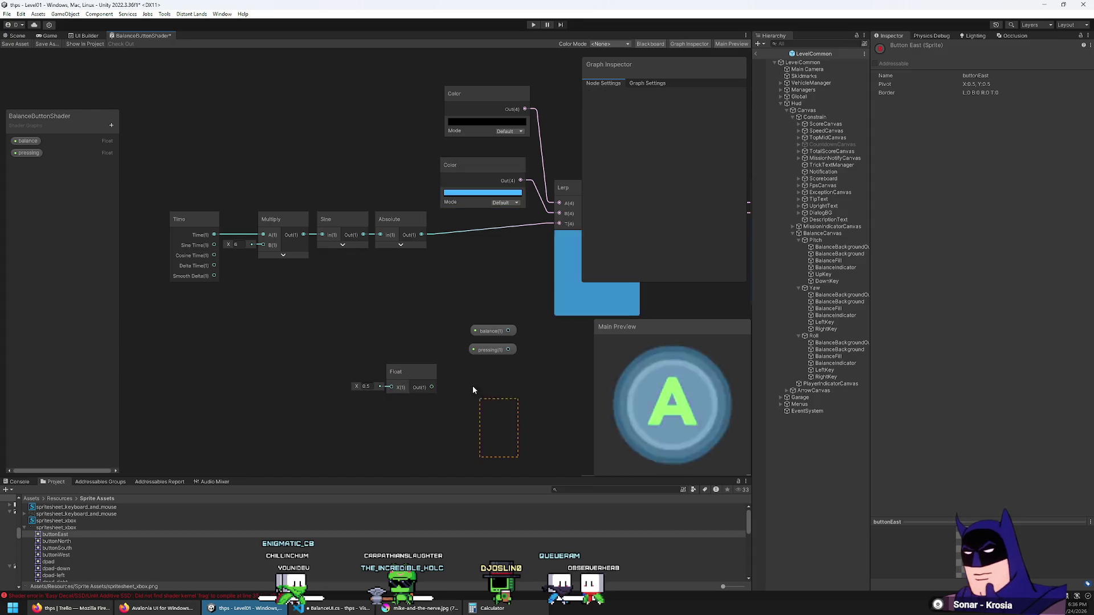
{"action": "mouse_move", "coordinate": [473, 389]}
{"action": "left_mouse_down"}
{"action": "mouse_move", "coordinate": [424, 342]}
{"action": "mouse_move", "coordinate": [357, 404]}
{"action": "left_mouse_up"}
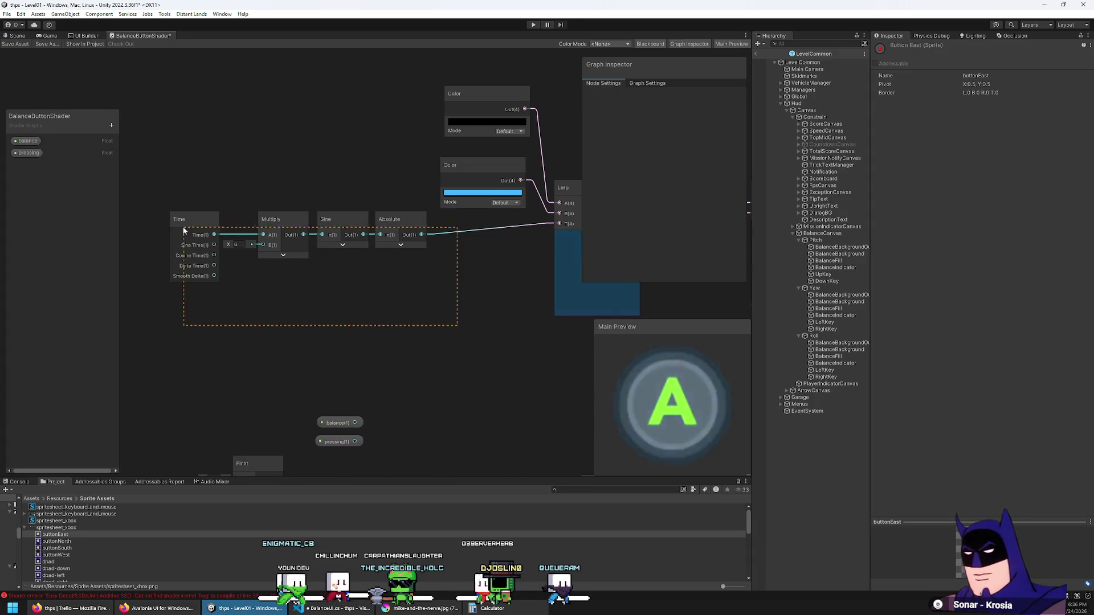
{"action": "left_click_drag", "start_coordinate": [184, 230], "coordinate": [183, 230]}
{"action": "mouse_move", "coordinate": [383, 217]}
{"action": "left_mouse_down"}
{"action": "mouse_move", "coordinate": [510, 253]}
{"action": "mouse_move", "coordinate": [502, 256]}
{"action": "left_mouse_up"}
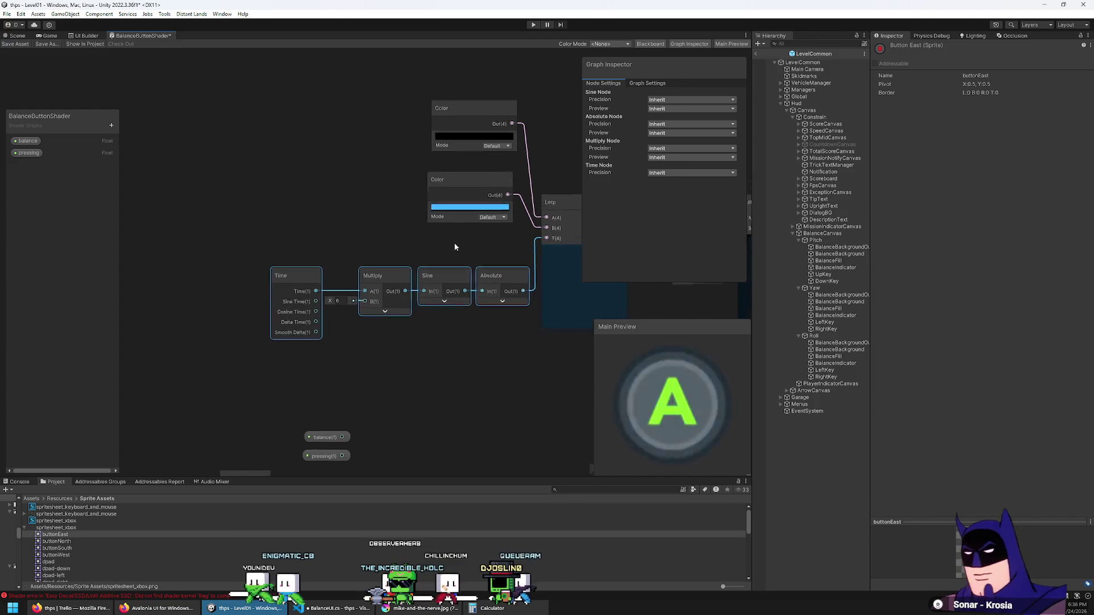
{"action": "left_click_drag", "start_coordinate": [410, 247], "coordinate": [420, 283]}
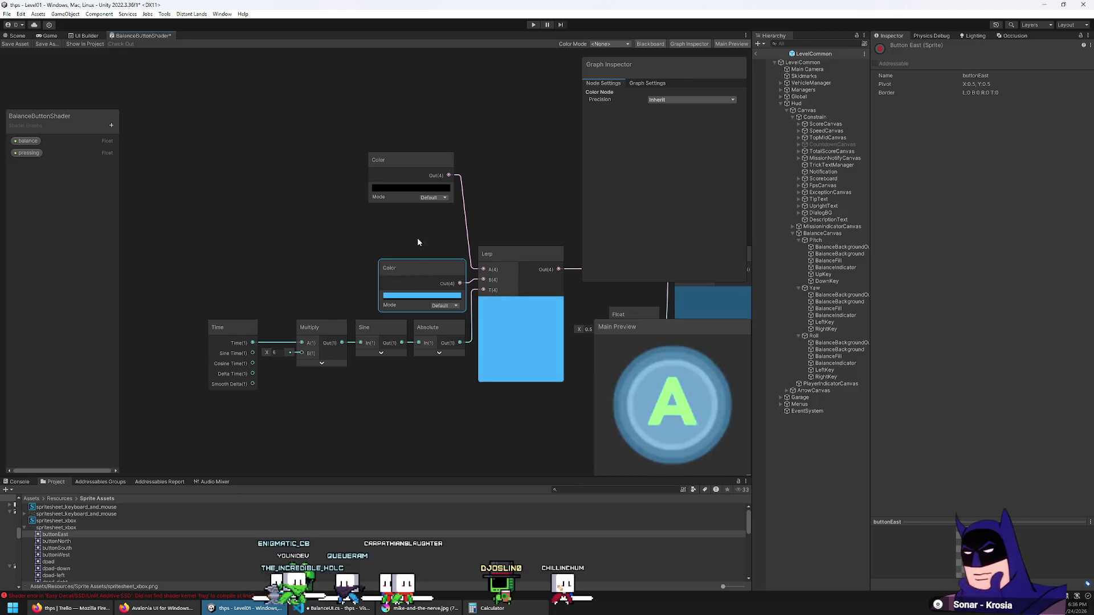
{"action": "mouse_move", "coordinate": [425, 163]}
{"action": "left_mouse_down"}
{"action": "mouse_move", "coordinate": [428, 210]}
{"action": "mouse_move", "coordinate": [450, 255]}
{"action": "mouse_move", "coordinate": [343, 266]}
{"action": "mouse_move", "coordinate": [307, 250]}
{"action": "mouse_move", "coordinate": [300, 201]}
{"action": "left_mouse_up"}
Wire the blue Color into Multiply's A input and delete the Lerp node.
{"action": "left_click", "coordinate": [356, 258]}
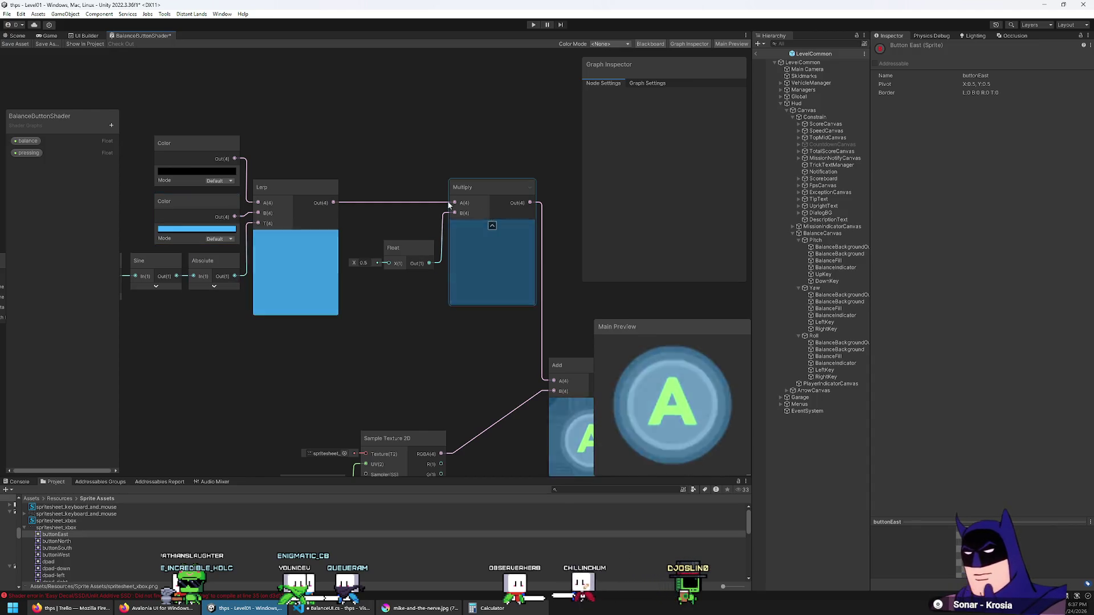
{"action": "mouse_move", "coordinate": [245, 285]}
{"action": "left_mouse_down"}
{"action": "mouse_move", "coordinate": [348, 330]}
{"action": "mouse_move", "coordinate": [435, 342]}
{"action": "mouse_move", "coordinate": [377, 322]}
{"action": "mouse_move", "coordinate": [224, 326]}
{"action": "left_mouse_up"}
{"action": "left_click", "coordinate": [220, 257]}
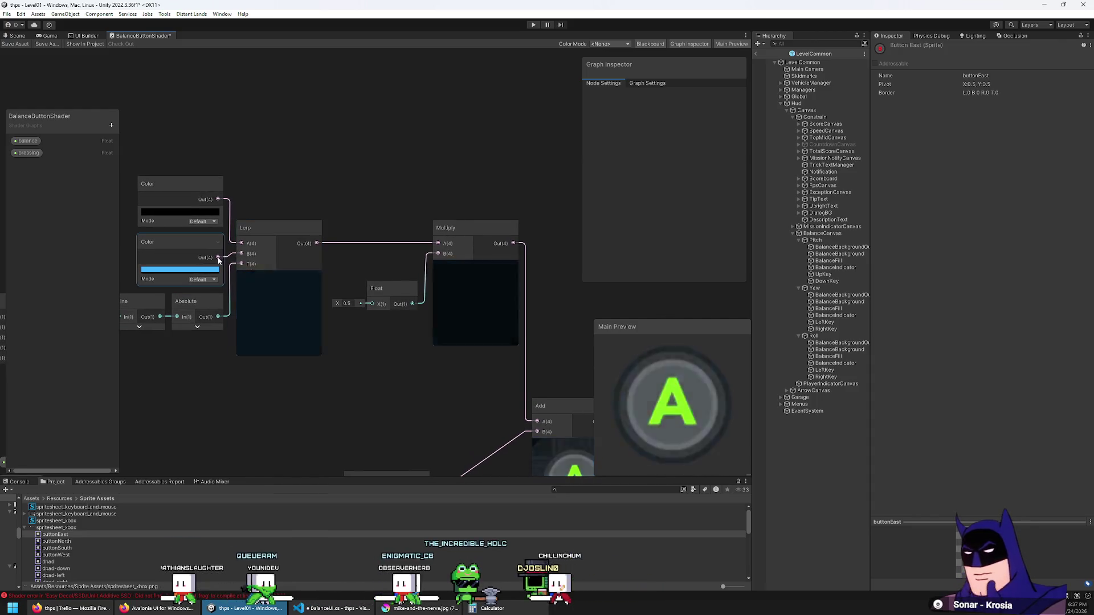
{"action": "left_click_drag", "start_coordinate": [218, 257], "coordinate": [438, 245]}
{"action": "left_click", "coordinate": [300, 228]}
{"action": "key", "text": "Delete"}
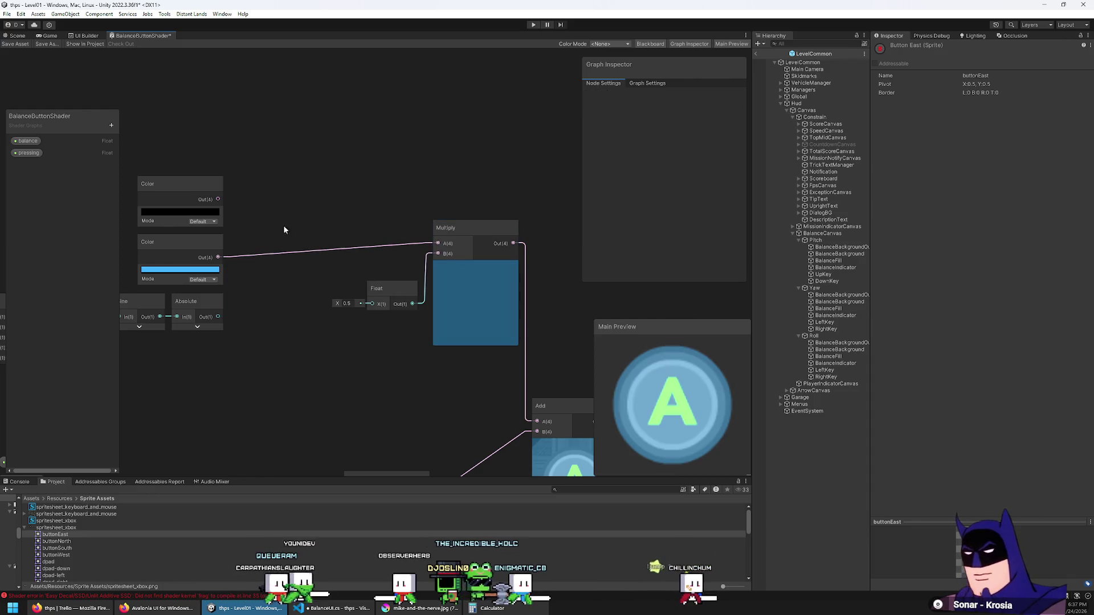
{"action": "left_click_drag", "start_coordinate": [284, 229], "coordinate": [336, 225]}
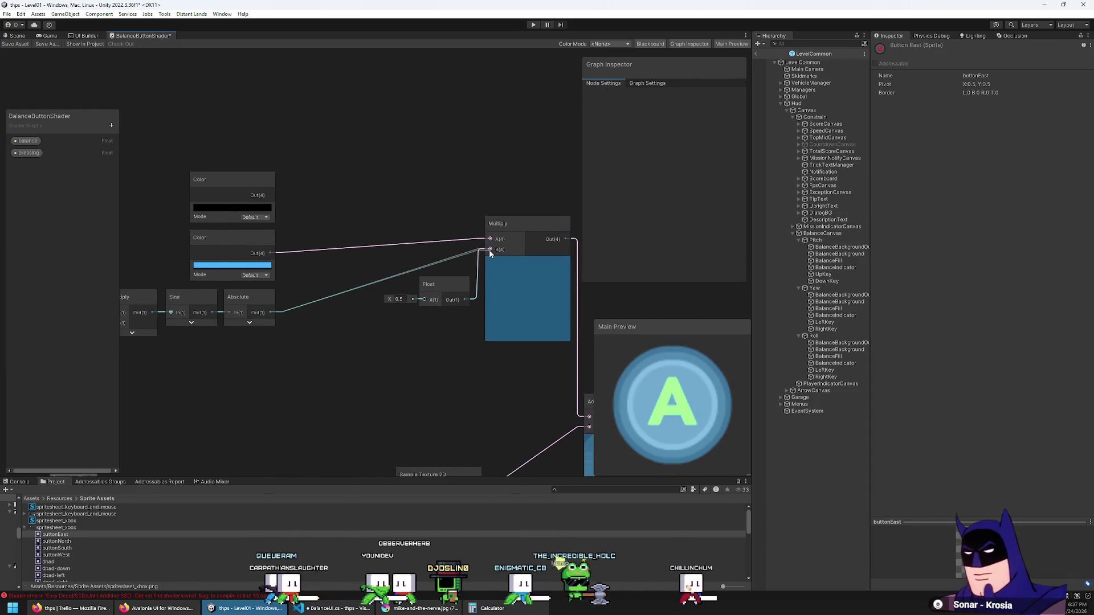
Wire Absolute into Multiply B, duplicate that Multiply, and feed the 0.5 Float into the copy.
{"action": "left_click_drag", "start_coordinate": [490, 254], "coordinate": [490, 251]}
{"action": "left_click_drag", "start_coordinate": [420, 318], "coordinate": [371, 323]}
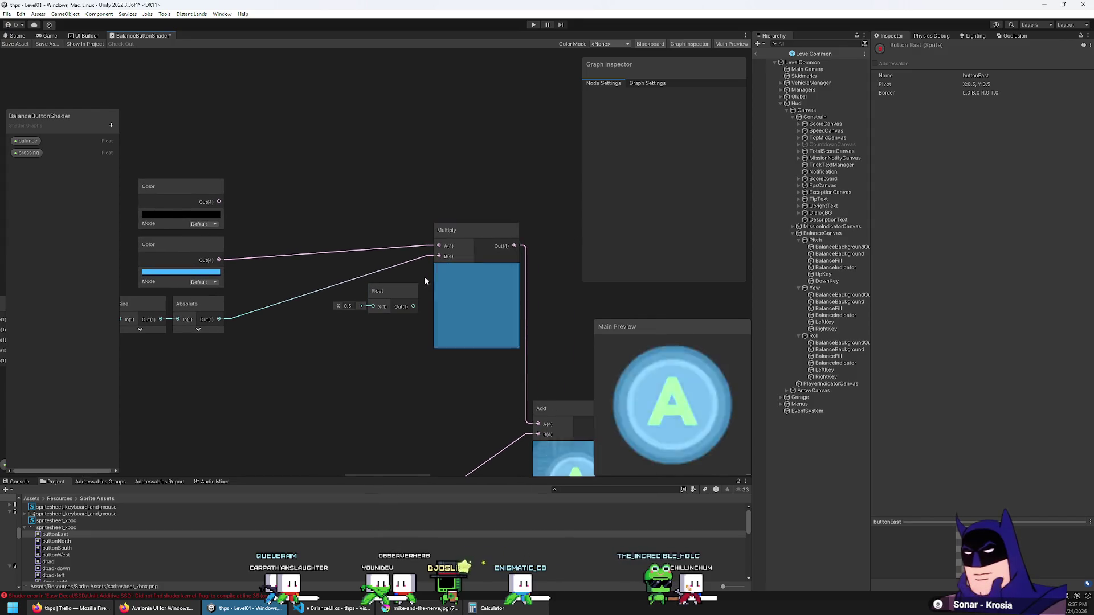
{"action": "left_click", "coordinate": [388, 295]}
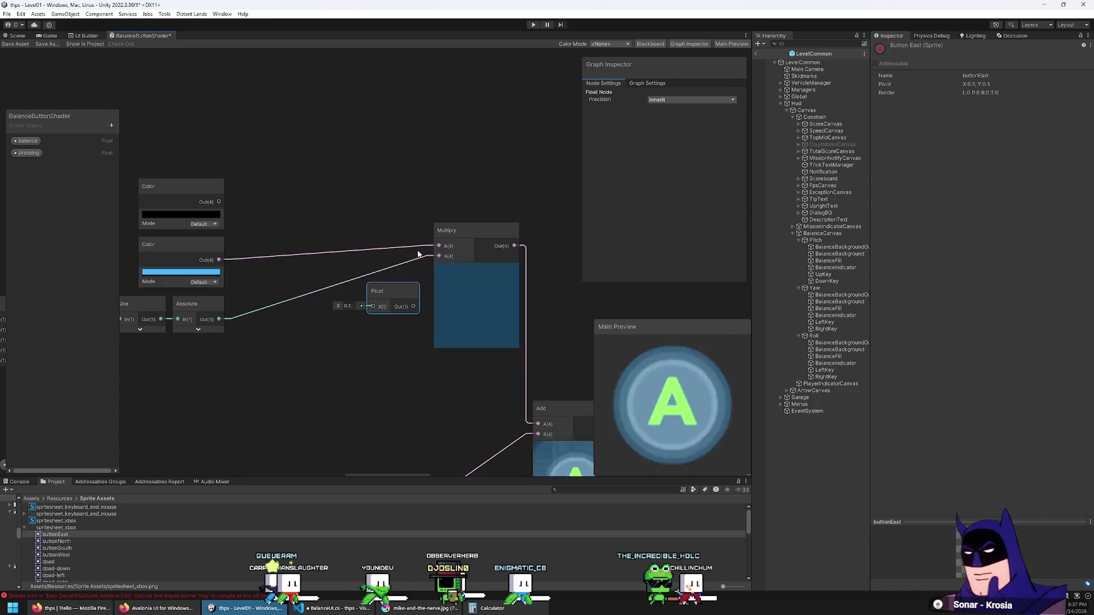
{"action": "left_click", "coordinate": [473, 297]}
{"action": "key", "text": "ctrl+c"}
{"action": "key", "text": "ctrl+v"}
{"action": "left_click_drag", "start_coordinate": [381, 188], "coordinate": [312, 241]}
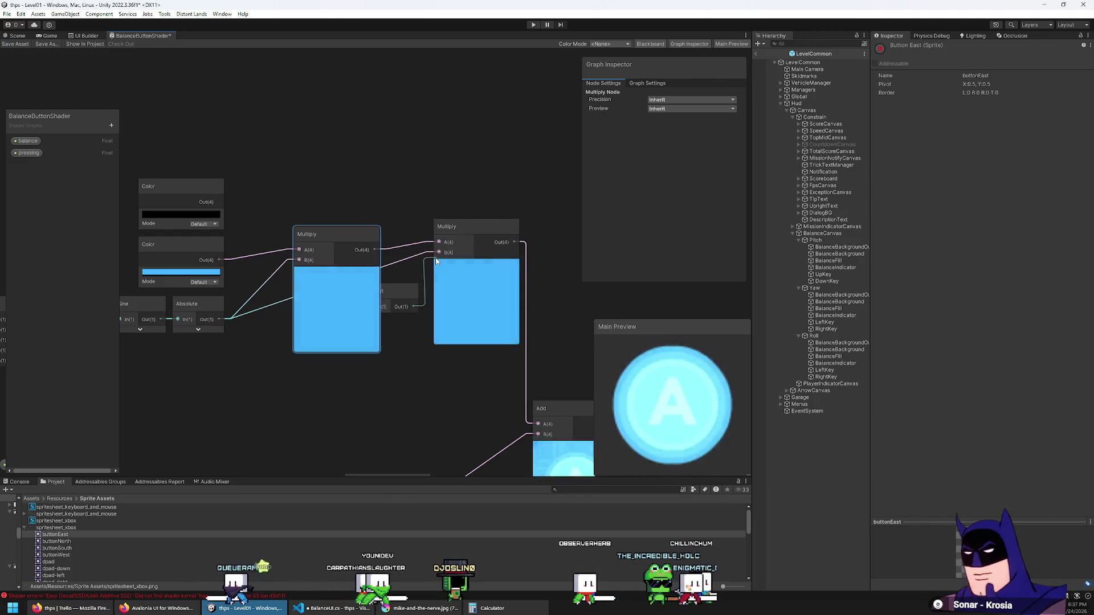
{"action": "left_click_drag", "start_coordinate": [413, 306], "coordinate": [438, 253]}
{"action": "left_click_drag", "start_coordinate": [333, 241], "coordinate": [304, 237]}
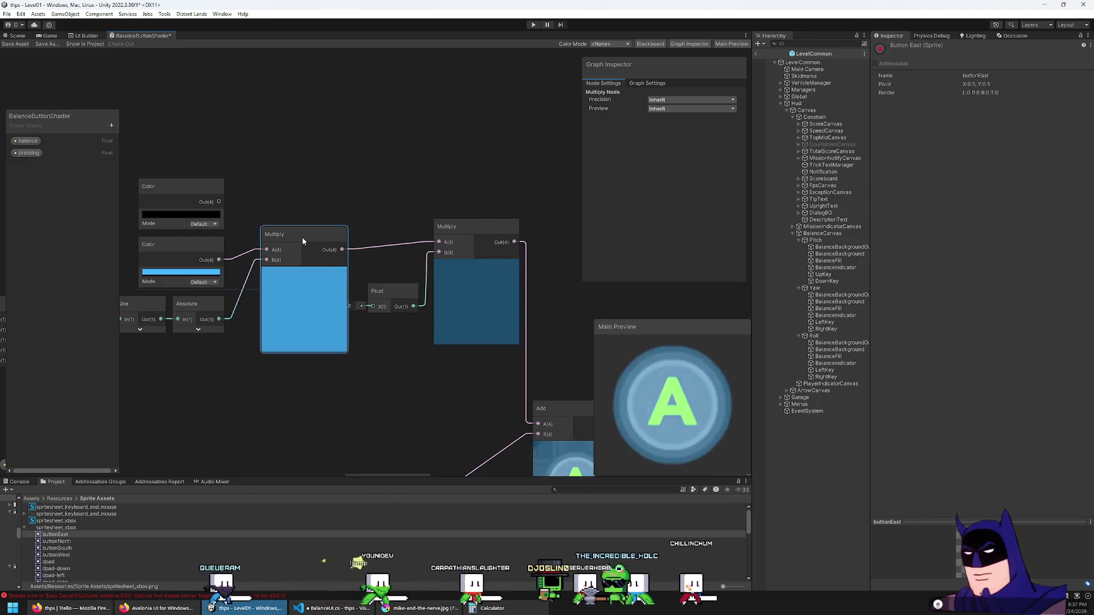
Delete the unused black Color node, collapse both Multiply previews, and group Float and Multiply compactly.
{"action": "left_click", "coordinate": [184, 194]}
{"action": "key", "text": "Delete"}
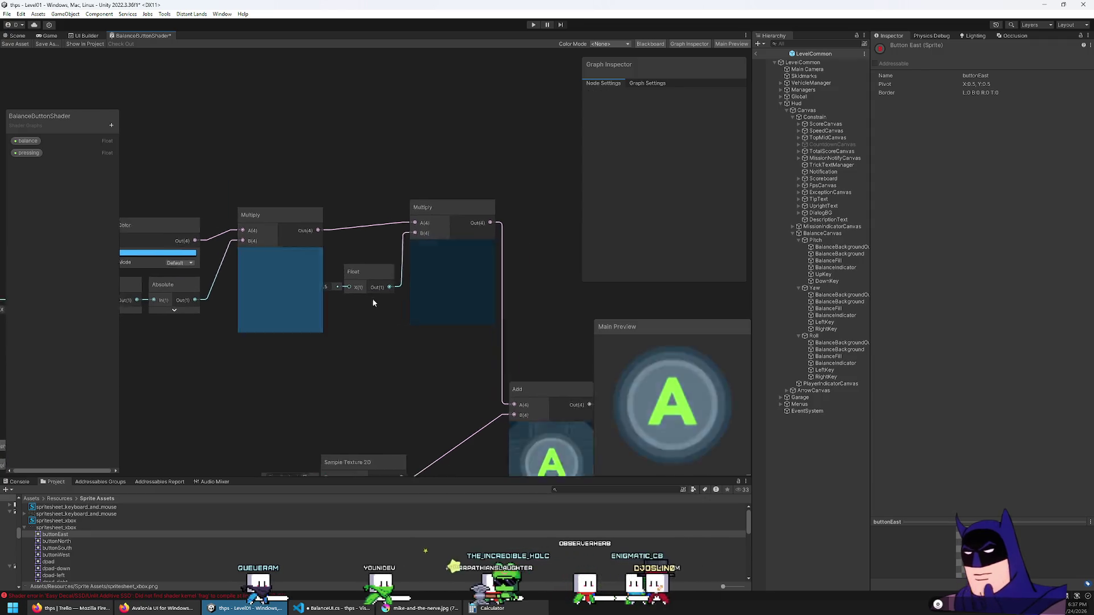
{"action": "left_click", "coordinate": [297, 263]}
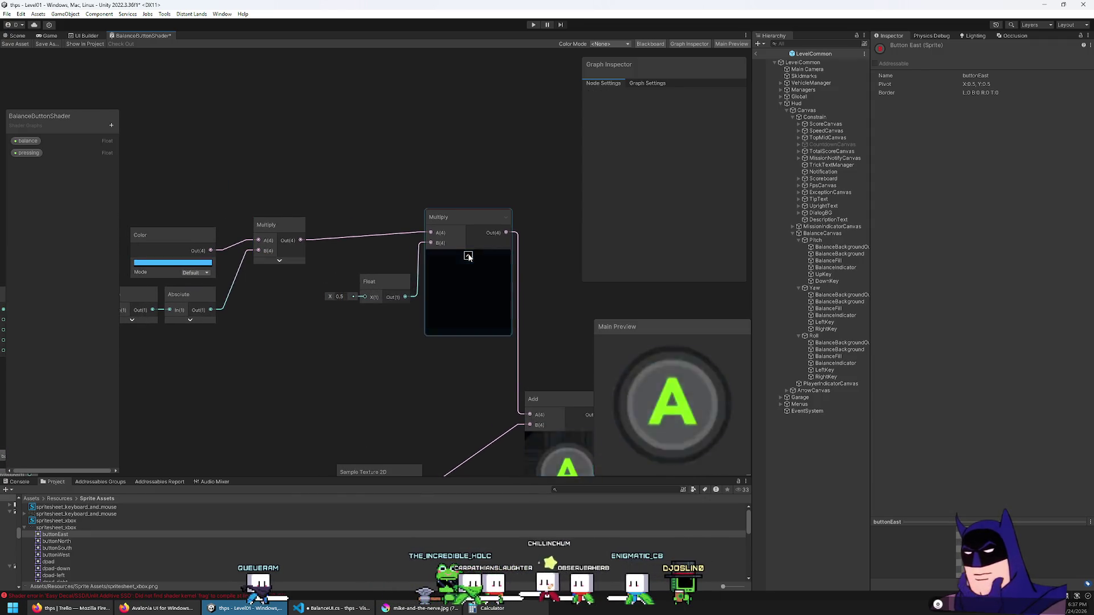
{"action": "left_click", "coordinate": [468, 256]}
{"action": "mouse_move", "coordinate": [280, 240]}
{"action": "left_mouse_down"}
{"action": "mouse_move", "coordinate": [378, 238]}
{"action": "mouse_move", "coordinate": [351, 237]}
{"action": "left_mouse_up"}
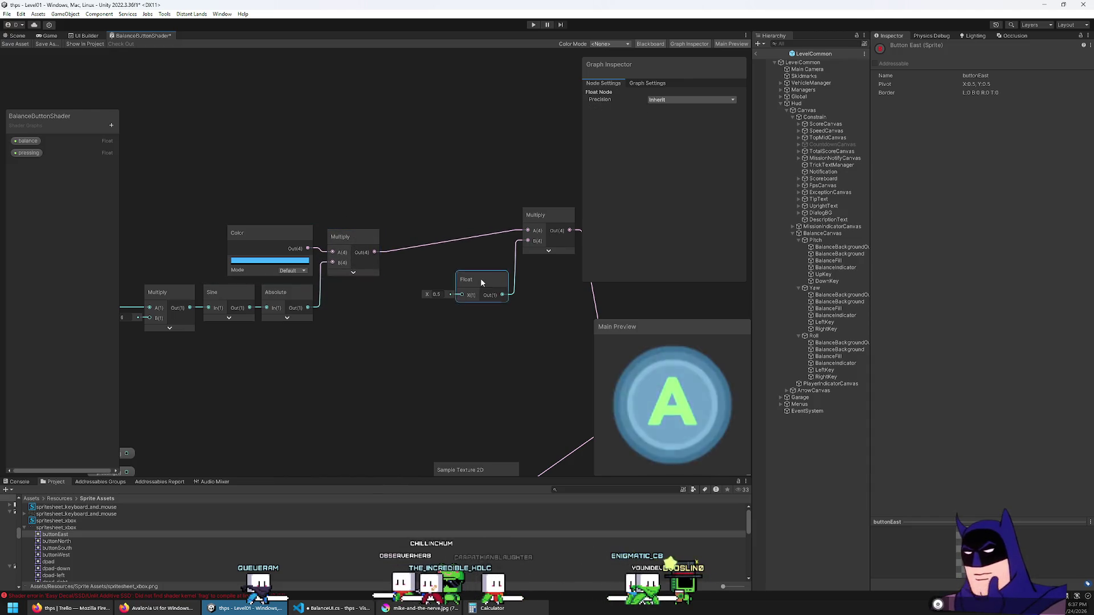
{"action": "mouse_move", "coordinate": [480, 279]}
{"action": "left_mouse_down"}
{"action": "mouse_move", "coordinate": [369, 305]}
{"action": "mouse_move", "coordinate": [353, 335]}
{"action": "left_mouse_up"}
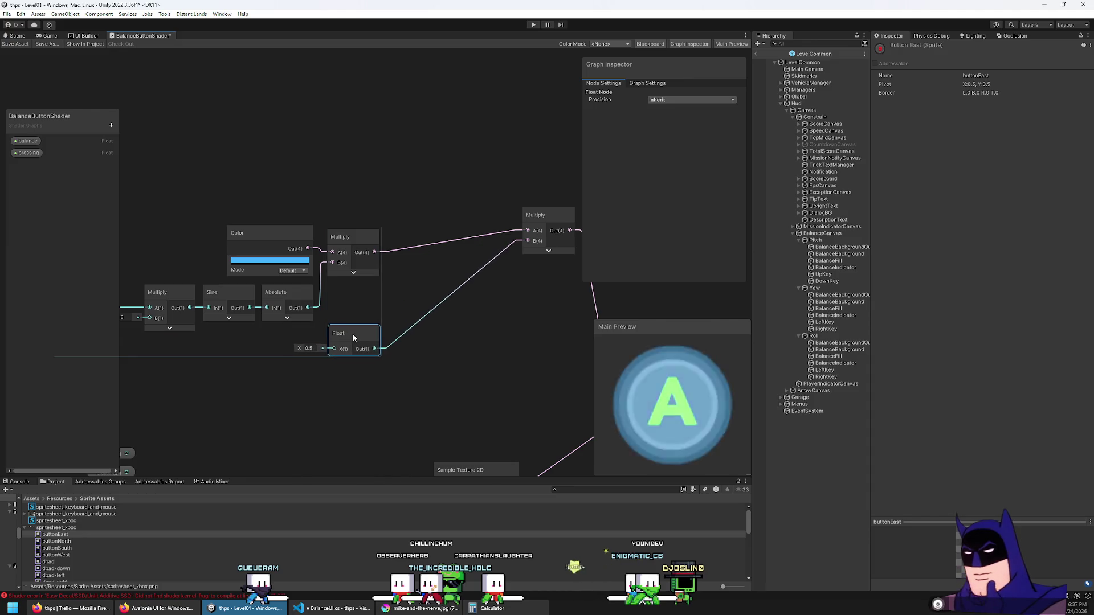
{"action": "left_click_drag", "start_coordinate": [449, 259], "coordinate": [413, 235]}
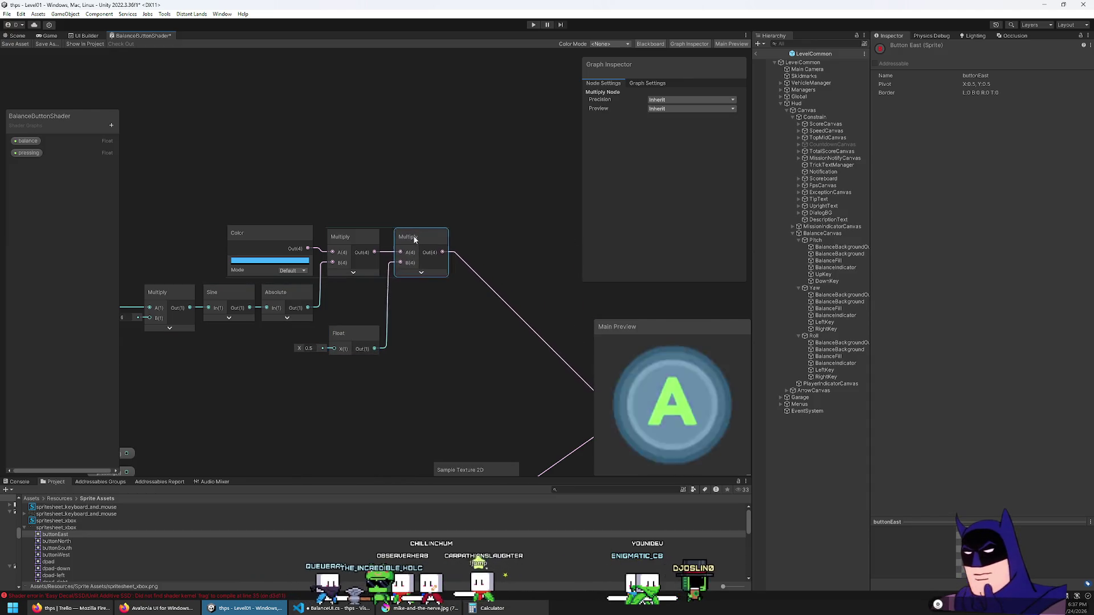
{"action": "left_click", "coordinate": [412, 342]}
{"action": "mouse_move", "coordinate": [413, 345]}
{"action": "left_mouse_down"}
{"action": "mouse_move", "coordinate": [295, 233]}
{"action": "mouse_move", "coordinate": [368, 206]}
{"action": "left_mouse_up"}
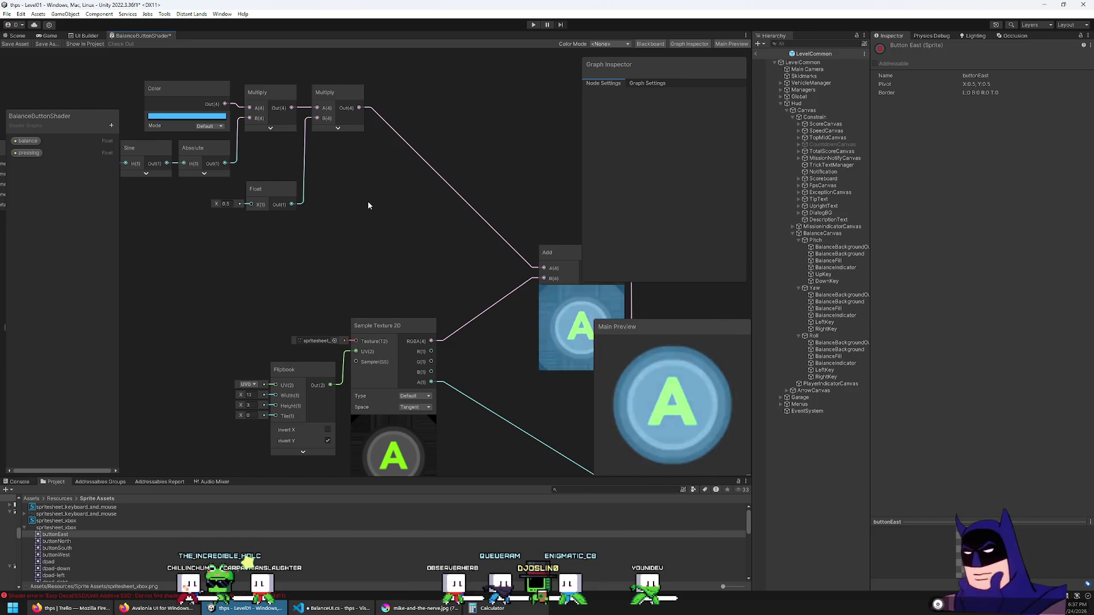
Place the balance node and a third Multiply, wiring balance into its B input.
{"action": "mouse_move", "coordinate": [368, 205]}
{"action": "left_mouse_down"}
{"action": "mouse_move", "coordinate": [405, 282]}
{"action": "mouse_move", "coordinate": [463, 301]}
{"action": "mouse_move", "coordinate": [481, 290]}
{"action": "mouse_move", "coordinate": [472, 288]}
{"action": "mouse_move", "coordinate": [512, 298]}
{"action": "mouse_move", "coordinate": [488, 308]}
{"action": "left_mouse_up"}
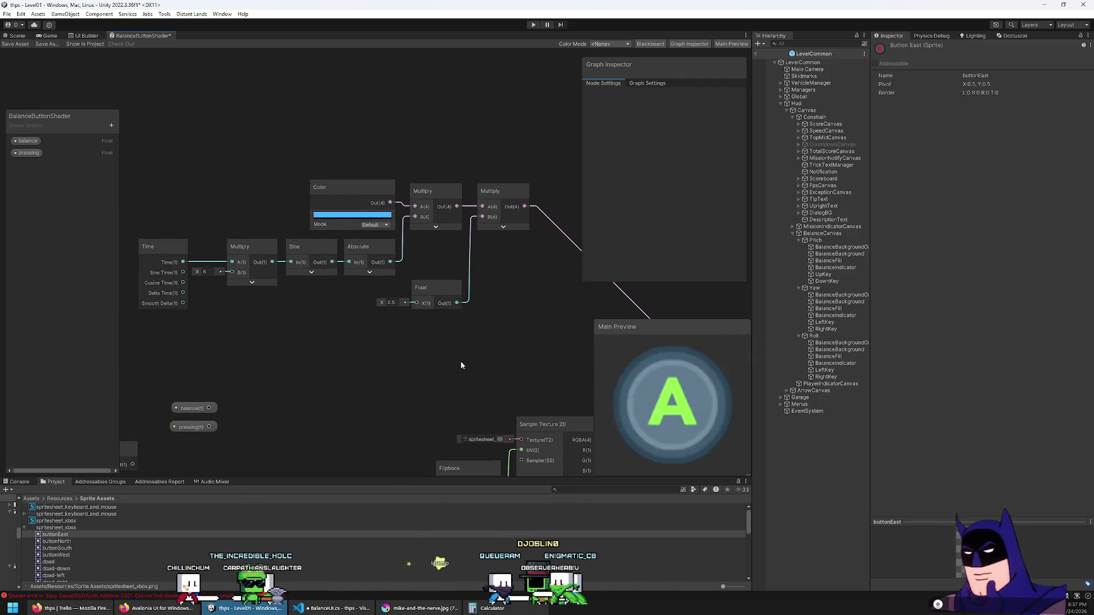
{"action": "left_click_drag", "start_coordinate": [449, 362], "coordinate": [439, 365]}
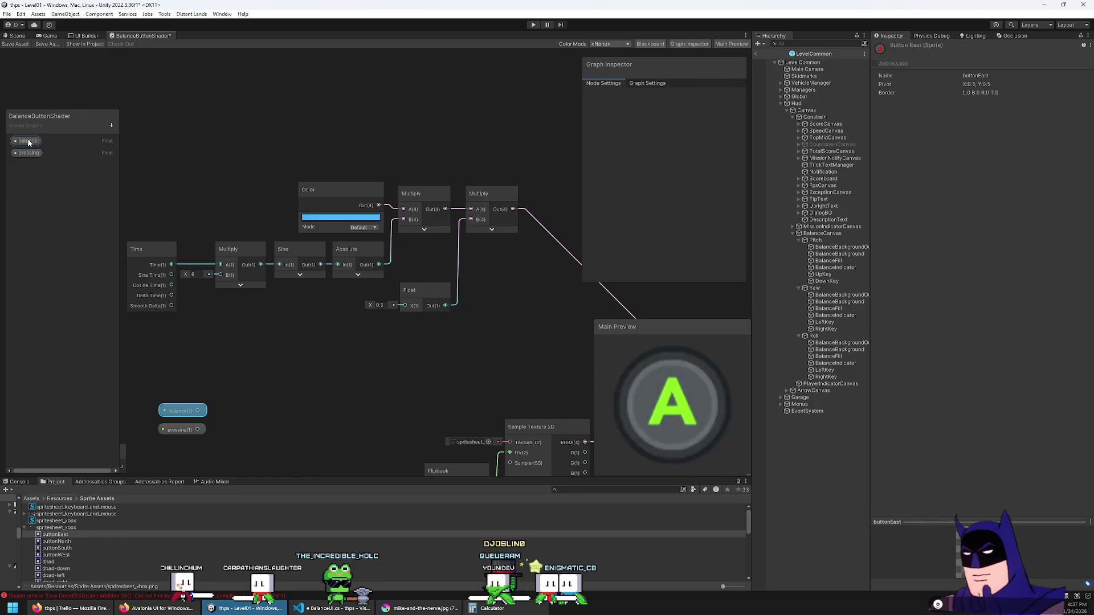
{"action": "left_click_drag", "start_coordinate": [177, 410], "coordinate": [557, 363]}
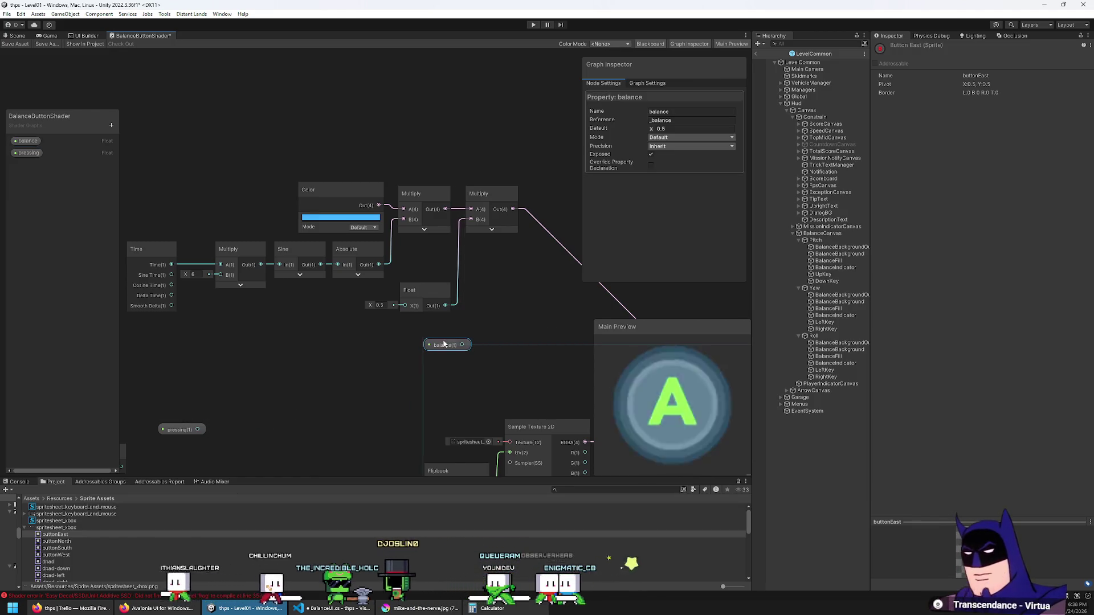
{"action": "mouse_move", "coordinate": [445, 344]}
{"action": "left_mouse_down"}
{"action": "mouse_move", "coordinate": [436, 341]}
{"action": "mouse_move", "coordinate": [487, 298]}
{"action": "mouse_move", "coordinate": [504, 321]}
{"action": "left_mouse_up"}
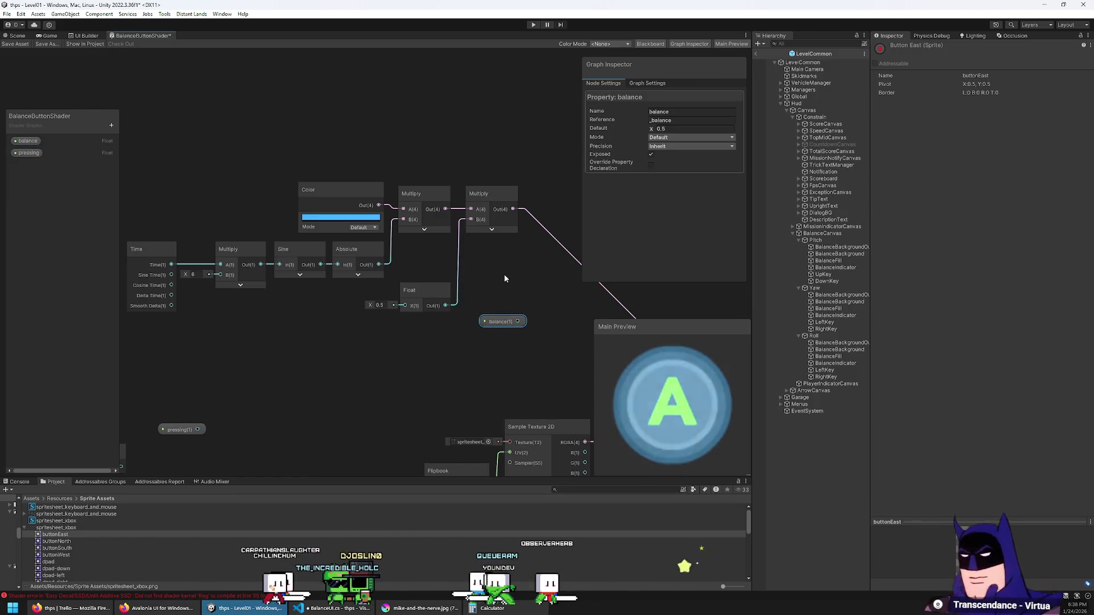
{"action": "left_click_drag", "start_coordinate": [506, 200], "coordinate": [350, 190]}
{"action": "key", "text": "ctrl+c"}
{"action": "key", "text": "ctrl+v"}
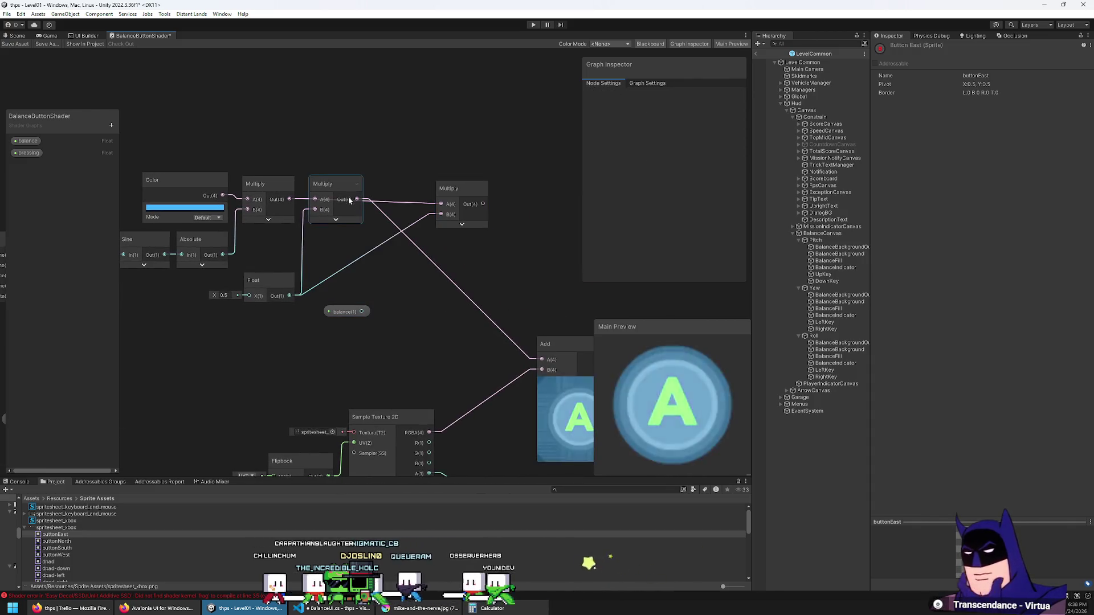
{"action": "mouse_move", "coordinate": [365, 311]}
{"action": "left_mouse_down"}
{"action": "mouse_move", "coordinate": [432, 213]}
{"action": "mouse_move", "coordinate": [524, 329]}
{"action": "mouse_move", "coordinate": [412, 200]}
{"action": "mouse_move", "coordinate": [435, 198]}
{"action": "mouse_move", "coordinate": [542, 360]}
{"action": "left_mouse_up"}
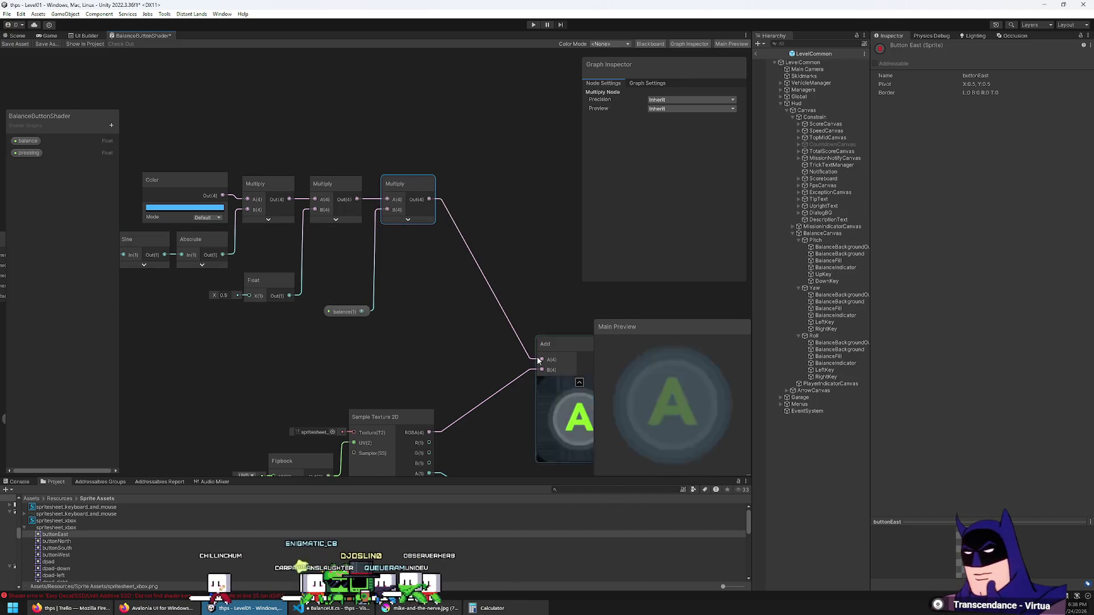
{"action": "left_click_drag", "start_coordinate": [332, 315], "coordinate": [338, 293]}
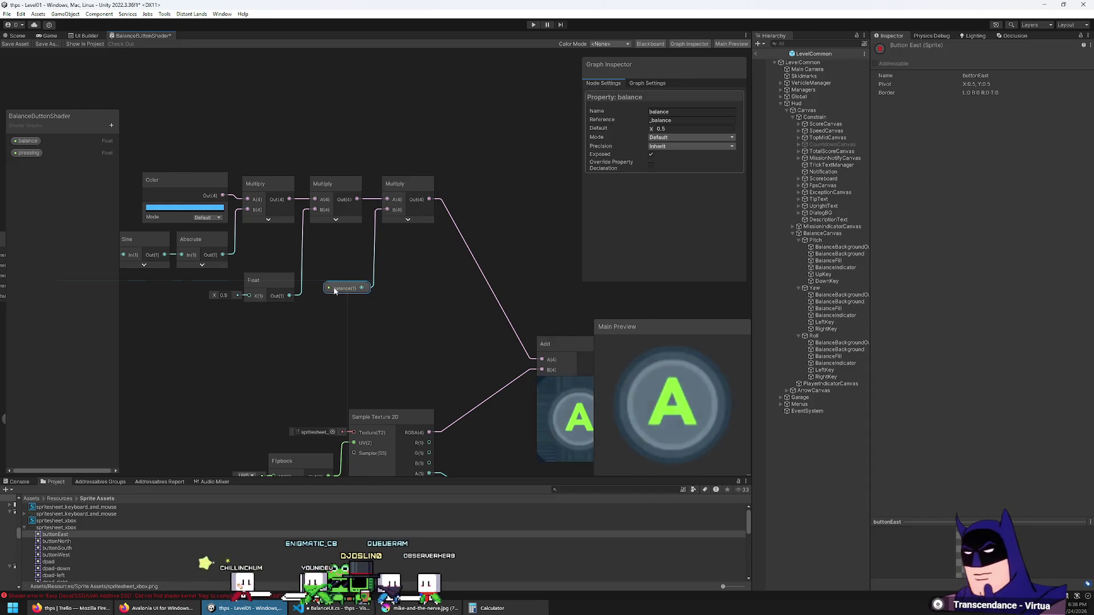
Set the balance property's default value to 1 and select the Float node's value.
{"action": "left_click", "coordinate": [671, 129]}
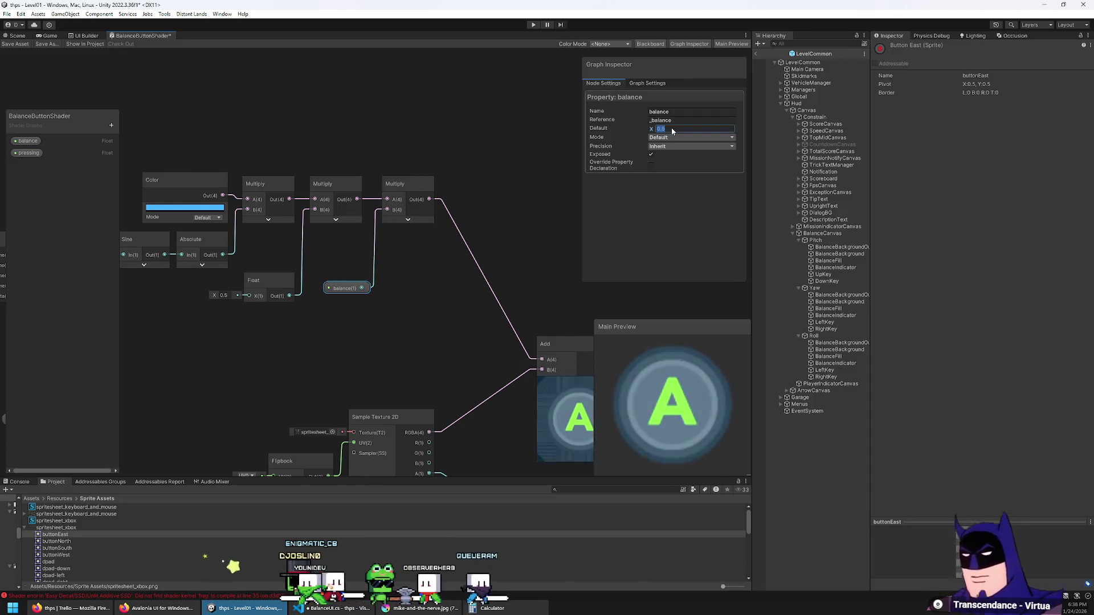
{"action": "type", "text": "0"}
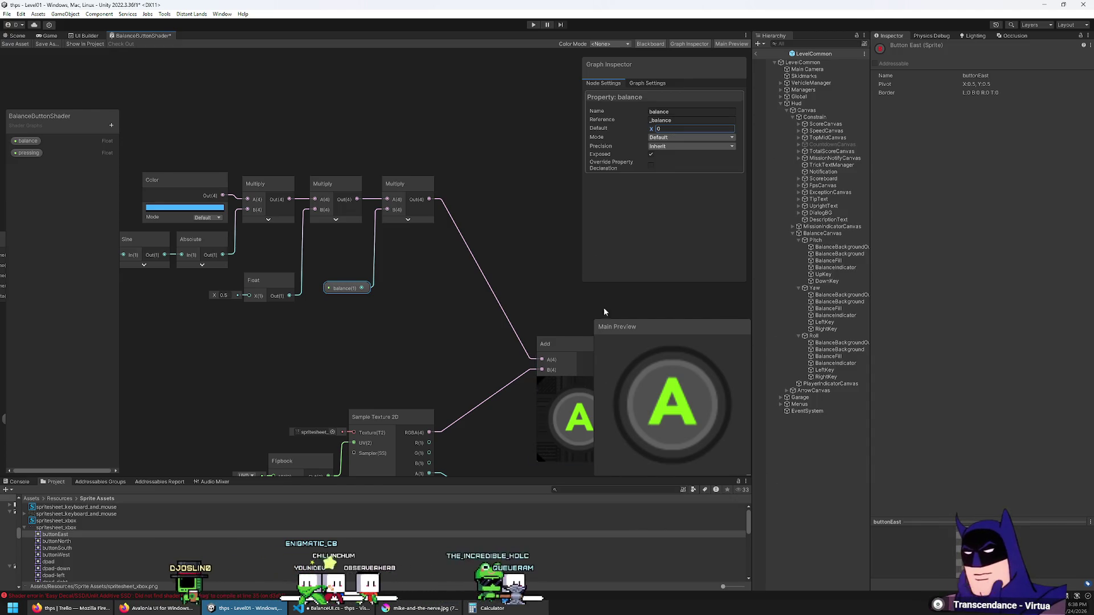
{"action": "type", "text": "1"}
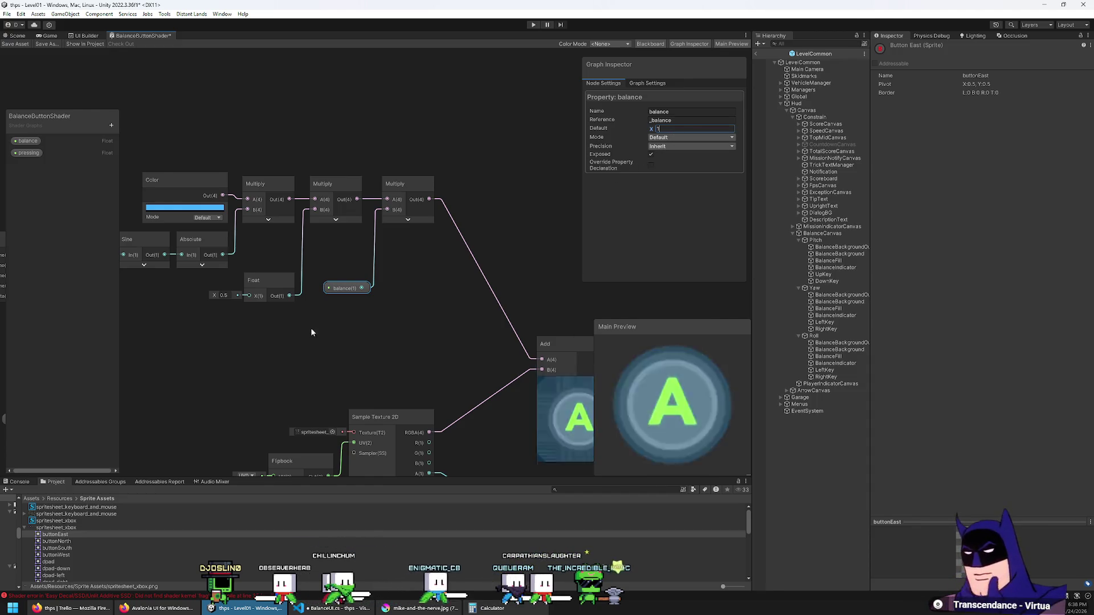
{"action": "left_click_drag", "start_coordinate": [310, 327], "coordinate": [370, 360]}
{"action": "left_click", "coordinate": [281, 323]}
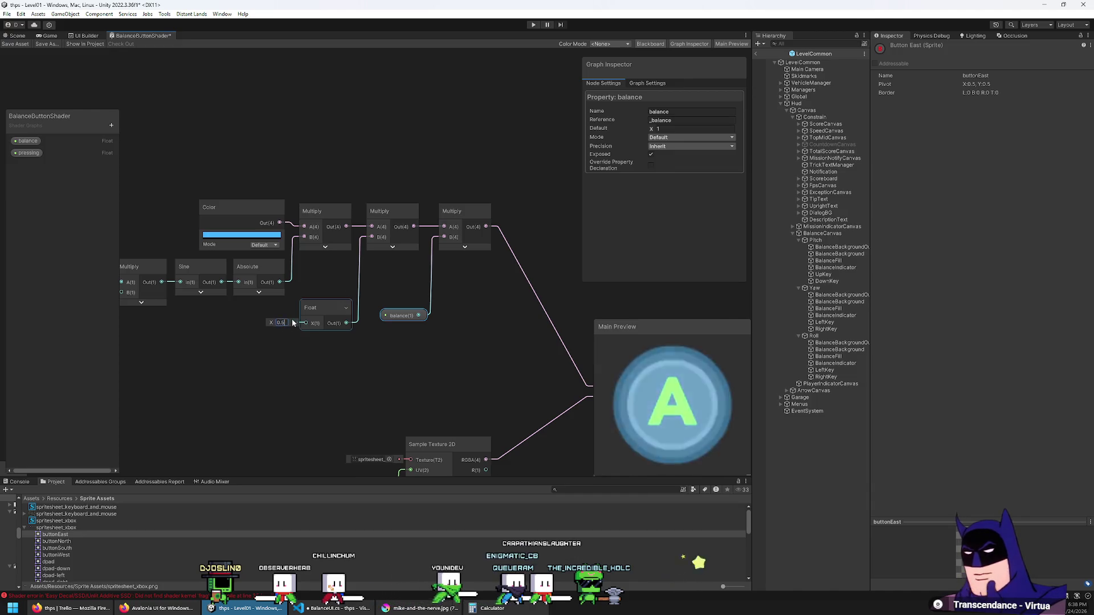
Set the Float to 0.25 and place the pressing property node in the graph.
{"action": "type", "text": "0.25"}
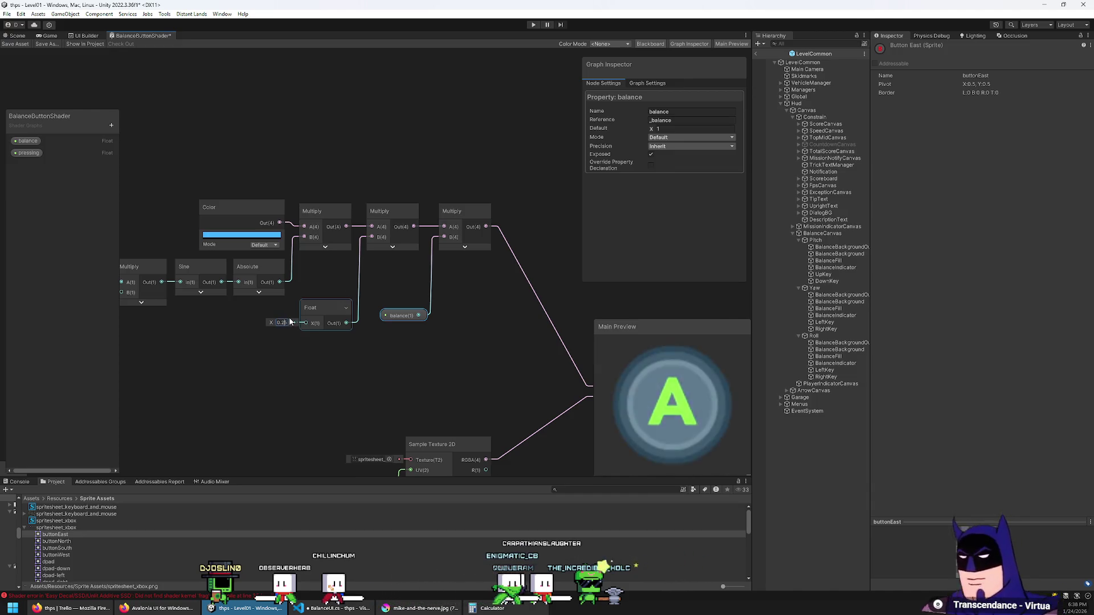
{"action": "left_click", "coordinate": [304, 390]}
{"action": "scroll", "coordinate": [404, 212], "scroll_direction": "down", "scroll_amount": 2}
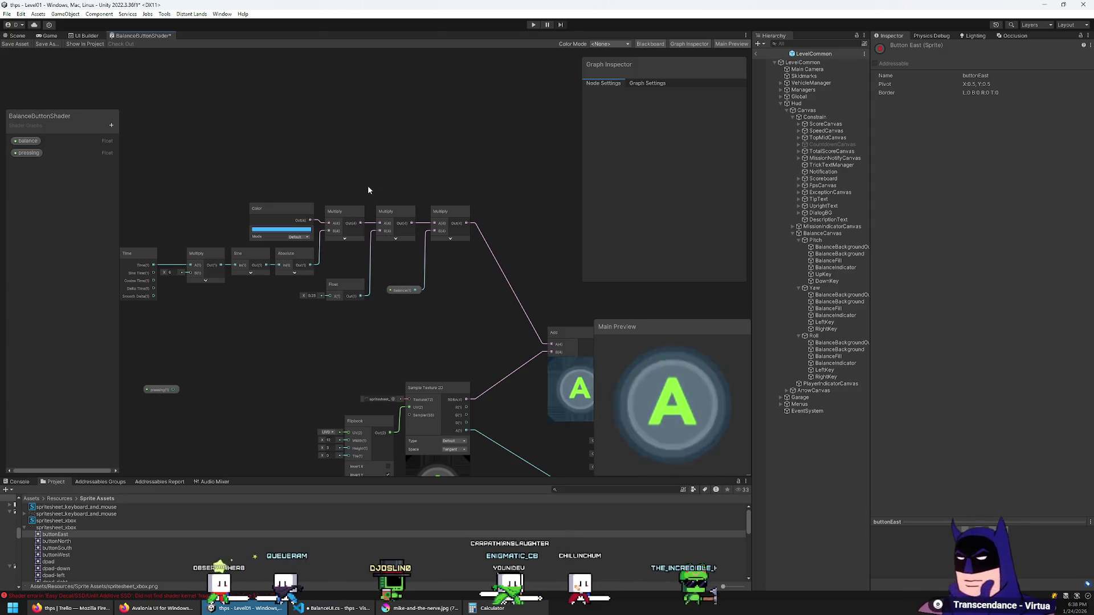
{"action": "left_click", "coordinate": [161, 390]}
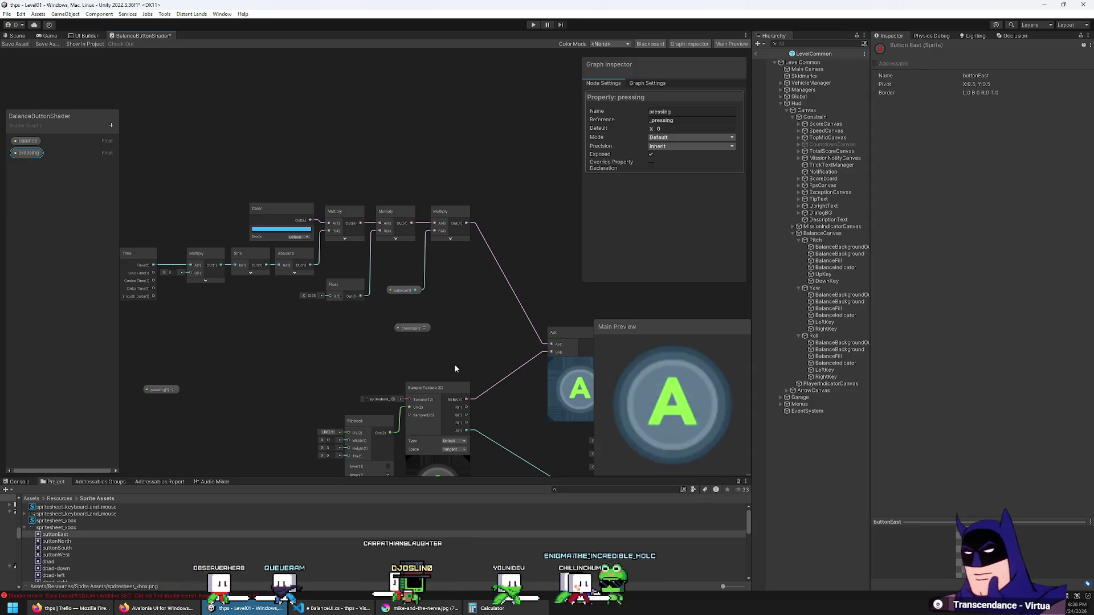
{"action": "key", "text": "ctrl+x"}
{"action": "key", "text": "ctrl+v"}
{"action": "scroll", "coordinate": [429, 336], "scroll_direction": "up", "scroll_amount": 2}
{"action": "scroll", "coordinate": [399, 342], "scroll_direction": "down", "scroll_amount": 3}
{"action": "left_click_drag", "start_coordinate": [313, 351], "coordinate": [384, 302]}
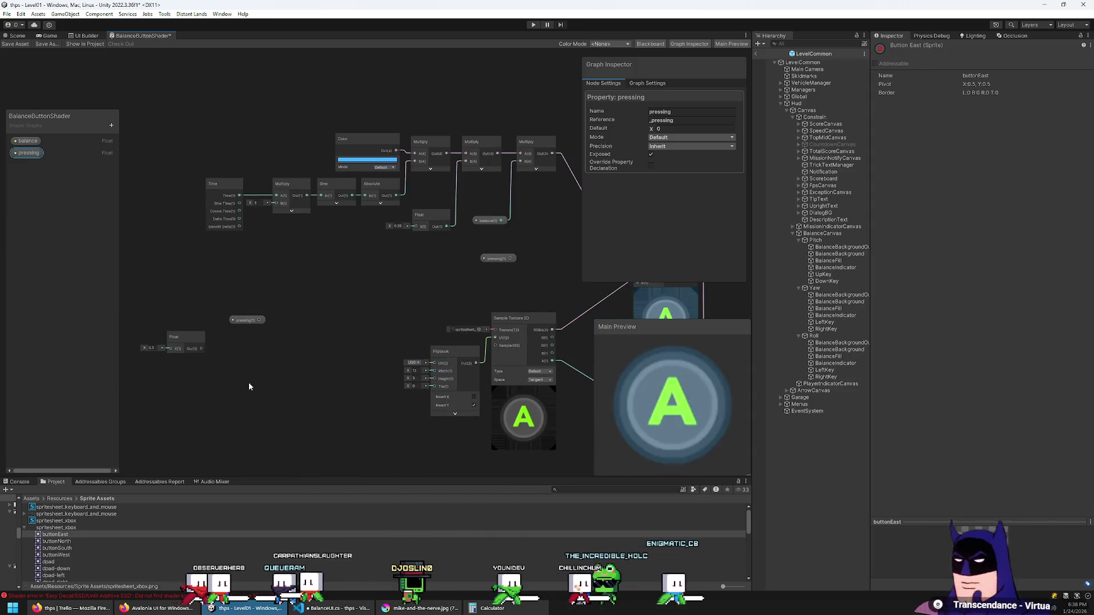
{"action": "left_click_drag", "start_coordinate": [248, 382], "coordinate": [329, 385]}
{"action": "scroll", "coordinate": [330, 386], "scroll_direction": "up", "scroll_amount": 1}
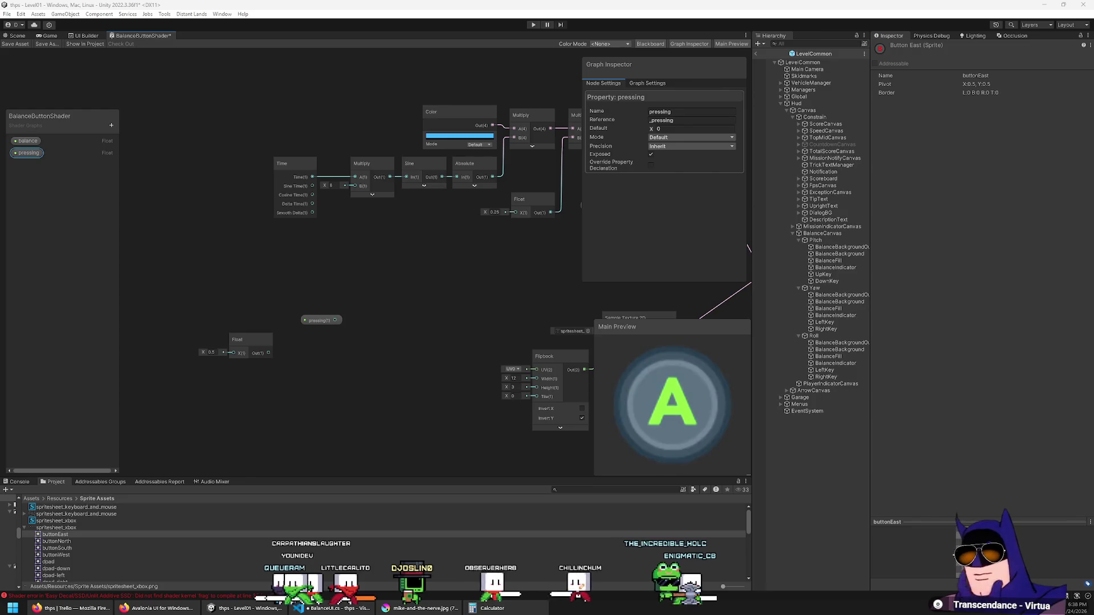
Delete the extra pressing node and the unused 0.5 Float, then frame the whole node chain.
{"action": "mouse_move", "coordinate": [519, 323]}
{"action": "left_mouse_down"}
{"action": "mouse_move", "coordinate": [330, 307]}
{"action": "mouse_move", "coordinate": [221, 384]}
{"action": "mouse_move", "coordinate": [306, 333]}
{"action": "left_mouse_up"}
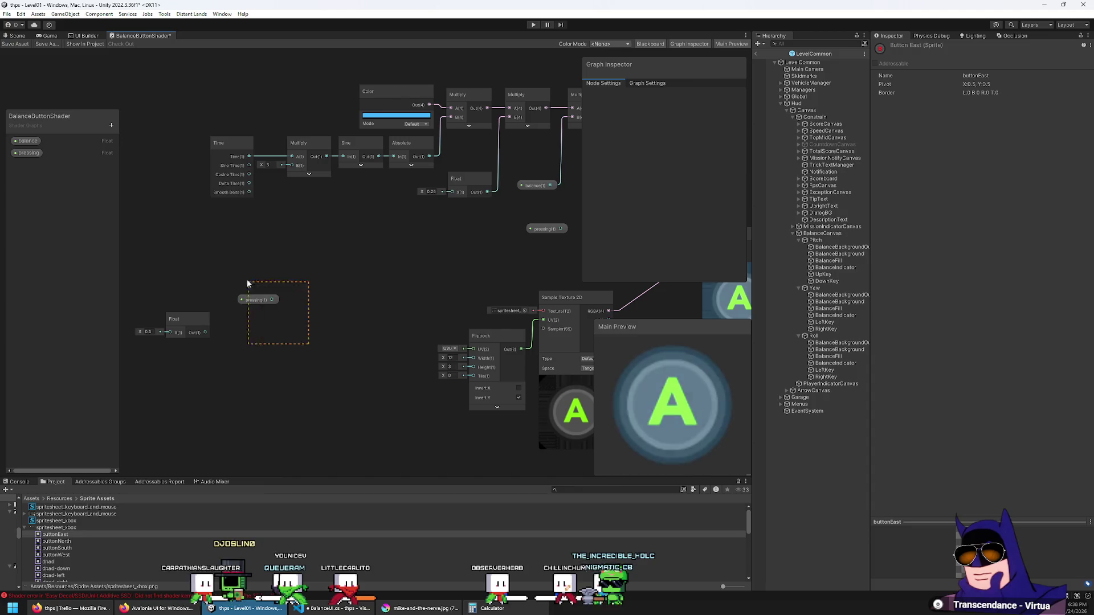
{"action": "mouse_move", "coordinate": [248, 283]}
{"action": "left_mouse_down"}
{"action": "mouse_move", "coordinate": [243, 273]}
{"action": "mouse_move", "coordinate": [162, 398]}
{"action": "left_mouse_up"}
{"action": "key", "text": "Delete"}
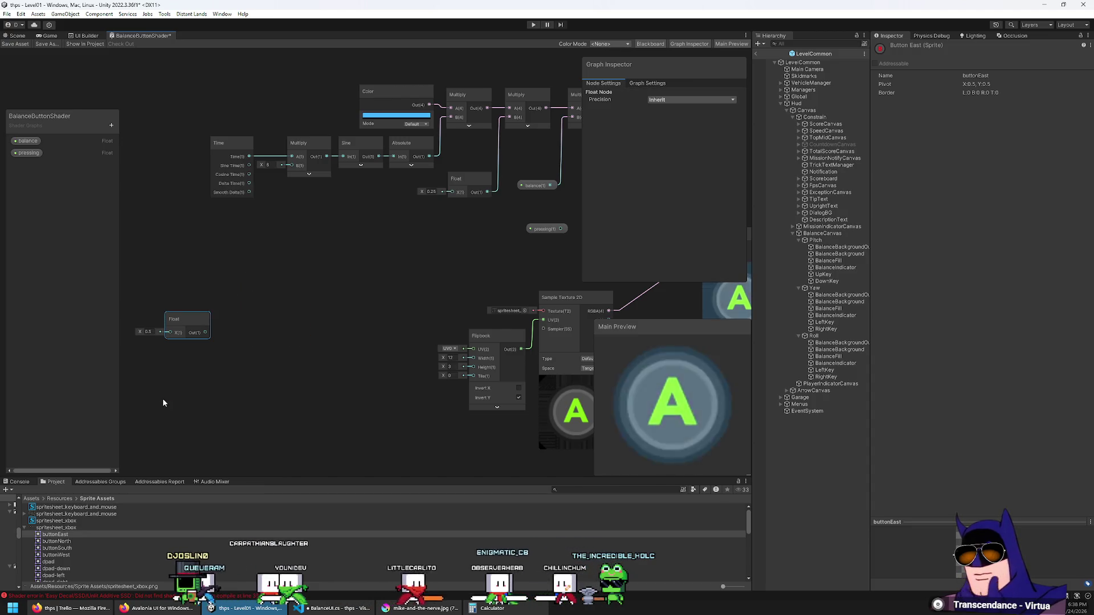
{"action": "key", "text": "Delete"}
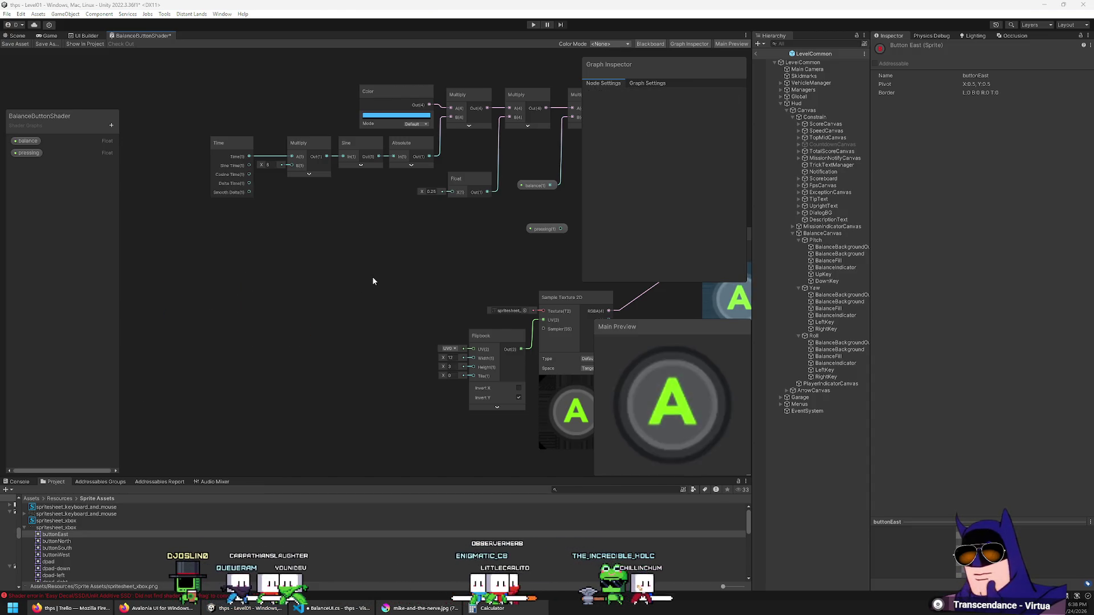
{"action": "left_click_drag", "start_coordinate": [373, 281], "coordinate": [273, 319]}
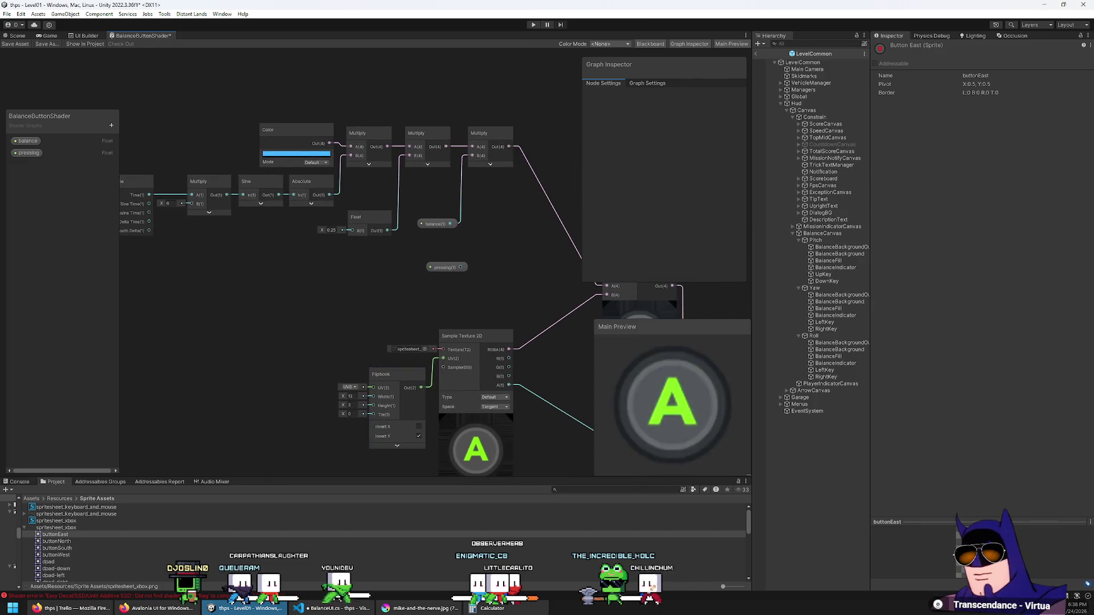
{"action": "scroll", "coordinate": [320, 359], "scroll_direction": "up", "scroll_amount": 5}
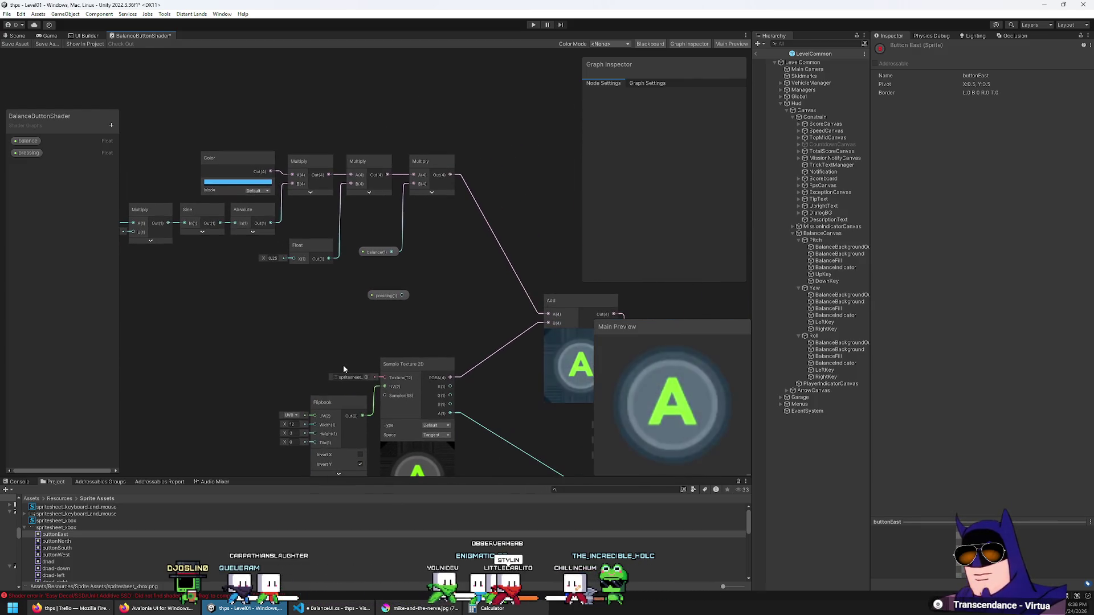
{"action": "scroll", "coordinate": [298, 344], "scroll_direction": "down", "scroll_amount": 3}
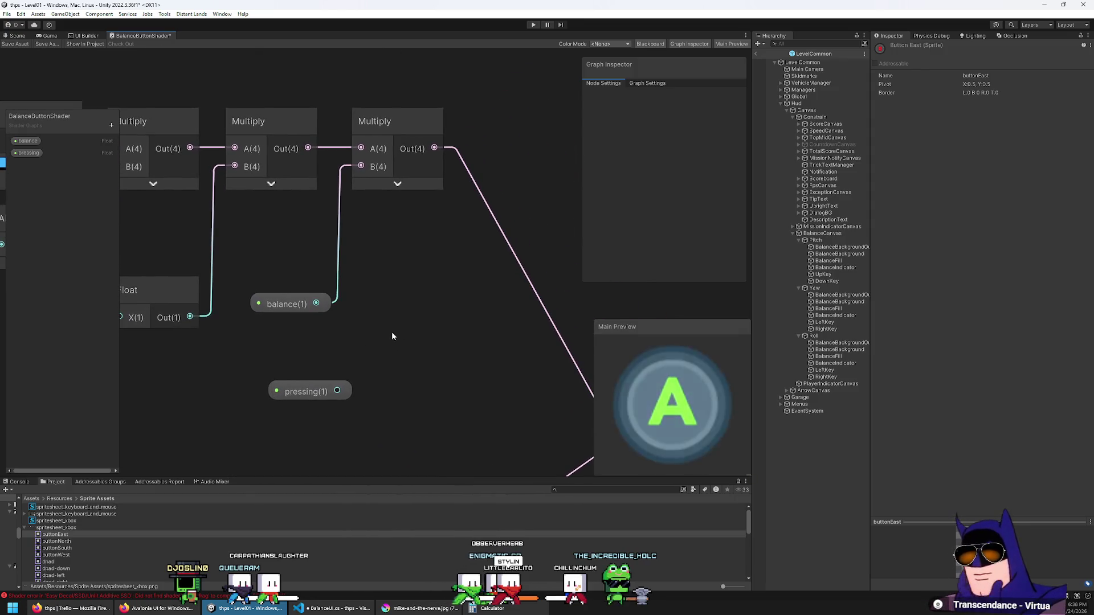
{"action": "scroll", "coordinate": [394, 324], "scroll_direction": "down", "scroll_amount": 2}
{"action": "left_click_drag", "start_coordinate": [385, 320], "coordinate": [450, 302]}
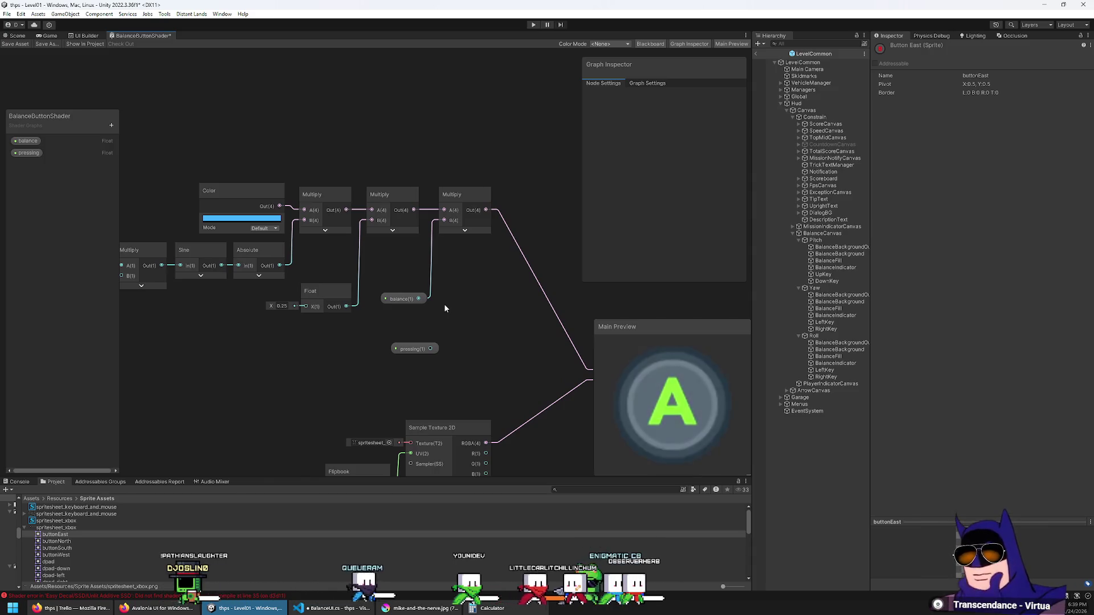
{"action": "mouse_move", "coordinate": [445, 308]}
{"action": "left_mouse_down"}
{"action": "mouse_move", "coordinate": [407, 370]}
{"action": "mouse_move", "coordinate": [440, 374]}
{"action": "mouse_move", "coordinate": [299, 409]}
{"action": "left_mouse_up"}
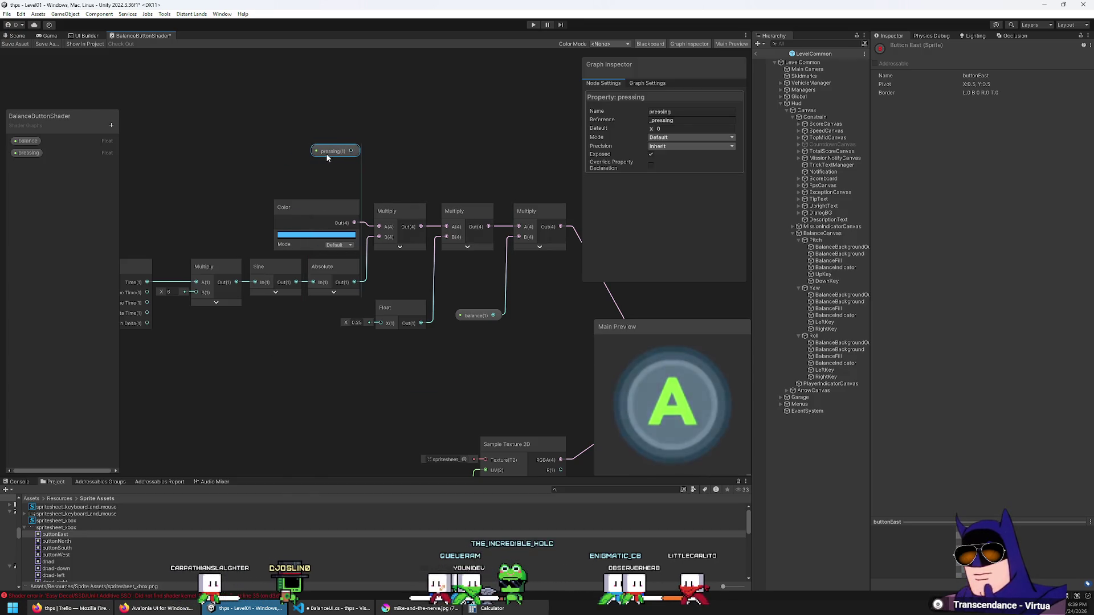
{"action": "mouse_move", "coordinate": [338, 263]}
{"action": "left_mouse_down"}
{"action": "mouse_move", "coordinate": [340, 285]}
{"action": "mouse_move", "coordinate": [398, 290]}
{"action": "left_mouse_up"}
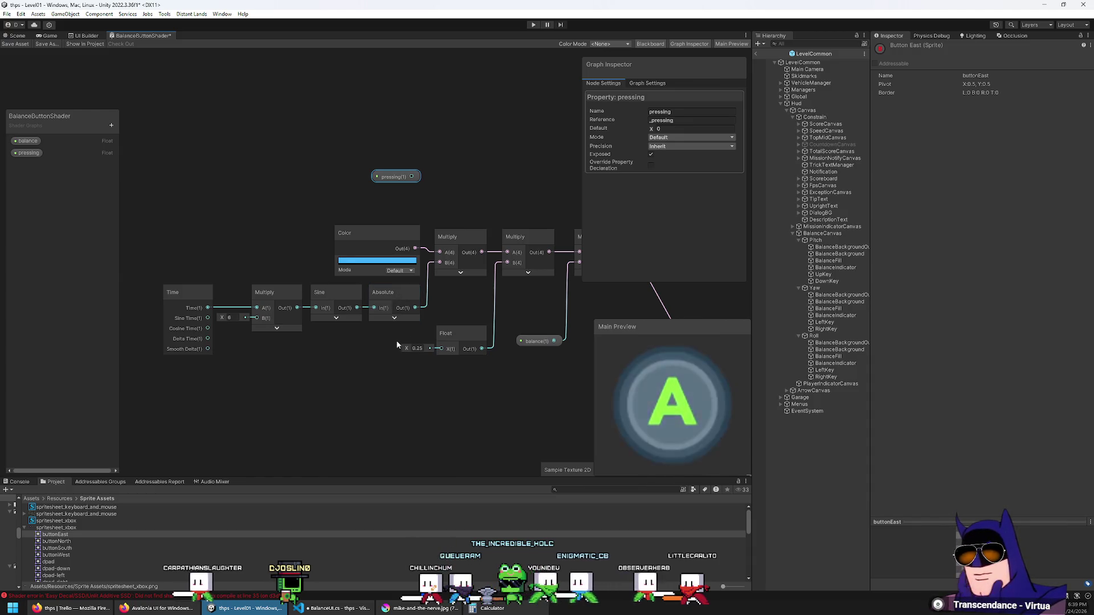
{"action": "mouse_move", "coordinate": [394, 321]}
{"action": "left_mouse_down"}
{"action": "mouse_move", "coordinate": [394, 298]}
{"action": "mouse_move", "coordinate": [394, 315]}
{"action": "mouse_move", "coordinate": [442, 333]}
{"action": "left_mouse_up"}
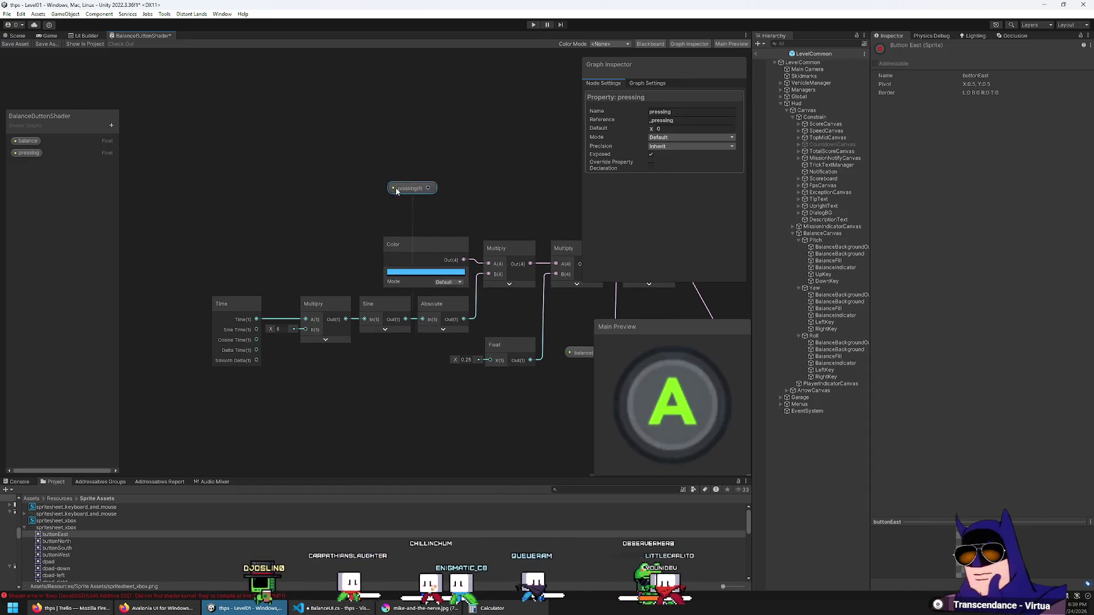
{"action": "right_click", "coordinate": [412, 412]}
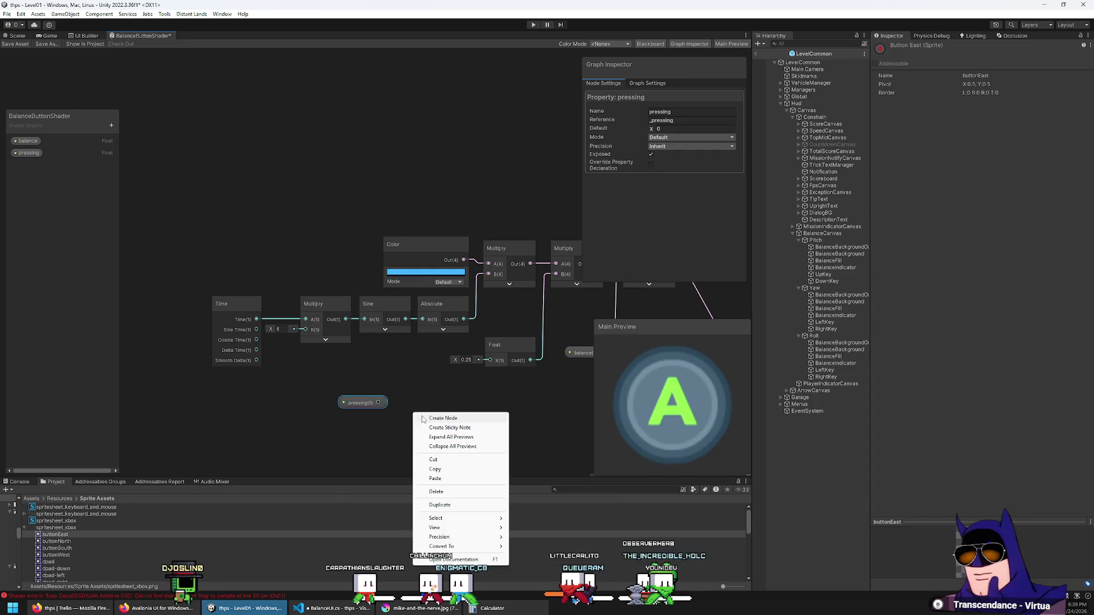
Add a Maximum node taking Absolute (A) and pressing (B), feeding the first Multiply's B input.
{"action": "left_click", "coordinate": [431, 420]}
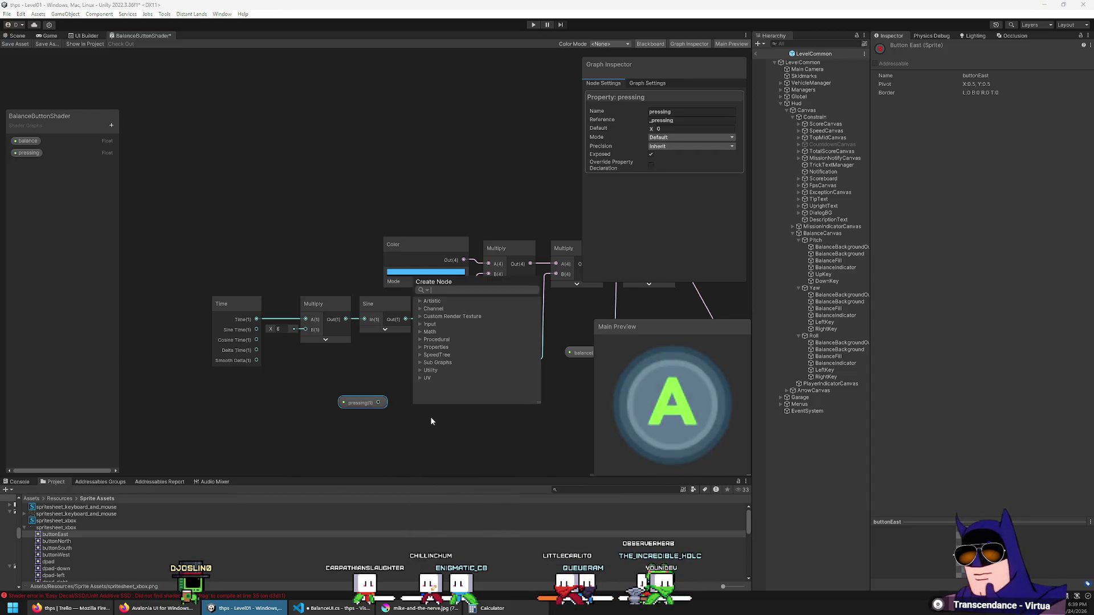
{"action": "type", "text": "max"}
{"action": "key", "text": "Return"}
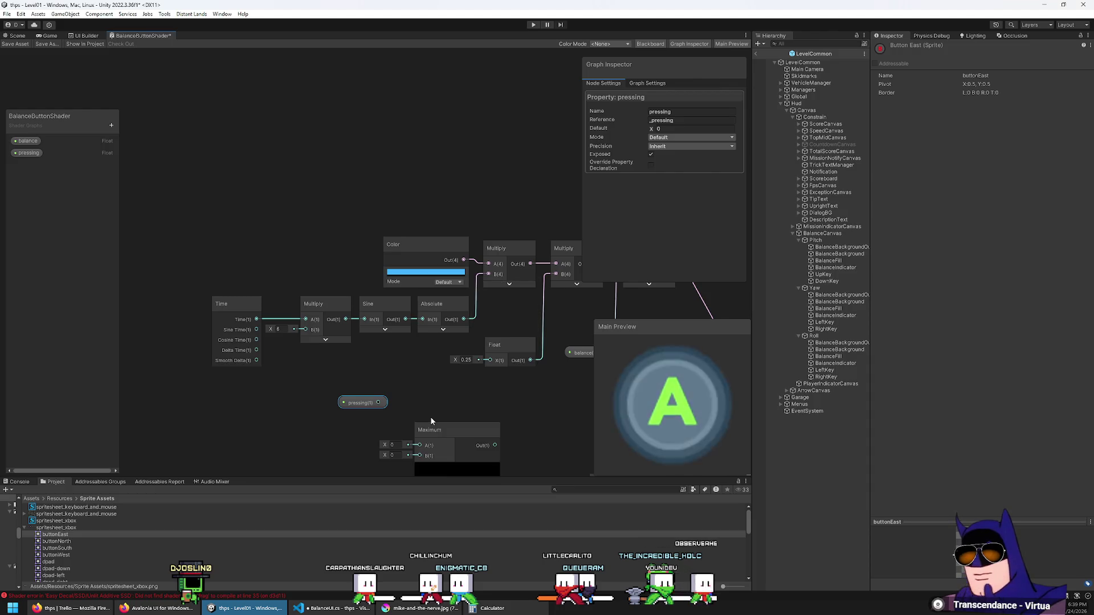
{"action": "left_click_drag", "start_coordinate": [409, 406], "coordinate": [393, 306]}
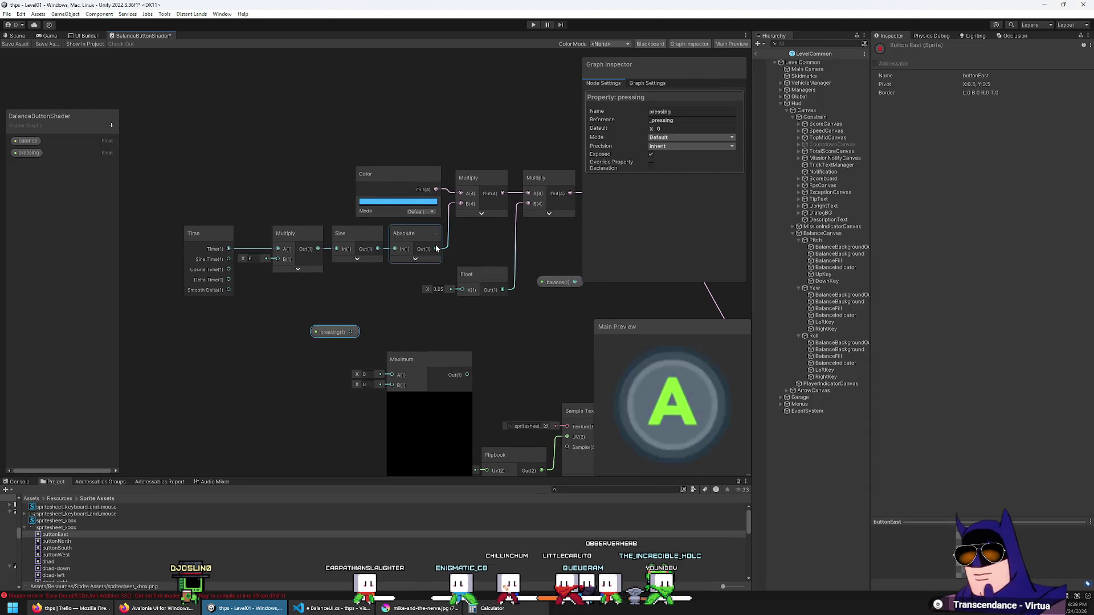
{"action": "mouse_move", "coordinate": [436, 249]}
{"action": "left_mouse_down"}
{"action": "mouse_move", "coordinate": [433, 329]}
{"action": "mouse_move", "coordinate": [392, 374]}
{"action": "left_mouse_up"}
{"action": "left_click_drag", "start_coordinate": [355, 334], "coordinate": [390, 386]}
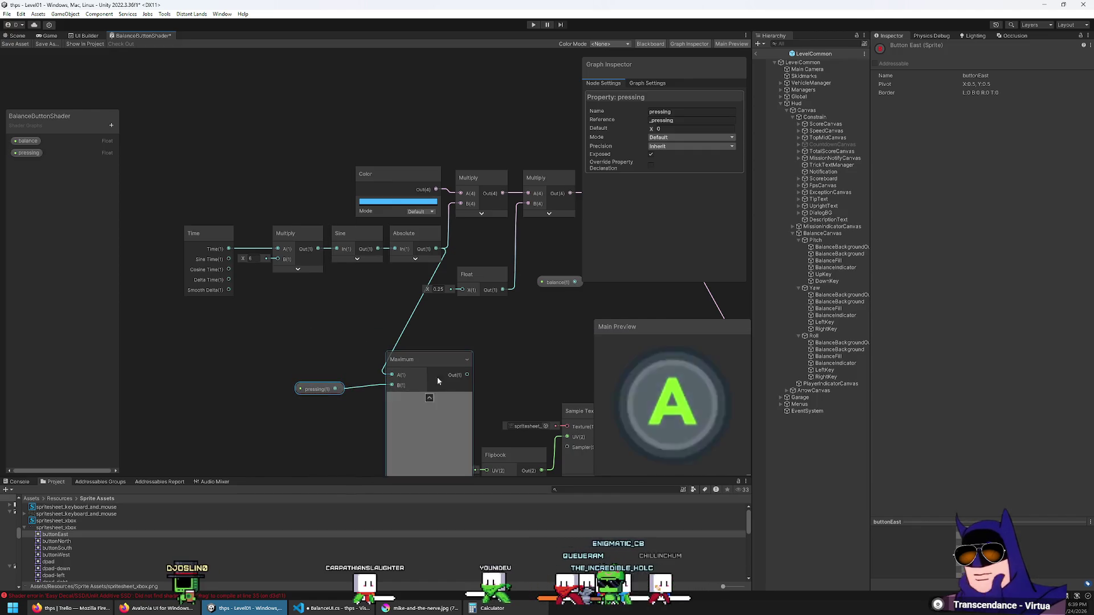
{"action": "left_click_drag", "start_coordinate": [466, 375], "coordinate": [461, 203]}
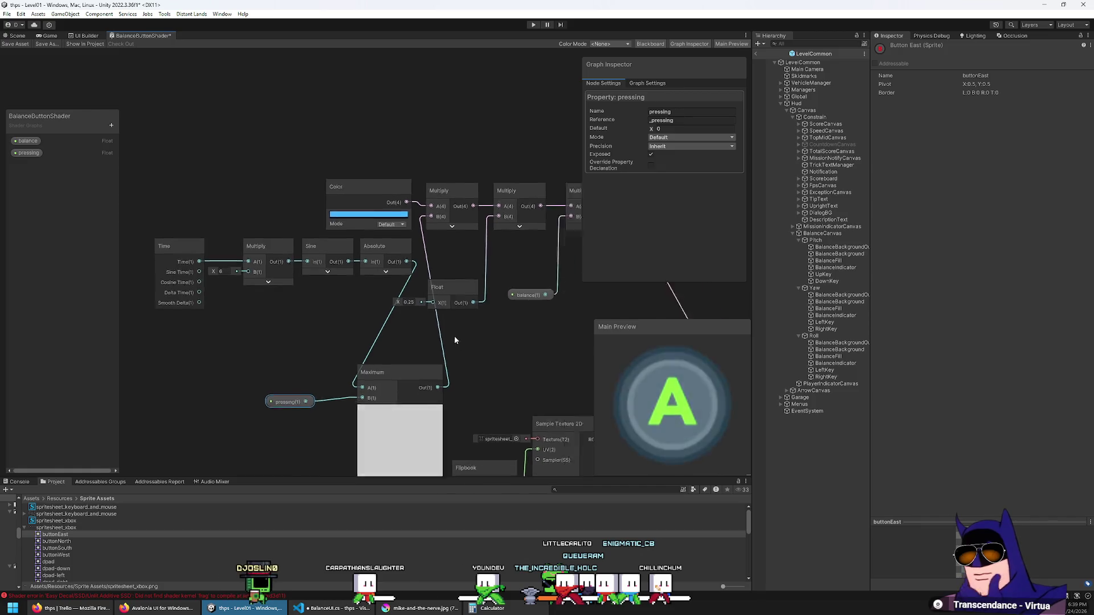
{"action": "left_click", "coordinate": [353, 407]}
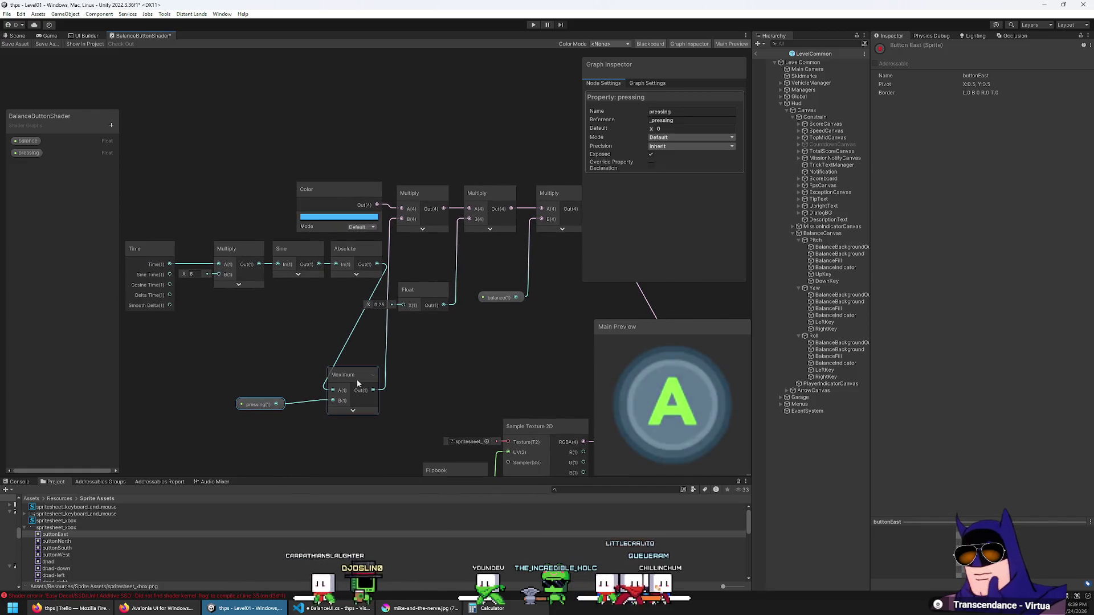
{"action": "left_click", "coordinate": [28, 152]}
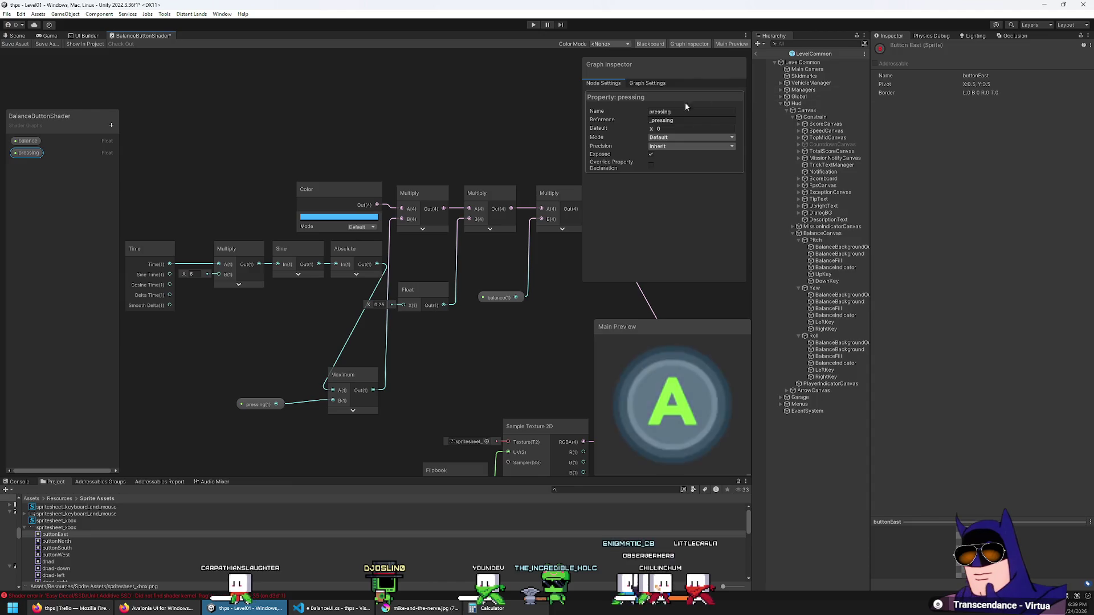
Preview pressing's default at 1, revert it to 0, and set balance's default to 0.
{"action": "left_click", "coordinate": [685, 130]}
{"action": "type", "text": "1"}
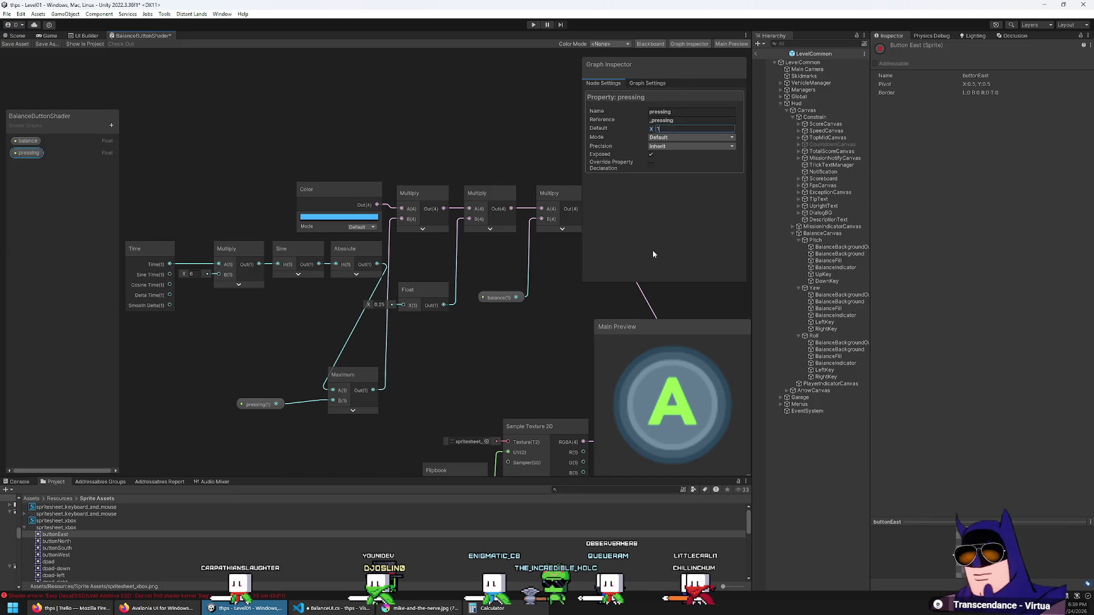
{"action": "key", "text": "BackSpace"}
{"action": "type", "text": "0"}
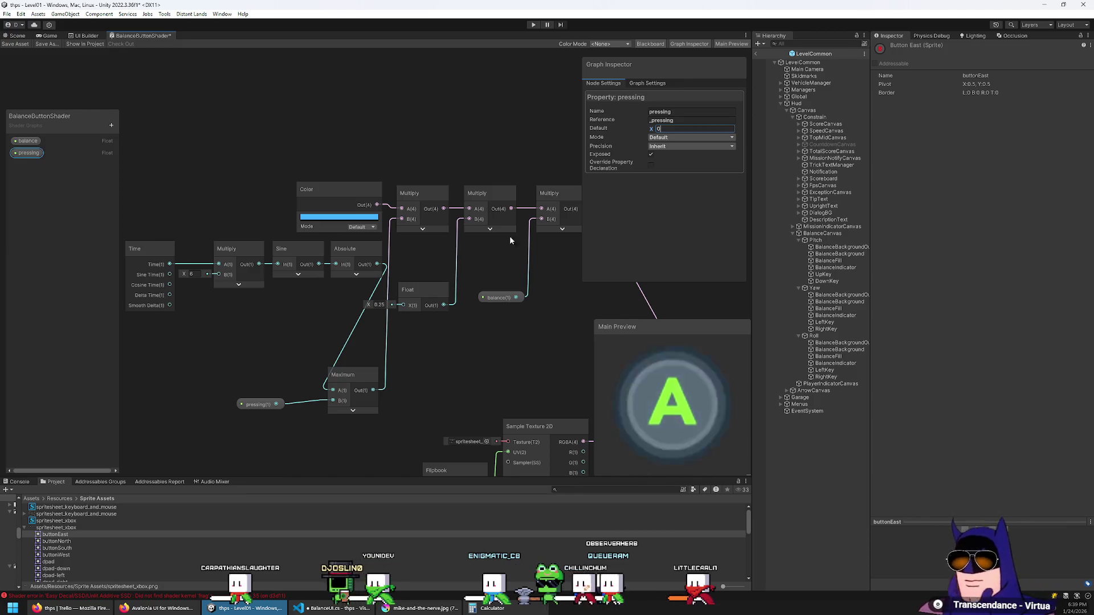
{"action": "left_click", "coordinate": [663, 130]}
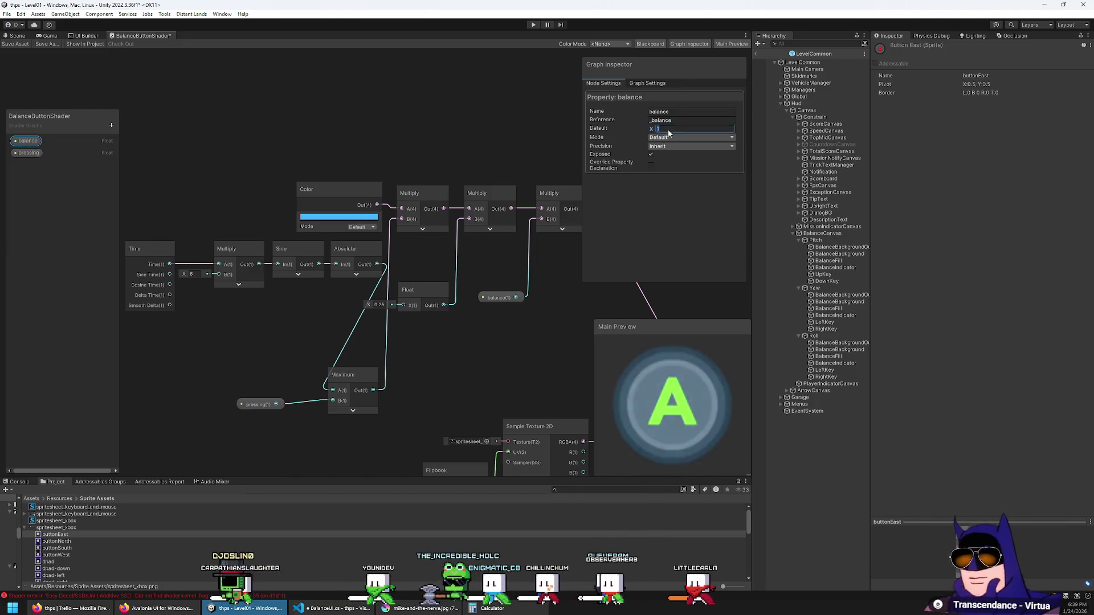
{"action": "type", "text": "0"}
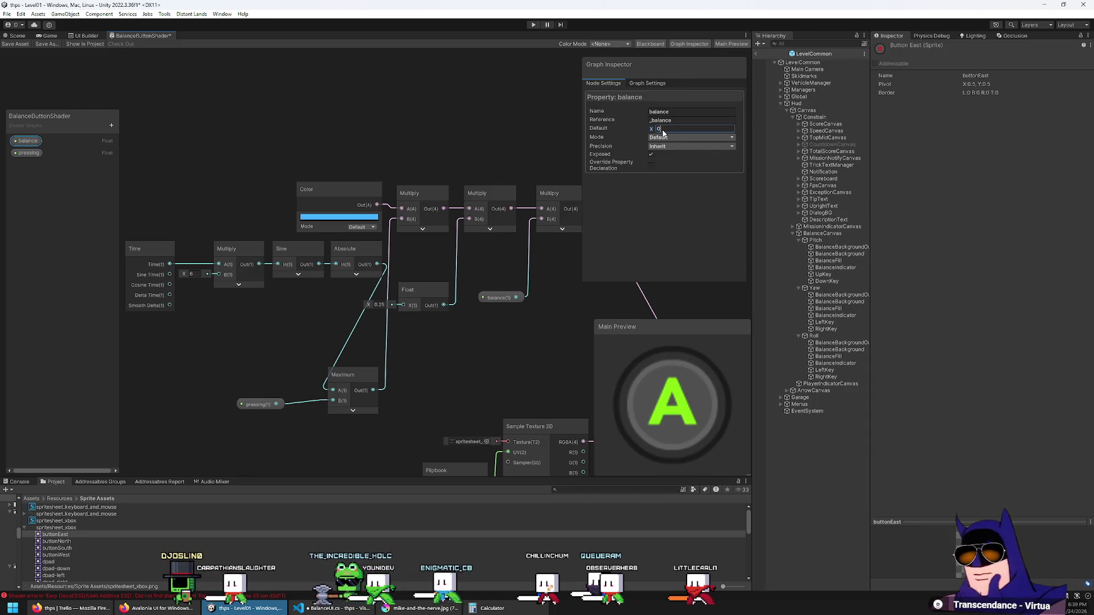
{"action": "type", "text": "0"}
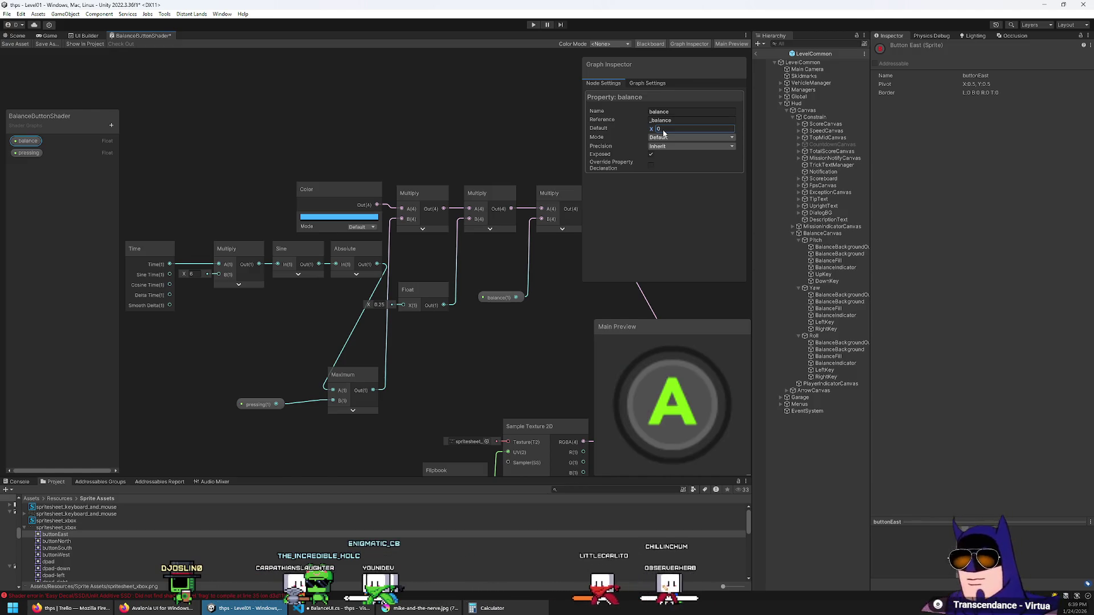
{"action": "type", "text": "-1"}
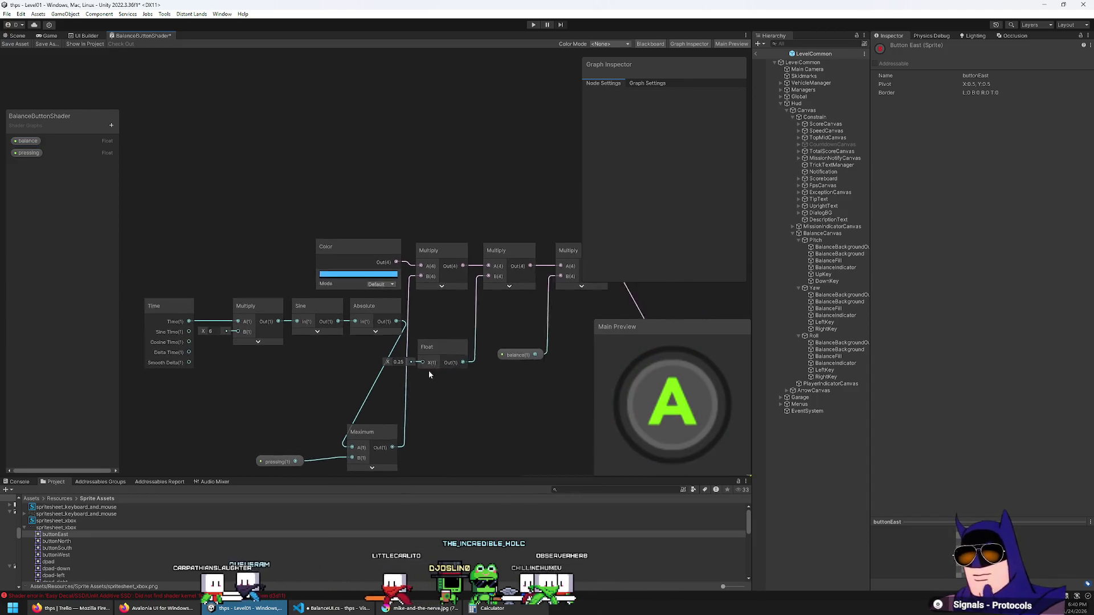
Reposition the 0.25 Float and Maximum nodes, keeping the pulse Multiply's B value at 6.
{"action": "left_click", "coordinate": [427, 355]}
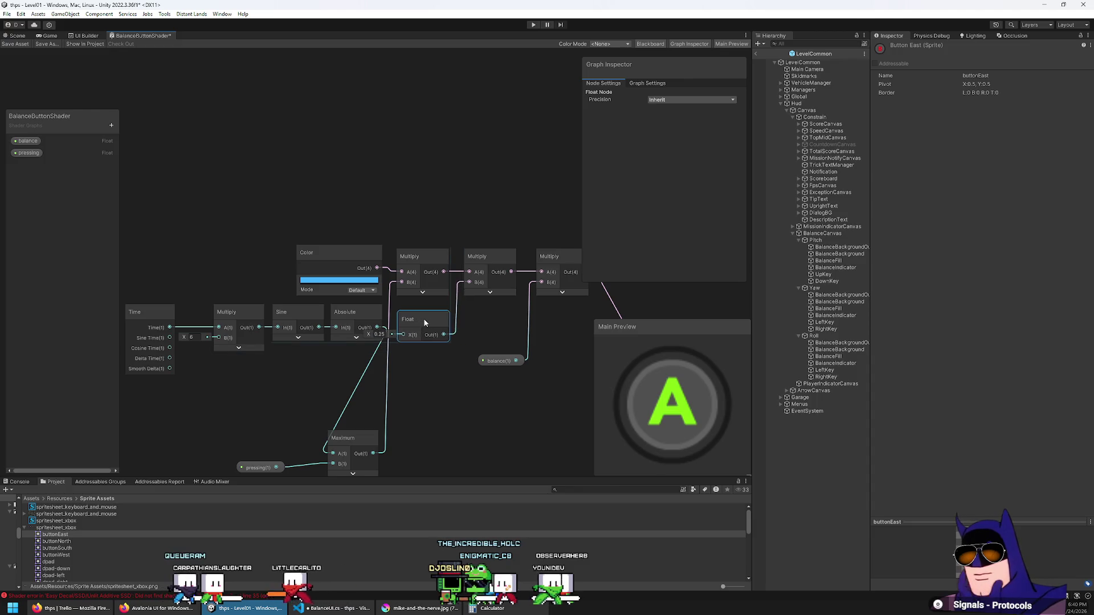
{"action": "mouse_move", "coordinate": [426, 321]}
{"action": "left_mouse_down"}
{"action": "mouse_move", "coordinate": [448, 339]}
{"action": "mouse_move", "coordinate": [428, 382]}
{"action": "mouse_move", "coordinate": [425, 354]}
{"action": "left_mouse_up"}
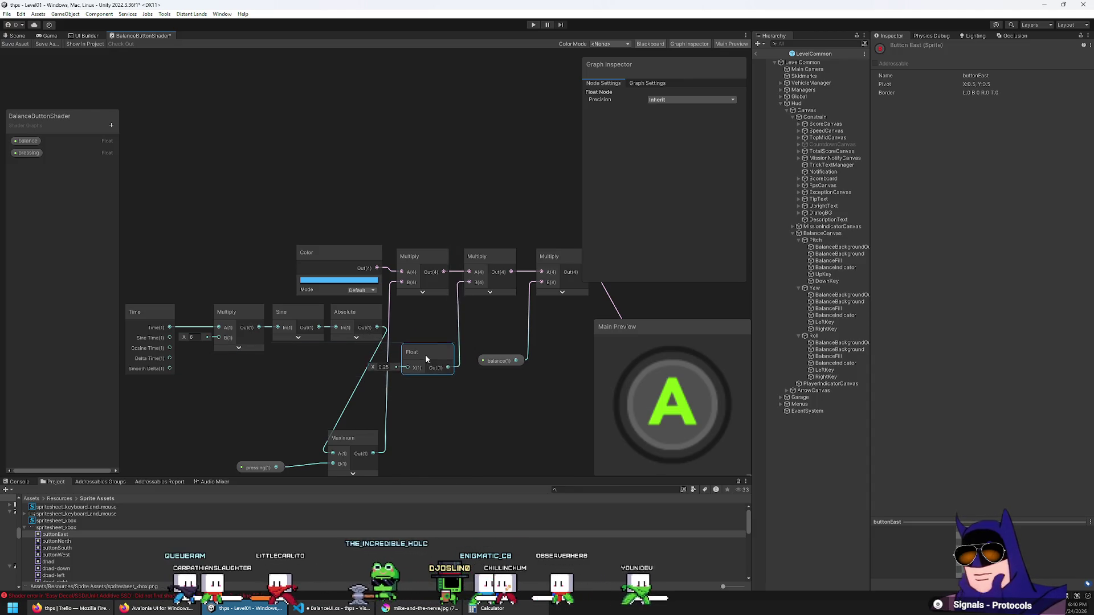
{"action": "left_click_drag", "start_coordinate": [286, 426], "coordinate": [372, 368]}
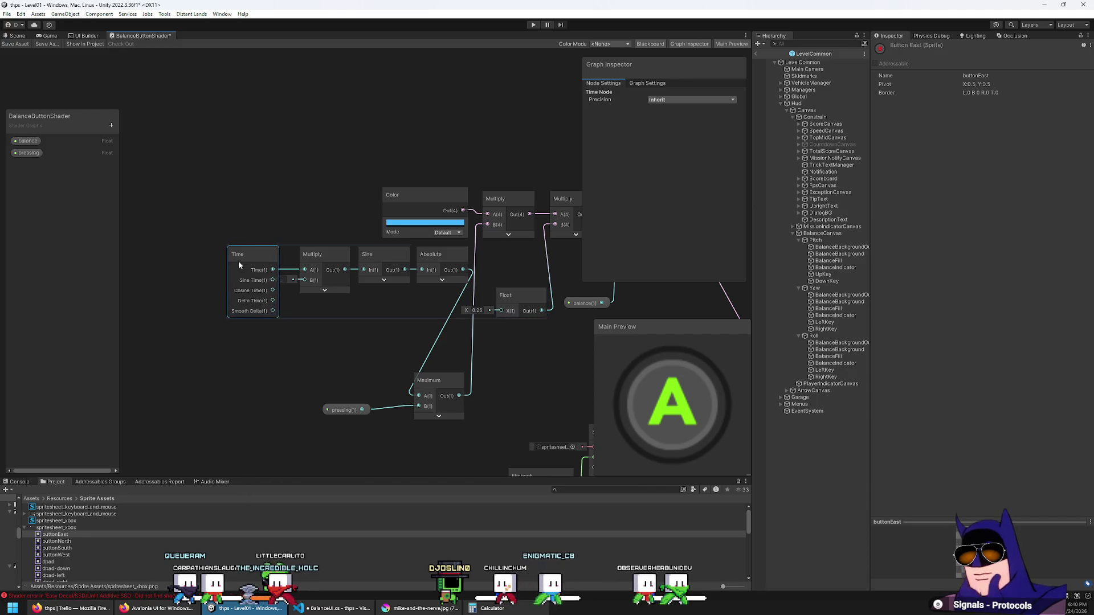
{"action": "mouse_move", "coordinate": [238, 261]}
{"action": "left_mouse_down"}
{"action": "mouse_move", "coordinate": [435, 283]}
{"action": "mouse_move", "coordinate": [297, 289]}
{"action": "left_mouse_up"}
{"action": "left_click_drag", "start_coordinate": [428, 392], "coordinate": [431, 265]}
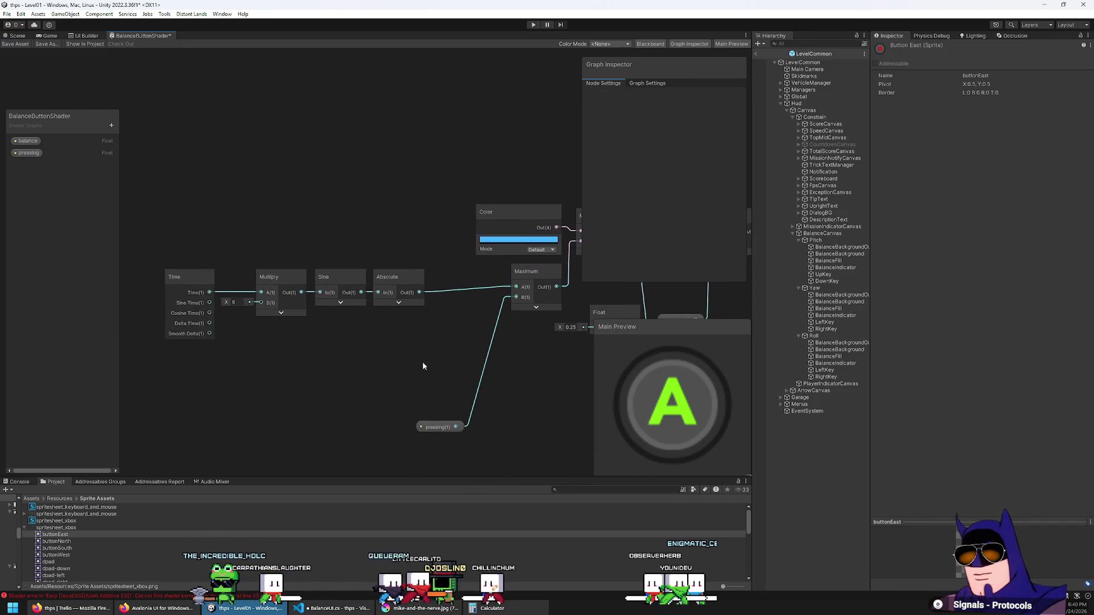
{"action": "left_click_drag", "start_coordinate": [422, 361], "coordinate": [162, 265]}
{"action": "left_click", "coordinate": [230, 303]}
{"action": "left_click_drag", "start_coordinate": [231, 307], "coordinate": [240, 304]}
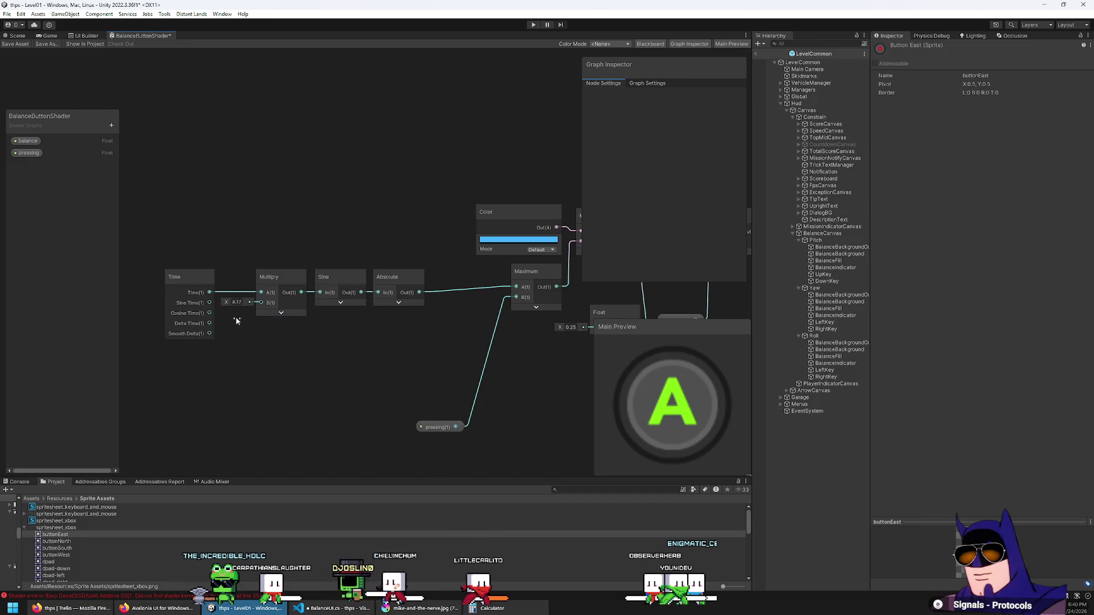
{"action": "type", "text": "6"}
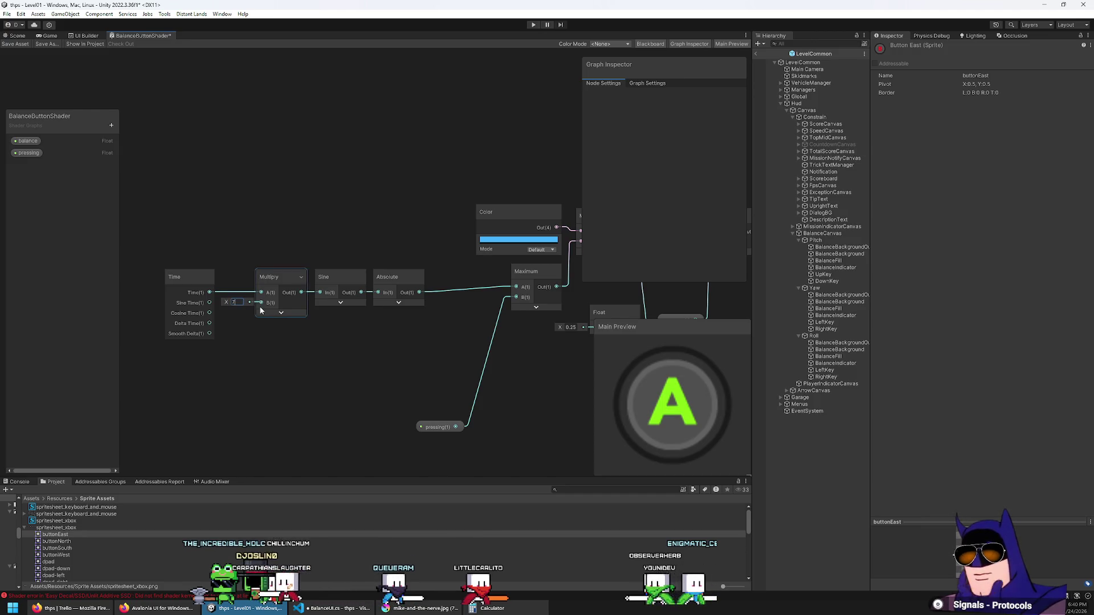
{"action": "left_click", "coordinate": [396, 236]}
Move the Time/Multiply/Sine/Absolute group and pressing node beside Maximum, and raise the 0.25 Float.
{"action": "mouse_move", "coordinate": [399, 234]}
{"action": "left_mouse_down"}
{"action": "mouse_move", "coordinate": [166, 335]}
{"action": "mouse_move", "coordinate": [255, 317]}
{"action": "mouse_move", "coordinate": [171, 333]}
{"action": "left_mouse_up"}
{"action": "left_click_drag", "start_coordinate": [396, 272], "coordinate": [464, 265]}
{"action": "mouse_move", "coordinate": [438, 427]}
{"action": "left_mouse_down"}
{"action": "mouse_move", "coordinate": [455, 409]}
{"action": "mouse_move", "coordinate": [472, 329]}
{"action": "left_mouse_up"}
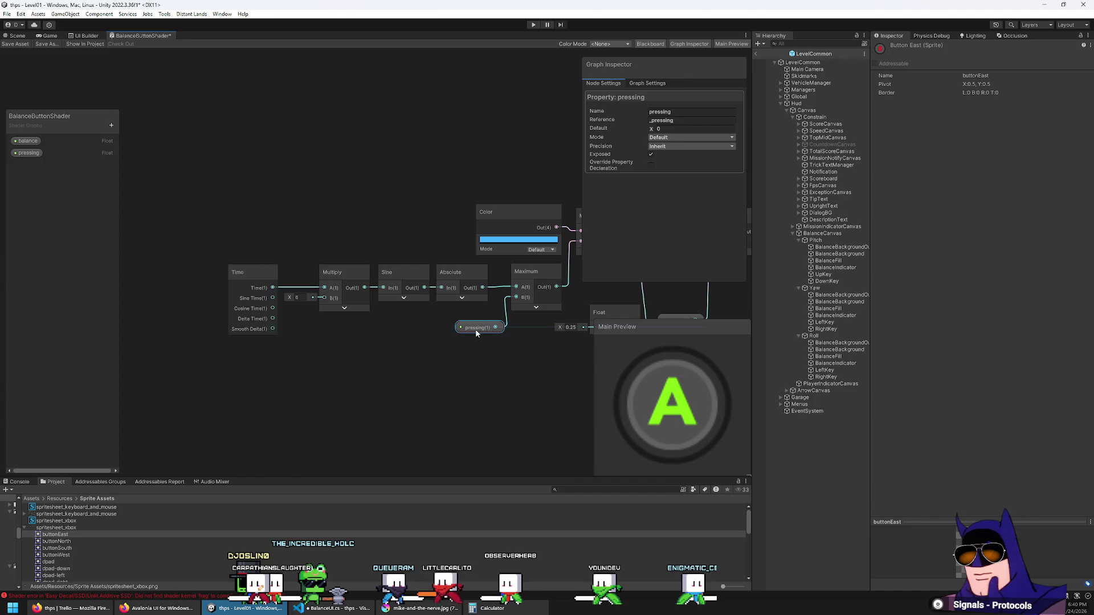
{"action": "left_click", "coordinate": [478, 391]}
{"action": "left_click_drag", "start_coordinate": [479, 392], "coordinate": [259, 356]}
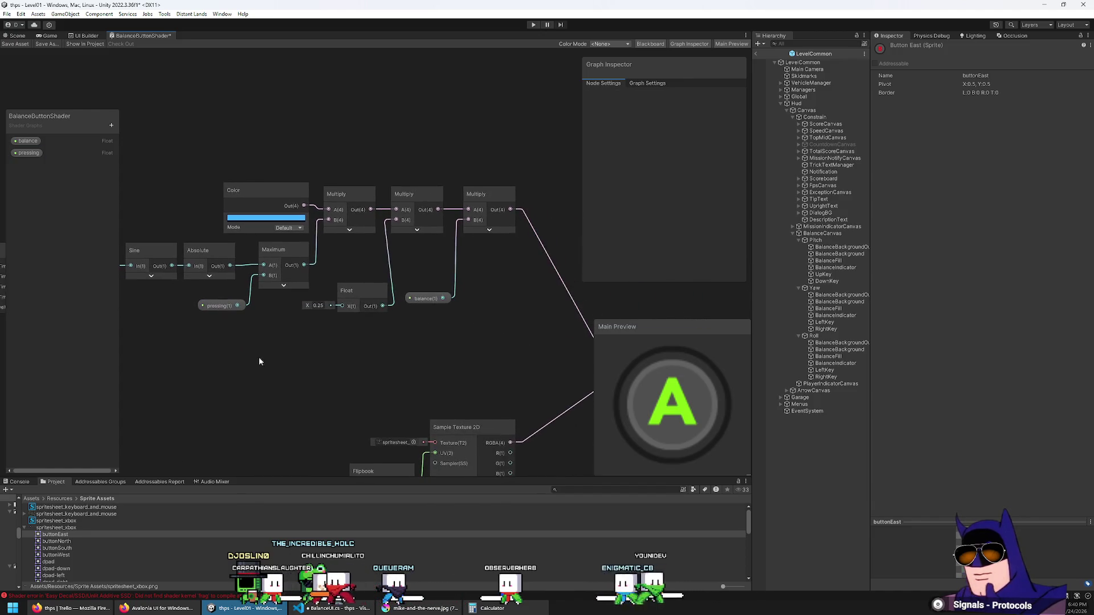
{"action": "mouse_move", "coordinate": [356, 283]}
{"action": "left_mouse_down"}
{"action": "mouse_move", "coordinate": [358, 261]}
{"action": "mouse_move", "coordinate": [343, 290]}
{"action": "left_mouse_up"}
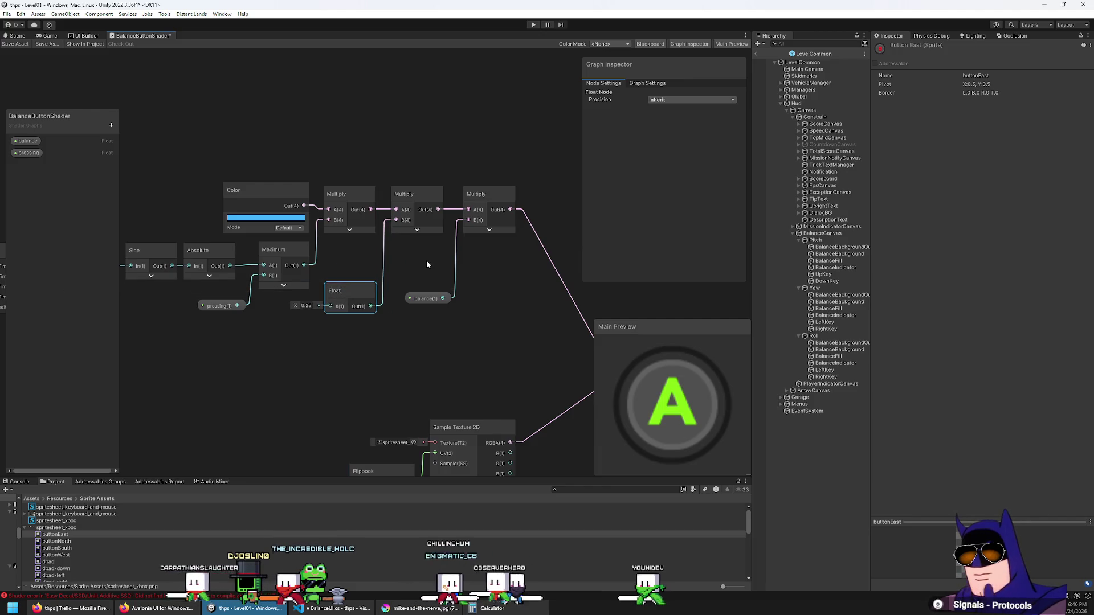
{"action": "mouse_move", "coordinate": [432, 358]}
{"action": "left_mouse_down"}
{"action": "mouse_move", "coordinate": [234, 241]}
{"action": "mouse_move", "coordinate": [245, 259]}
{"action": "left_mouse_up"}
{"action": "mouse_move", "coordinate": [332, 377]}
{"action": "left_mouse_down"}
{"action": "mouse_move", "coordinate": [254, 399]}
{"action": "mouse_move", "coordinate": [361, 344]}
{"action": "mouse_move", "coordinate": [378, 355]}
{"action": "mouse_move", "coordinate": [488, 239]}
{"action": "mouse_move", "coordinate": [430, 210]}
{"action": "mouse_move", "coordinate": [391, 157]}
{"action": "left_mouse_up"}
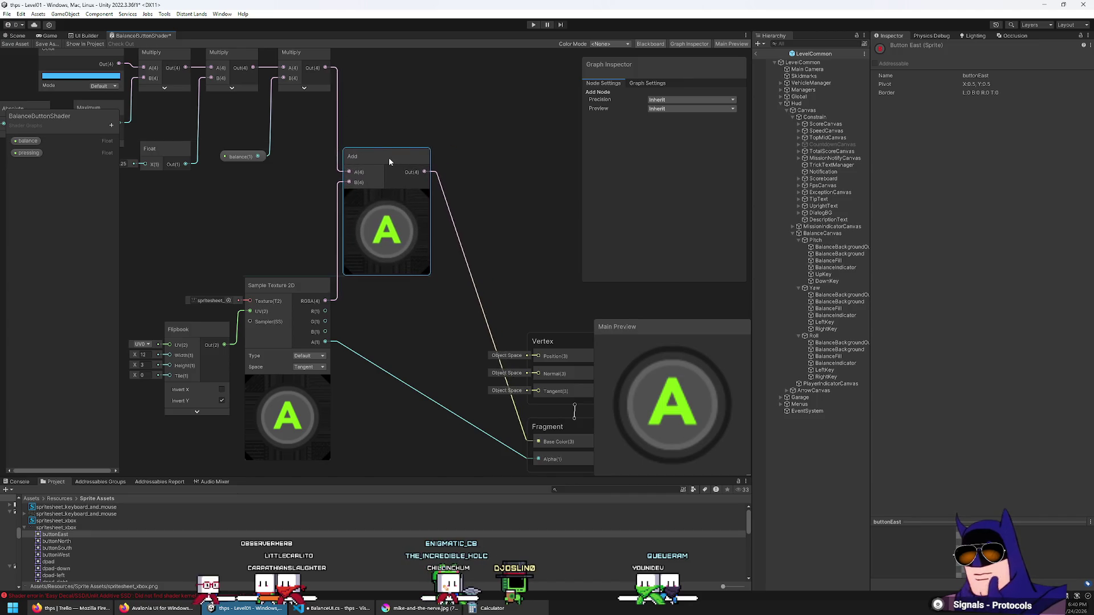
Collapse the Add preview, move the Vertex and Fragment outputs beside Add, and save BalanceButtonShader.
{"action": "mouse_move", "coordinate": [404, 332]}
{"action": "left_mouse_down"}
{"action": "mouse_move", "coordinate": [333, 283]}
{"action": "mouse_move", "coordinate": [317, 294]}
{"action": "mouse_move", "coordinate": [357, 357]}
{"action": "mouse_move", "coordinate": [301, 432]}
{"action": "left_mouse_up"}
{"action": "left_click", "coordinate": [318, 145]}
{"action": "mouse_move", "coordinate": [489, 274]}
{"action": "left_mouse_down"}
{"action": "mouse_move", "coordinate": [559, 460]}
{"action": "mouse_move", "coordinate": [538, 459]}
{"action": "mouse_move", "coordinate": [518, 233]}
{"action": "mouse_move", "coordinate": [446, 171]}
{"action": "left_mouse_up"}
{"action": "left_click", "coordinate": [438, 231]}
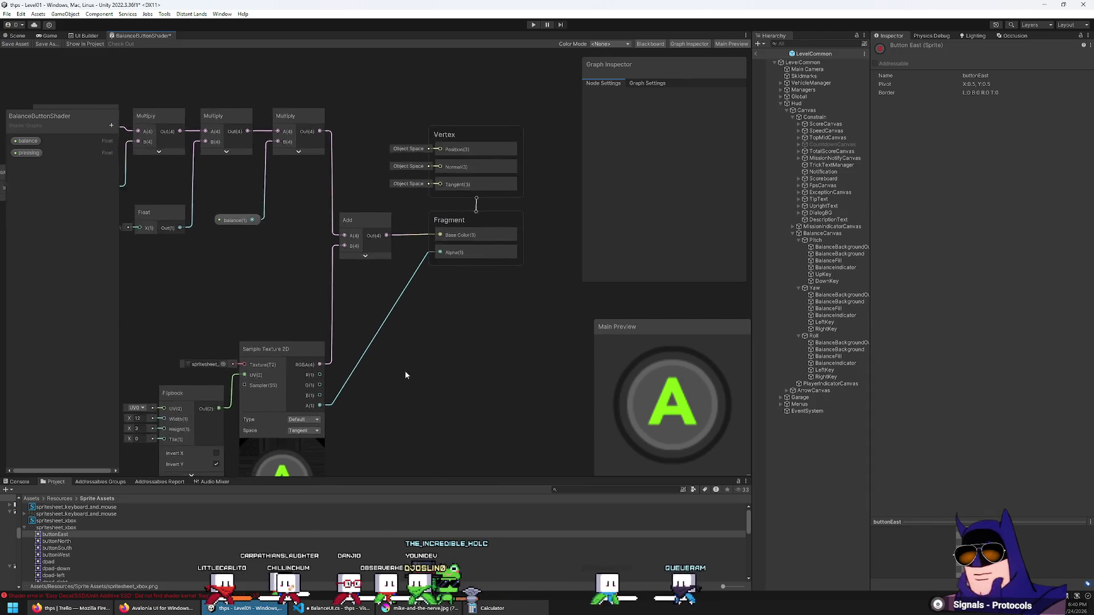
{"action": "scroll", "coordinate": [402, 371], "scroll_direction": "down", "scroll_amount": 5}
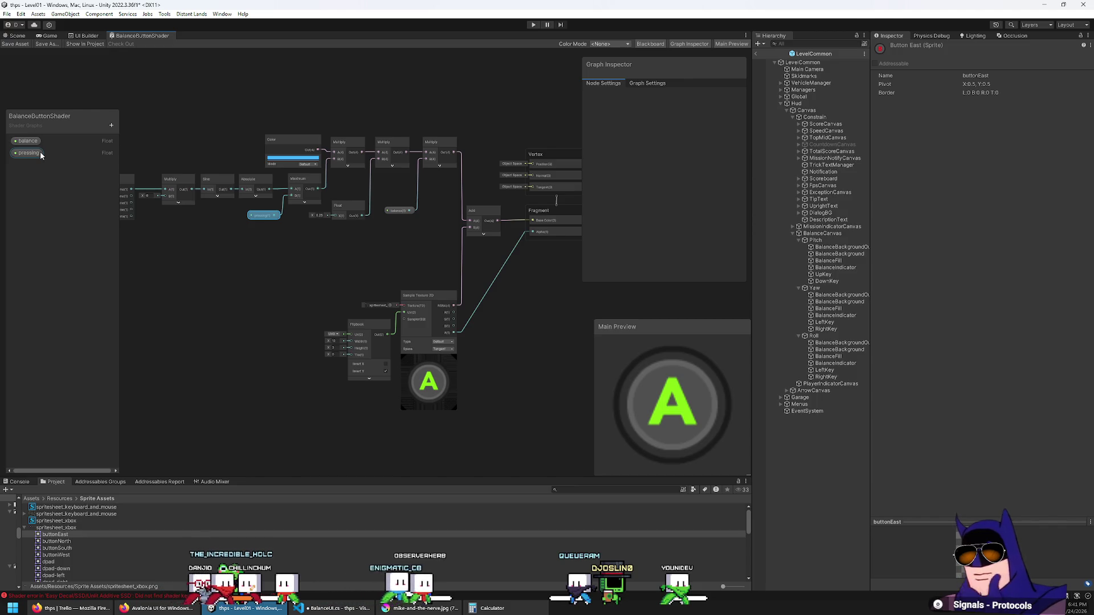
{"action": "left_click", "coordinate": [18, 44]}
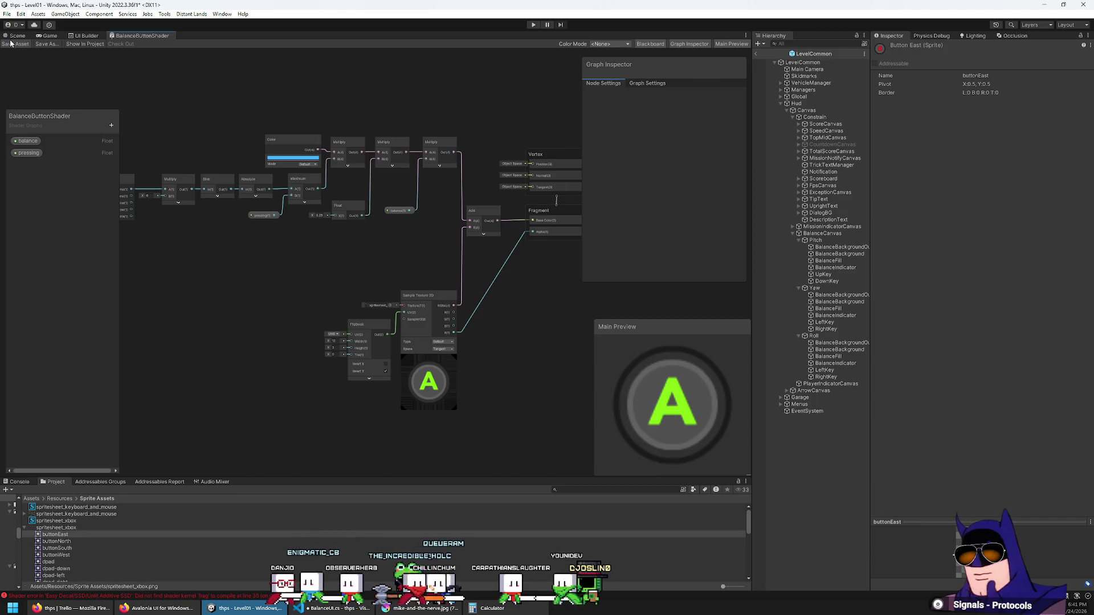
{"action": "left_click", "coordinate": [16, 35]}
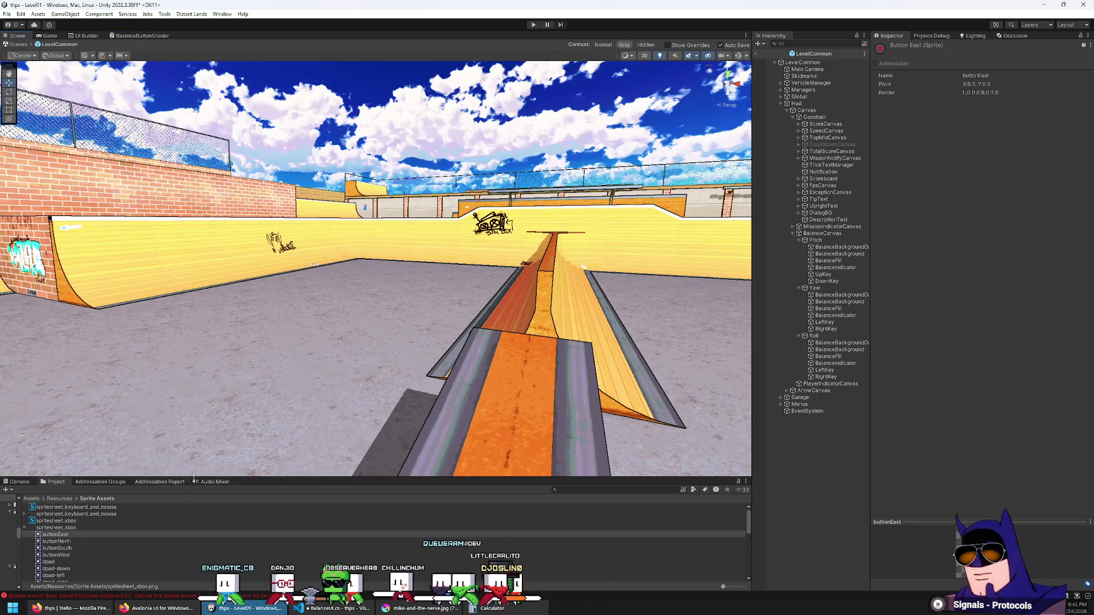
Create a new material in Assets/Materials, initially named BalanceKeyMaterial.
{"action": "left_click_drag", "start_coordinate": [203, 478], "coordinate": [186, 317]}
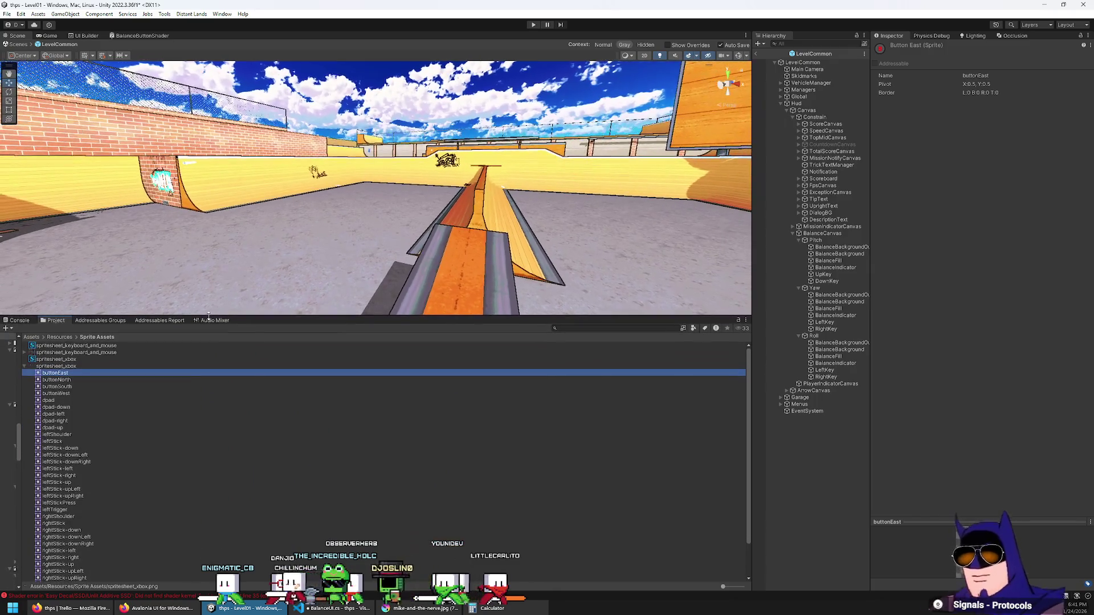
{"action": "left_click", "coordinate": [35, 338]}
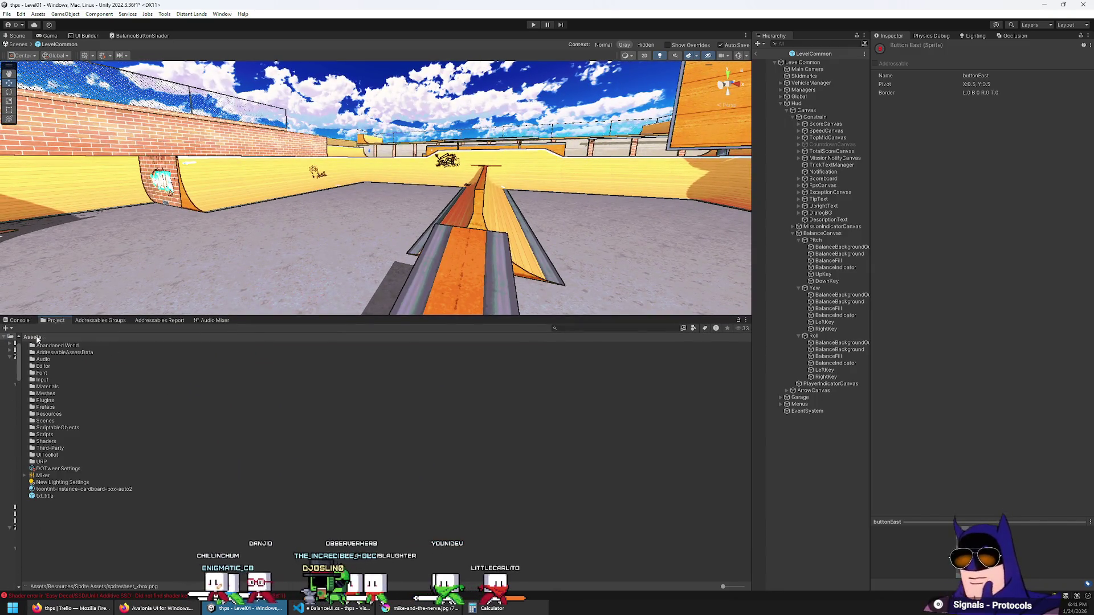
{"action": "left_click", "coordinate": [53, 388]}
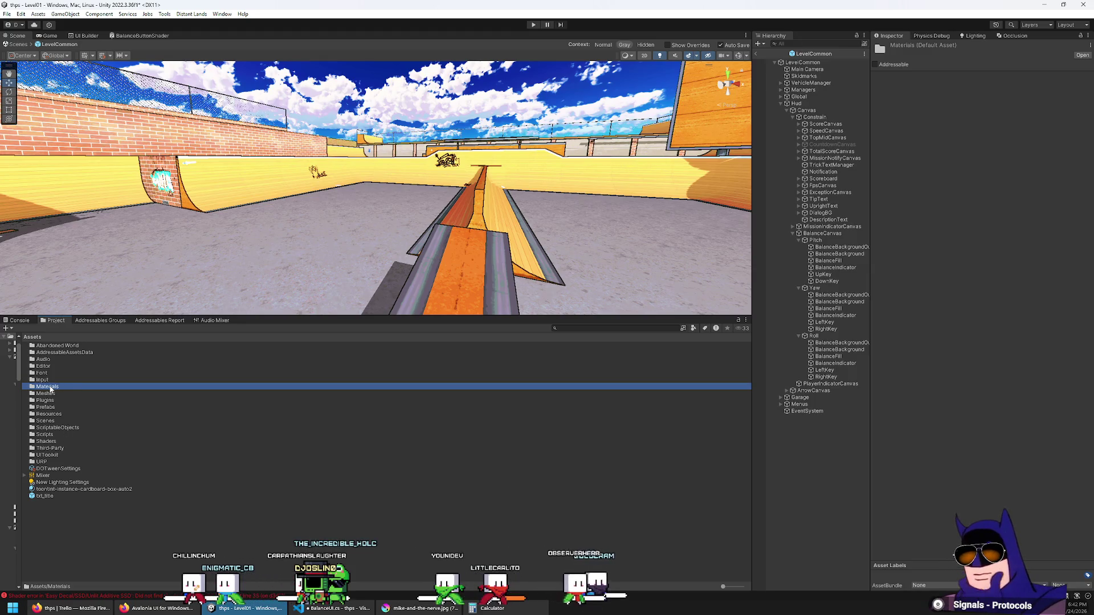
{"action": "double_click", "coordinate": [51, 388]}
{"action": "right_click", "coordinate": [78, 564]}
{"action": "mouse_move", "coordinate": [142, 303]}
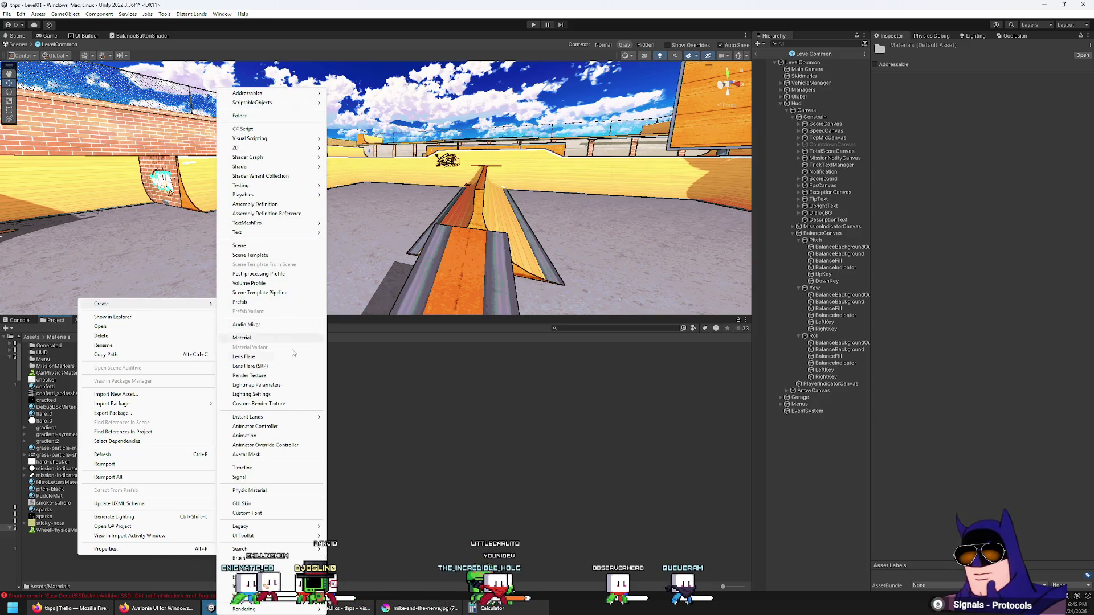
{"action": "left_click", "coordinate": [273, 339]}
{"action": "type", "text": "B"}
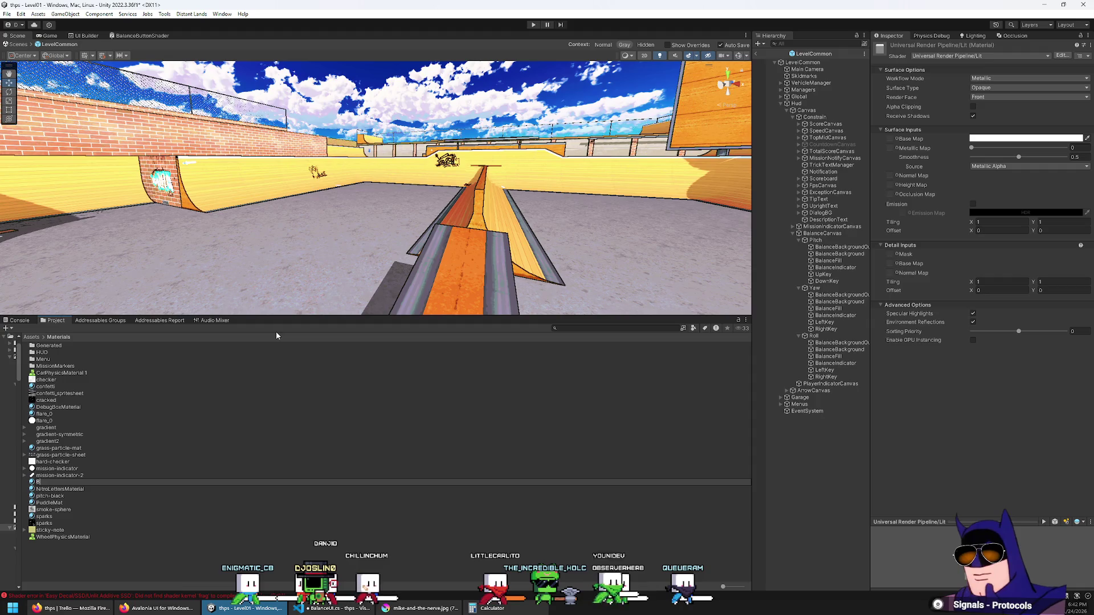
{"action": "type", "text": "alanceKeyMaterial"}
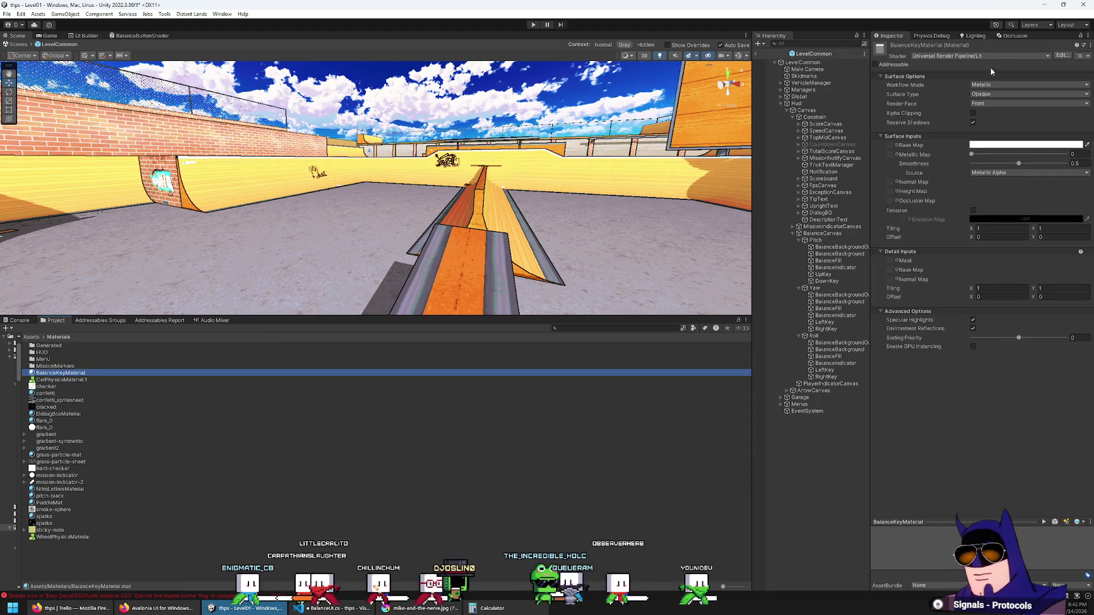
Assign Shader Graphs/BalanceButtonShader to the material and rename it BalanceButtonMaterial.
{"action": "left_click", "coordinate": [972, 55]}
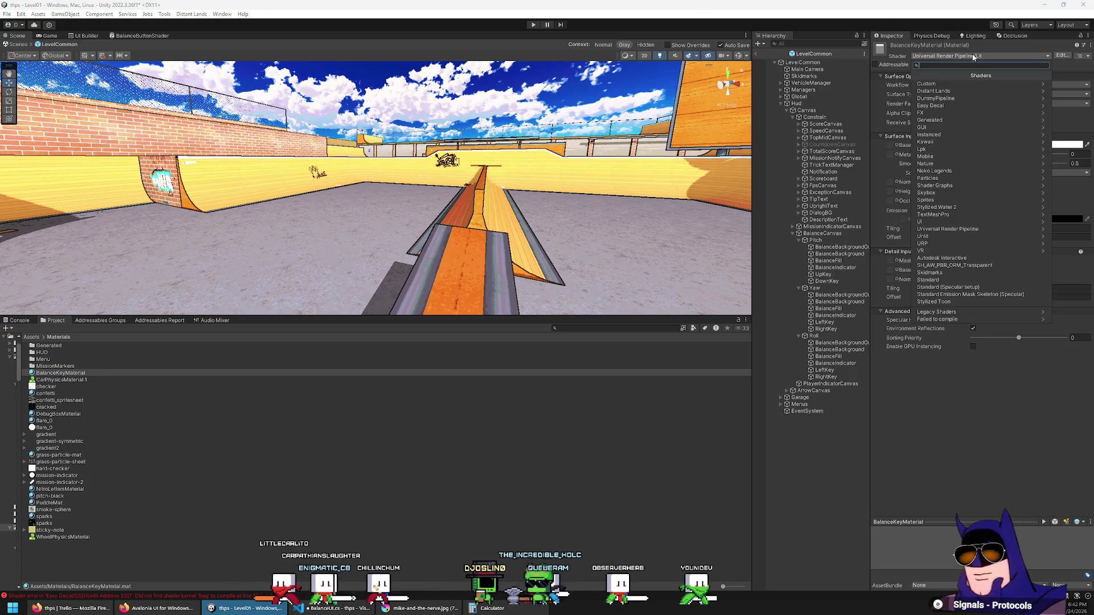
{"action": "type", "text": "balance"}
{"action": "key", "text": "Return"}
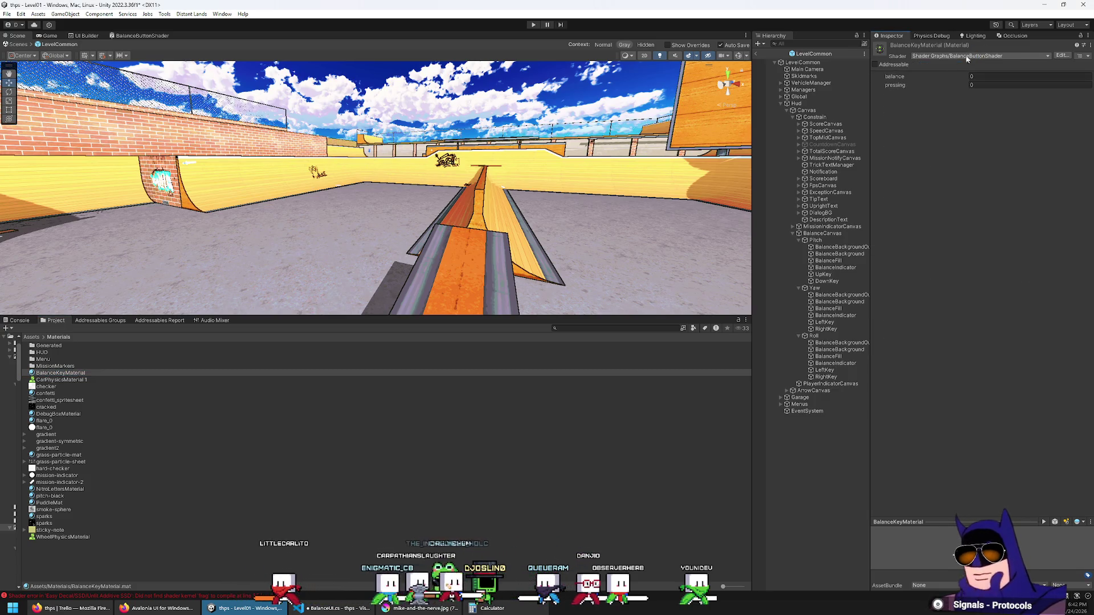
{"action": "left_click", "coordinate": [48, 372]}
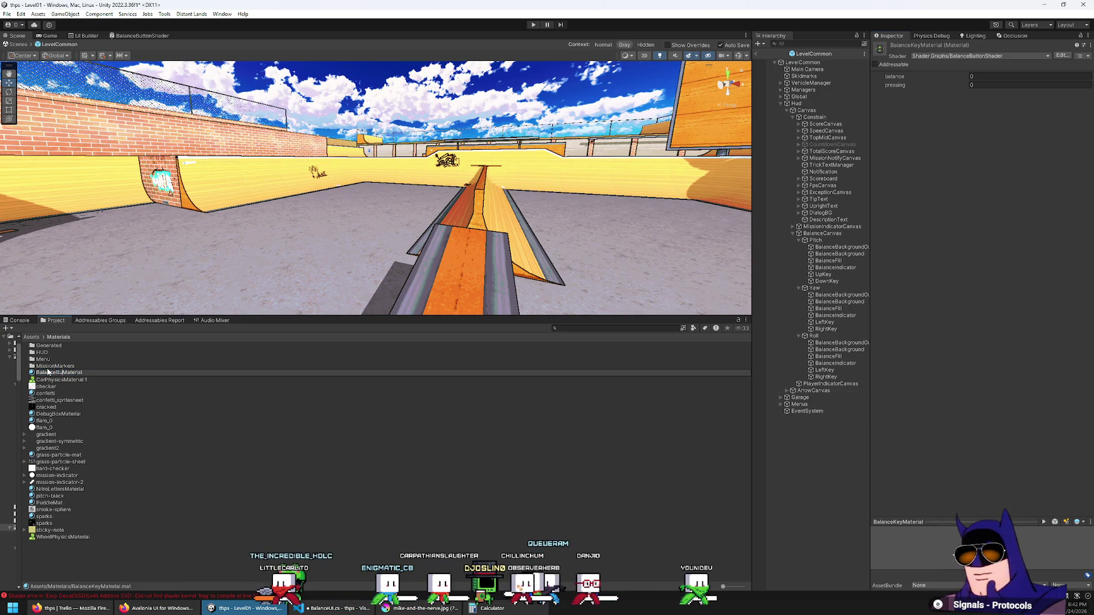
{"action": "key", "text": "Return"}
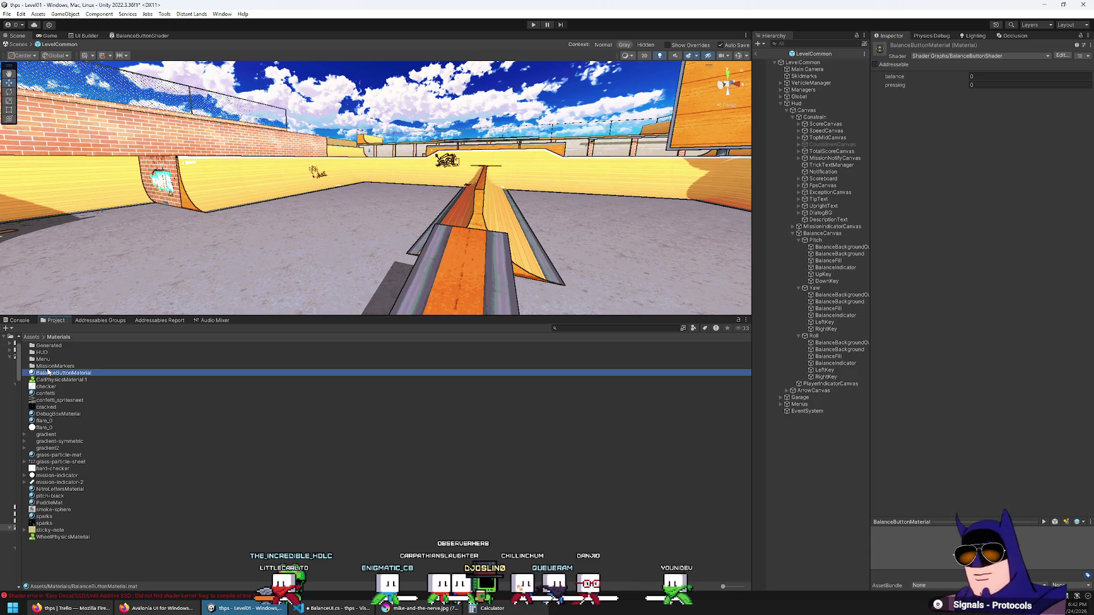
Add a Texture2D property named texture to the BalanceButtonShader Blackboard.
{"action": "left_click", "coordinate": [127, 36]}
{"action": "scroll", "coordinate": [385, 208], "scroll_direction": "up", "scroll_amount": 5}
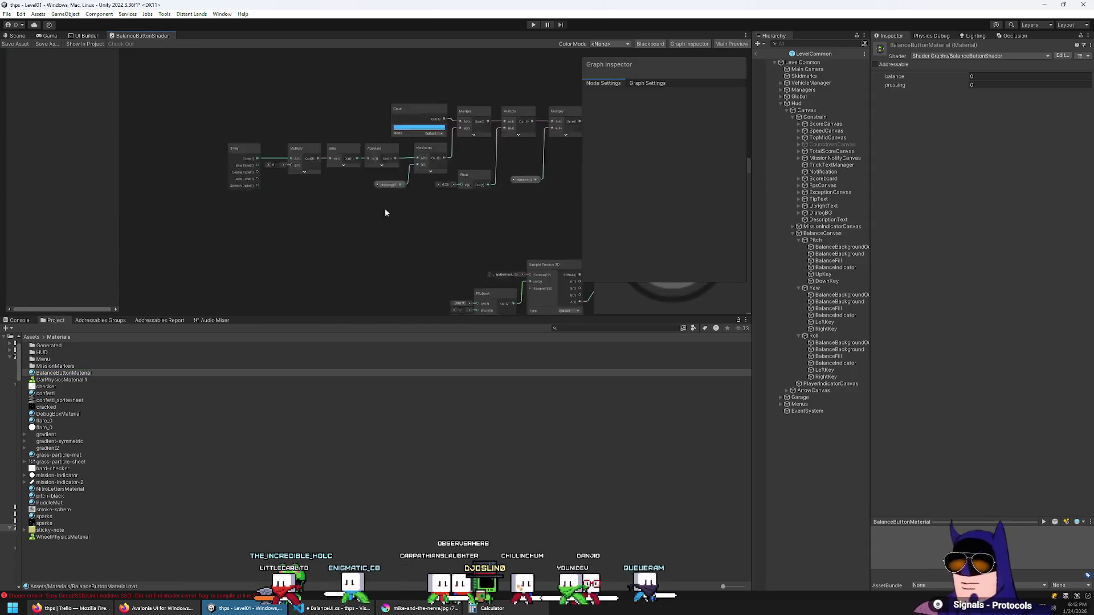
{"action": "scroll", "coordinate": [424, 203], "scroll_direction": "up", "scroll_amount": 2}
{"action": "left_click_drag", "start_coordinate": [383, 142], "coordinate": [259, 131]}
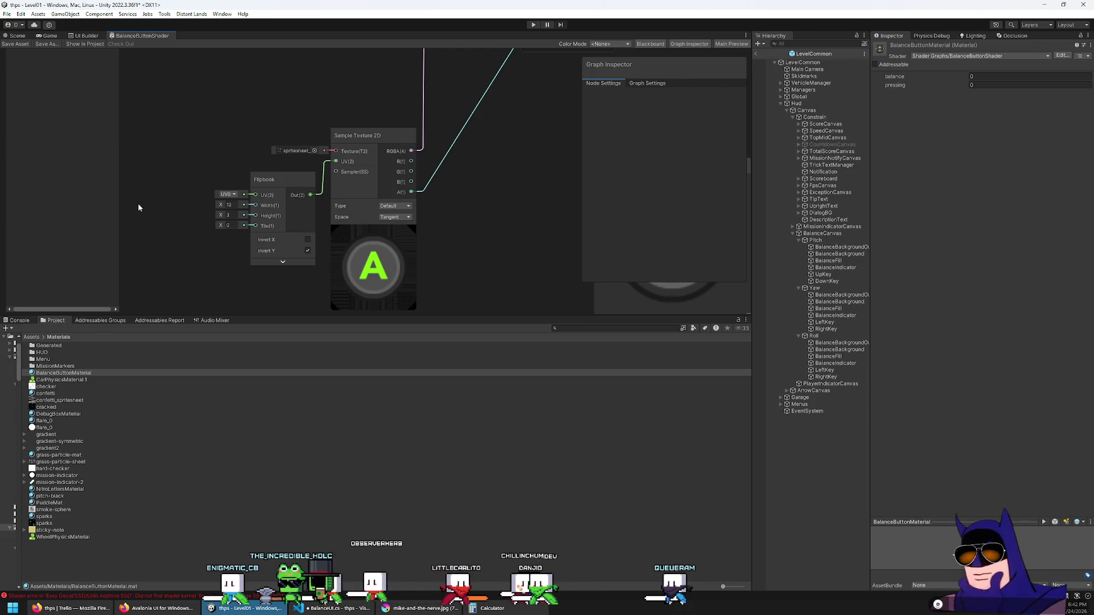
{"action": "left_click_drag", "start_coordinate": [431, 317], "coordinate": [422, 415]}
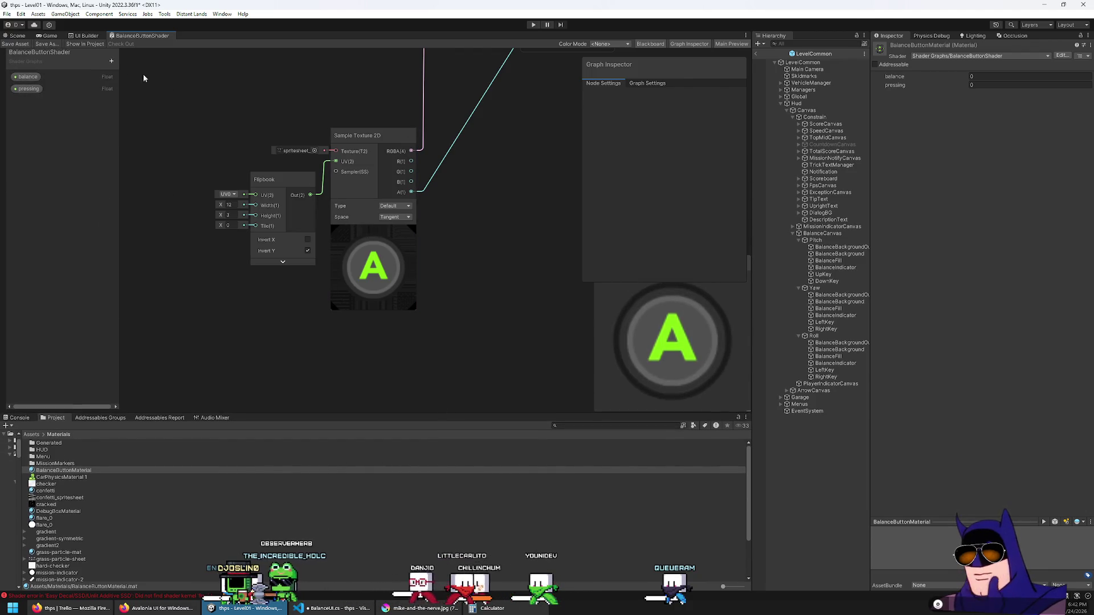
{"action": "left_click", "coordinate": [112, 61]}
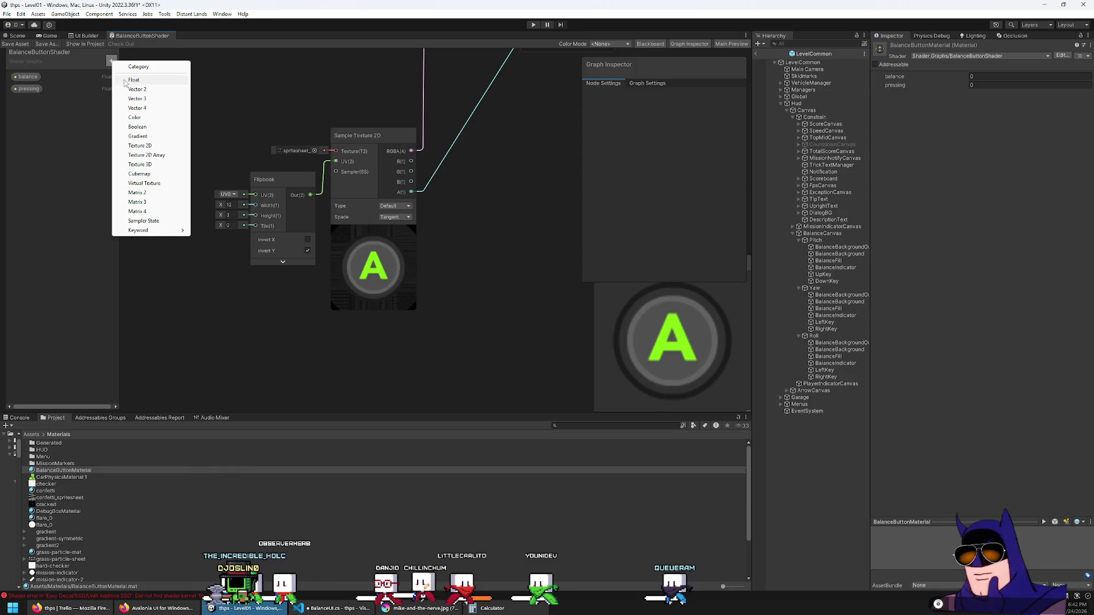
{"action": "left_click", "coordinate": [157, 148]}
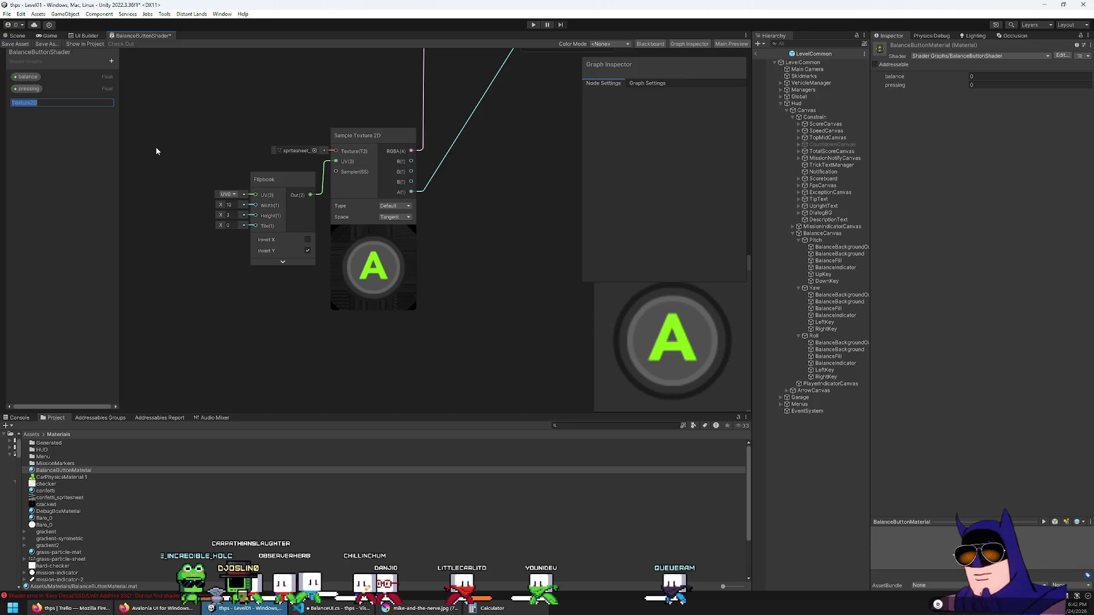
{"action": "type", "text": "texture"}
{"action": "key", "text": "Return"}
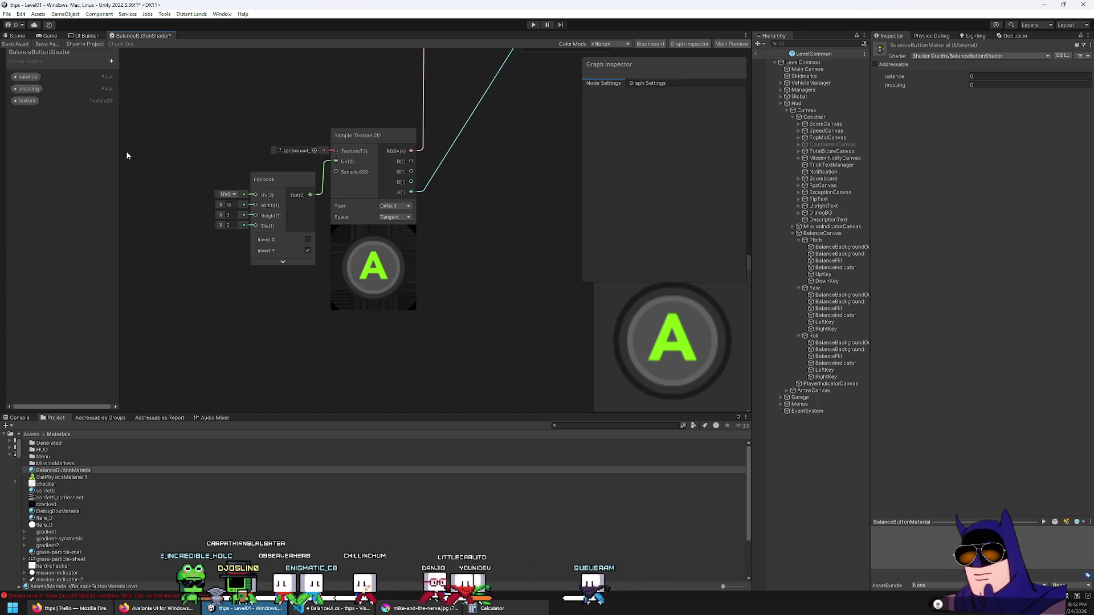
Place texture on the graph, wire it into Sample Texture 2D, and default it to spritesheet_xbox.
{"action": "mouse_move", "coordinate": [27, 100]}
{"action": "left_mouse_down"}
{"action": "mouse_move", "coordinate": [114, 122]}
{"action": "mouse_move", "coordinate": [317, 129]}
{"action": "mouse_move", "coordinate": [336, 151]}
{"action": "left_mouse_up"}
{"action": "left_click", "coordinate": [27, 77]}
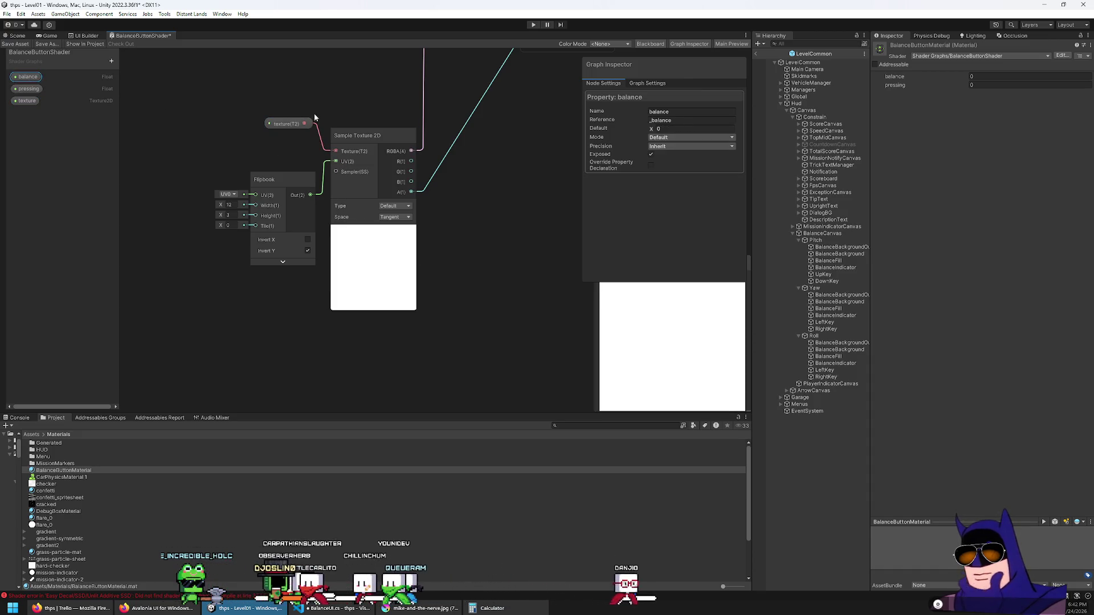
{"action": "left_click", "coordinate": [27, 101]}
{"action": "left_click", "coordinate": [730, 129]}
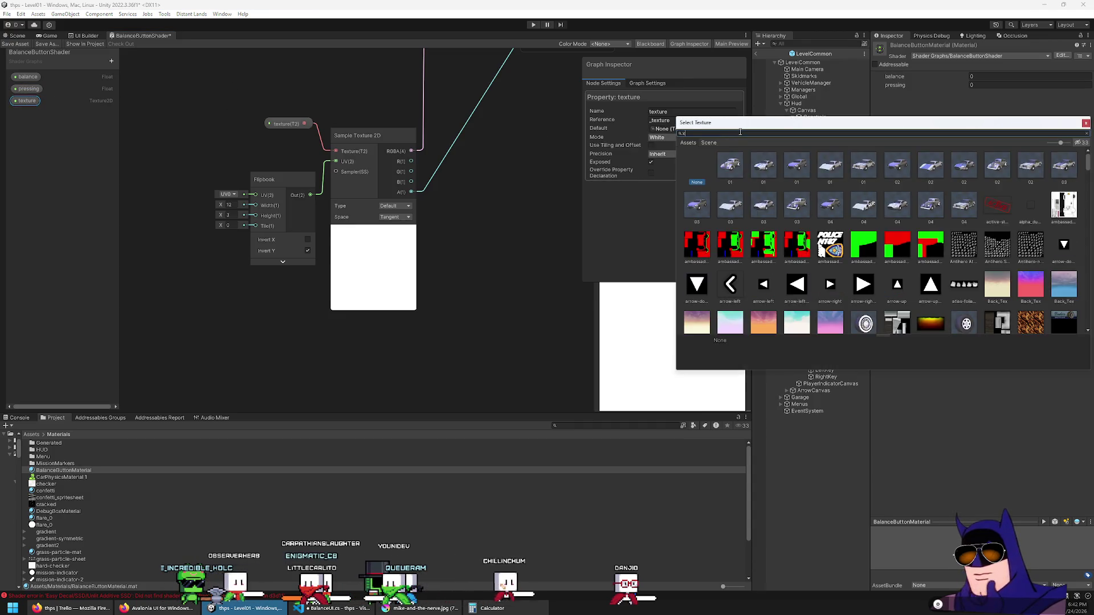
{"action": "type", "text": "box"}
{"action": "double_click", "coordinate": [734, 182]}
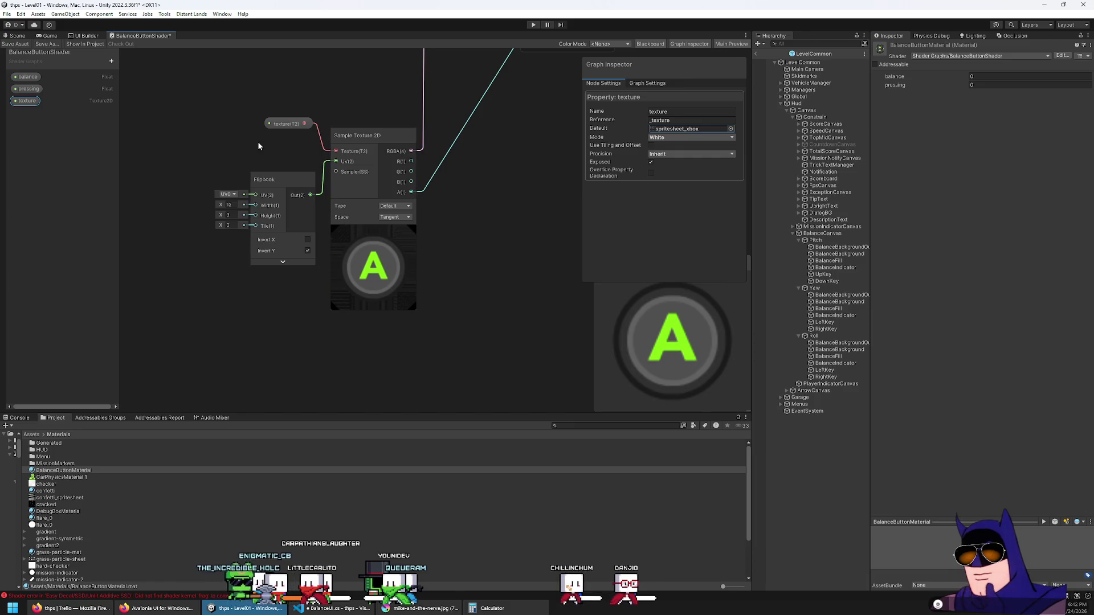
{"action": "left_click", "coordinate": [294, 194]}
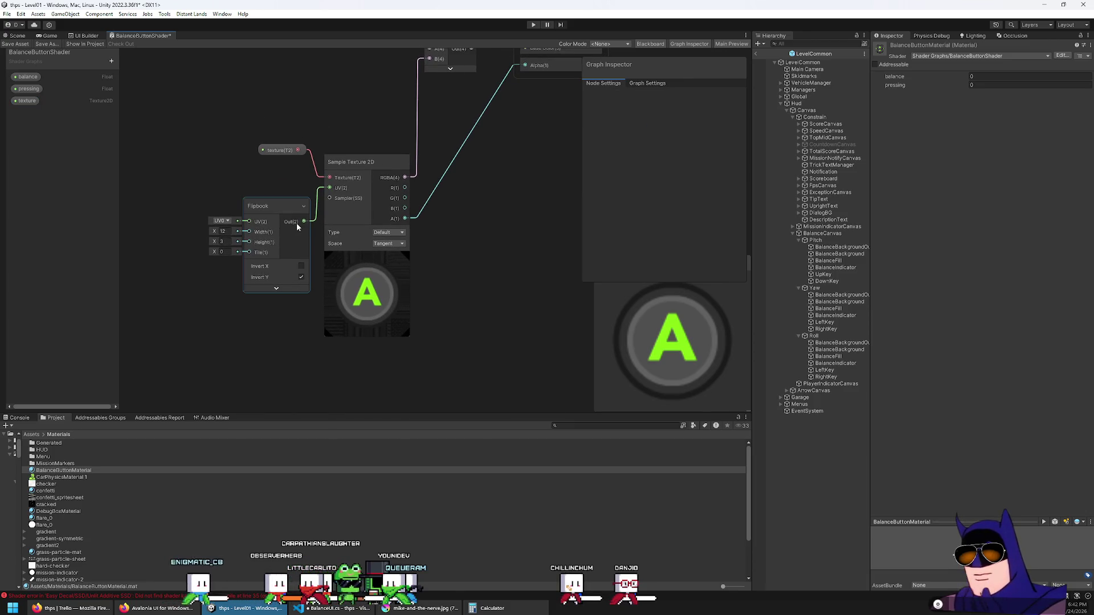
{"action": "left_click", "coordinate": [111, 61]}
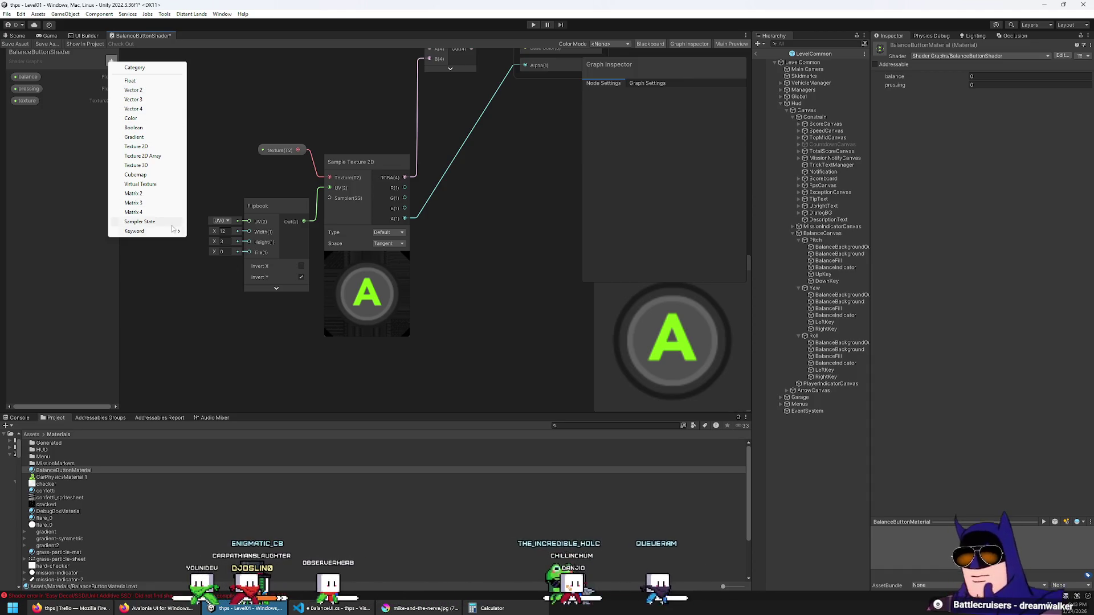
{"action": "mouse_move", "coordinate": [169, 231]}
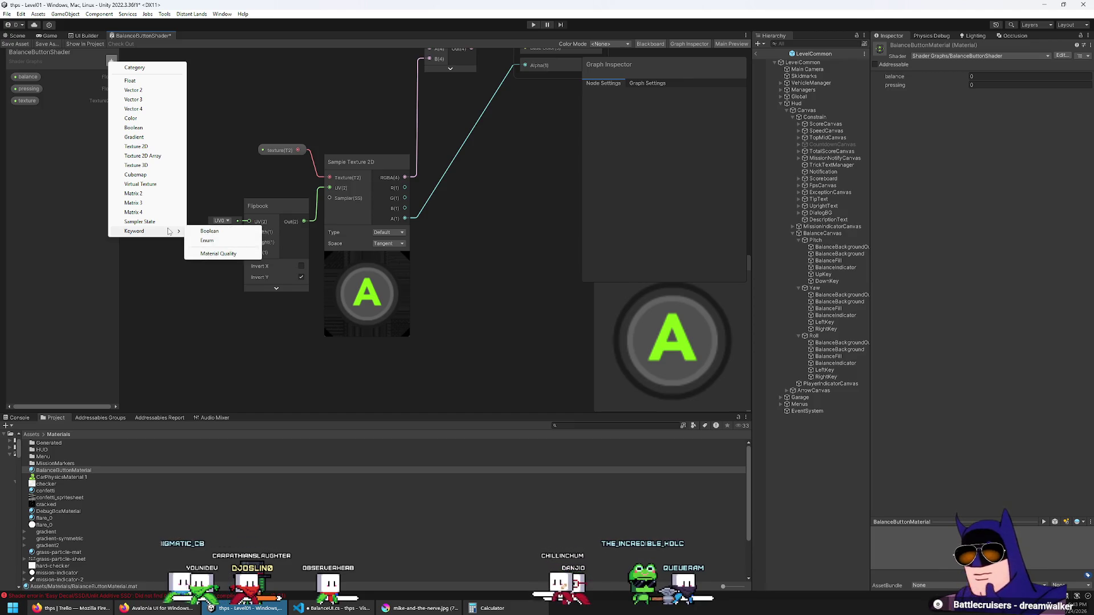
{"action": "left_click", "coordinate": [220, 162]}
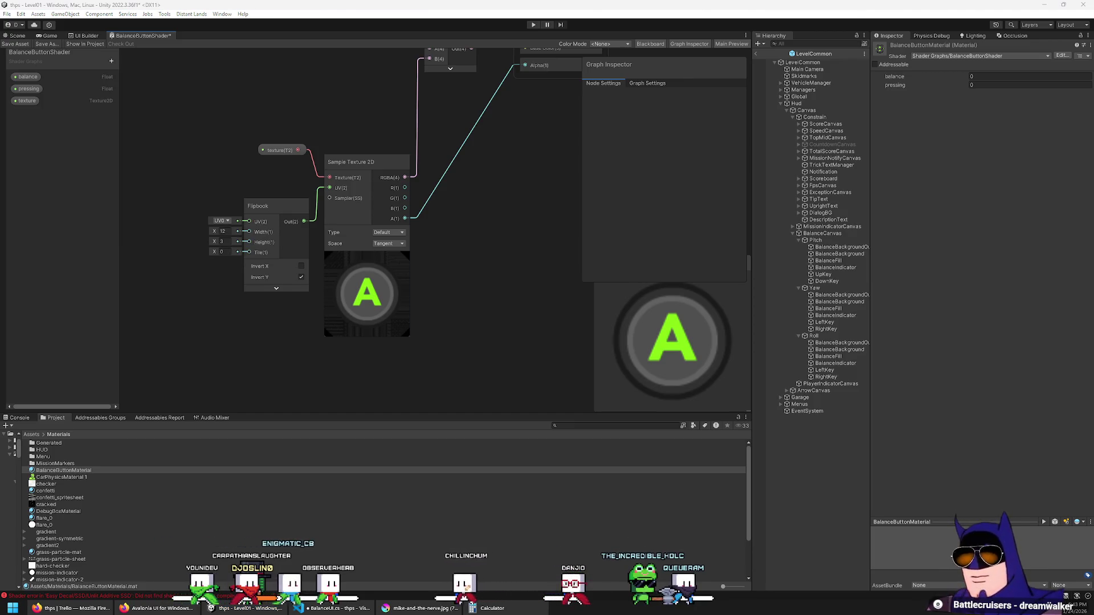
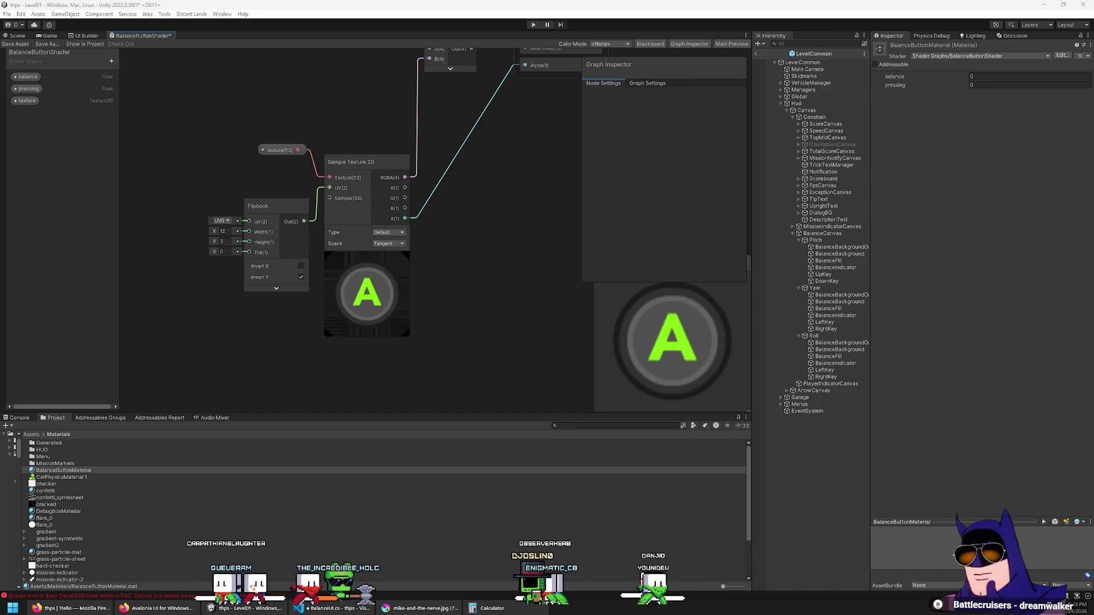
Zoom in and check the texture's UV input and the Flipbook's UV0 channel options.
{"action": "scroll", "coordinate": [231, 221], "scroll_direction": "up", "scroll_amount": 4}
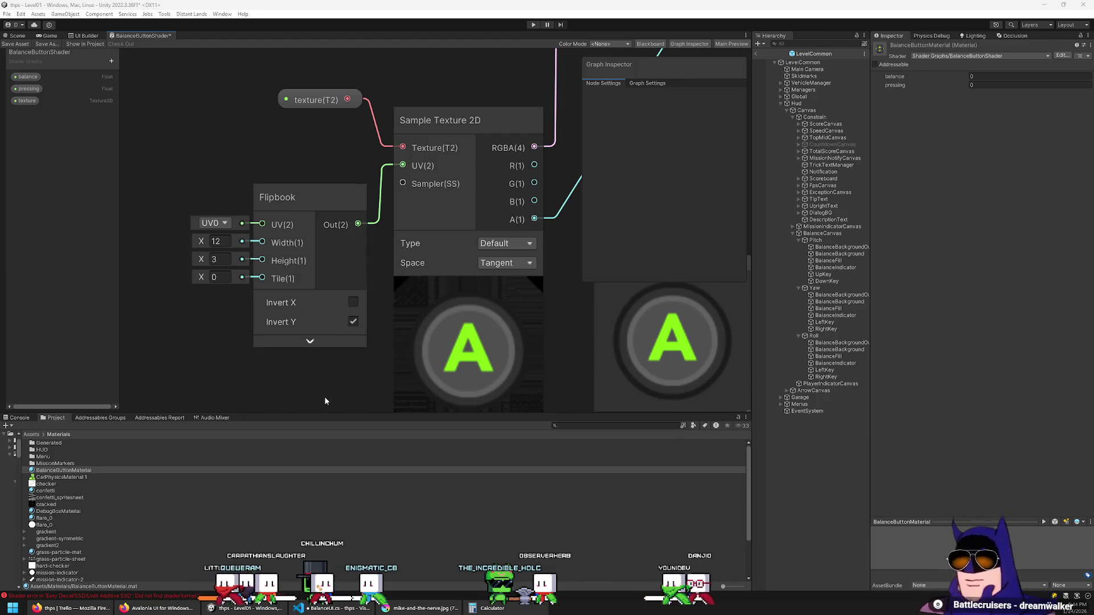
{"action": "left_click_drag", "start_coordinate": [414, 171], "coordinate": [283, 172]}
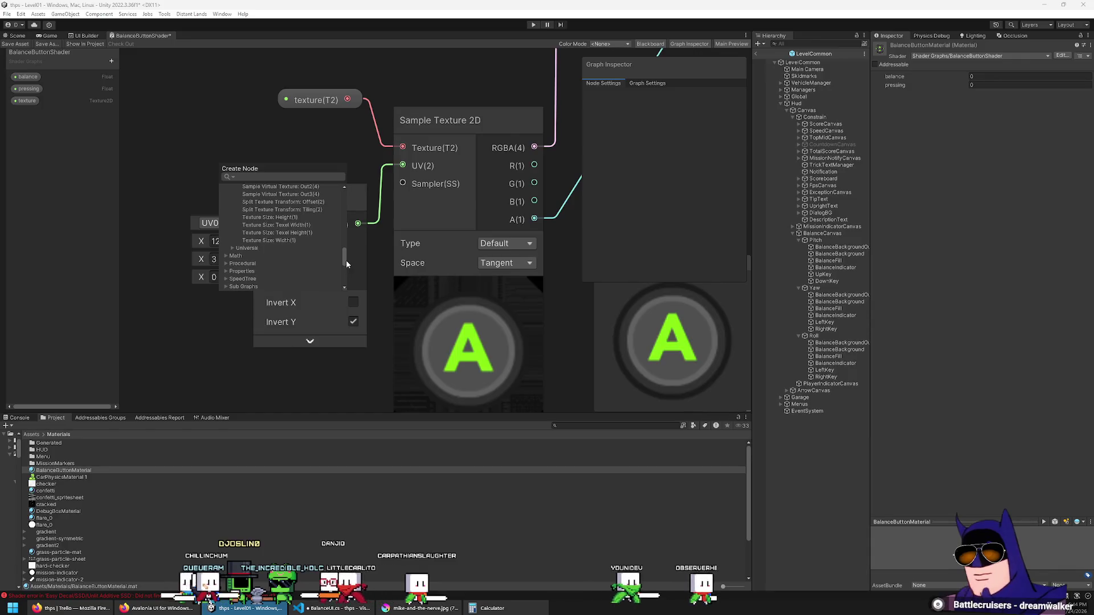
{"action": "left_click_drag", "start_coordinate": [347, 259], "coordinate": [336, 202]}
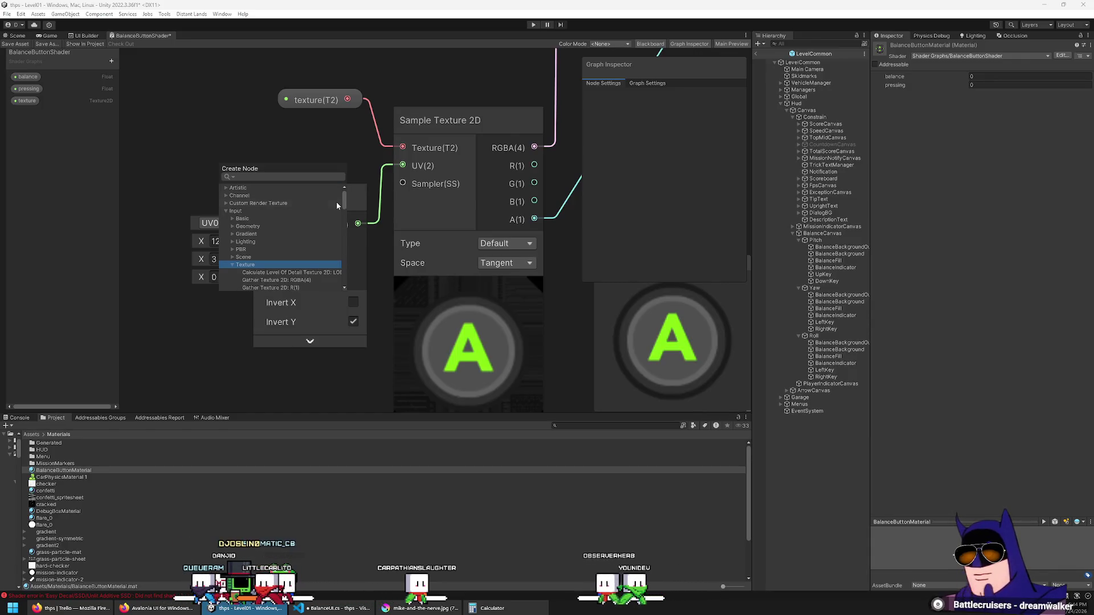
{"action": "left_click", "coordinate": [228, 117]}
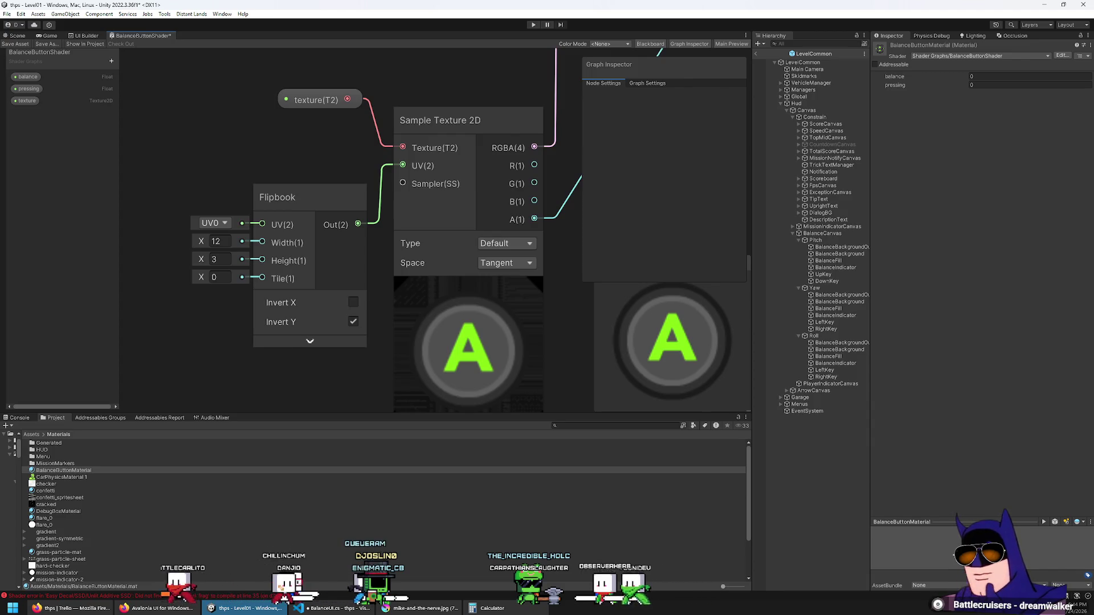
{"action": "left_click", "coordinate": [225, 222]}
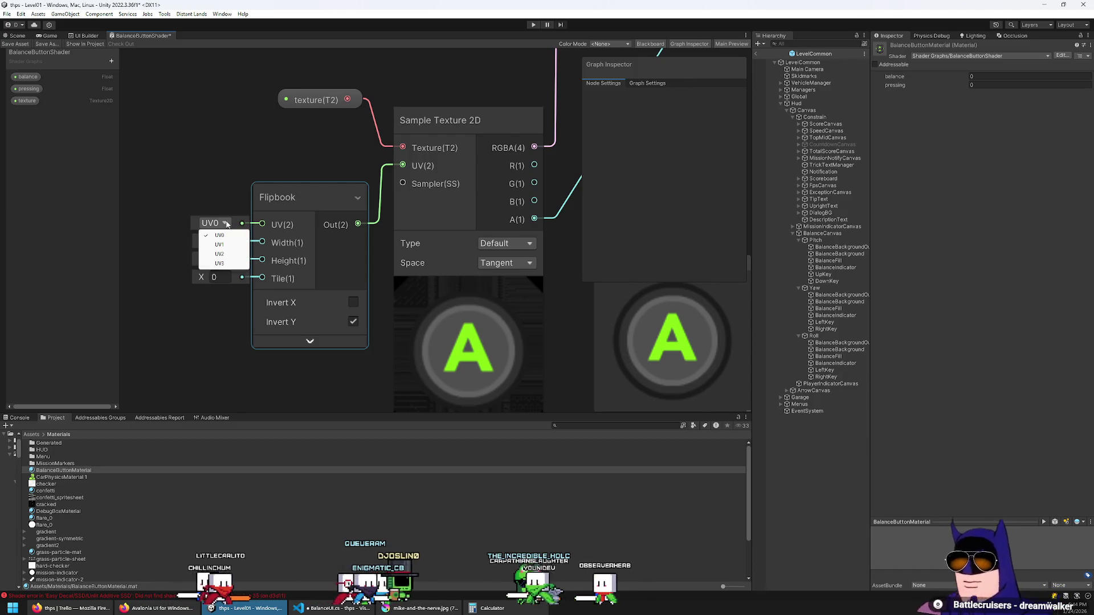
{"action": "left_click", "coordinate": [208, 187]}
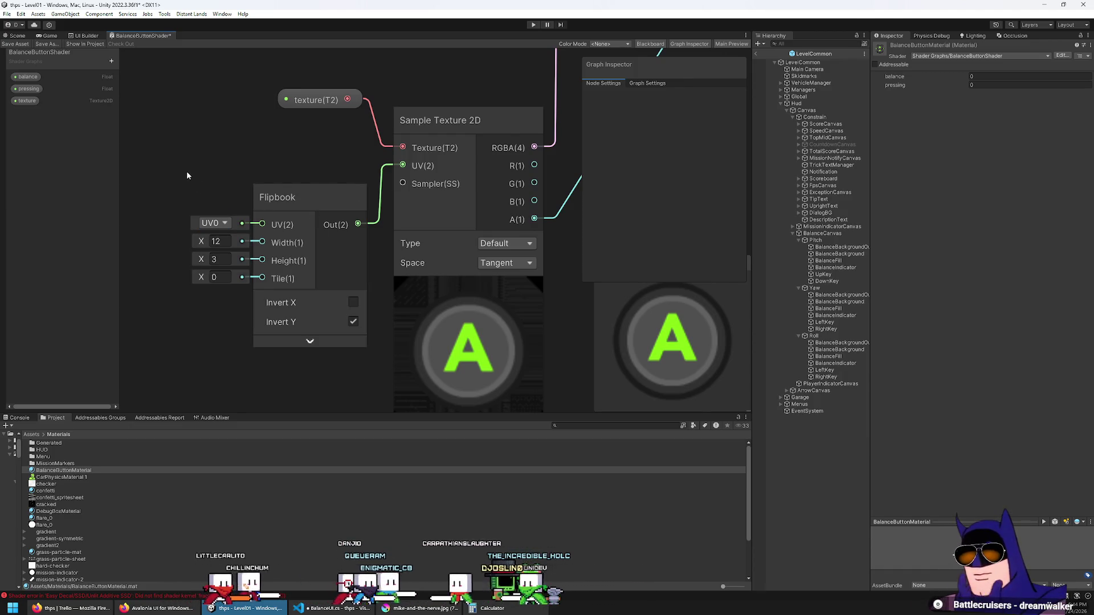
{"action": "key", "text": "space"}
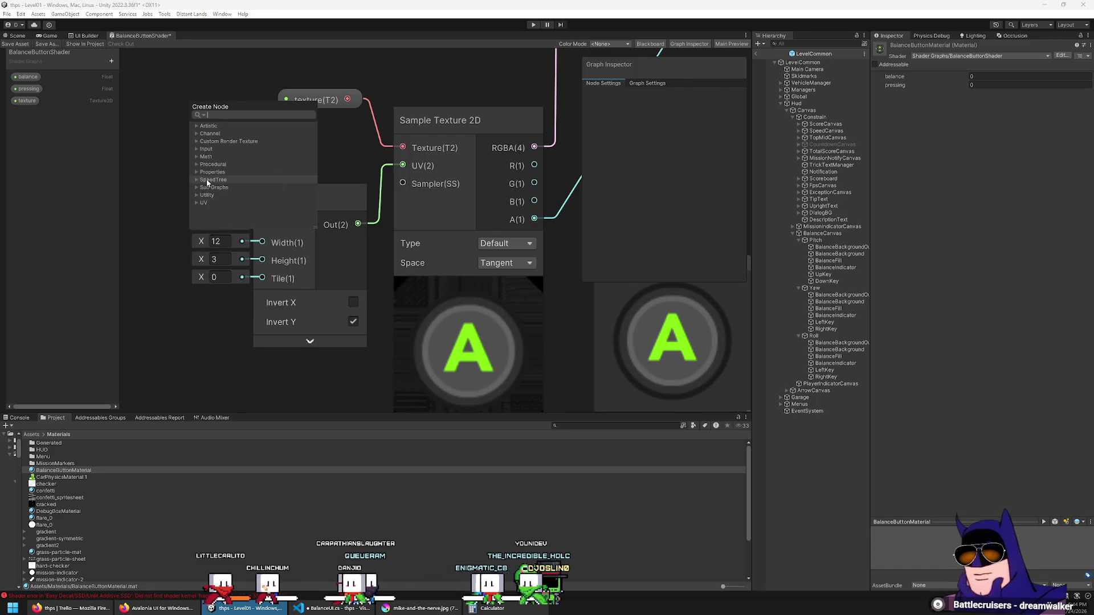
Add a UV node set to UV0 and move it left of the Flipbook.
{"action": "type", "text": "uv"}
{"action": "key", "text": "Return"}
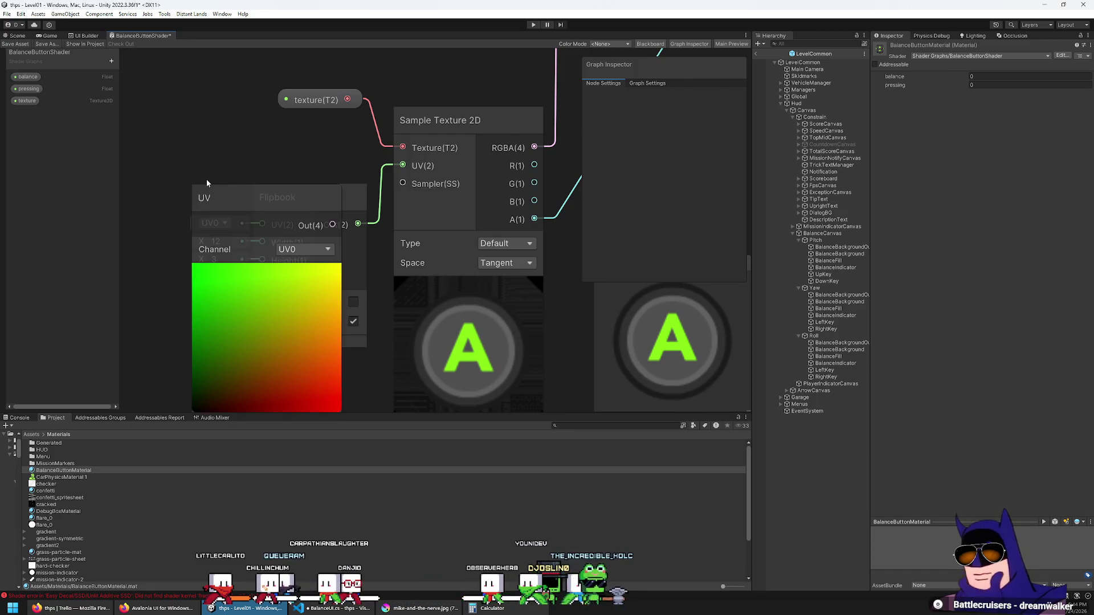
{"action": "left_click", "coordinate": [305, 249]}
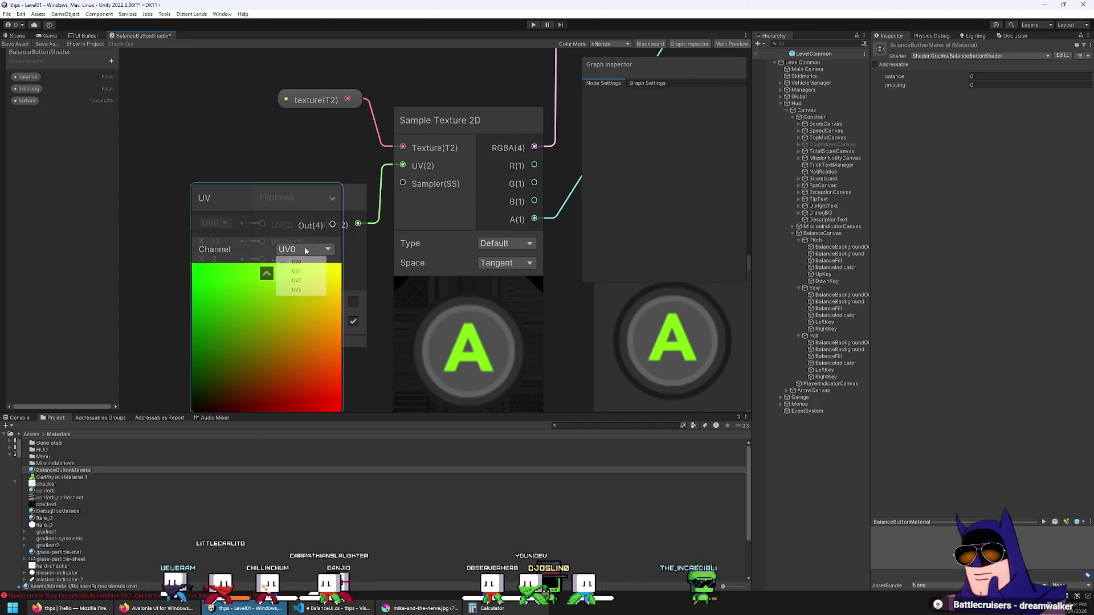
{"action": "mouse_move", "coordinate": [286, 207]}
{"action": "left_mouse_down"}
{"action": "mouse_move", "coordinate": [232, 144]}
{"action": "mouse_move", "coordinate": [222, 111]}
{"action": "left_mouse_up"}
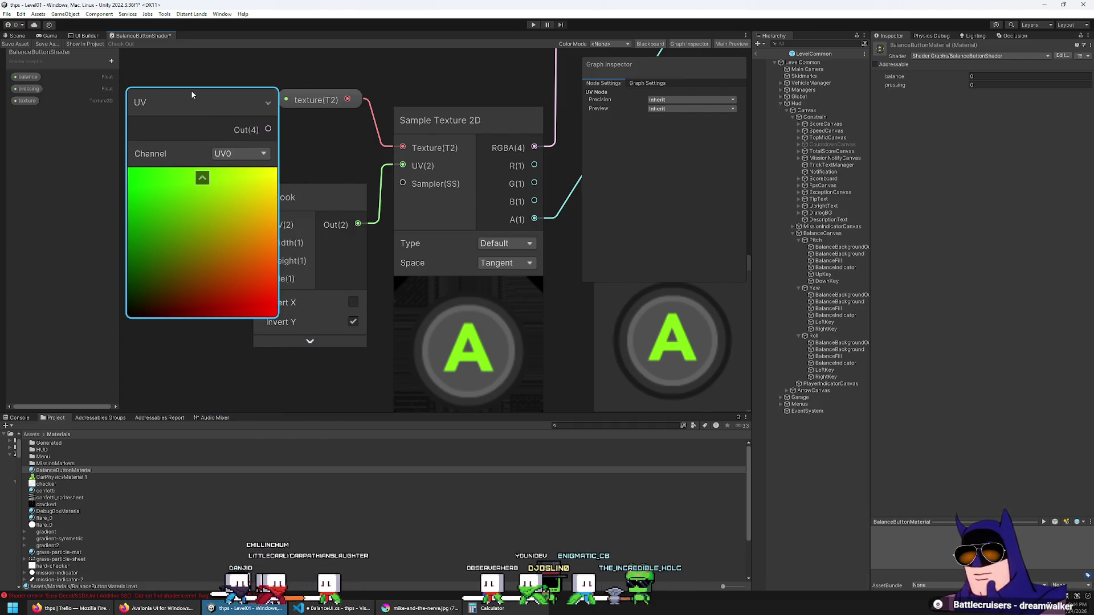
{"action": "mouse_move", "coordinate": [240, 106]}
{"action": "left_mouse_down"}
{"action": "mouse_move", "coordinate": [230, 124]}
{"action": "mouse_move", "coordinate": [278, 158]}
{"action": "mouse_move", "coordinate": [222, 191]}
{"action": "mouse_move", "coordinate": [215, 184]}
{"action": "mouse_move", "coordinate": [242, 183]}
{"action": "mouse_move", "coordinate": [282, 145]}
{"action": "mouse_move", "coordinate": [237, 140]}
{"action": "left_mouse_up"}
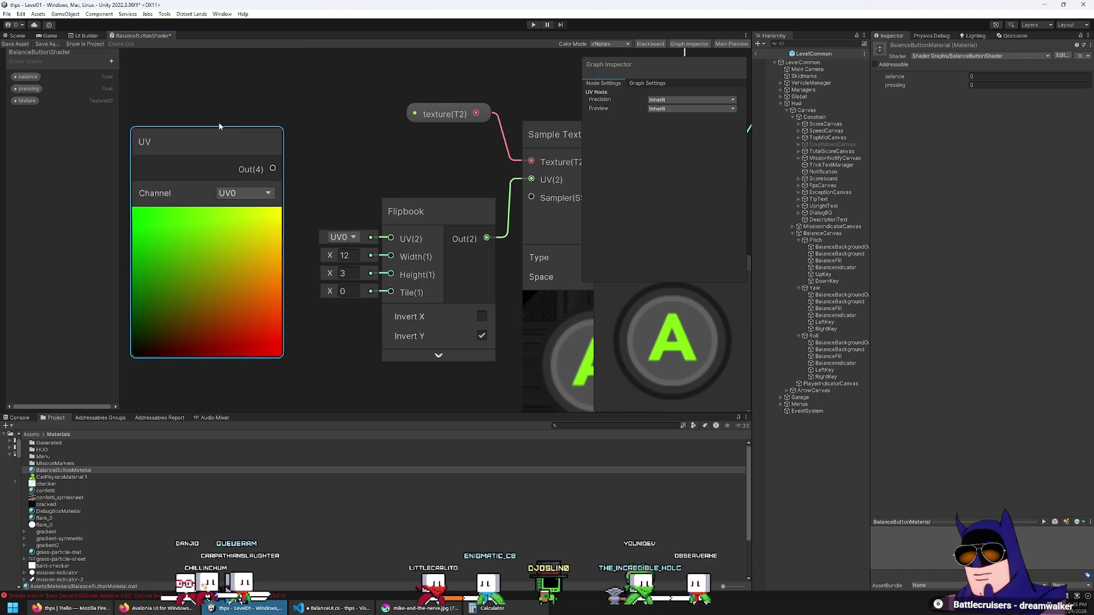
{"action": "right_click", "coordinate": [295, 106]}
{"action": "left_click", "coordinate": [294, 96]}
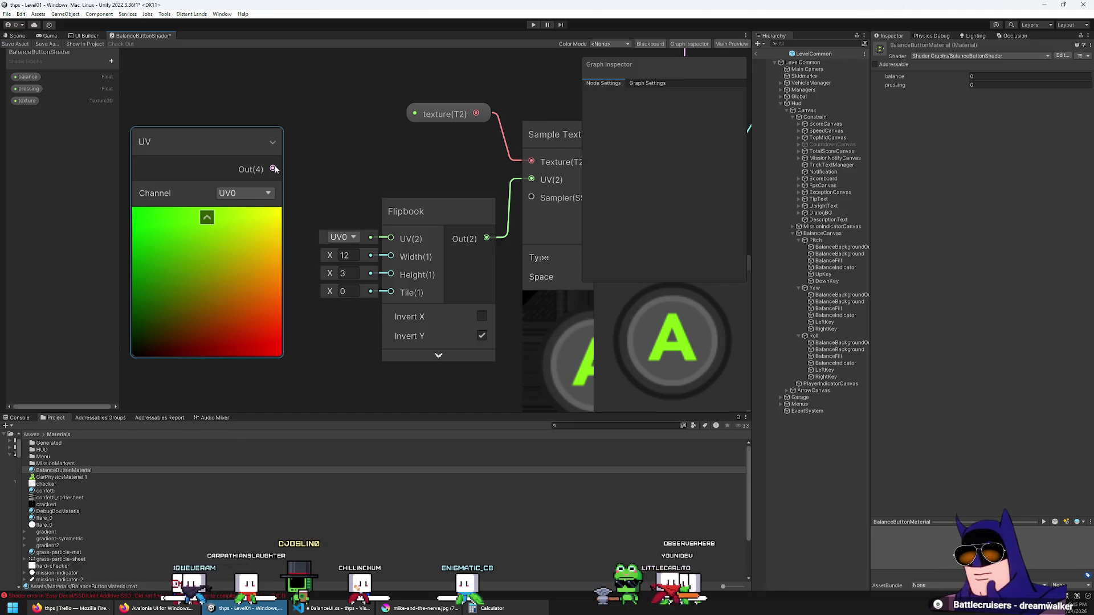
Add two Vector2 Blackboard properties named uv_scale and uv_shift.
{"action": "left_click", "coordinate": [111, 61]}
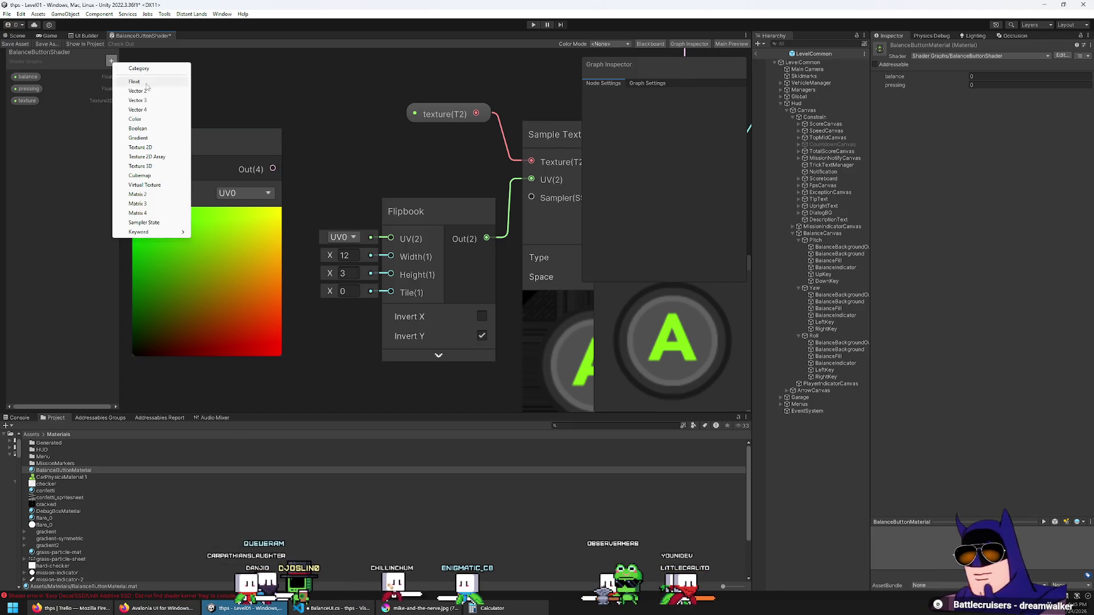
{"action": "left_click", "coordinate": [146, 85]}
{"action": "type", "text": "ubv"}
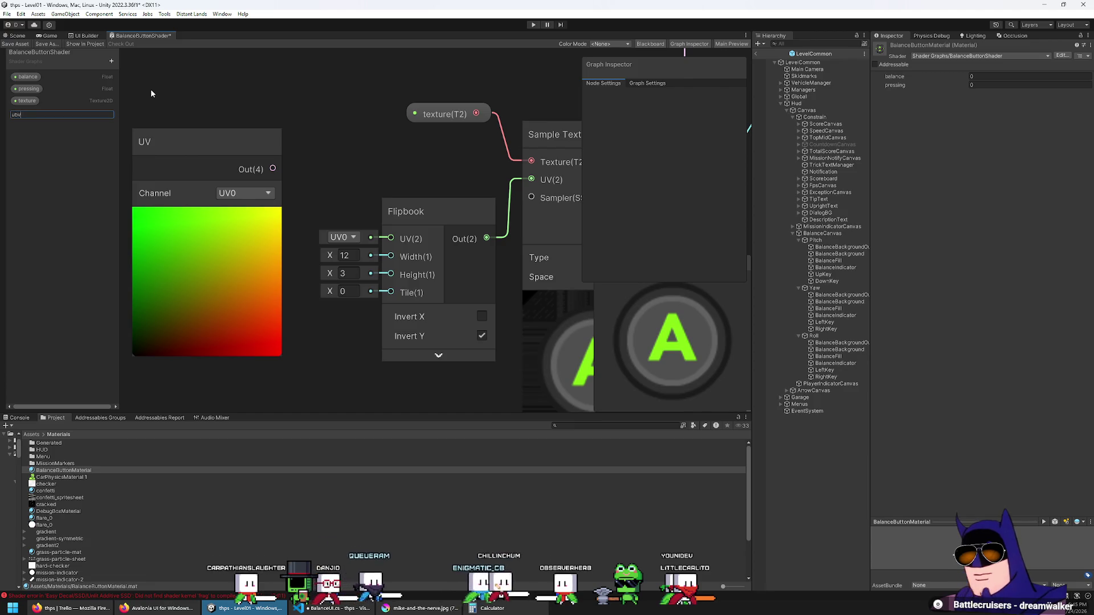
{"action": "key", "text": "BackSpace"}
{"action": "key", "text": "BackSpace"}
{"action": "type", "text": "v_scale"}
{"action": "key", "text": "Return"}
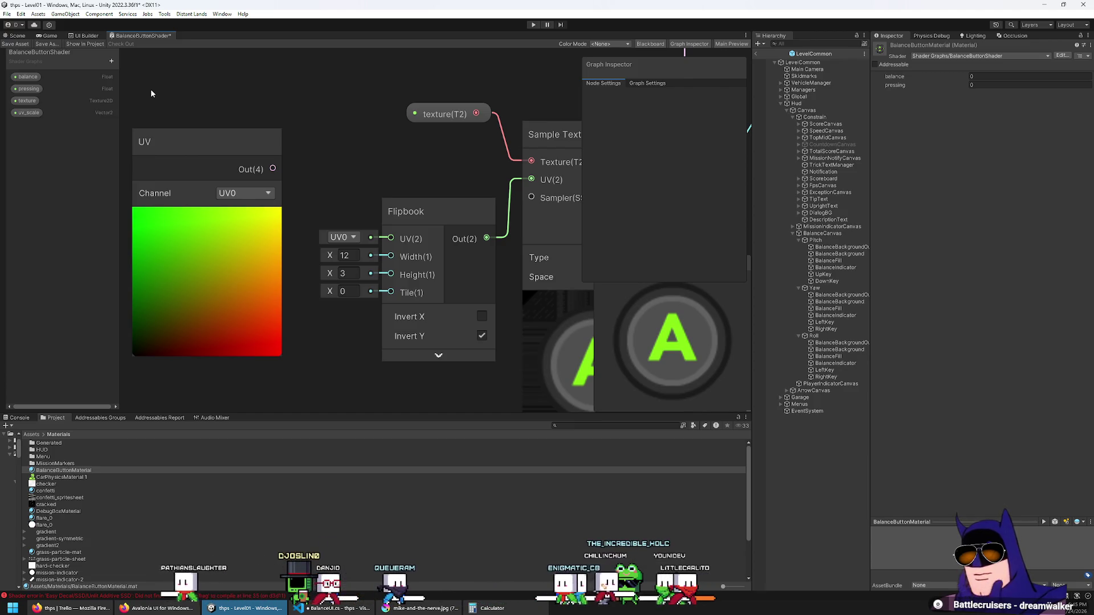
{"action": "left_click", "coordinate": [112, 61]}
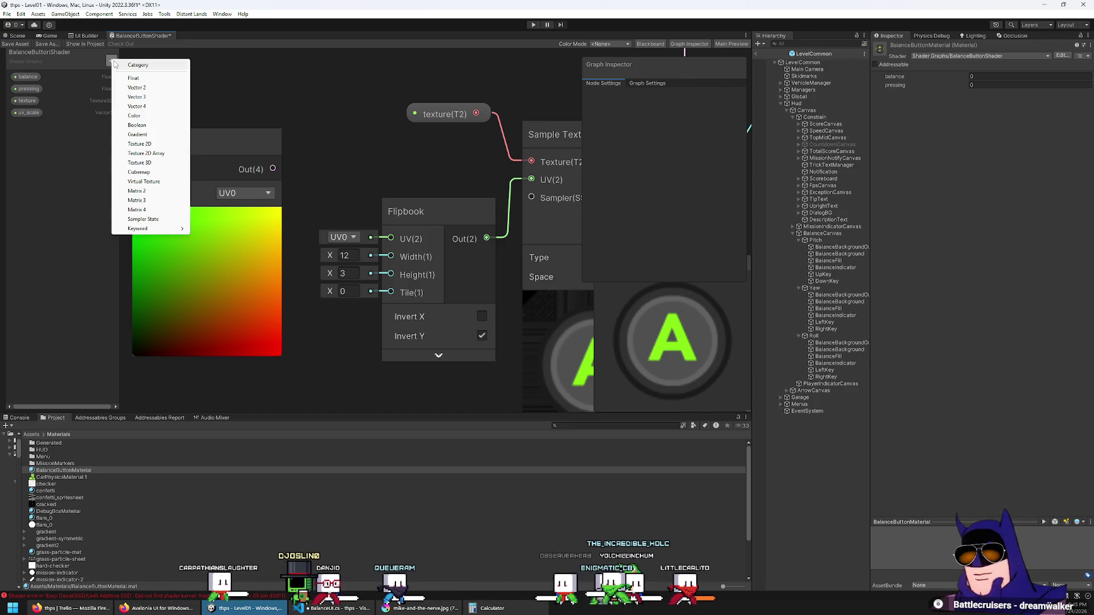
{"action": "left_click", "coordinate": [166, 87]}
{"action": "type", "text": "uv_shift"}
{"action": "key", "text": "Return"}
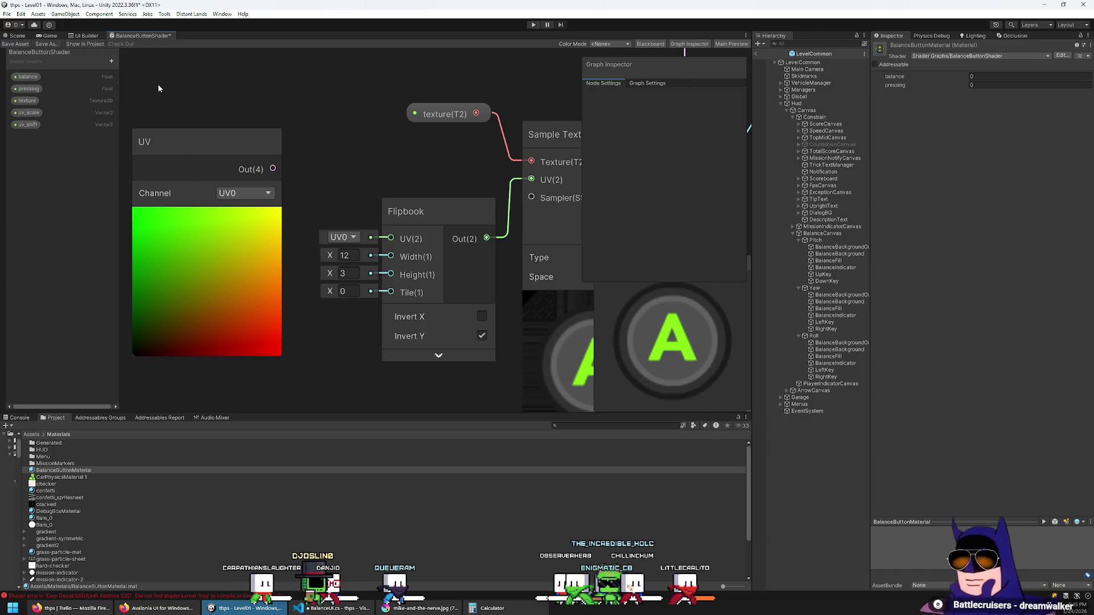
{"action": "mouse_move", "coordinate": [336, 150]}
{"action": "left_mouse_down"}
{"action": "mouse_move", "coordinate": [303, 126]}
{"action": "mouse_move", "coordinate": [380, 147]}
{"action": "mouse_move", "coordinate": [376, 159]}
{"action": "left_mouse_up"}
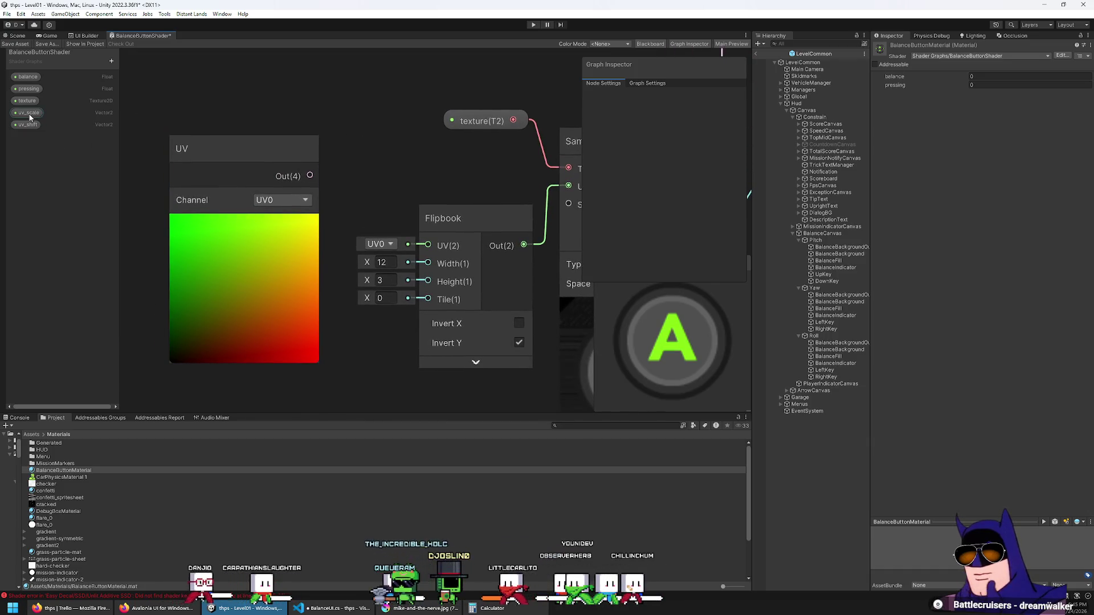
{"action": "right_click", "coordinate": [345, 94]}
Add a Multiply node fed by UV and uv_scale, collapsing previews to tidy the layout.
{"action": "left_click", "coordinate": [365, 98]}
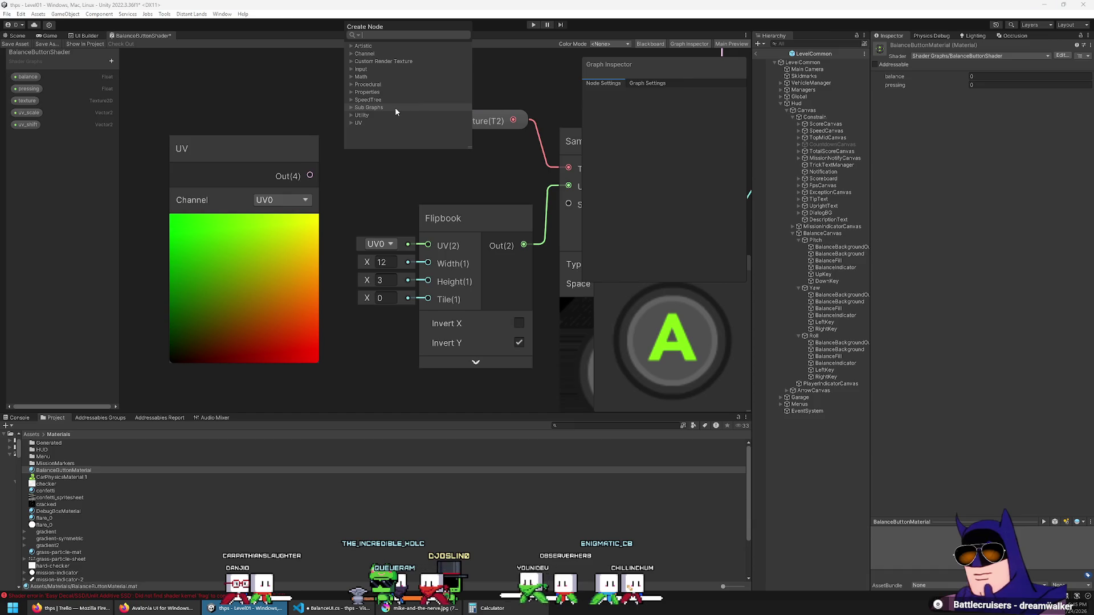
{"action": "type", "text": "multiply"}
{"action": "key", "text": "Return"}
{"action": "mouse_move", "coordinate": [244, 148]}
{"action": "left_mouse_down"}
{"action": "mouse_move", "coordinate": [195, 117]}
{"action": "mouse_move", "coordinate": [356, 145]}
{"action": "left_mouse_up"}
{"action": "mouse_move", "coordinate": [27, 112]}
{"action": "left_mouse_down"}
{"action": "mouse_move", "coordinate": [51, 114]}
{"action": "mouse_move", "coordinate": [259, 247]}
{"action": "mouse_move", "coordinate": [298, 288]}
{"action": "left_mouse_up"}
{"action": "left_click_drag", "start_coordinate": [367, 299], "coordinate": [356, 163]}
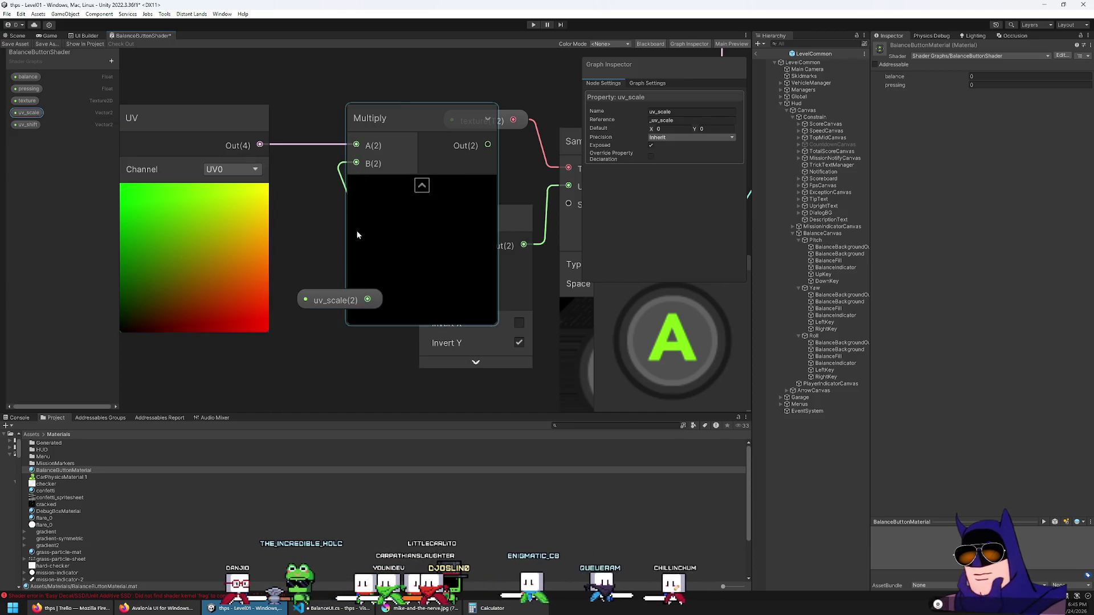
{"action": "scroll", "coordinate": [277, 234], "scroll_direction": "down", "scroll_amount": 3}
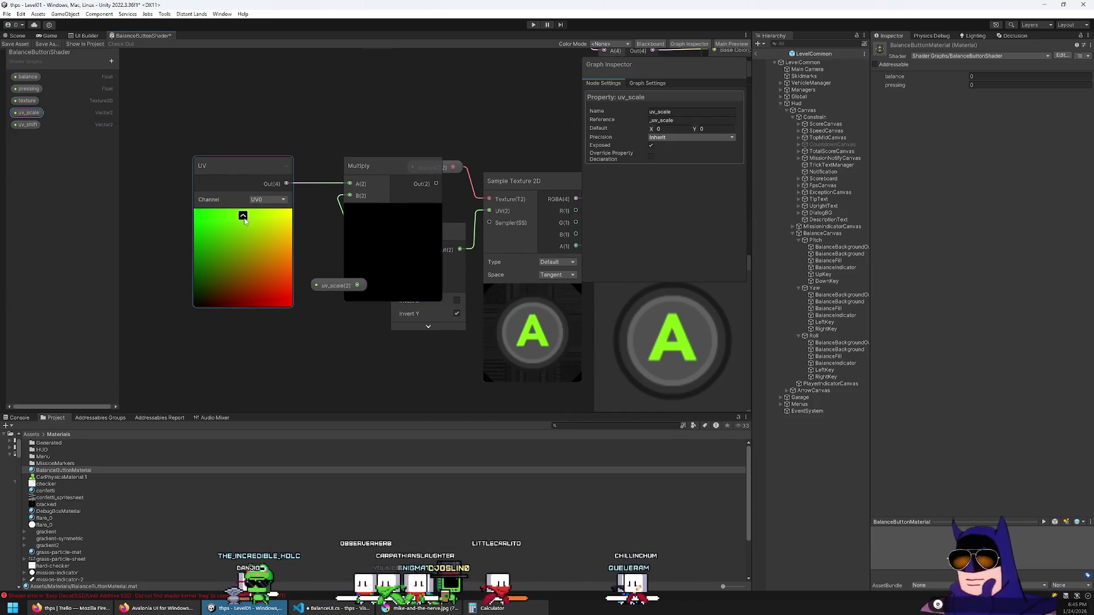
{"action": "left_click", "coordinate": [242, 216]}
{"action": "left_click_drag", "start_coordinate": [216, 168], "coordinate": [194, 144]}
{"action": "left_click_drag", "start_coordinate": [385, 178], "coordinate": [300, 152]}
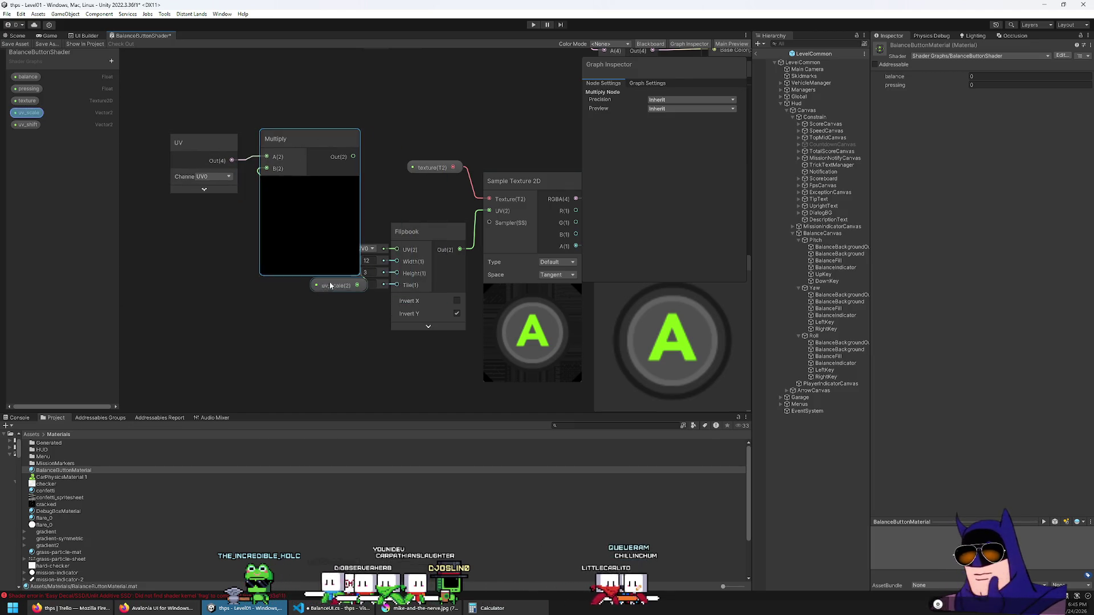
{"action": "mouse_move", "coordinate": [331, 286]}
{"action": "left_mouse_down"}
{"action": "mouse_move", "coordinate": [170, 242]}
{"action": "mouse_move", "coordinate": [211, 230]}
{"action": "left_mouse_up"}
{"action": "left_click", "coordinate": [210, 145]}
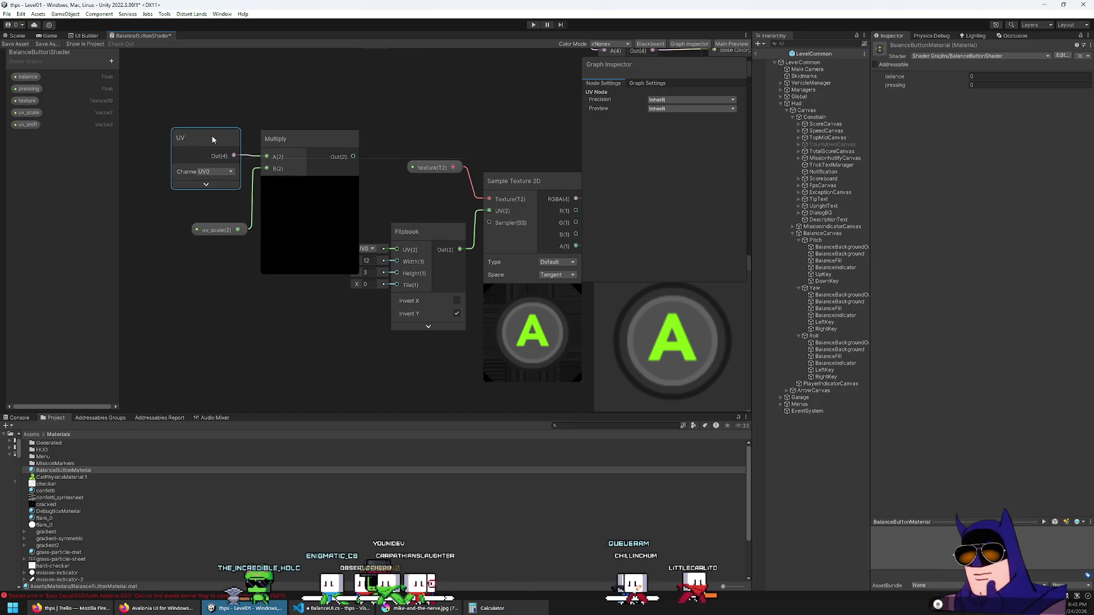
{"action": "left_click_drag", "start_coordinate": [332, 174], "coordinate": [303, 144]}
{"action": "left_click", "coordinate": [307, 180]}
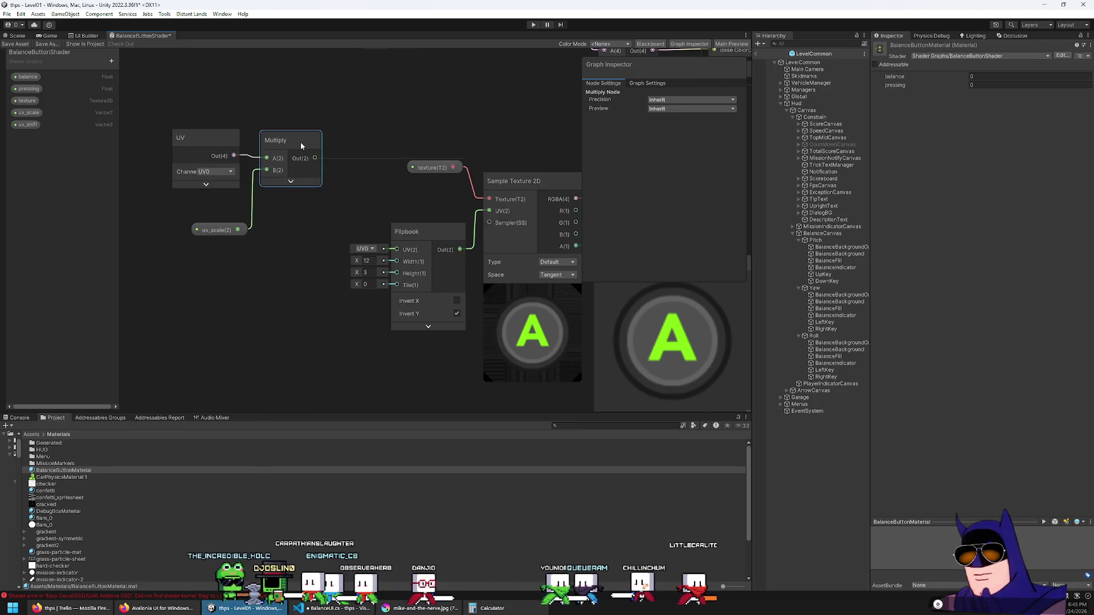
Add an Add node after Multiply and place uv_shift beside uv_scale.
{"action": "key", "text": "space"}
{"action": "type", "text": "add"}
{"action": "key", "text": "Return"}
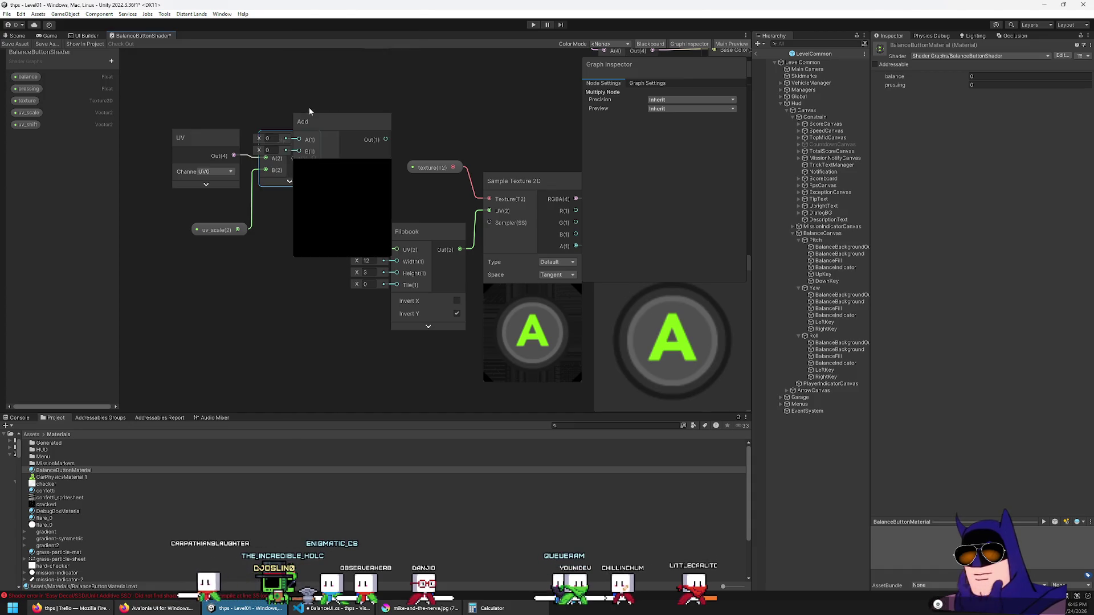
{"action": "left_click", "coordinate": [342, 165]}
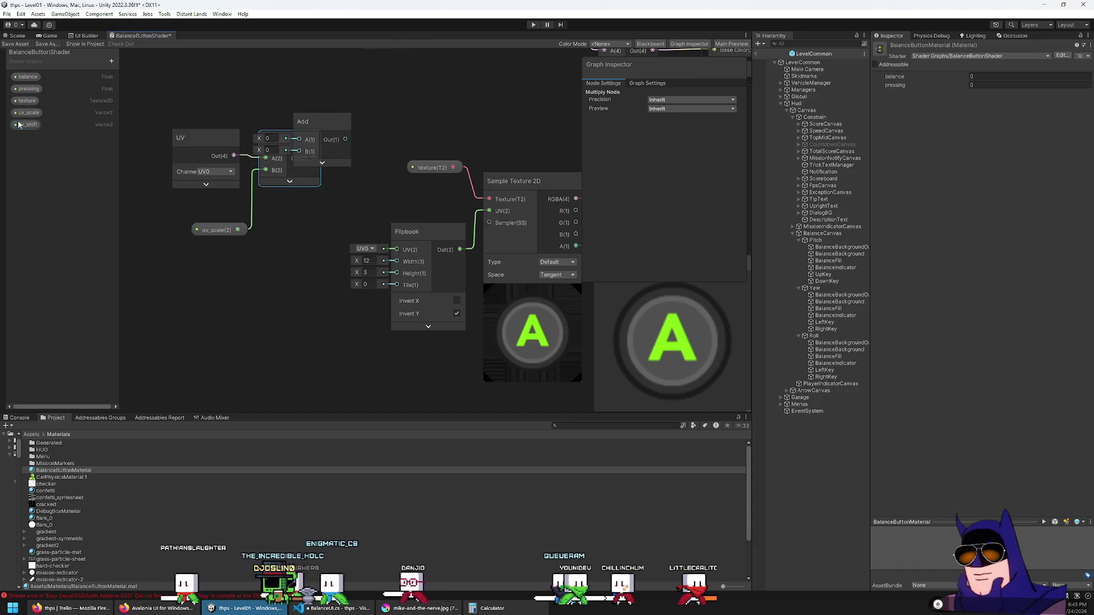
{"action": "left_click_drag", "start_coordinate": [19, 125], "coordinate": [264, 233]}
{"action": "mouse_move", "coordinate": [323, 129]}
{"action": "left_mouse_down"}
{"action": "mouse_move", "coordinate": [369, 150]}
{"action": "mouse_move", "coordinate": [351, 186]}
{"action": "mouse_move", "coordinate": [351, 139]}
{"action": "left_mouse_up"}
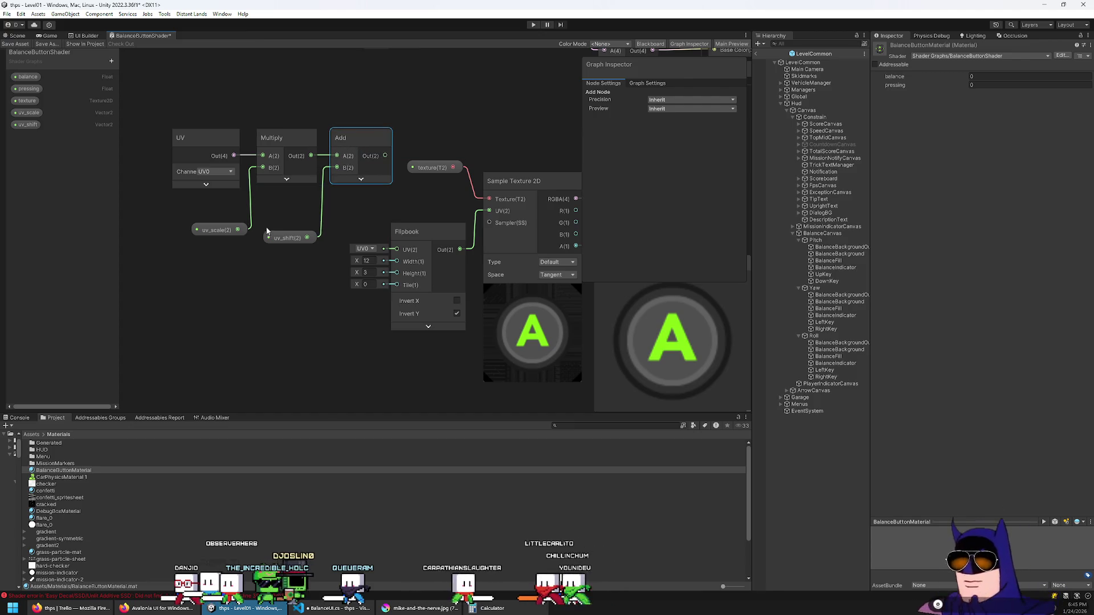
{"action": "left_click_drag", "start_coordinate": [224, 235], "coordinate": [224, 214]}
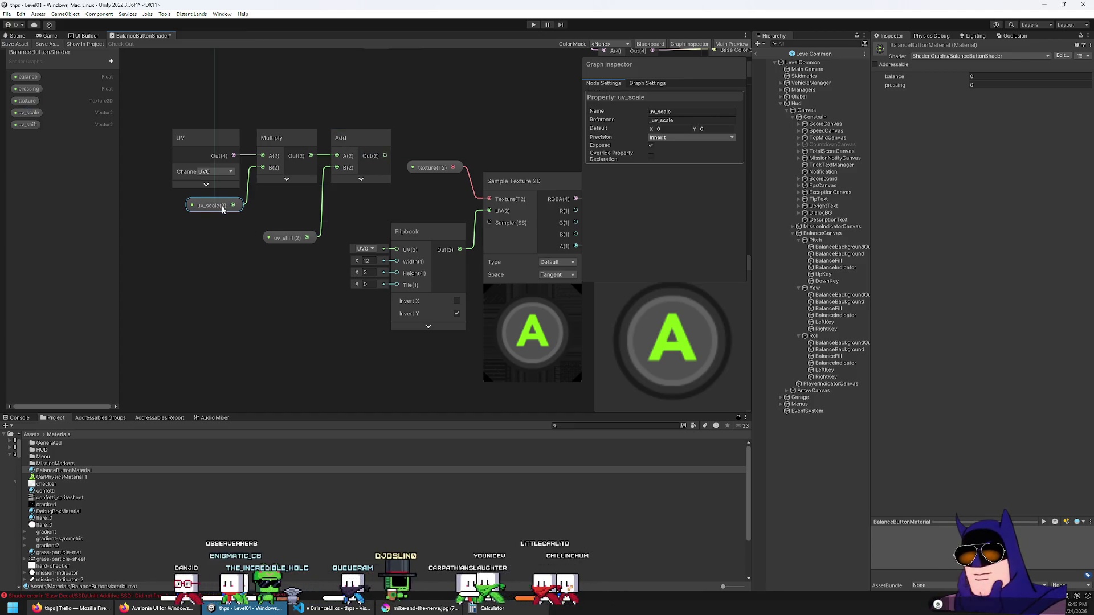
{"action": "left_click_drag", "start_coordinate": [290, 241], "coordinate": [290, 213]}
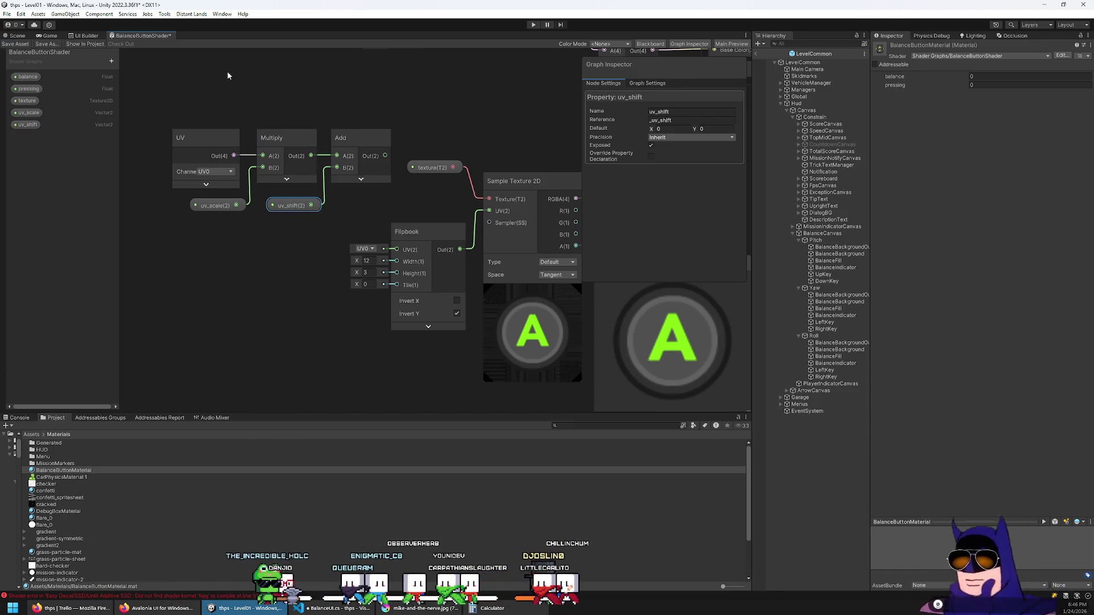
Delete the Flipbook node and move the UV, Multiply and Add chain down-right.
{"action": "left_click_drag", "start_coordinate": [139, 97], "coordinate": [343, 234]}
{"action": "mouse_move", "coordinate": [370, 140]}
{"action": "left_mouse_down"}
{"action": "mouse_move", "coordinate": [282, 237]}
{"action": "mouse_move", "coordinate": [336, 172]}
{"action": "mouse_move", "coordinate": [489, 211]}
{"action": "left_mouse_up"}
{"action": "left_click", "coordinate": [392, 201]}
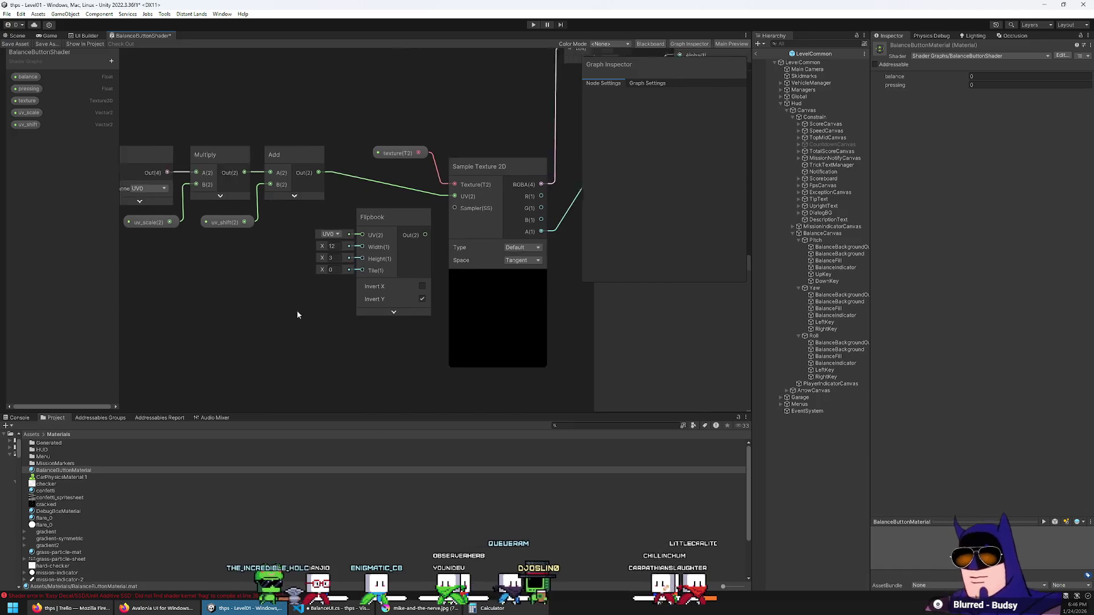
{"action": "left_click_drag", "start_coordinate": [358, 194], "coordinate": [268, 248]}
{"action": "key", "text": "Delete"}
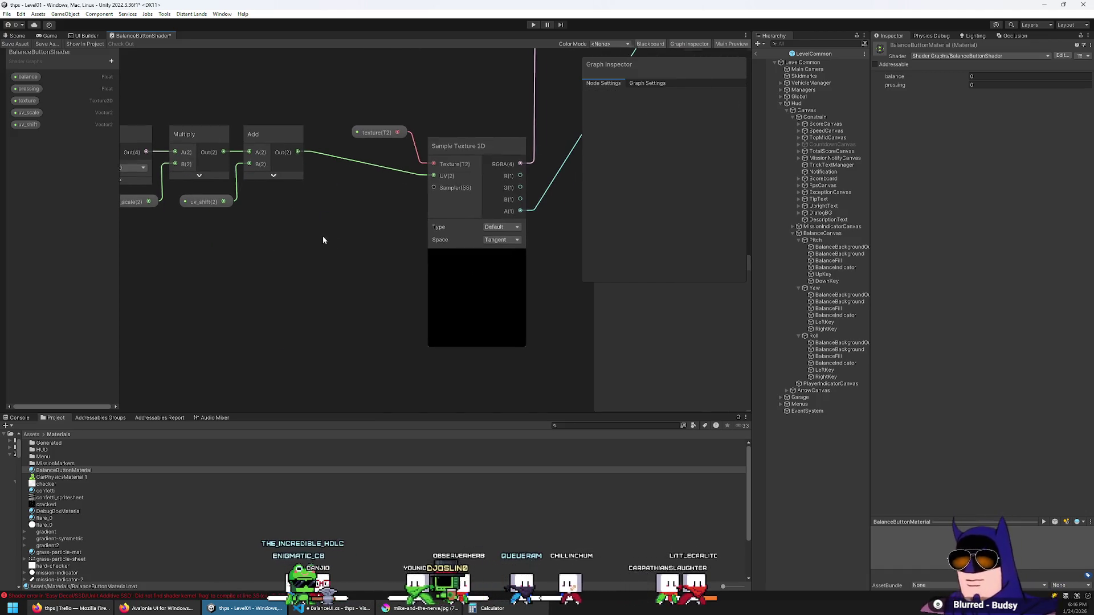
{"action": "left_click_drag", "start_coordinate": [467, 282], "coordinate": [223, 165]}
{"action": "mouse_move", "coordinate": [344, 176]}
{"action": "left_mouse_down"}
{"action": "mouse_move", "coordinate": [425, 234]}
{"action": "mouse_move", "coordinate": [440, 221]}
{"action": "left_mouse_up"}
{"action": "left_click", "coordinate": [440, 159]}
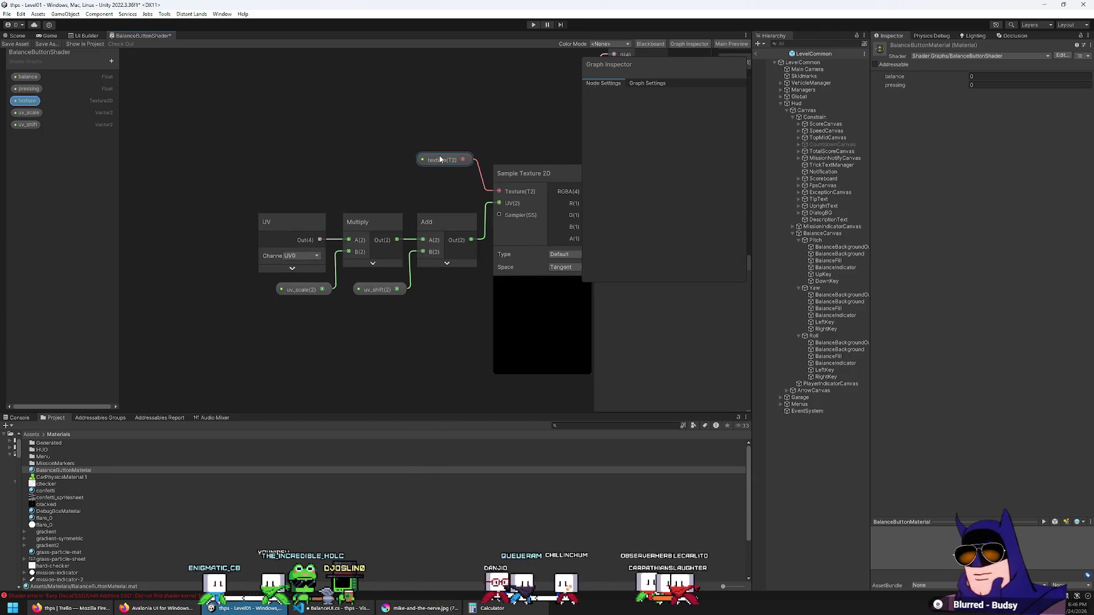
Place the texture node beside Sample Texture 2D and give uv_scale a default of 1, 1.
{"action": "left_click_drag", "start_coordinate": [440, 159], "coordinate": [440, 191]}
{"action": "left_click", "coordinate": [409, 160]}
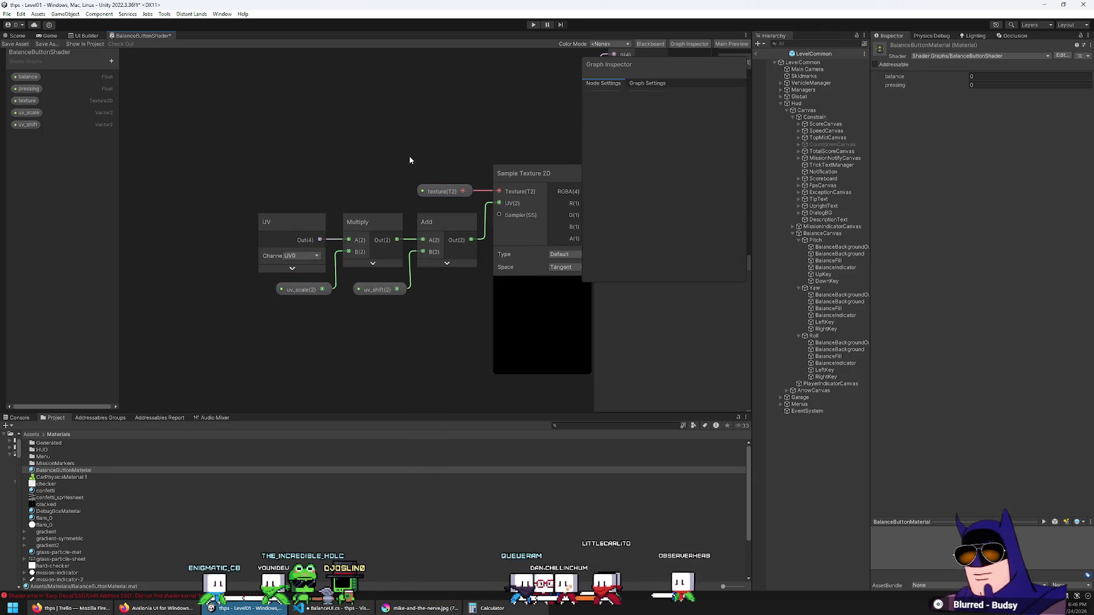
{"action": "left_click", "coordinate": [30, 113]}
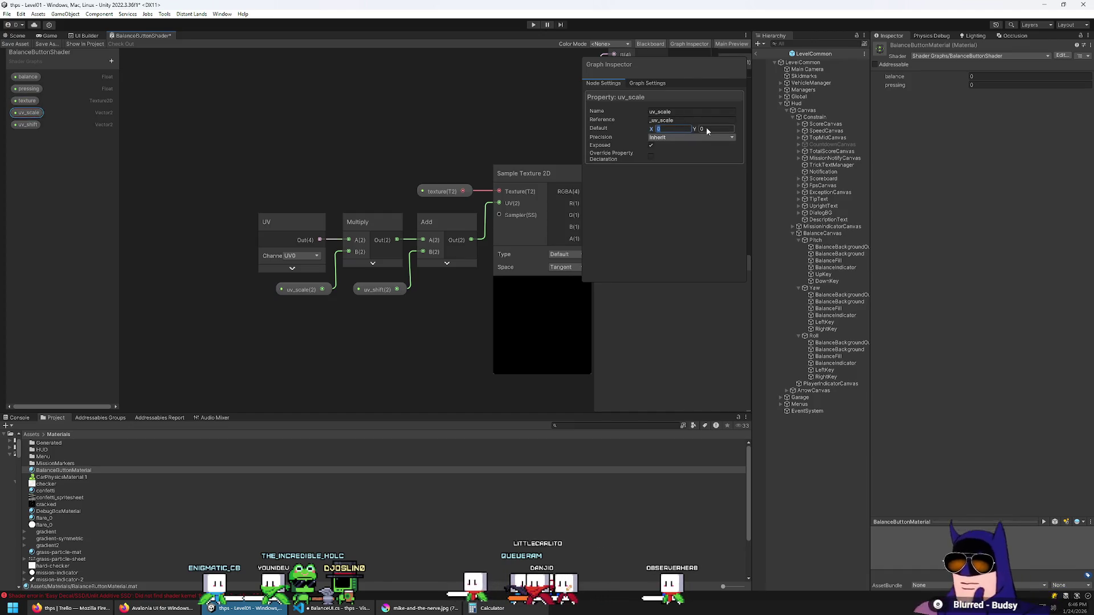
{"action": "type", "text": "1"}
{"action": "key", "text": "Tab"}
{"action": "type", "text": "1"}
Tune uv_scale's default to 0.08 × 0.3 so one button cell fills the preview.
{"action": "left_click", "coordinate": [684, 130]}
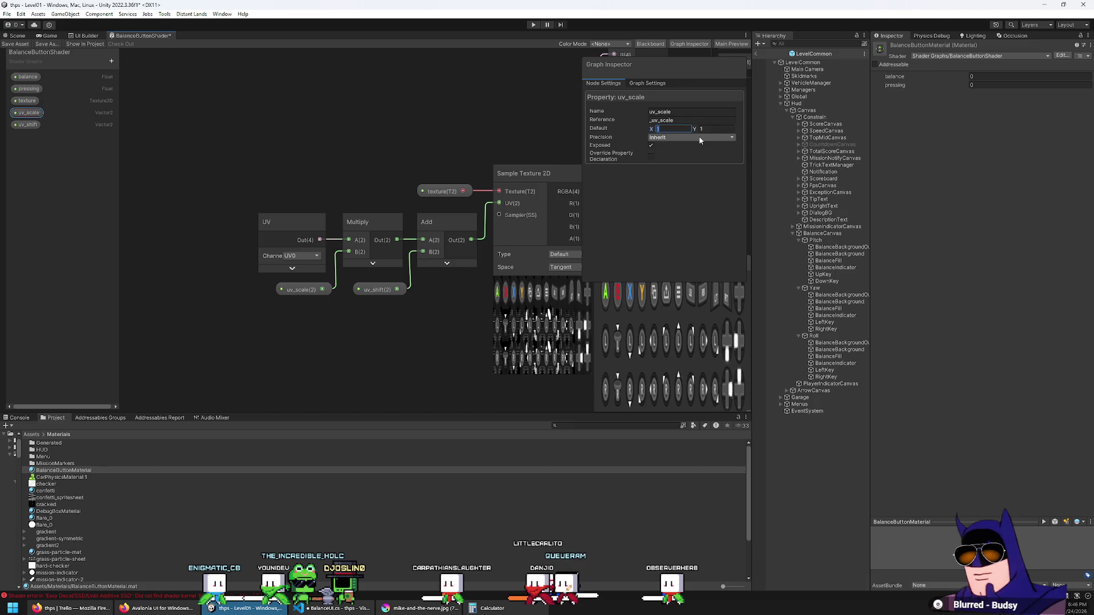
{"action": "type", "text": "1"}
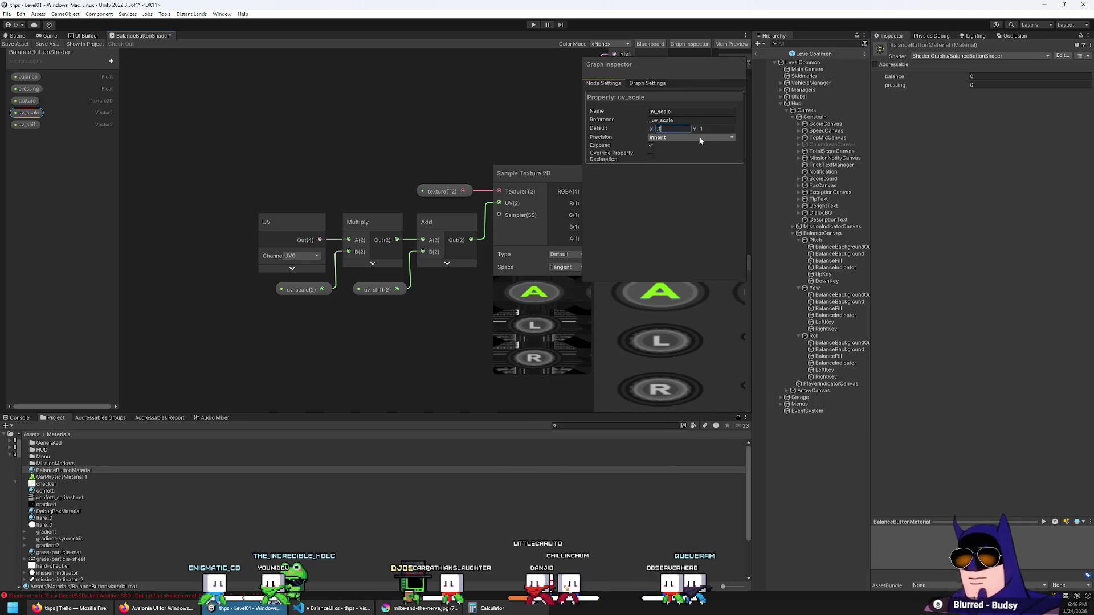
{"action": "key", "text": "BackSpace"}
{"action": "type", "text": "06"}
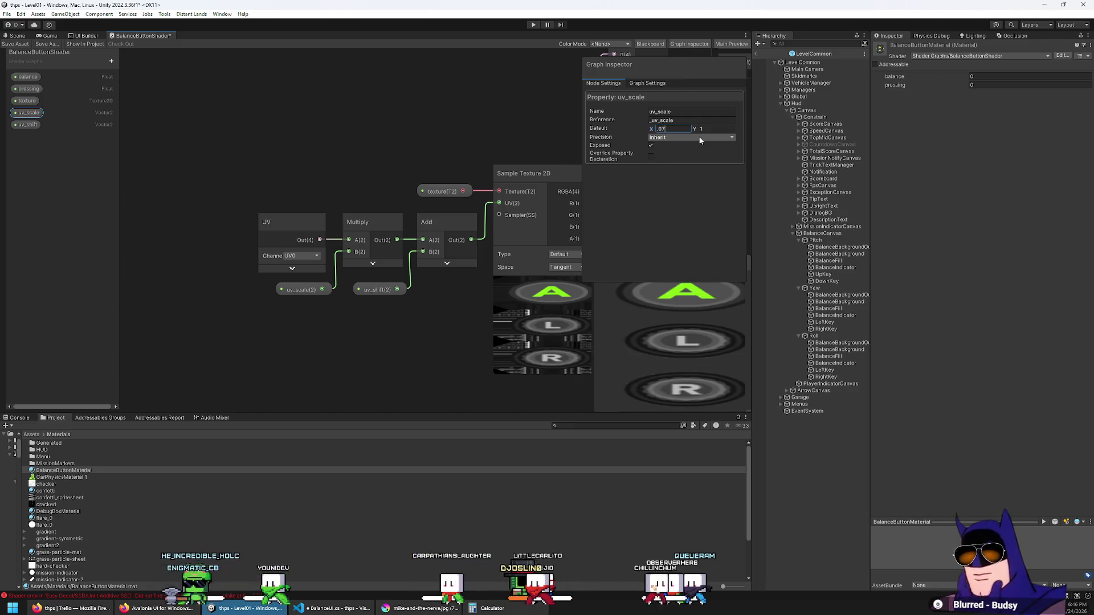
{"action": "key", "text": "BackSpace"}
{"action": "type", "text": "9"}
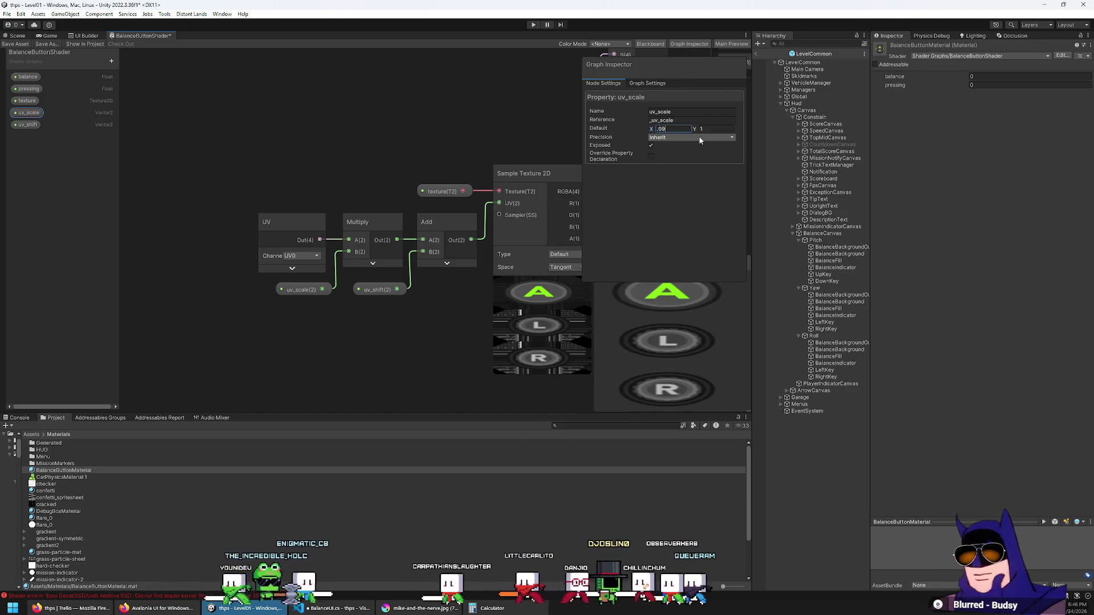
{"action": "key", "text": "BackSpace"}
{"action": "type", "text": "8"}
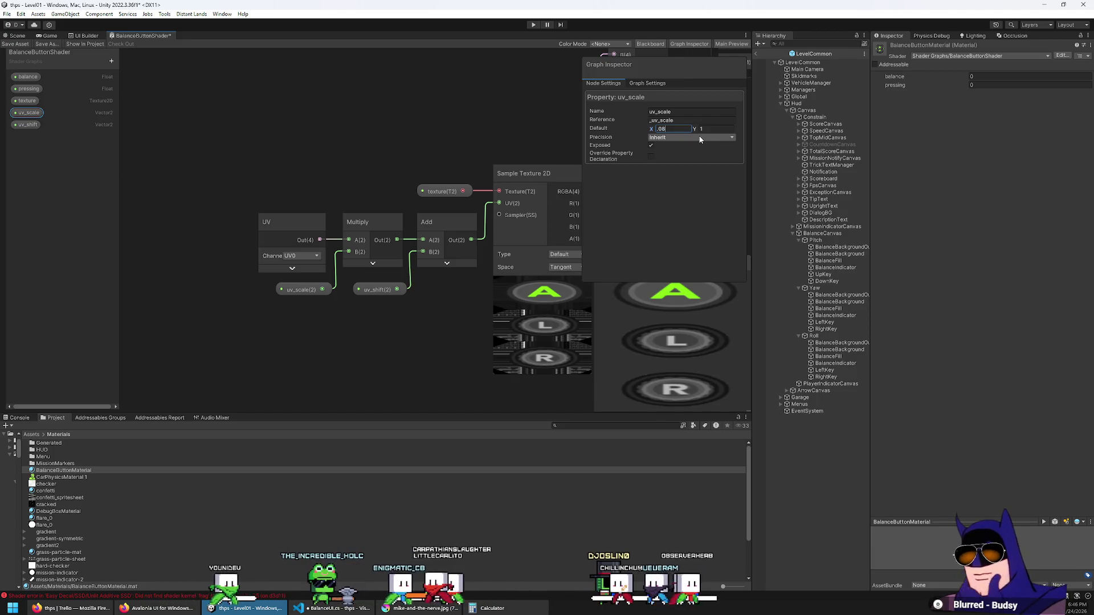
{"action": "type", "text": "5"}
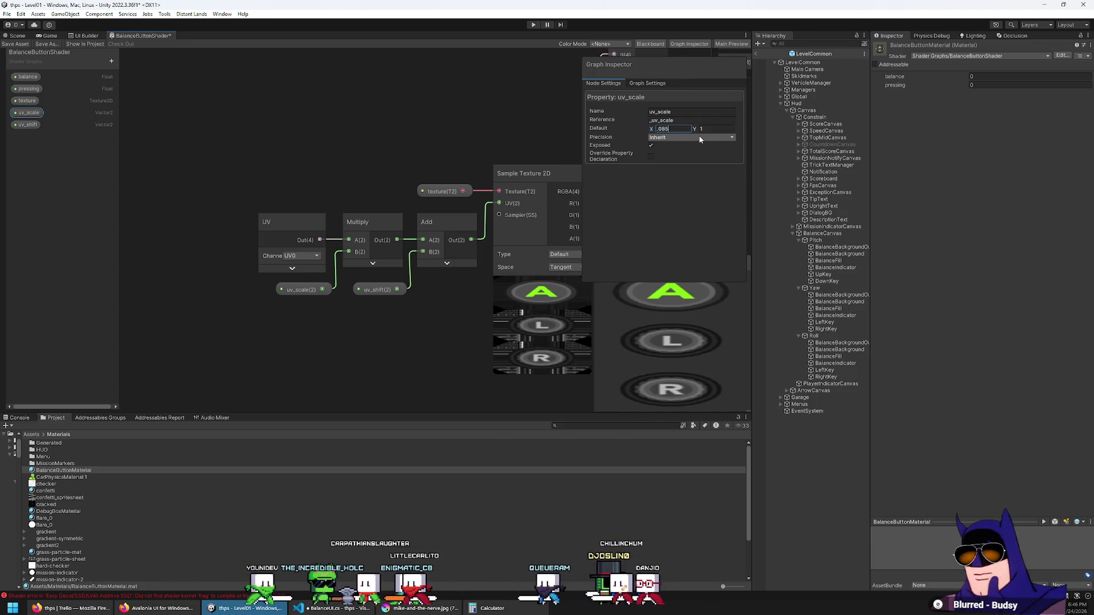
{"action": "key", "text": "BackSpace"}
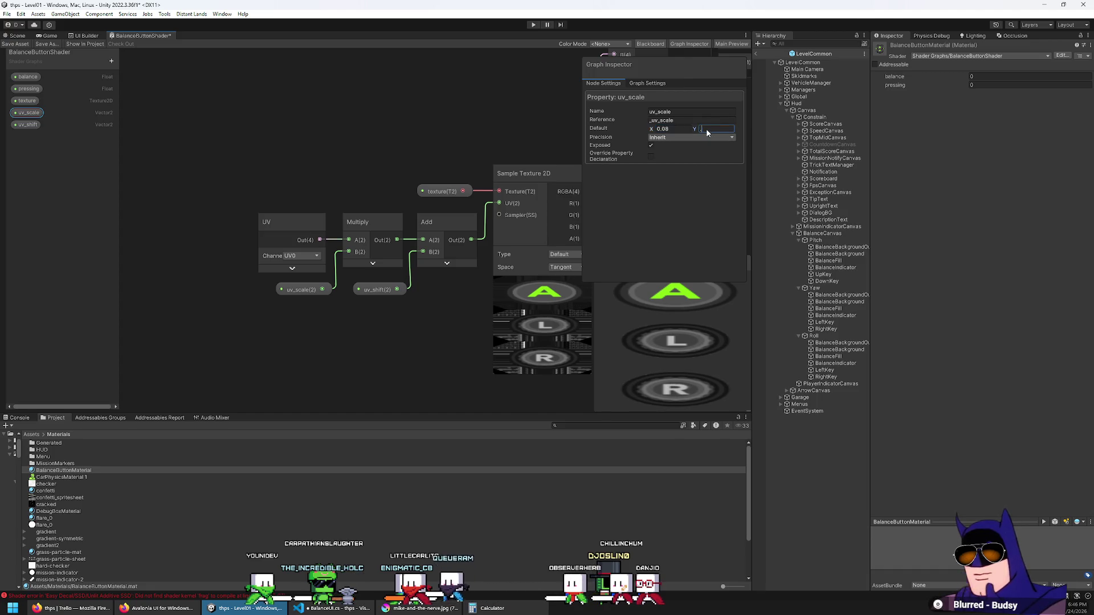
{"action": "type", "text": "0.08"}
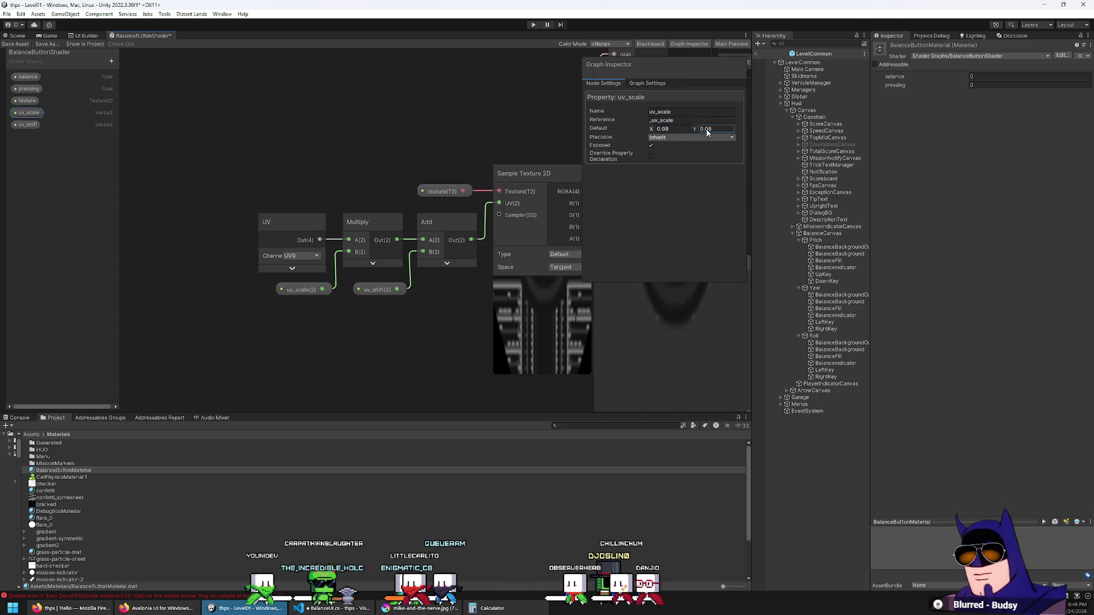
{"action": "type", "text": "0.2"}
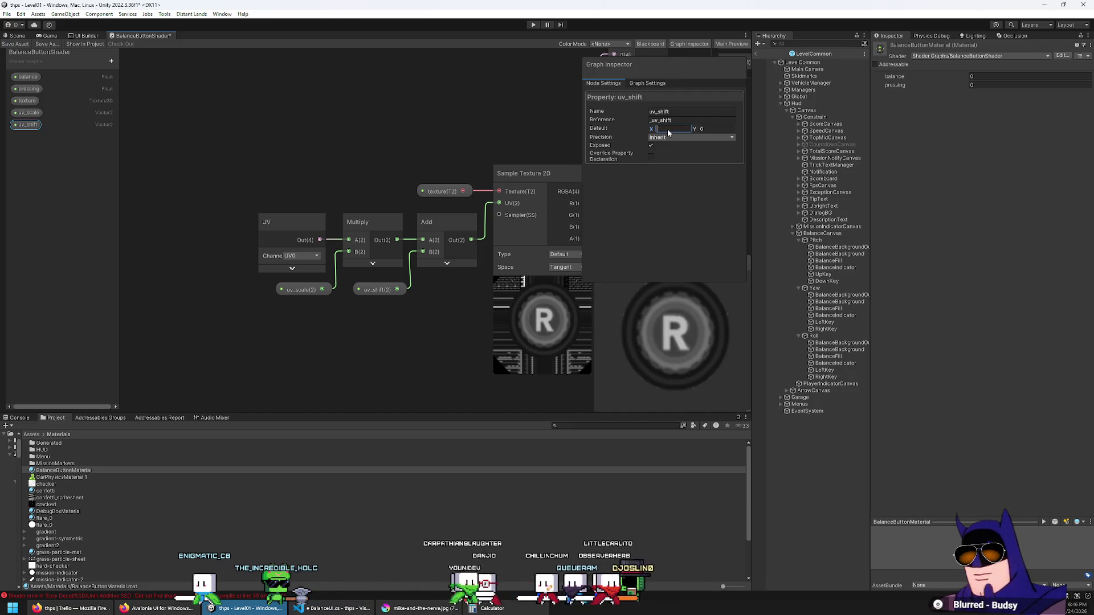
Check uv_shift, save the shader graph asset, and return to the Scene view.
{"action": "left_click", "coordinate": [515, 113]}
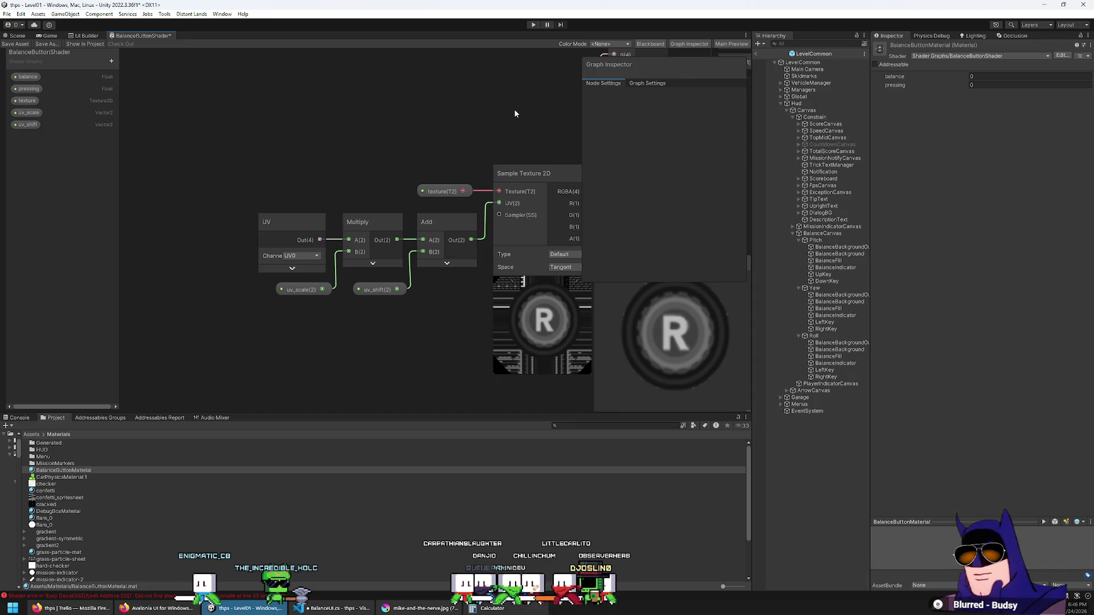
{"action": "scroll", "coordinate": [289, 142], "scroll_direction": "down", "scroll_amount": 5}
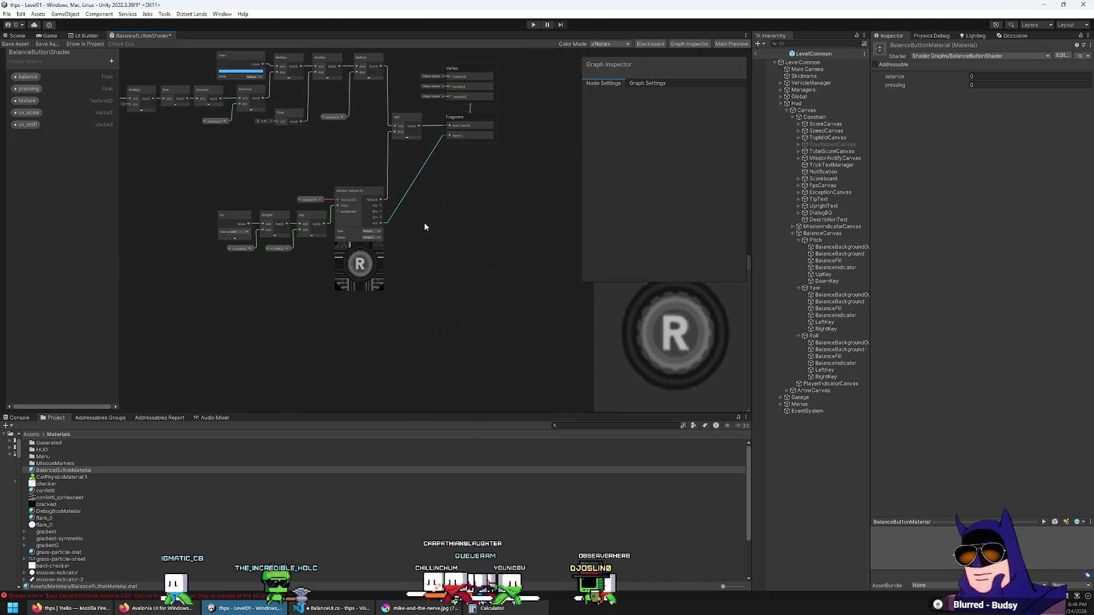
{"action": "left_click_drag", "start_coordinate": [425, 227], "coordinate": [432, 293]}
{"action": "scroll", "coordinate": [432, 293], "scroll_direction": "up", "scroll_amount": 2}
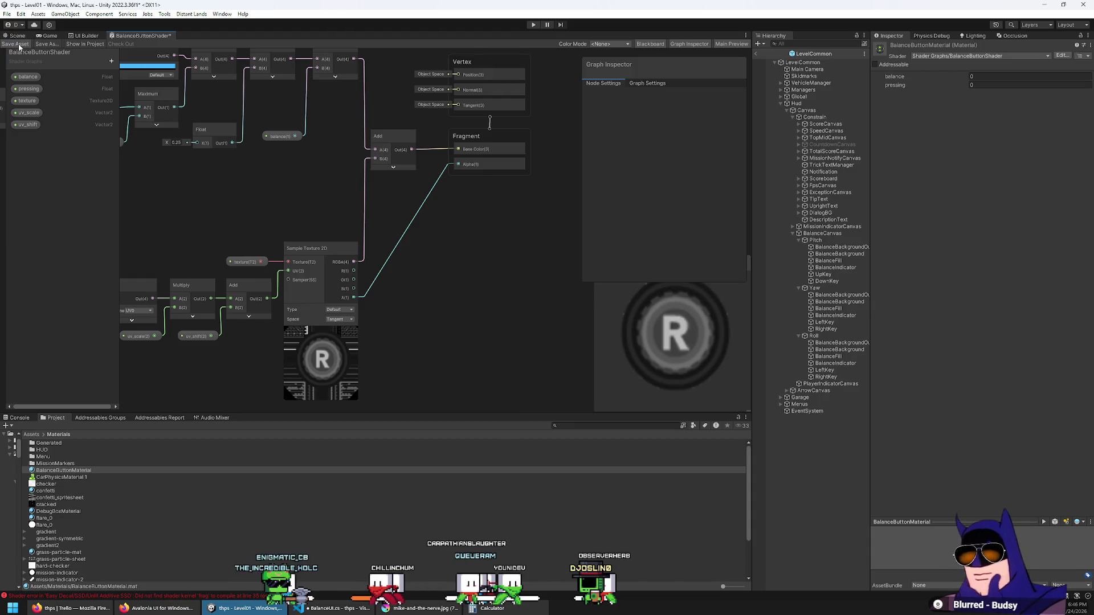
{"action": "mouse_move", "coordinate": [377, 254]}
{"action": "left_mouse_down"}
{"action": "mouse_move", "coordinate": [415, 227]}
{"action": "mouse_move", "coordinate": [437, 247]}
{"action": "left_mouse_up"}
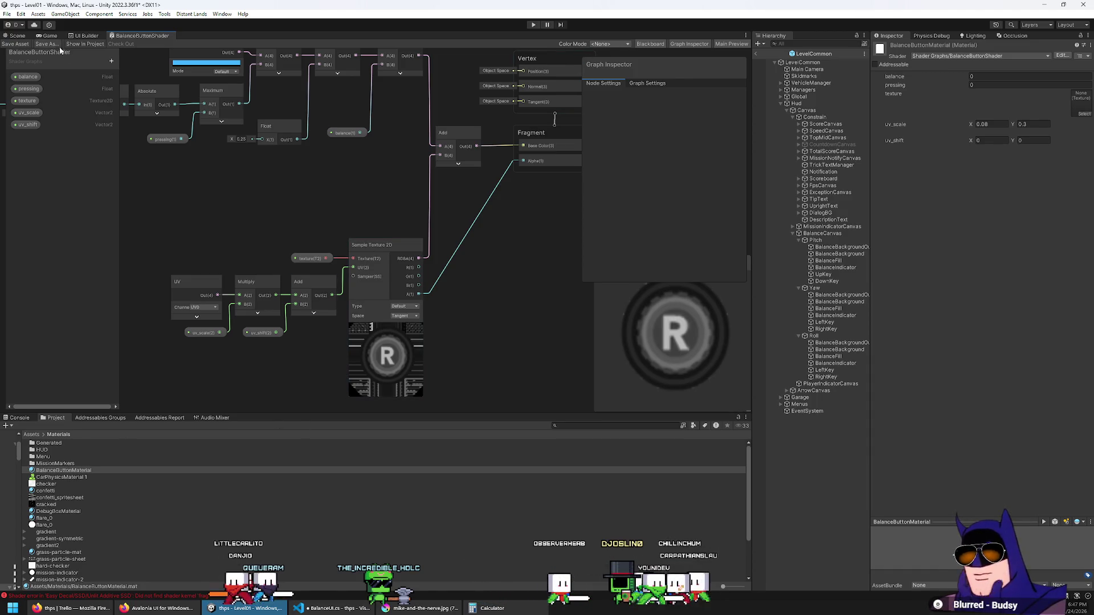
{"action": "left_click", "coordinate": [4, 5]}
{"action": "left_click", "coordinate": [7, 13]}
{"action": "key", "text": "Escape"}
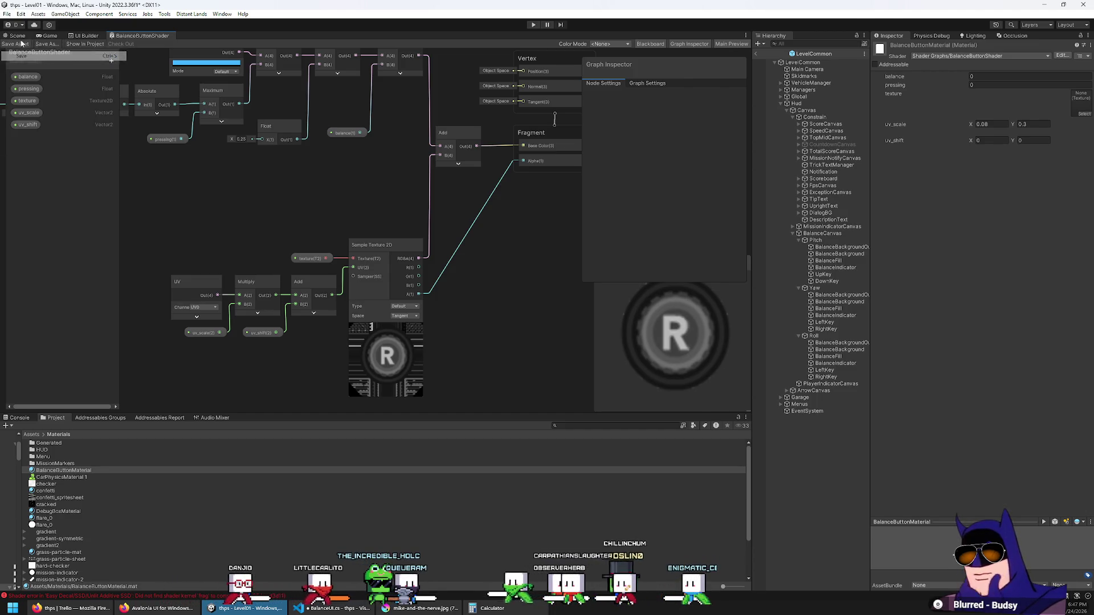
{"action": "left_click", "coordinate": [17, 36]}
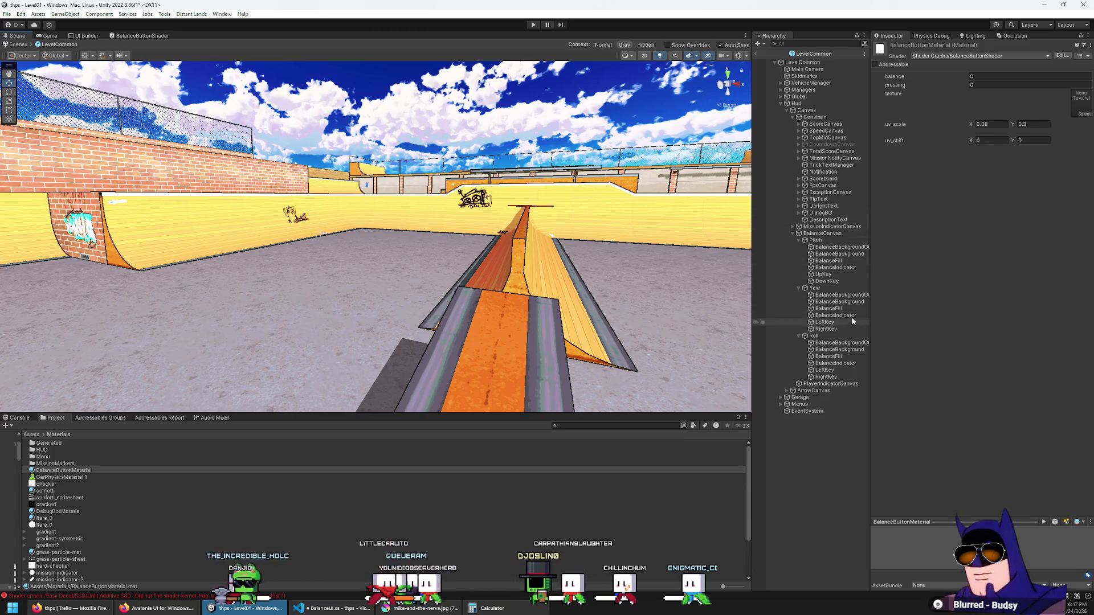
Assign BalanceButtonShader to the UpKey image's Material slot via a 'butt' search in the picker.
{"action": "left_click", "coordinate": [830, 274]}
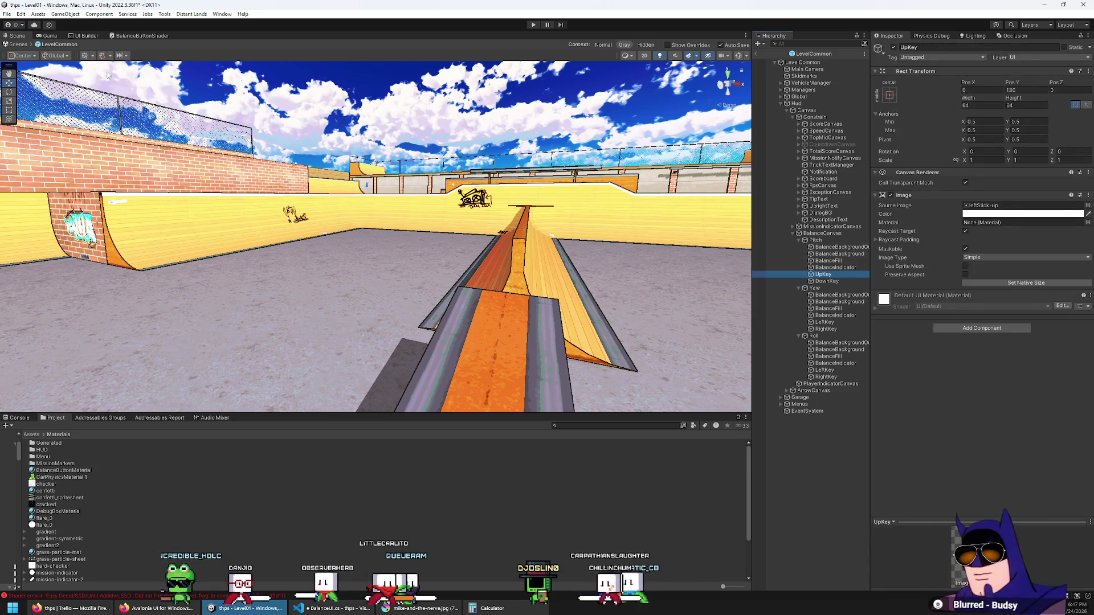
{"action": "key", "text": "ctrl+2"}
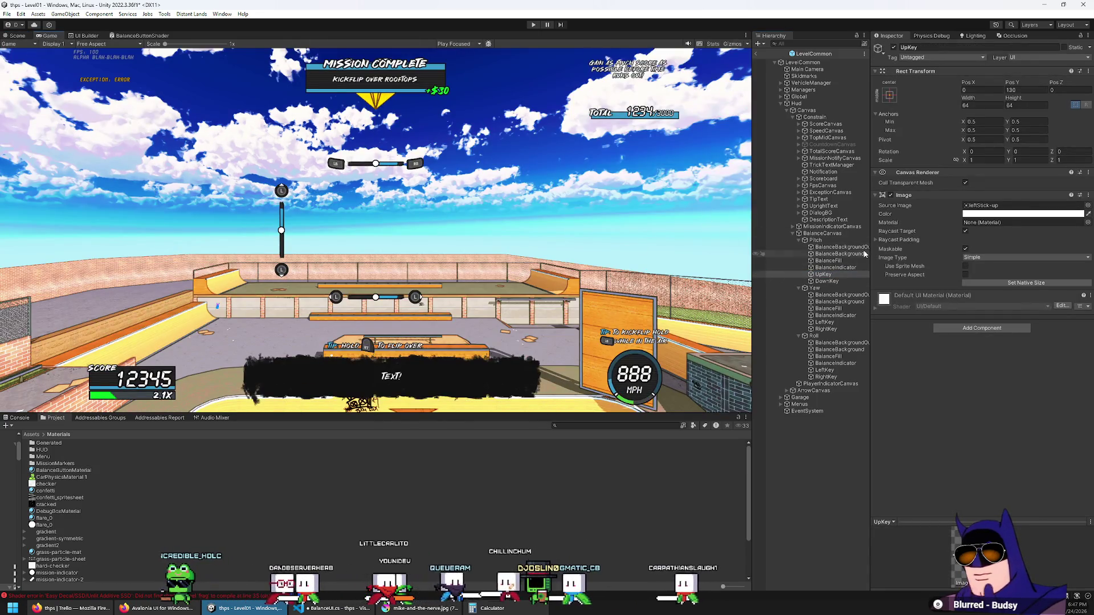
{"action": "left_click", "coordinate": [1089, 224]}
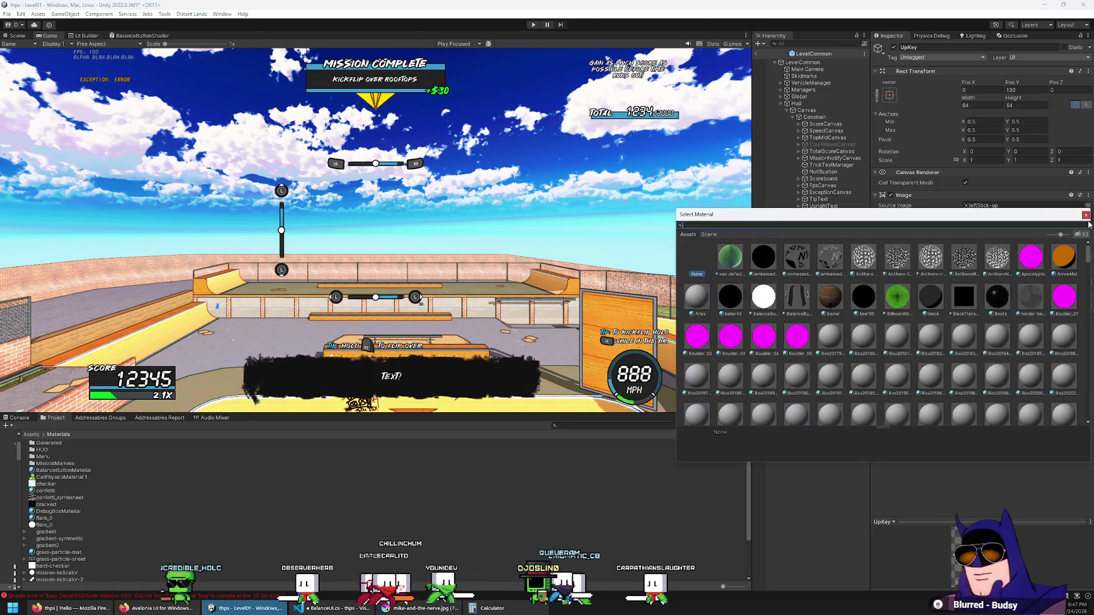
{"action": "type", "text": "butt"}
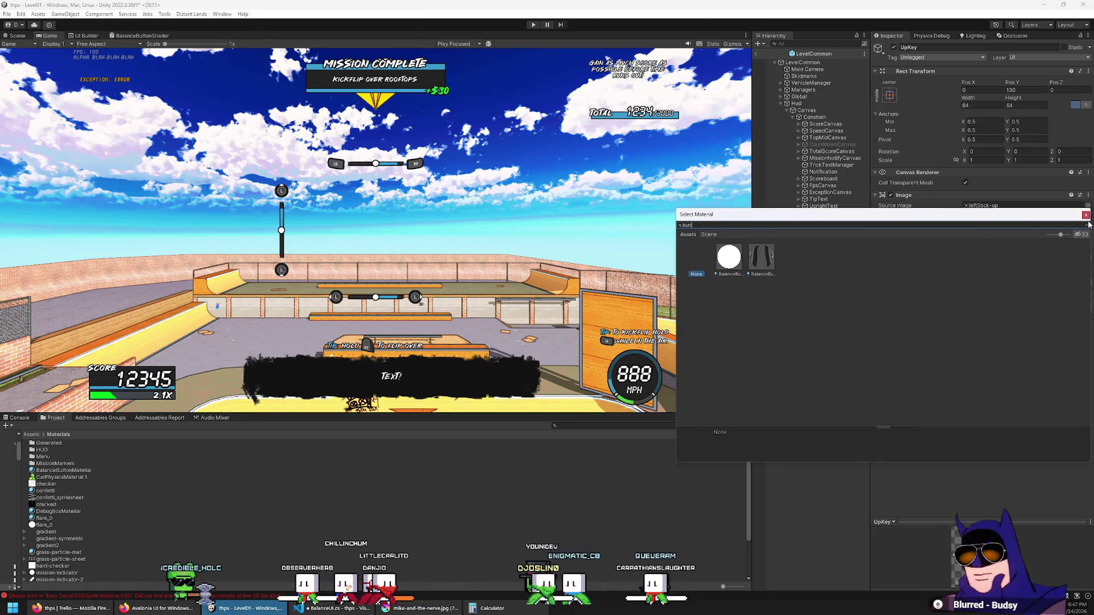
{"action": "left_click", "coordinate": [767, 266]}
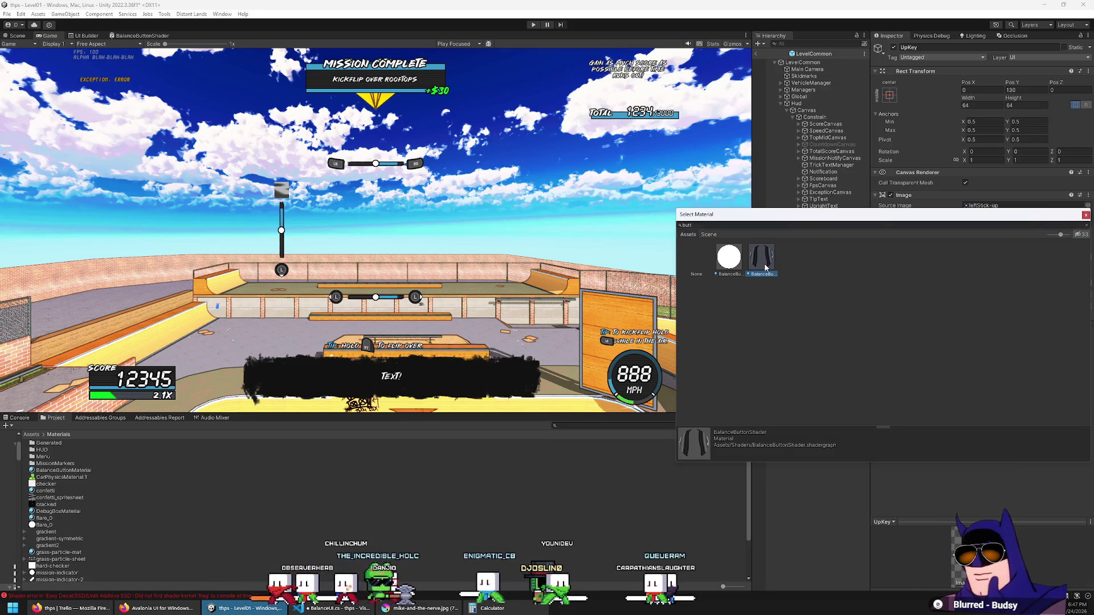
{"action": "double_click", "coordinate": [766, 268]}
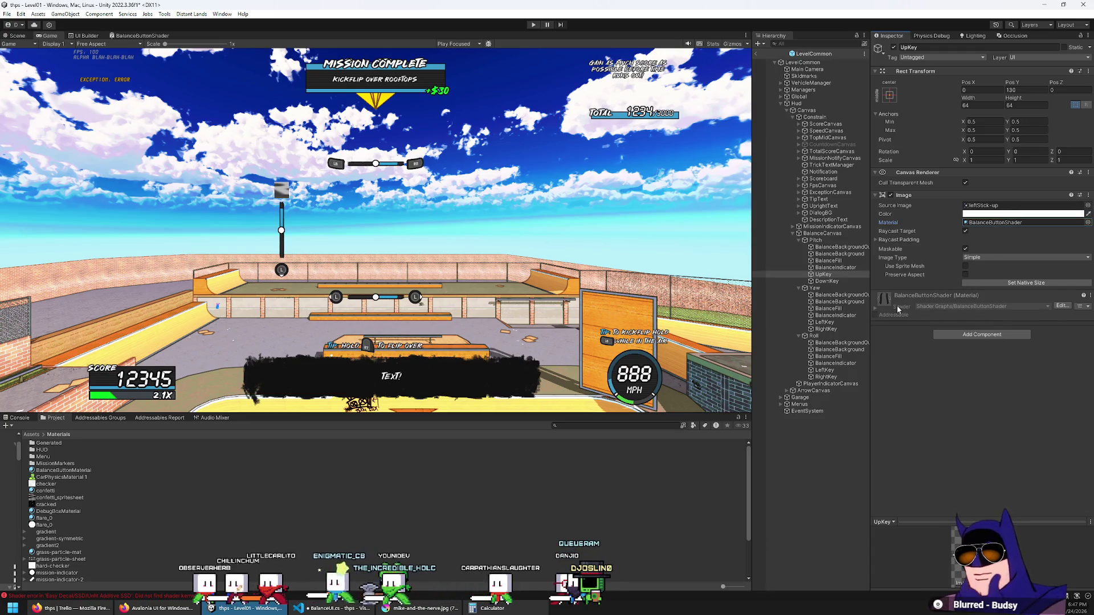
{"action": "left_click", "coordinate": [1003, 296]}
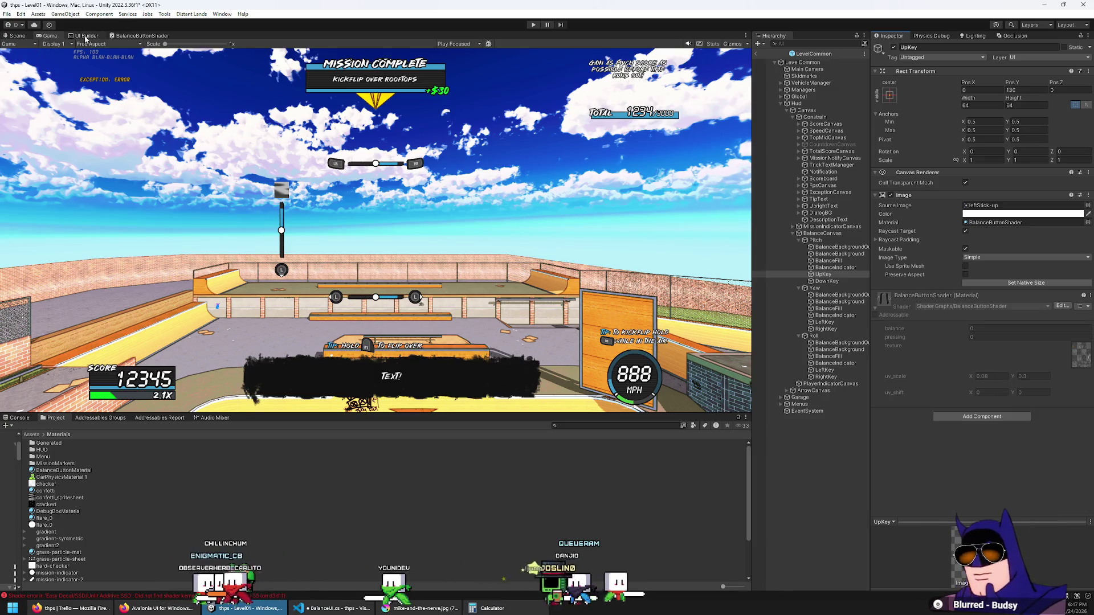
{"action": "left_click", "coordinate": [140, 36]}
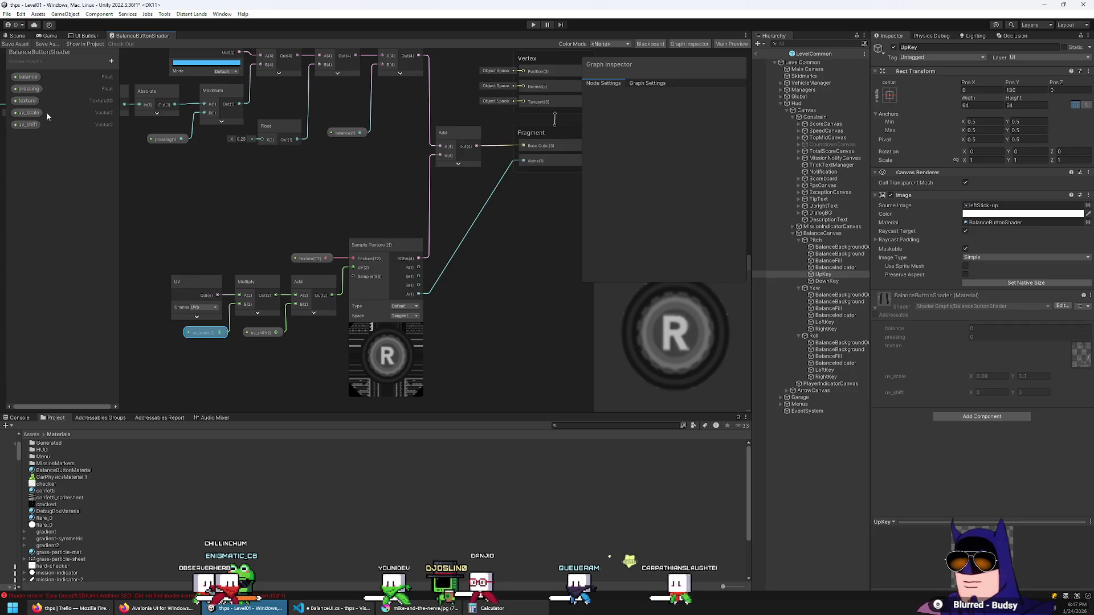
Edit uv_scale's default X and Y values, entering 1 in each.
{"action": "left_click", "coordinate": [203, 332]}
{"action": "left_click", "coordinate": [675, 129]}
{"action": "type", "text": "1"}
{"action": "left_click", "coordinate": [716, 129]}
{"action": "type", "text": "1"}
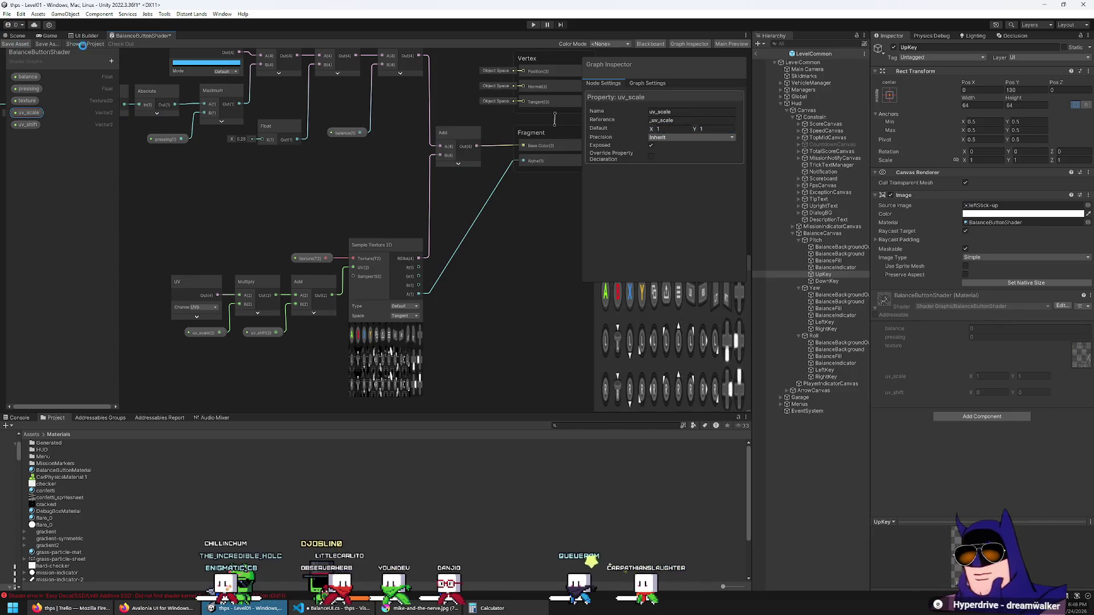
Remove and restore the UpKey's leftStick-up source sprite, then reopen the BalanceButtonShader graph.
{"action": "left_click", "coordinate": [50, 36]}
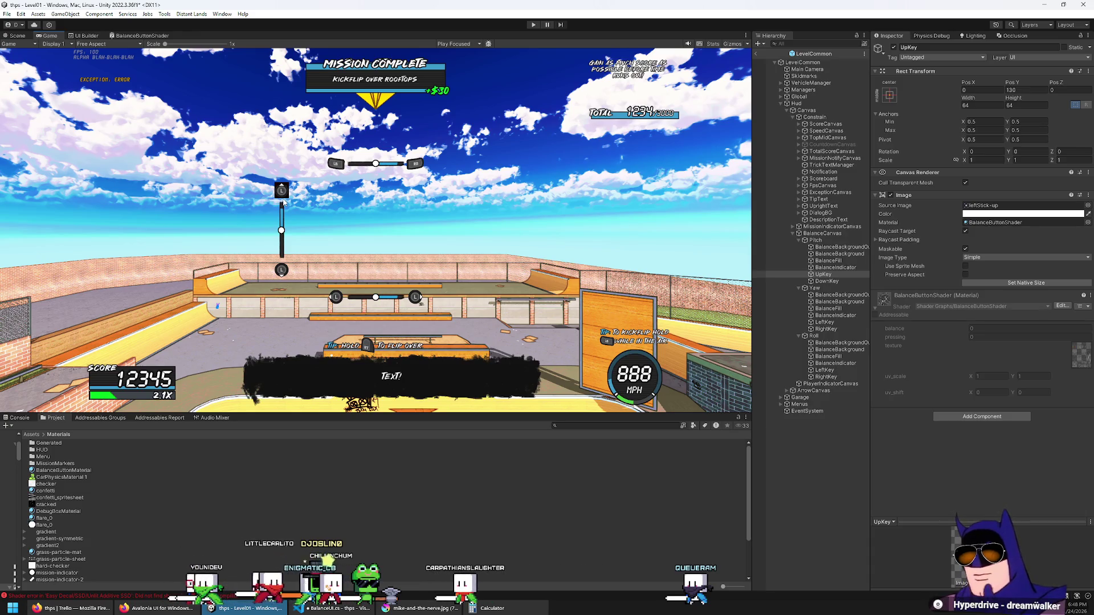
{"action": "left_click", "coordinate": [1018, 207]}
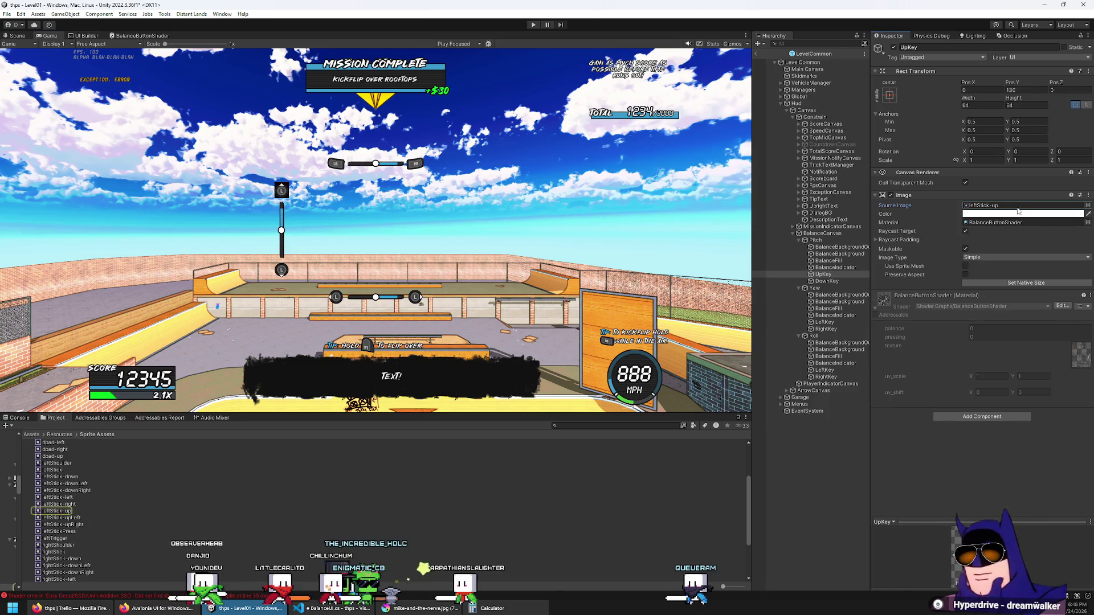
{"action": "key", "text": "Delete"}
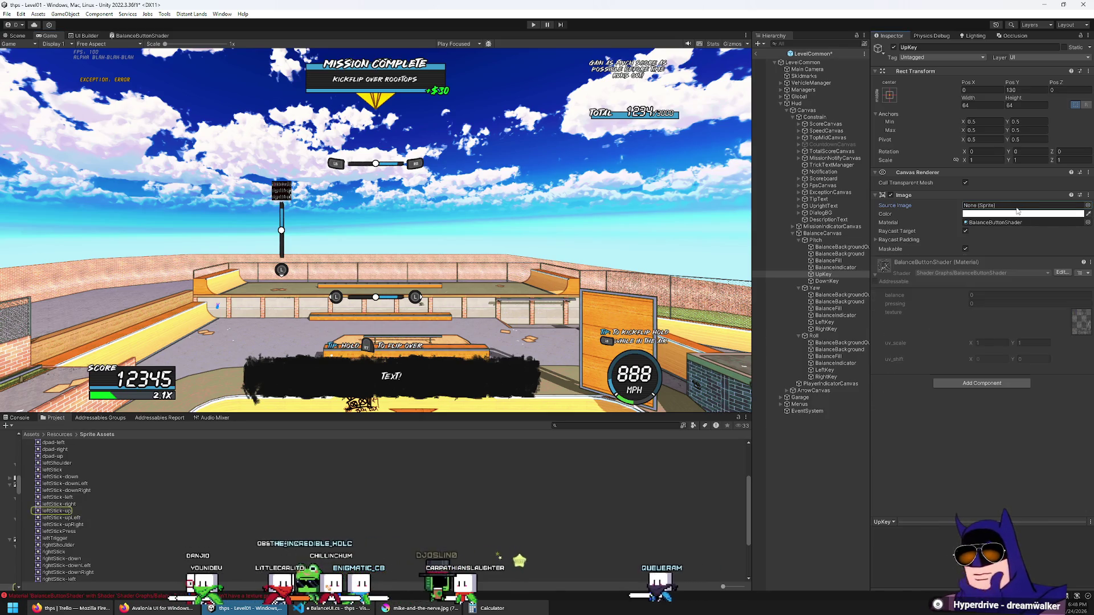
{"action": "key", "text": "ctrl+z"}
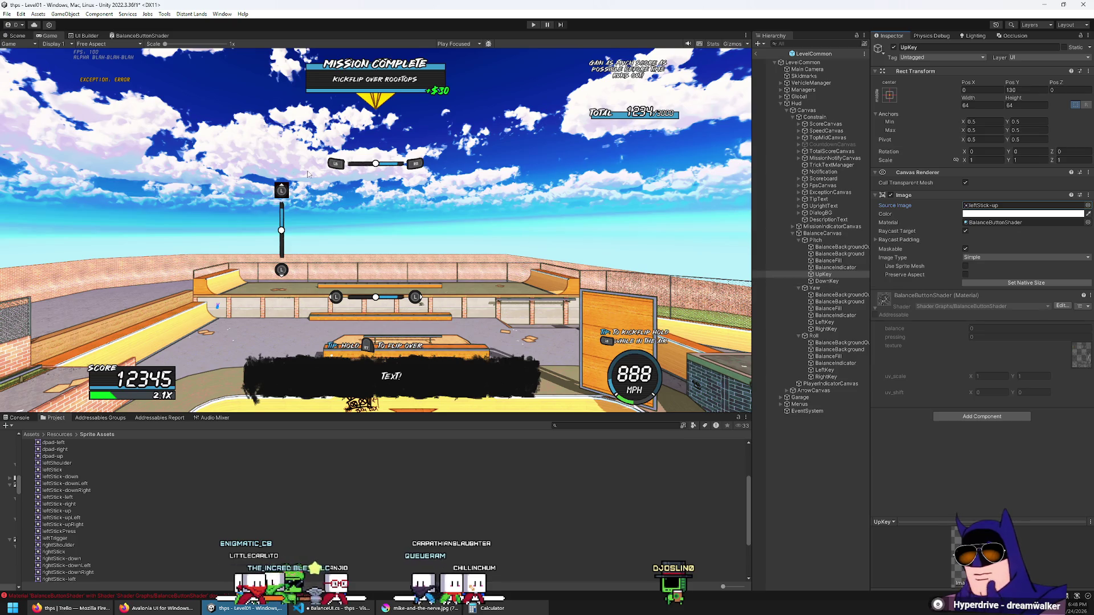
{"action": "left_click", "coordinate": [25, 37]}
{"action": "left_click", "coordinate": [87, 36]}
{"action": "left_click", "coordinate": [142, 36]}
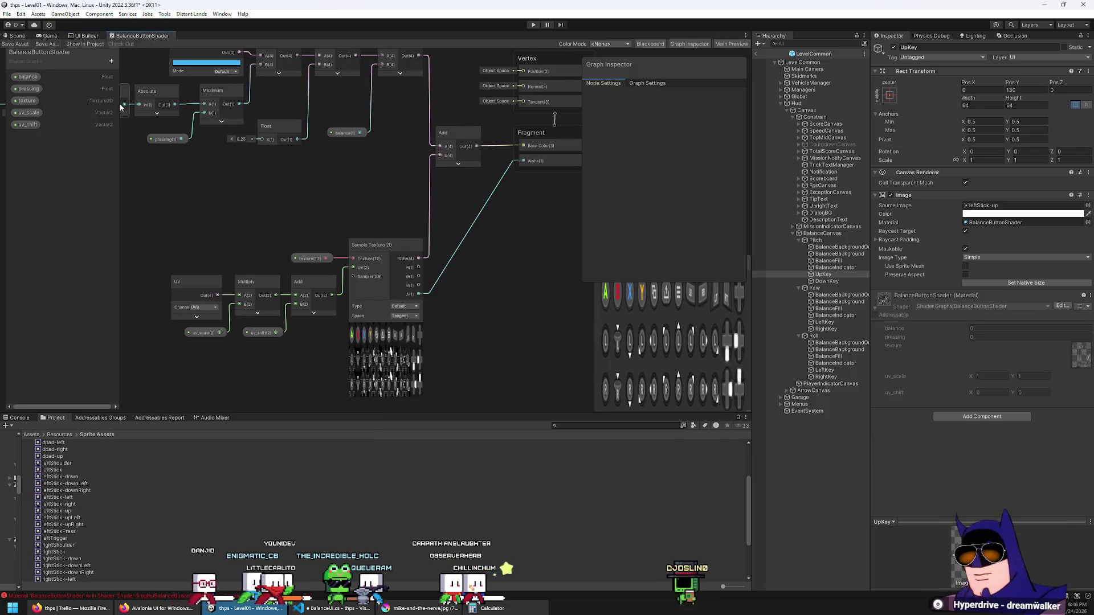
Give the balance property a default of 1 and check the Game view.
{"action": "left_click", "coordinate": [35, 100]}
{"action": "left_click", "coordinate": [32, 79]}
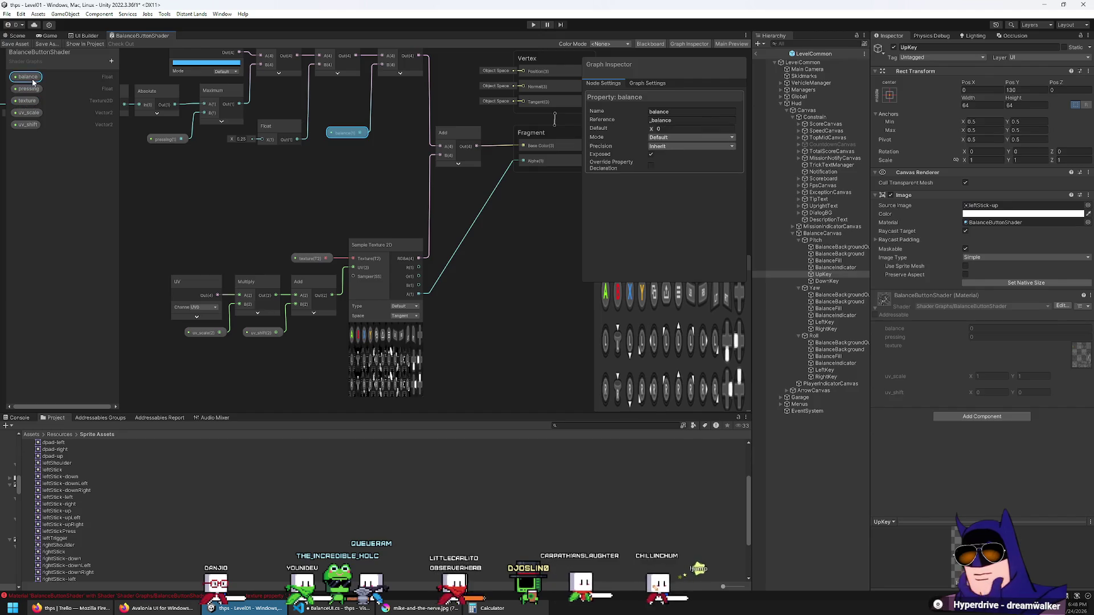
{"action": "left_click", "coordinate": [690, 129]}
{"action": "type", "text": "1"}
{"action": "key", "text": "Return"}
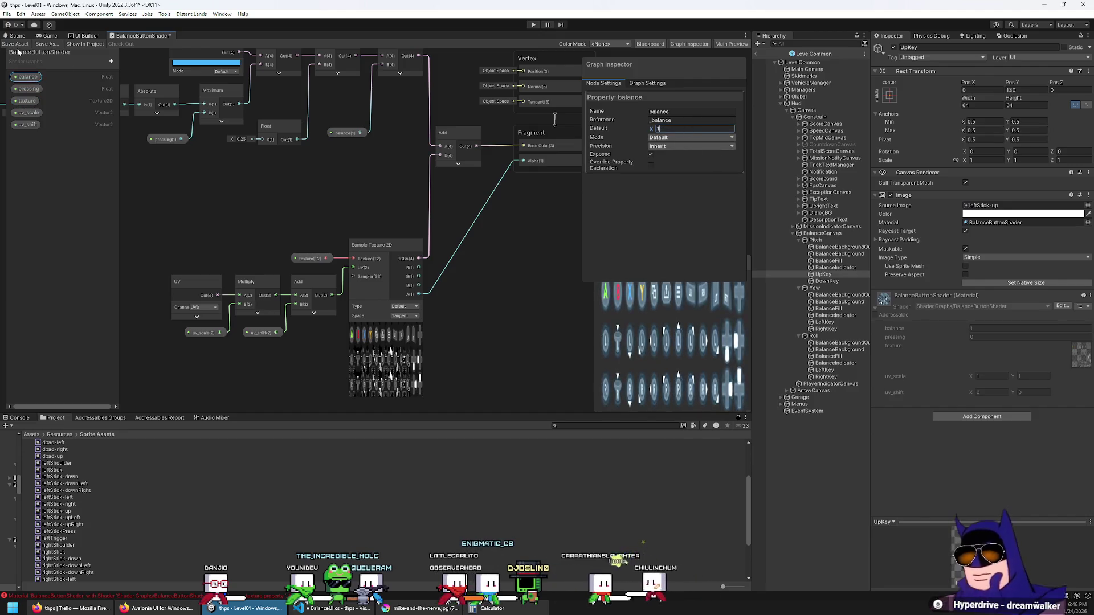
{"action": "left_click", "coordinate": [48, 35]}
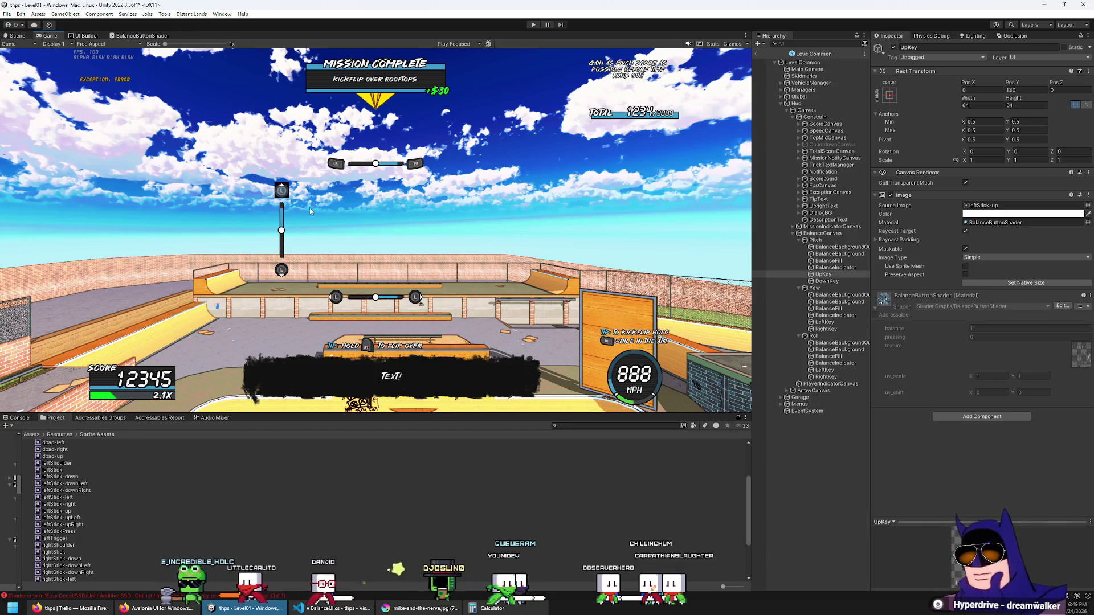
{"action": "left_click", "coordinate": [78, 36]}
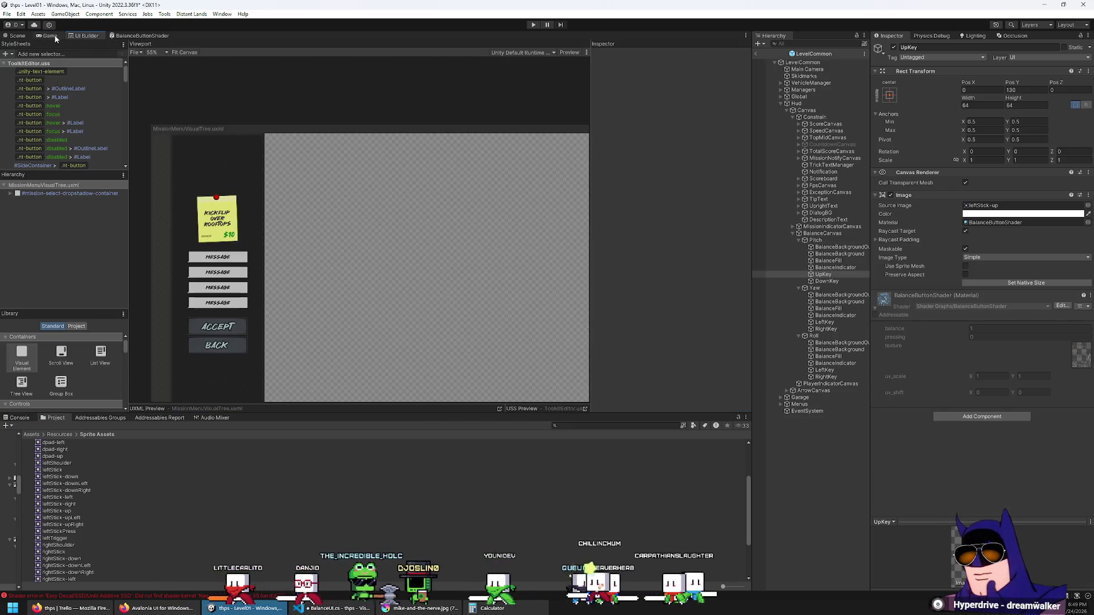
{"action": "left_click", "coordinate": [50, 36]}
{"action": "left_click", "coordinate": [140, 35]}
Connect the UV node's output straight to Sample Texture 2D's UV and save the graph.
{"action": "scroll", "coordinate": [349, 222], "scroll_direction": "up", "scroll_amount": 2}
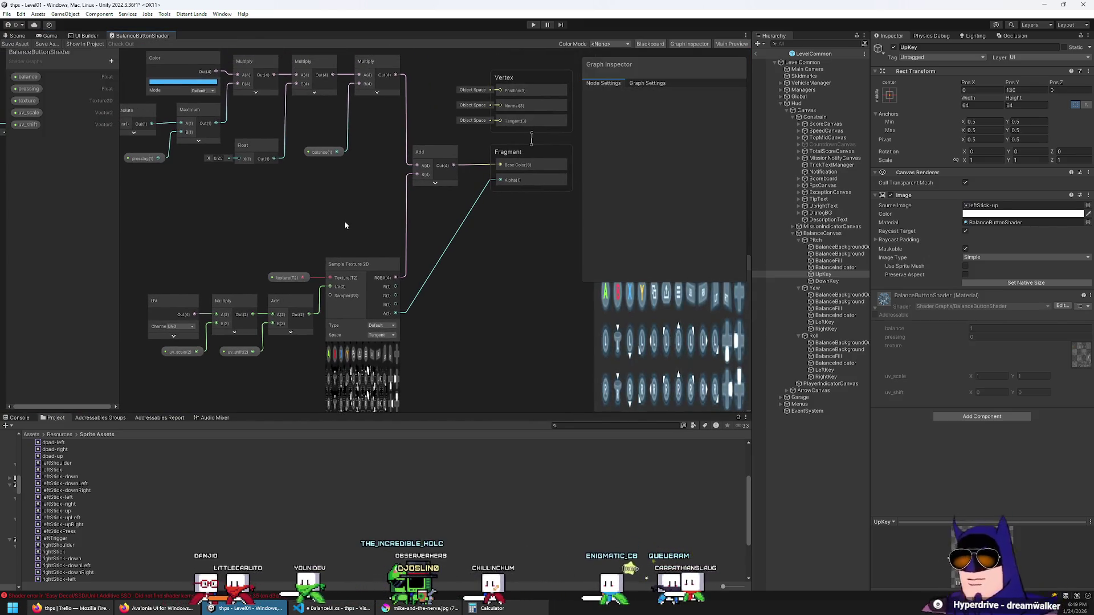
{"action": "mouse_move", "coordinate": [344, 226]}
{"action": "left_mouse_down"}
{"action": "mouse_move", "coordinate": [351, 214]}
{"action": "mouse_move", "coordinate": [322, 244]}
{"action": "mouse_move", "coordinate": [341, 195]}
{"action": "left_mouse_up"}
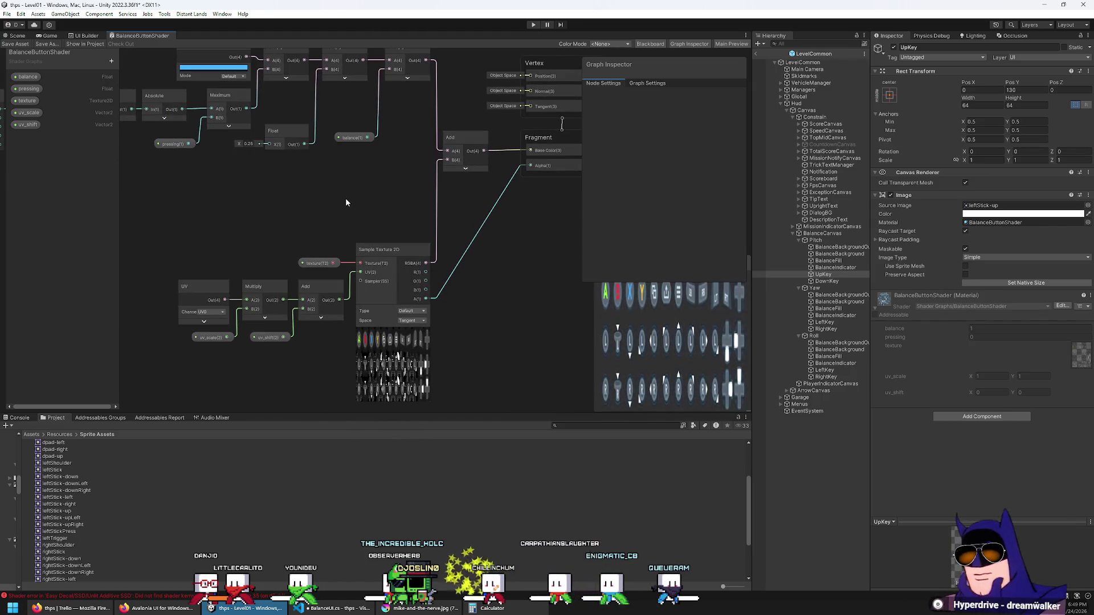
{"action": "scroll", "coordinate": [265, 376], "scroll_direction": "up", "scroll_amount": 1}
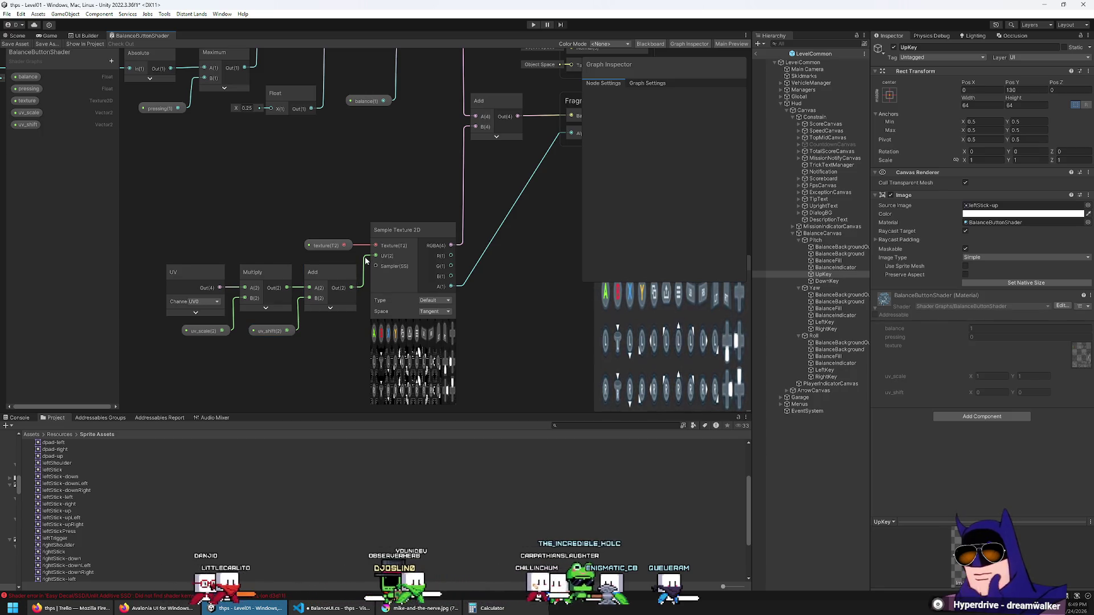
{"action": "left_click_drag", "start_coordinate": [365, 261], "coordinate": [379, 211]}
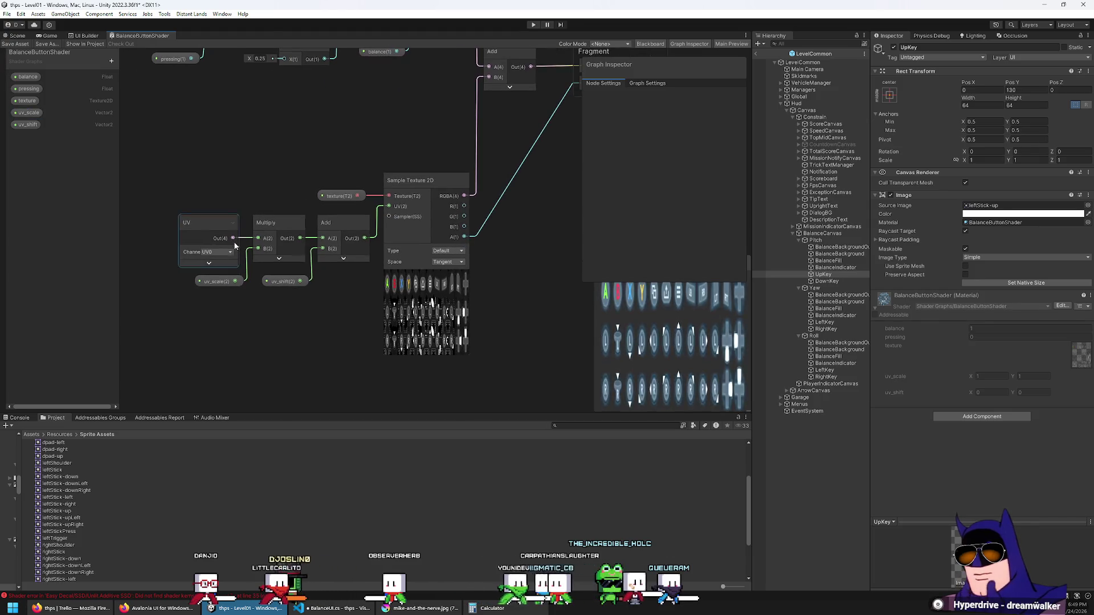
{"action": "left_click", "coordinate": [231, 243]}
{"action": "left_click_drag", "start_coordinate": [232, 239], "coordinate": [389, 207]}
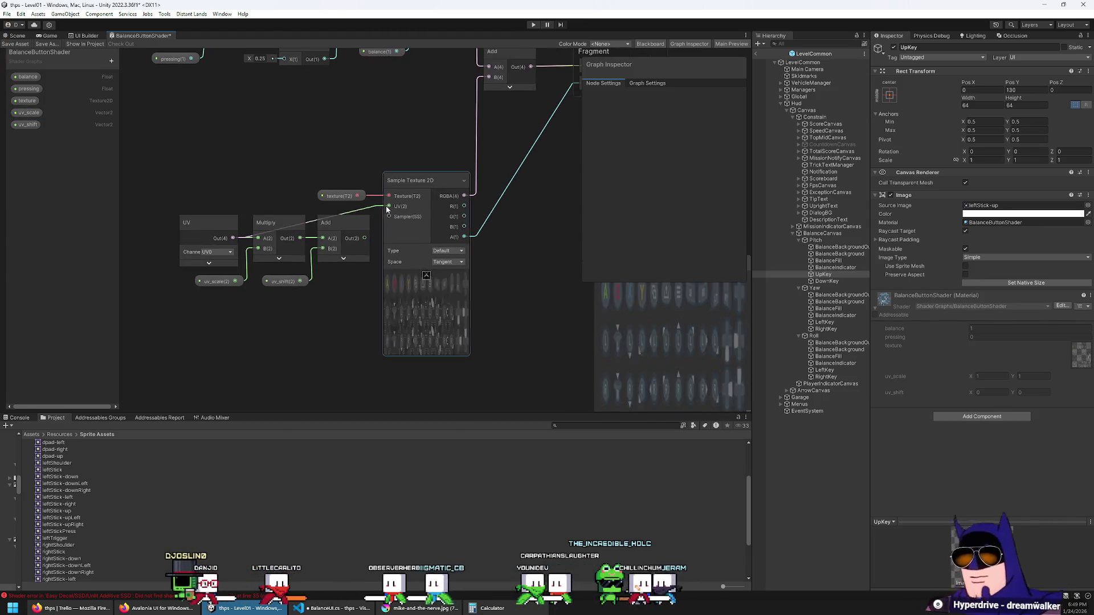
{"action": "key", "text": "ctrl+s"}
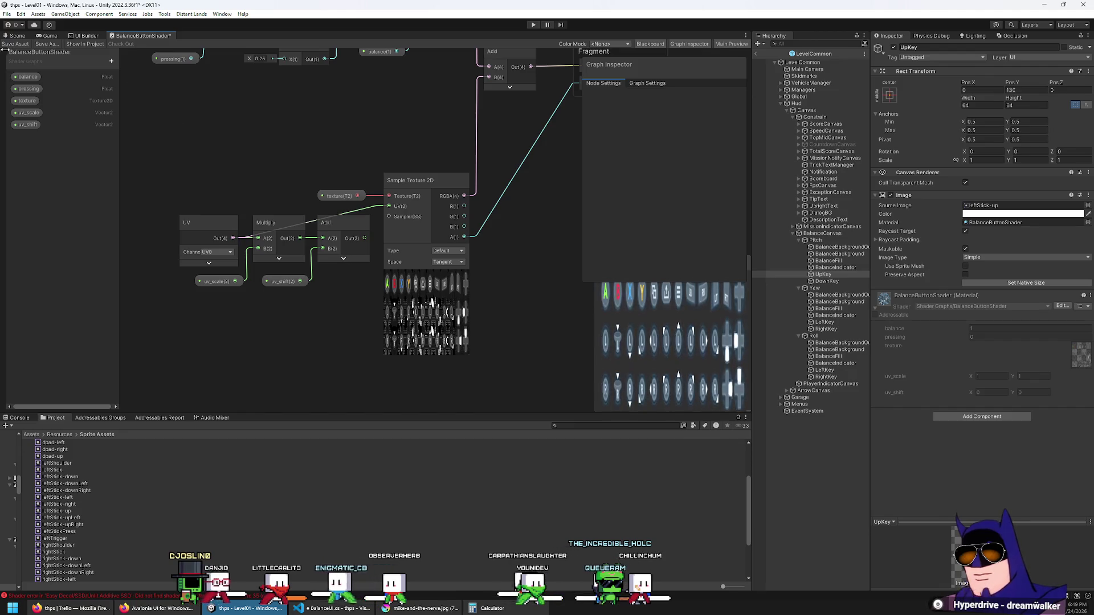
{"action": "left_click", "coordinate": [44, 38]}
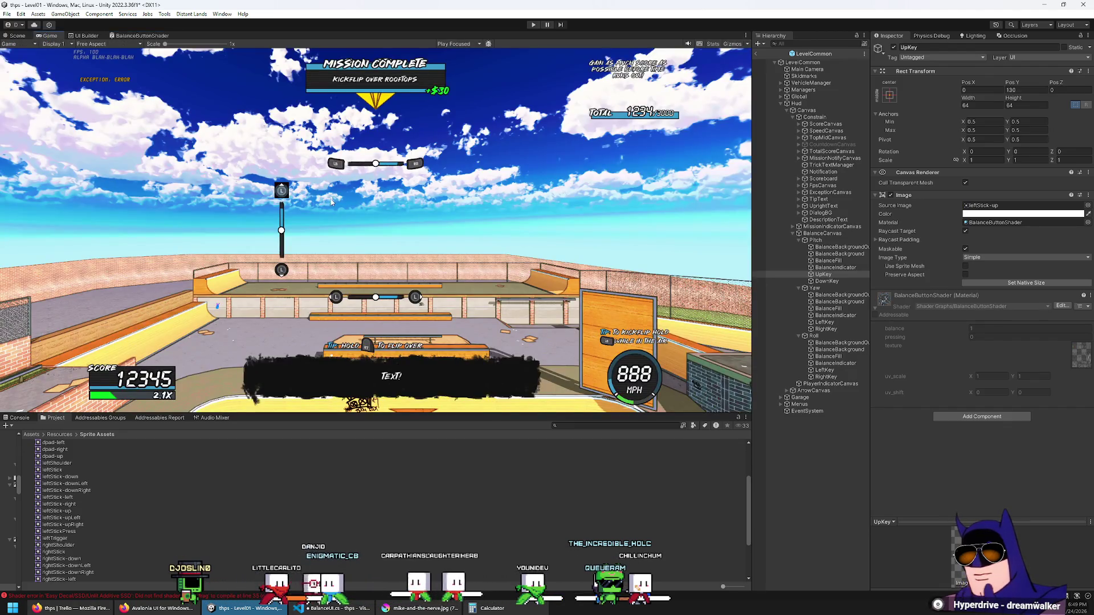
{"action": "left_click", "coordinate": [142, 35]}
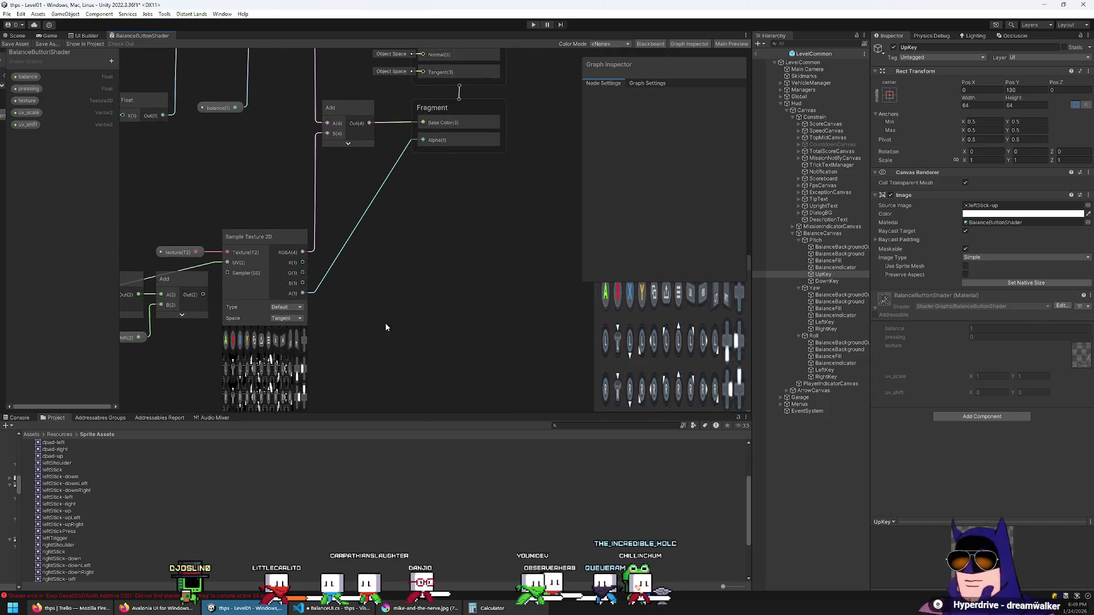
Keep Alpha blending, turn on alpha clipping, save, and check the clipped button in the game view.
{"action": "left_click", "coordinate": [647, 83]}
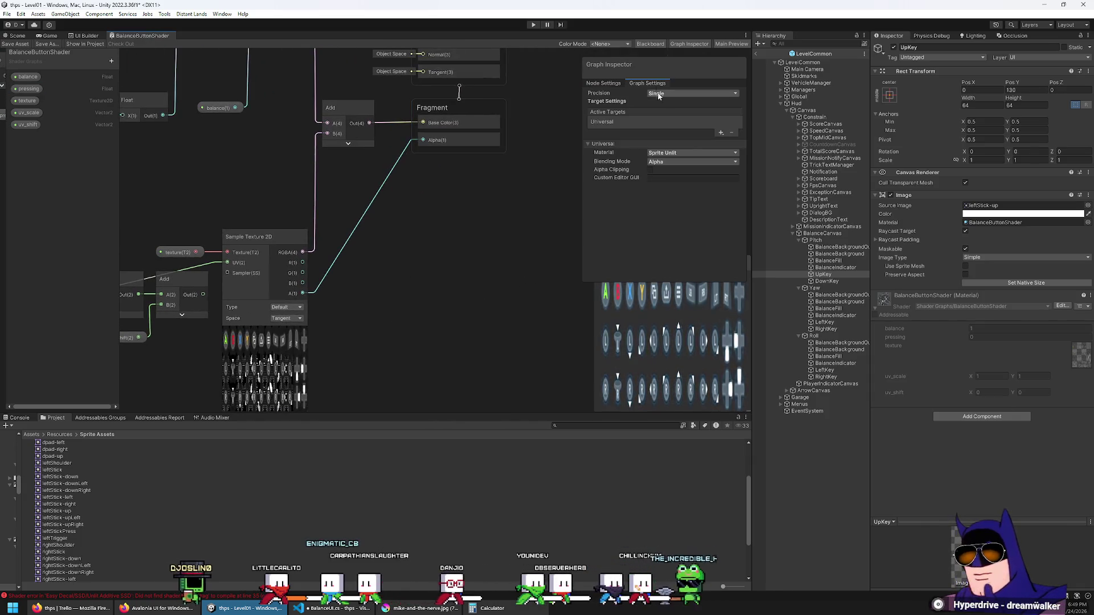
{"action": "left_click", "coordinate": [686, 163]}
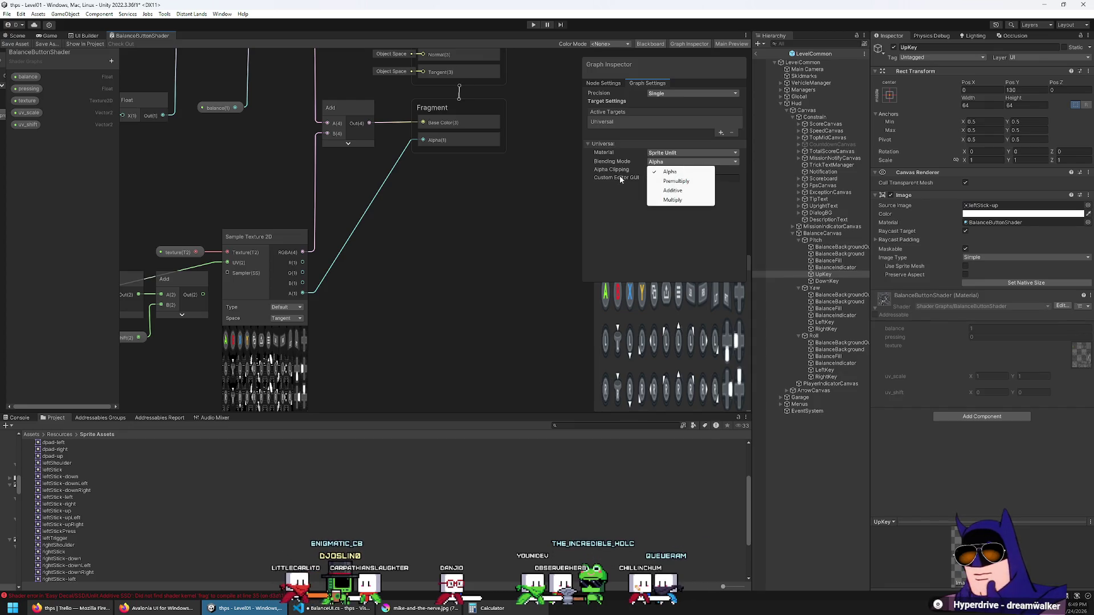
{"action": "left_click", "coordinate": [648, 169]}
{"action": "left_click", "coordinate": [650, 170]}
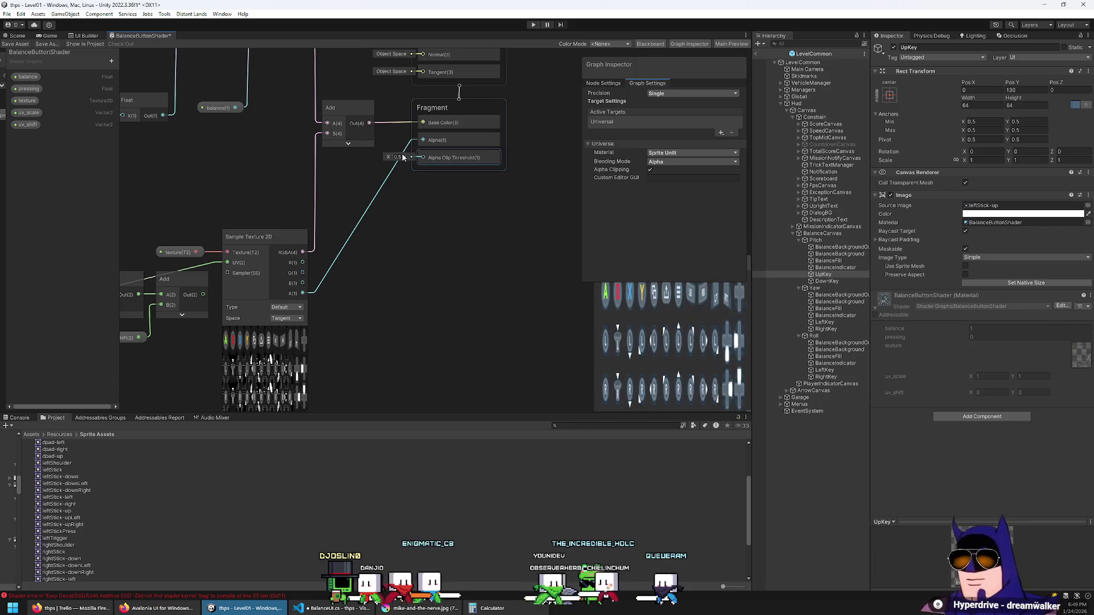
{"action": "left_click", "coordinate": [21, 43]}
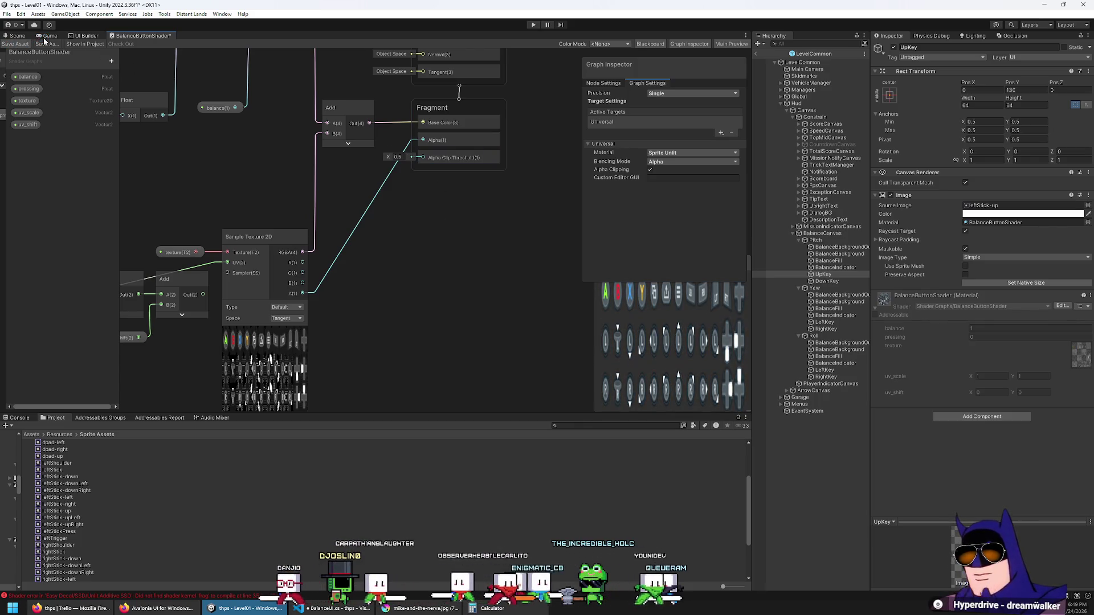
{"action": "left_click", "coordinate": [46, 37]}
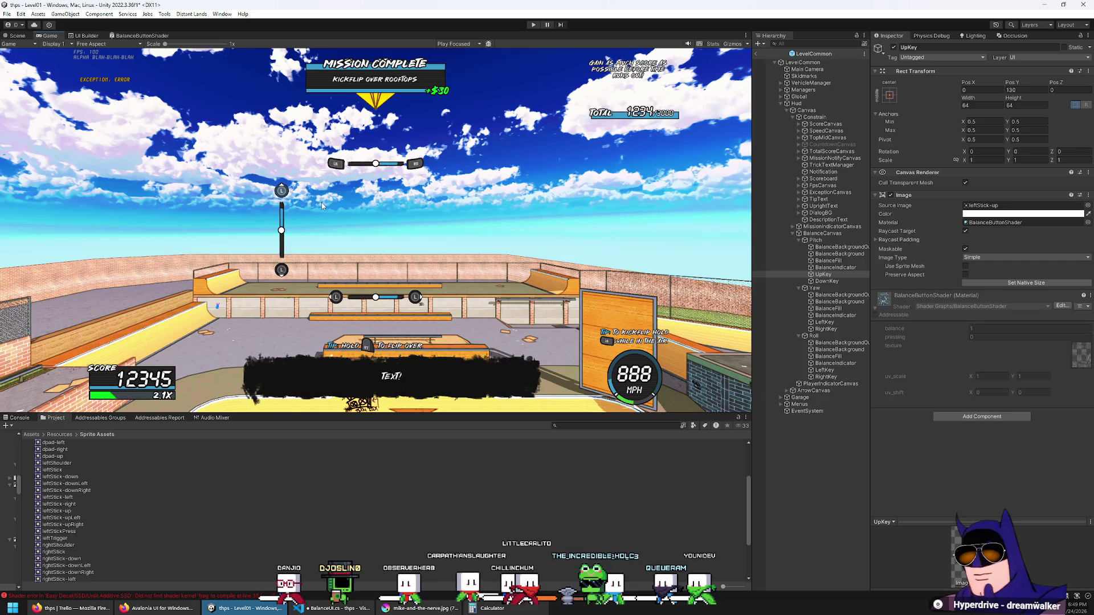
{"action": "scroll", "coordinate": [297, 210], "scroll_direction": "up", "scroll_amount": 10}
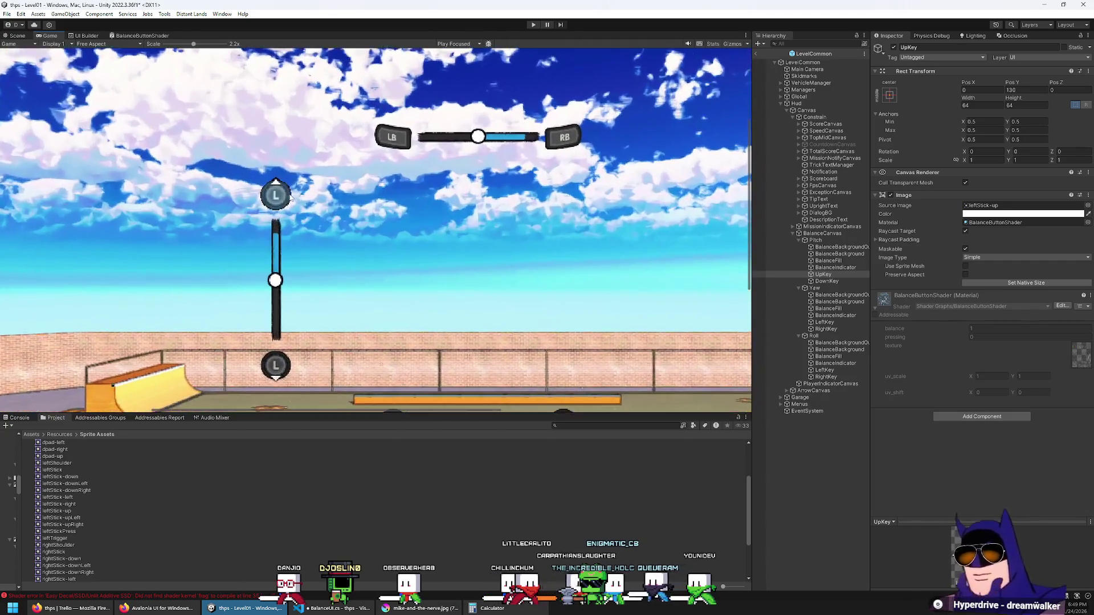
{"action": "scroll", "coordinate": [277, 190], "scroll_direction": "up", "scroll_amount": 4}
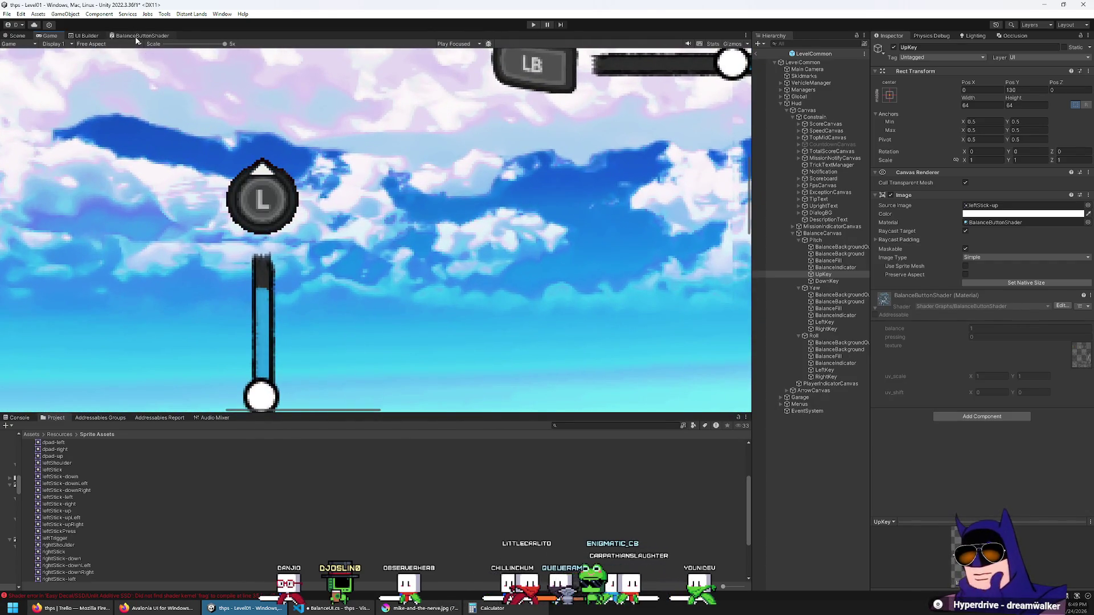
Turn alpha clipping back off and recheck the centred L stick button in the game view.
{"action": "left_click", "coordinate": [140, 36]}
{"action": "left_click", "coordinate": [650, 170]}
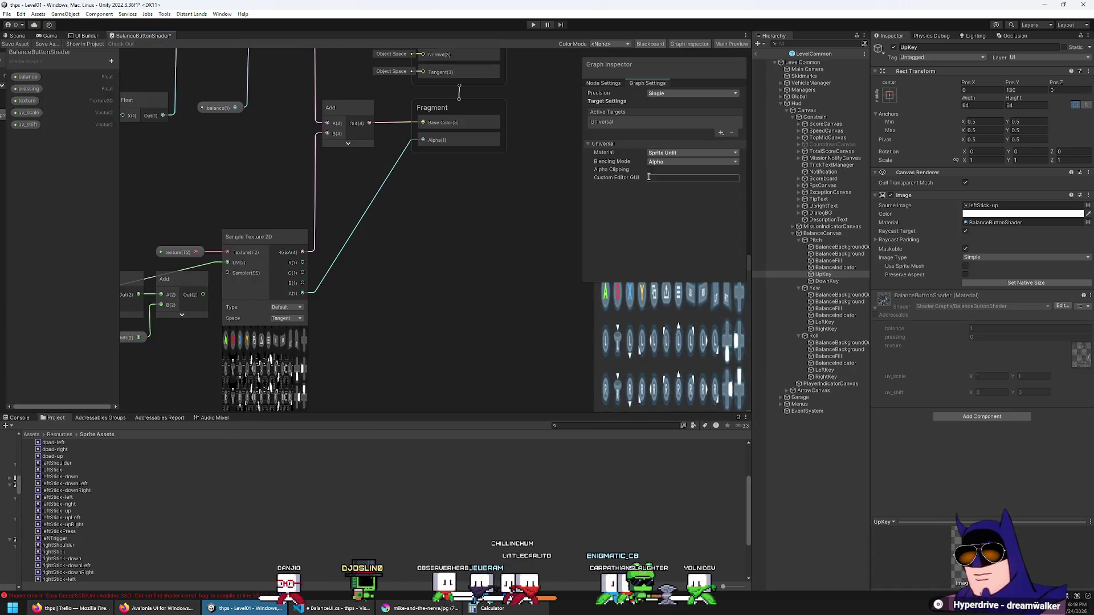
{"action": "left_click", "coordinate": [52, 36]}
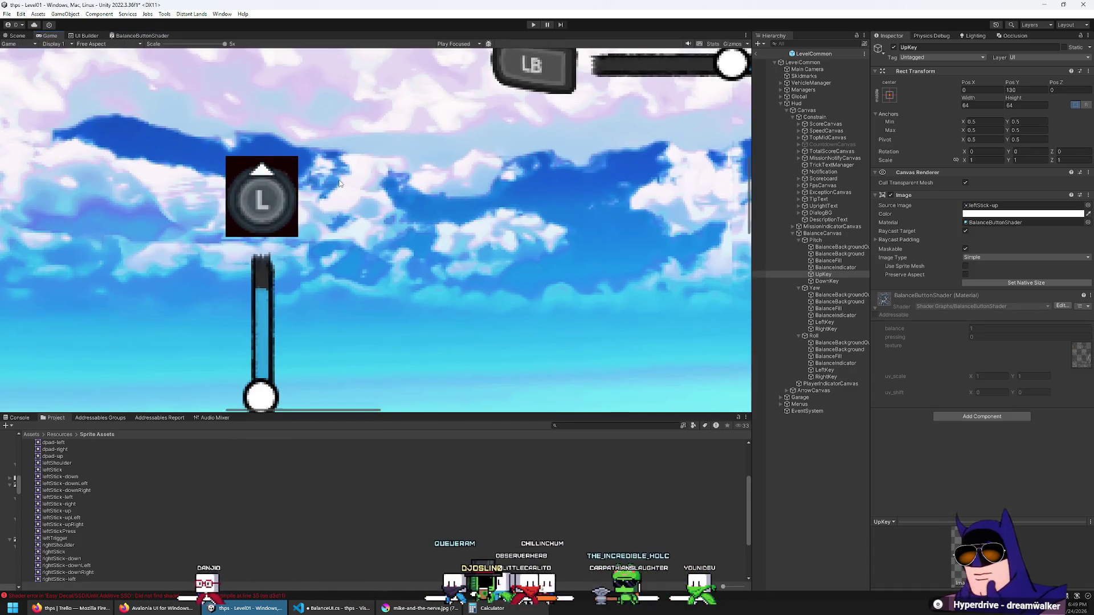
{"action": "scroll", "coordinate": [290, 194], "scroll_direction": "up", "scroll_amount": 3}
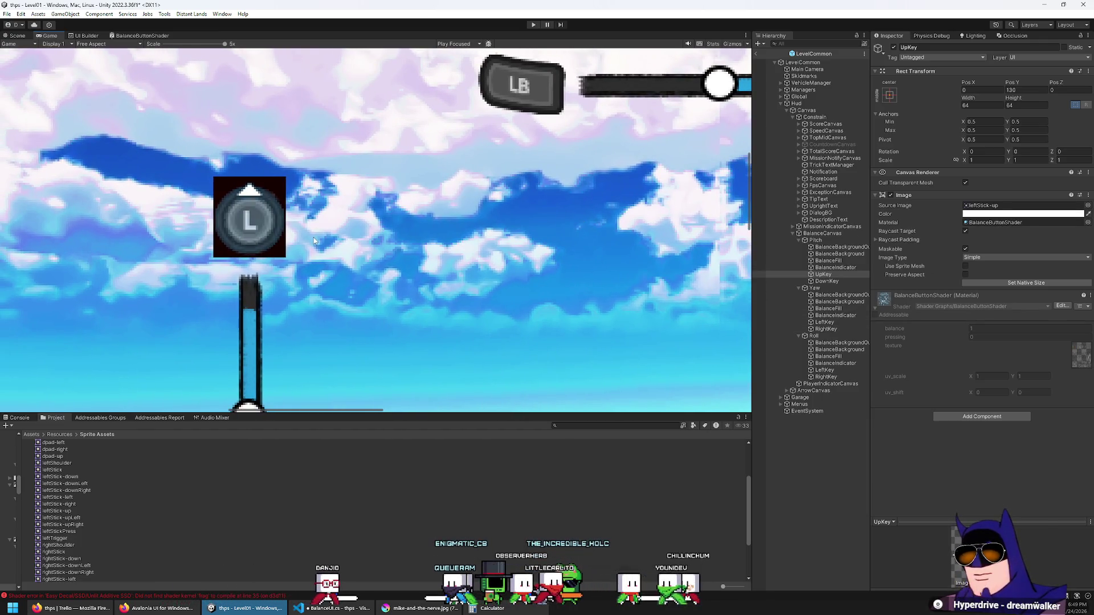
{"action": "left_click_drag", "start_coordinate": [319, 241], "coordinate": [368, 214]}
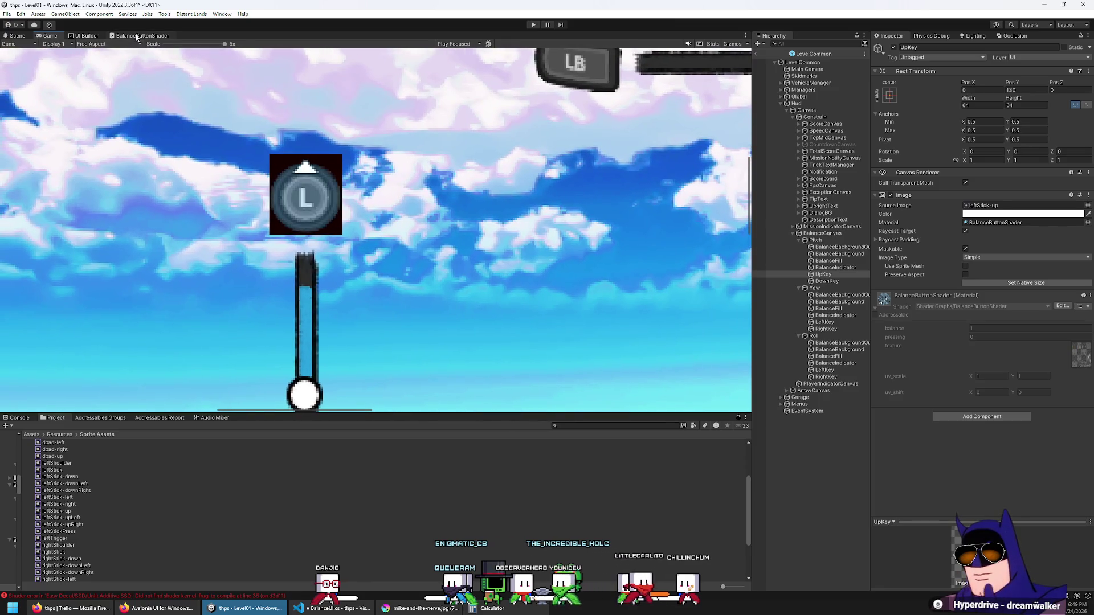
Set the blending mode to Premultiply, save the graph, and view the premultiplied button in game.
{"action": "left_click", "coordinate": [139, 35]}
{"action": "left_click", "coordinate": [692, 162]}
{"action": "left_click", "coordinate": [682, 182]}
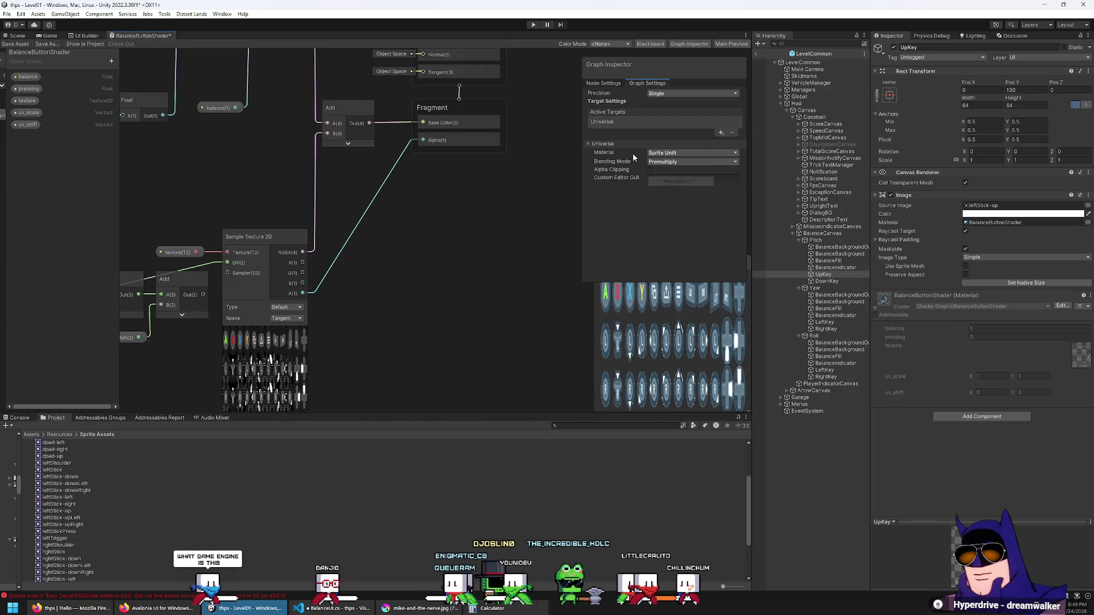
{"action": "left_click", "coordinate": [16, 45]}
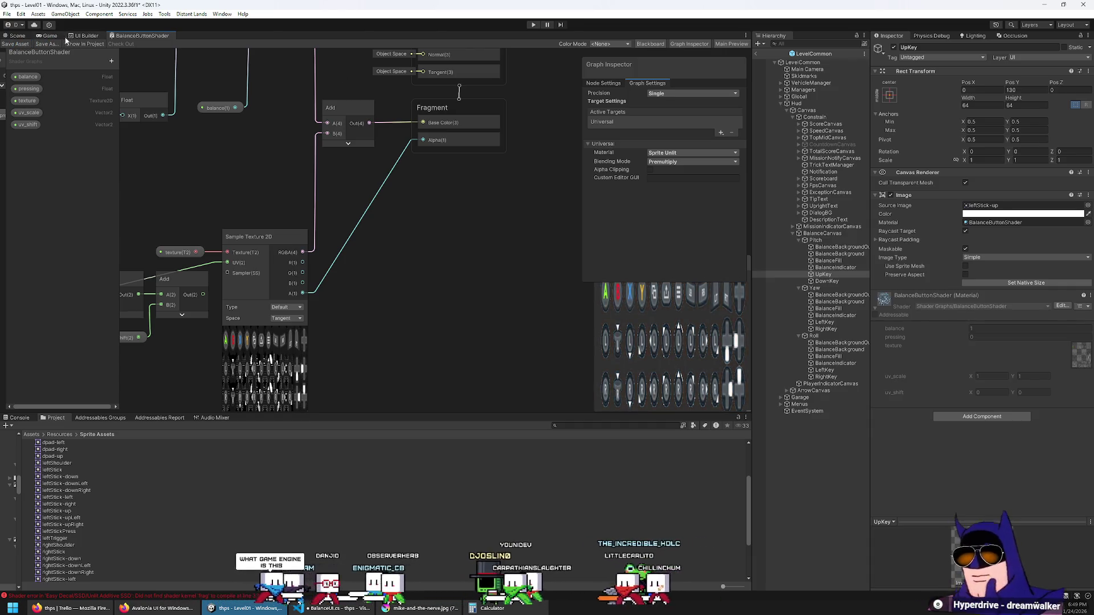
{"action": "left_click", "coordinate": [49, 35]}
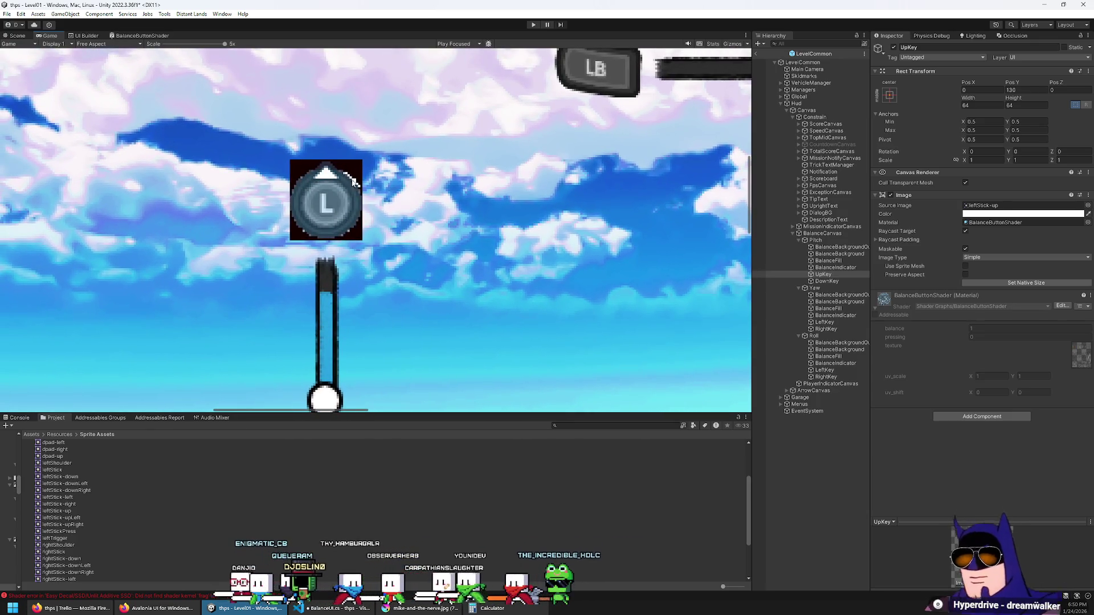
{"action": "left_click", "coordinate": [131, 35]}
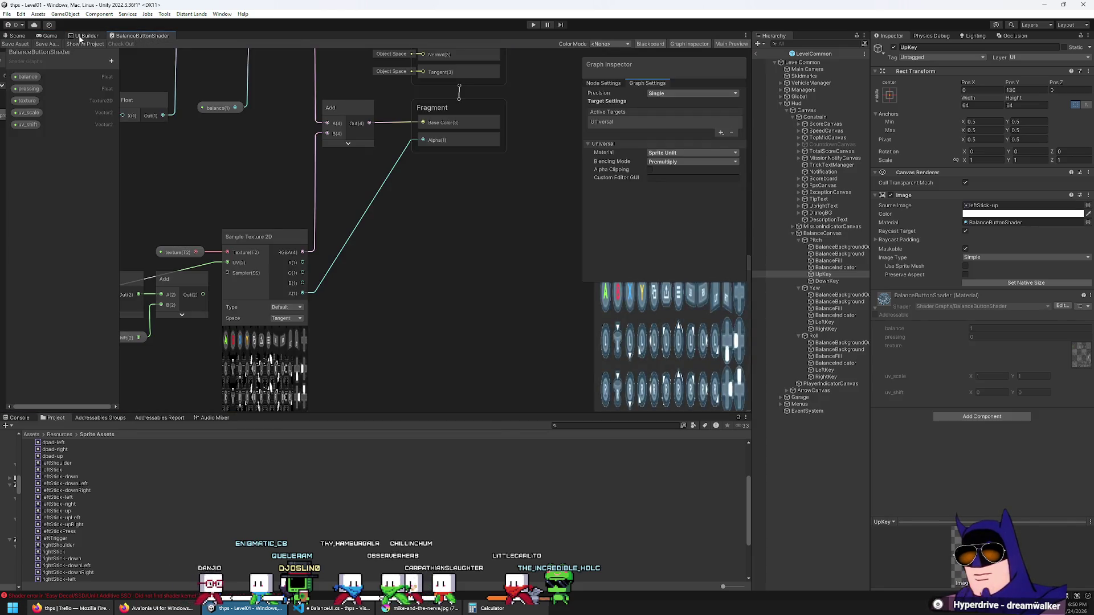
Bring up node creation search from the graph context menu near the Fragment node.
{"action": "left_click_drag", "start_coordinate": [433, 210], "coordinate": [414, 220]}
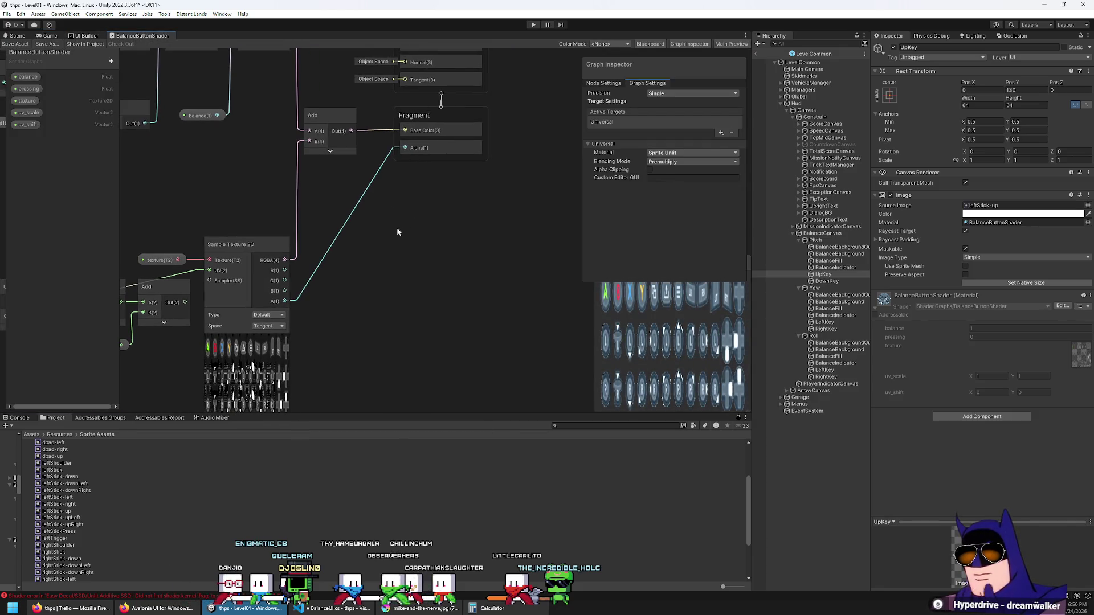
{"action": "right_click", "coordinate": [397, 231]}
{"action": "left_click", "coordinate": [413, 234]}
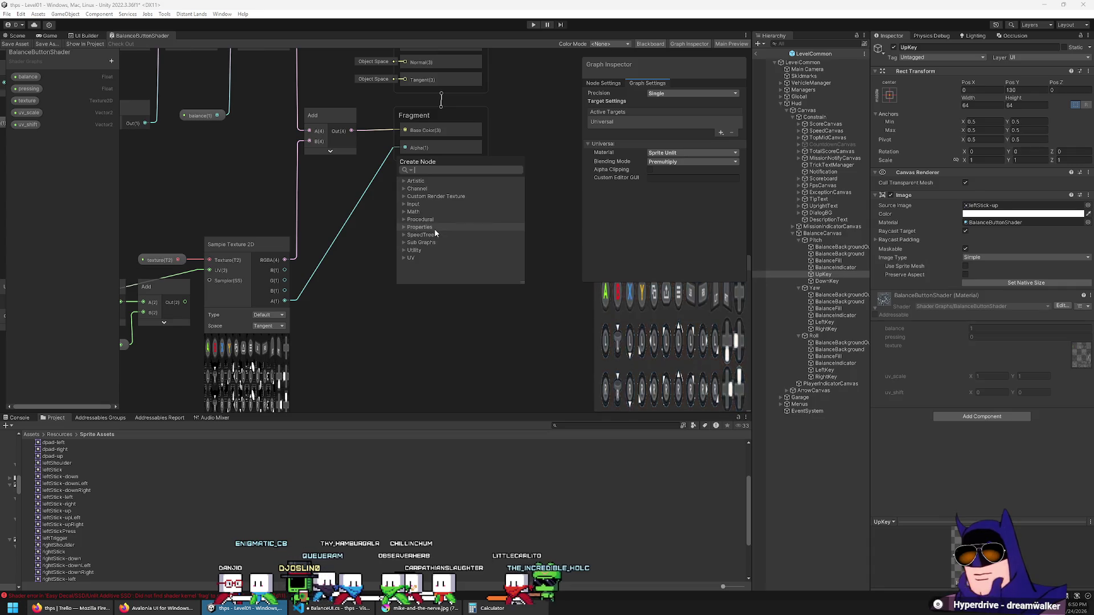
Add a Clamp node fed by the Sample Texture 2D alpha, save, and view the game.
{"action": "type", "text": "clamp"}
{"action": "key", "text": "Return"}
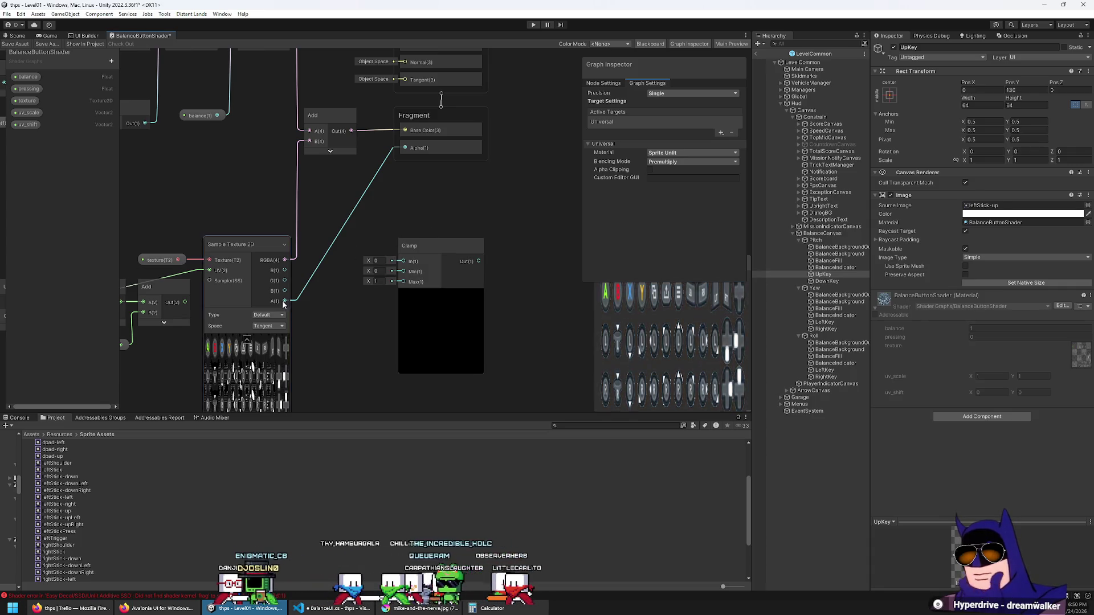
{"action": "left_click_drag", "start_coordinate": [283, 300], "coordinate": [403, 261]}
{"action": "mouse_move", "coordinate": [482, 262]}
{"action": "left_mouse_down"}
{"action": "mouse_move", "coordinate": [471, 265]}
{"action": "mouse_move", "coordinate": [406, 148]}
{"action": "left_mouse_up"}
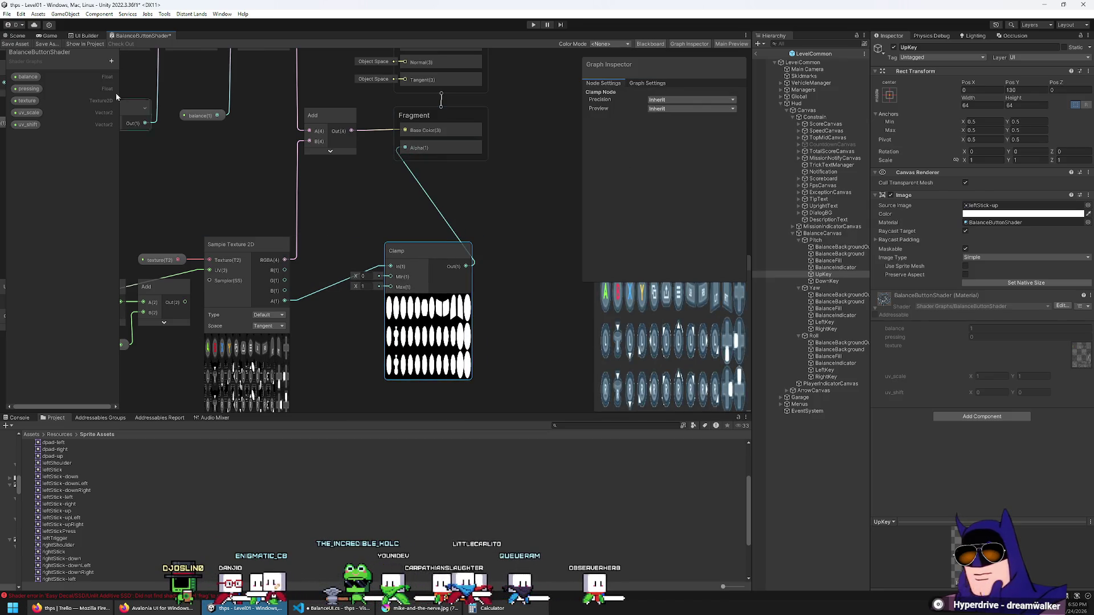
{"action": "left_click", "coordinate": [15, 44]}
{"action": "left_click", "coordinate": [48, 35]}
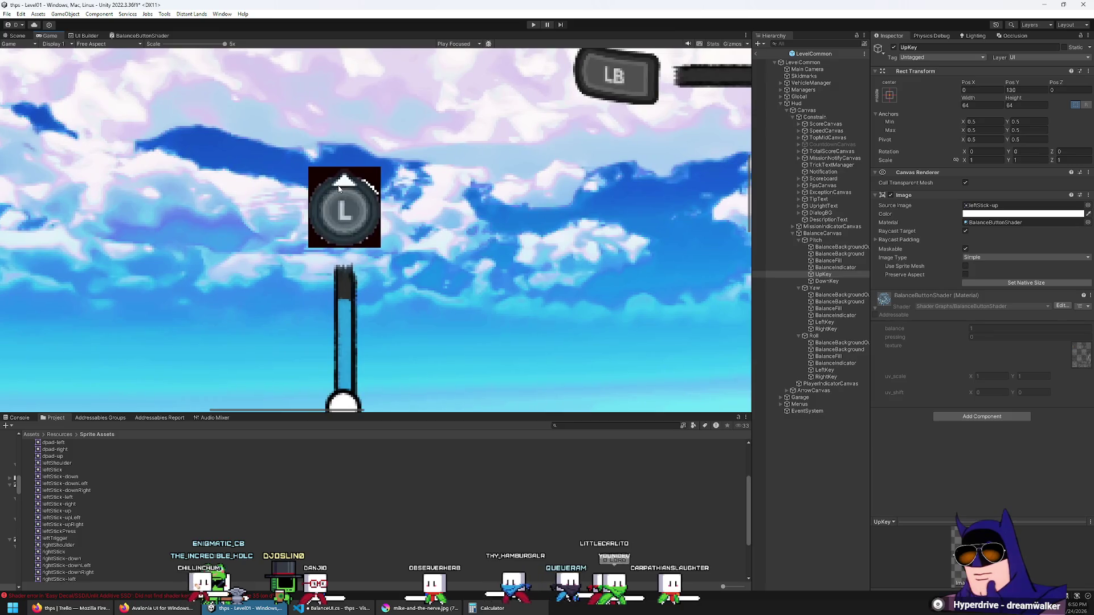
Toggle the UpKey Image component off and on to compare, then return to the BalanceButtonShader graph.
{"action": "left_click", "coordinate": [891, 195]}
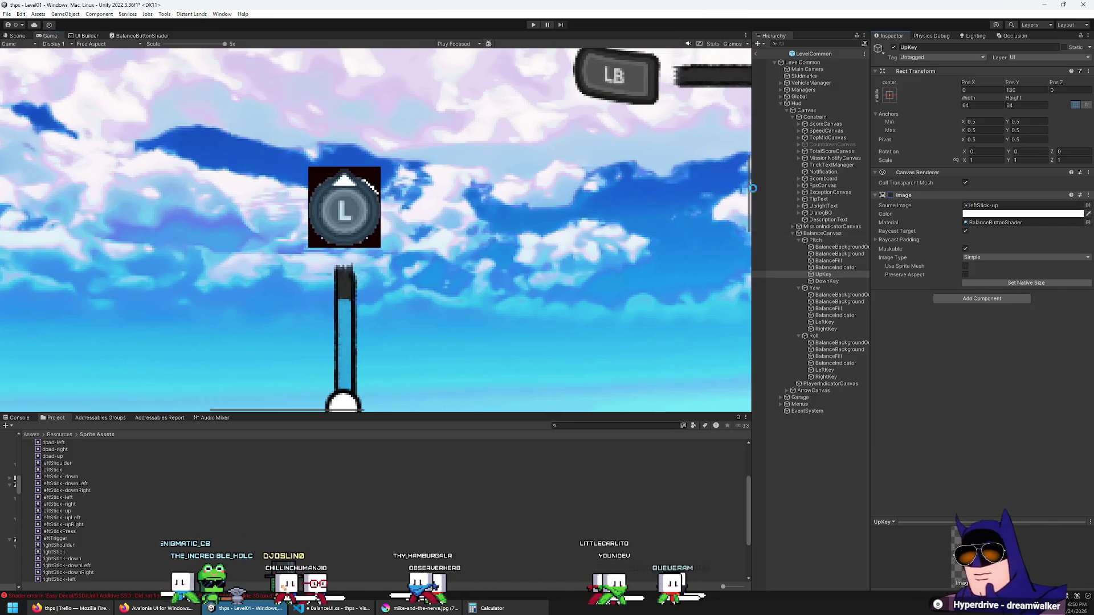
{"action": "left_click", "coordinate": [891, 195]}
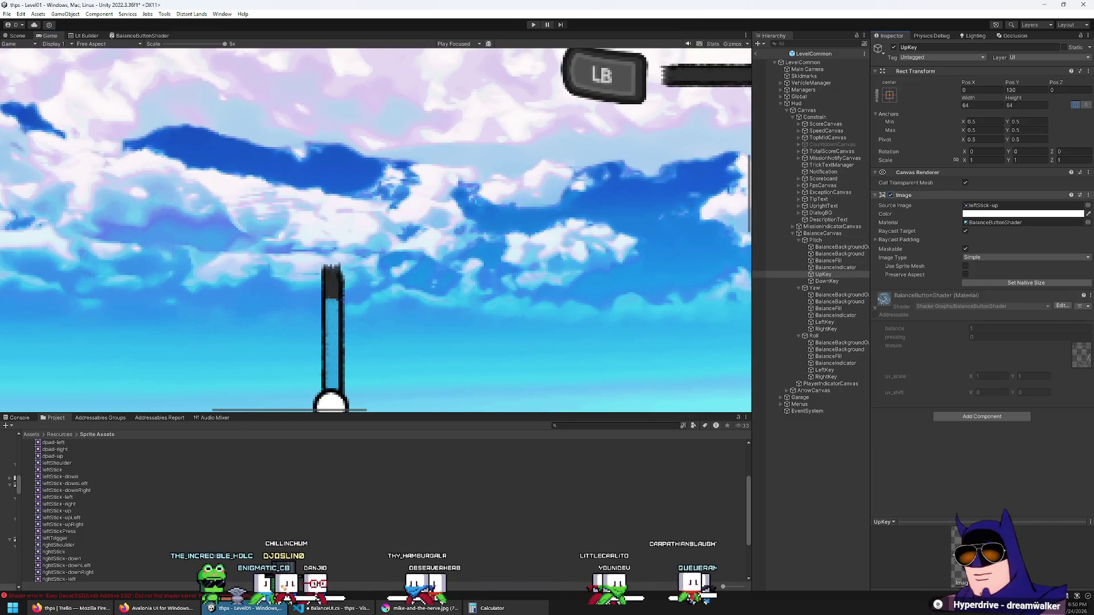
{"action": "scroll", "coordinate": [450, 216], "scroll_direction": "down", "scroll_amount": 3}
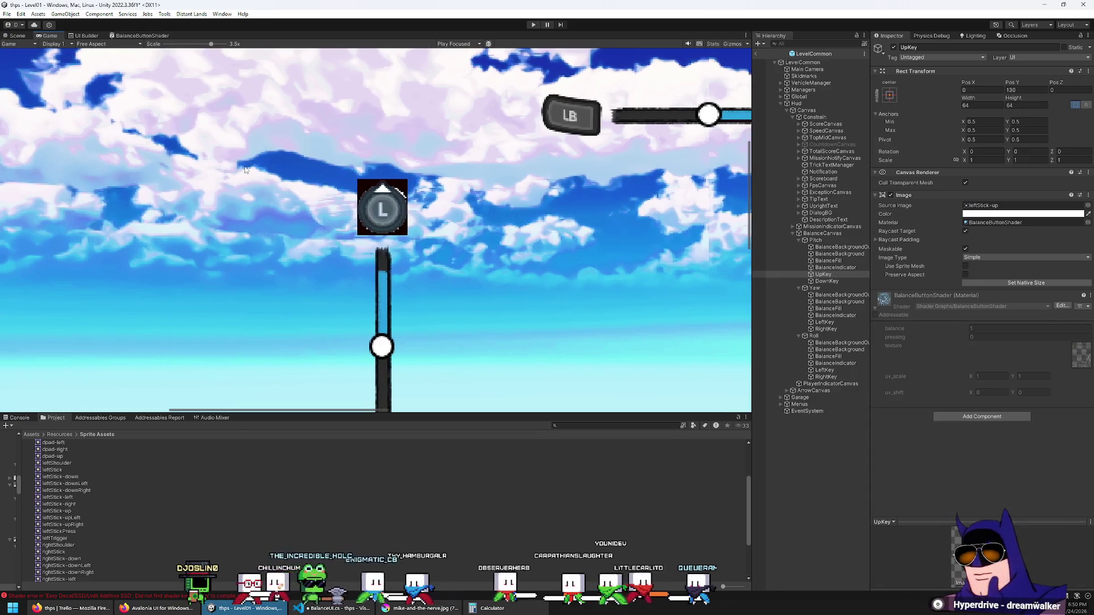
{"action": "left_click", "coordinate": [140, 36]}
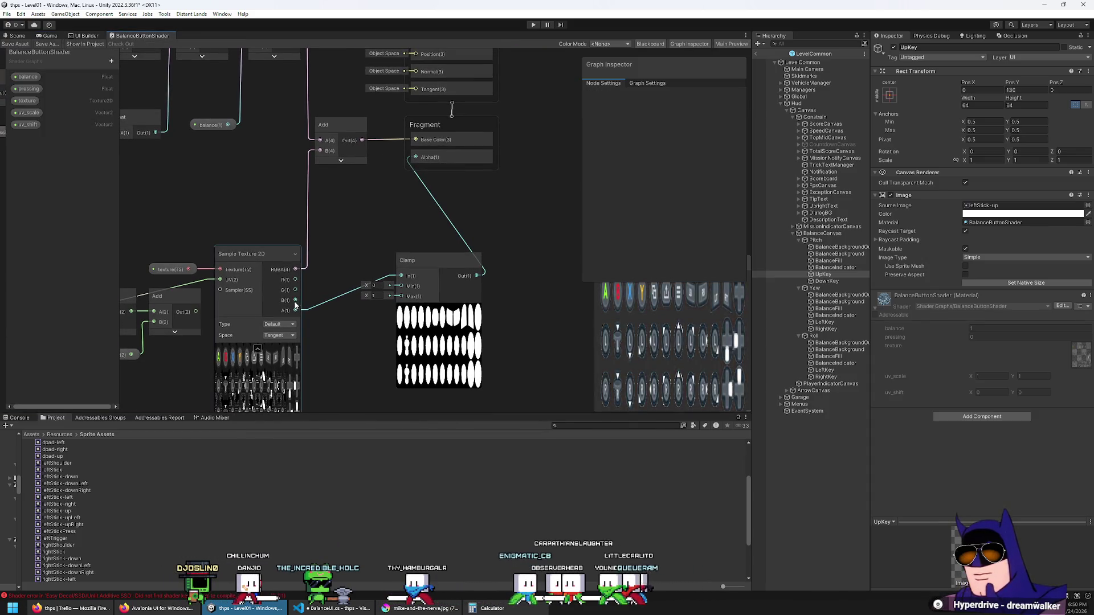
Wire the Sample Texture 2D alpha into Fragment Alpha, leaving sampling Default and space Tangent.
{"action": "left_click_drag", "start_coordinate": [296, 311], "coordinate": [416, 157]}
{"action": "left_click_drag", "start_coordinate": [370, 274], "coordinate": [411, 186]}
{"action": "left_click", "coordinate": [333, 229]}
{"action": "left_click", "coordinate": [322, 236]}
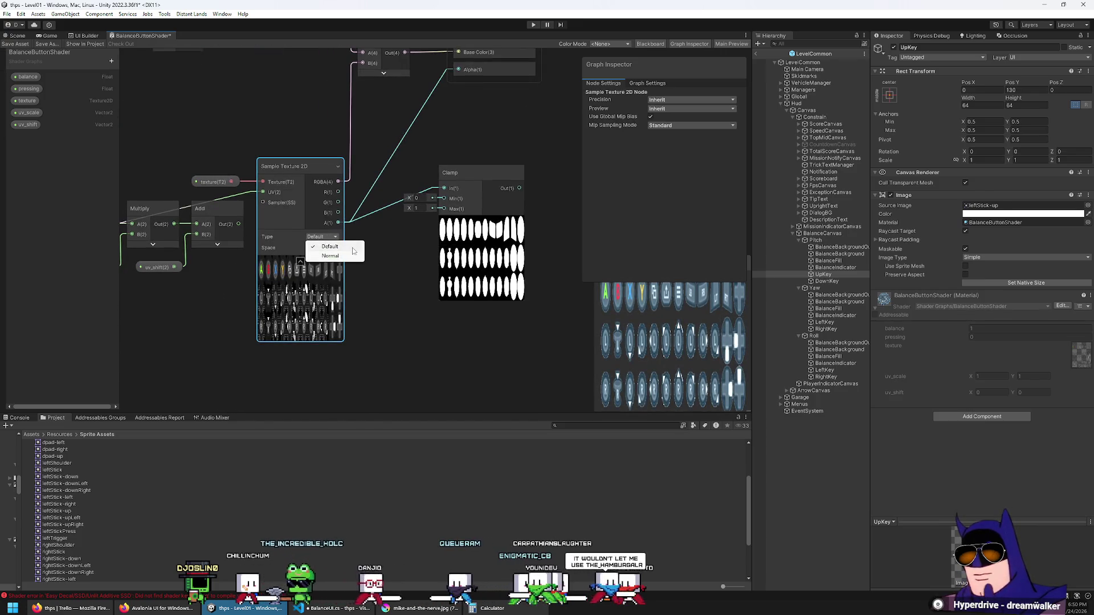
{"action": "left_click", "coordinate": [384, 252]}
{"action": "left_click", "coordinate": [321, 248]}
{"action": "left_click", "coordinate": [331, 258]}
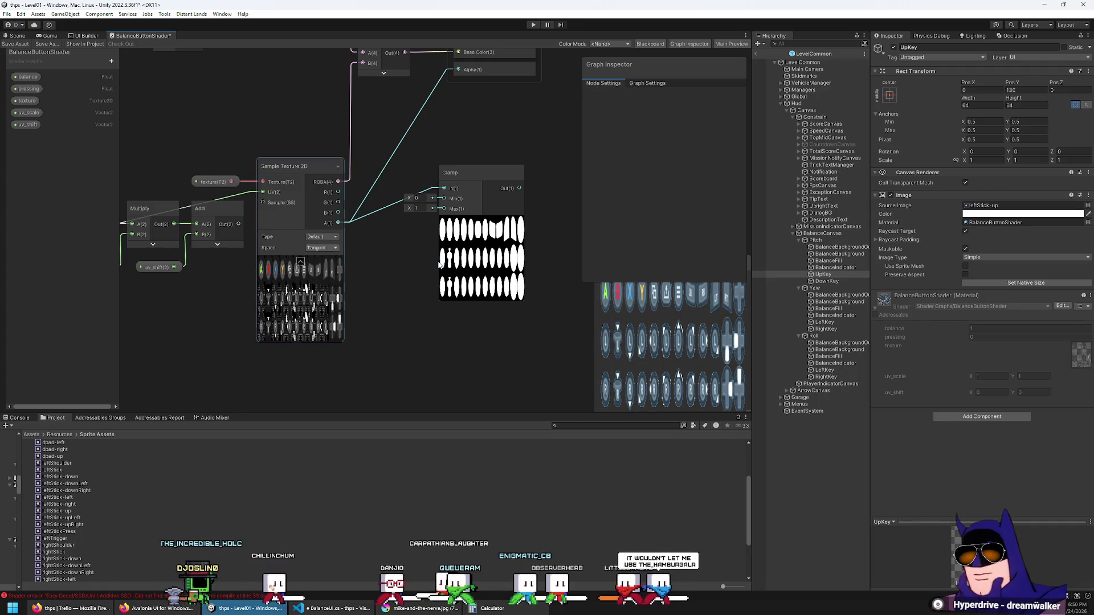
Delete the Clamp node from the graph.
{"action": "left_click", "coordinate": [484, 172]}
{"action": "left_click_drag", "start_coordinate": [385, 265], "coordinate": [376, 312]}
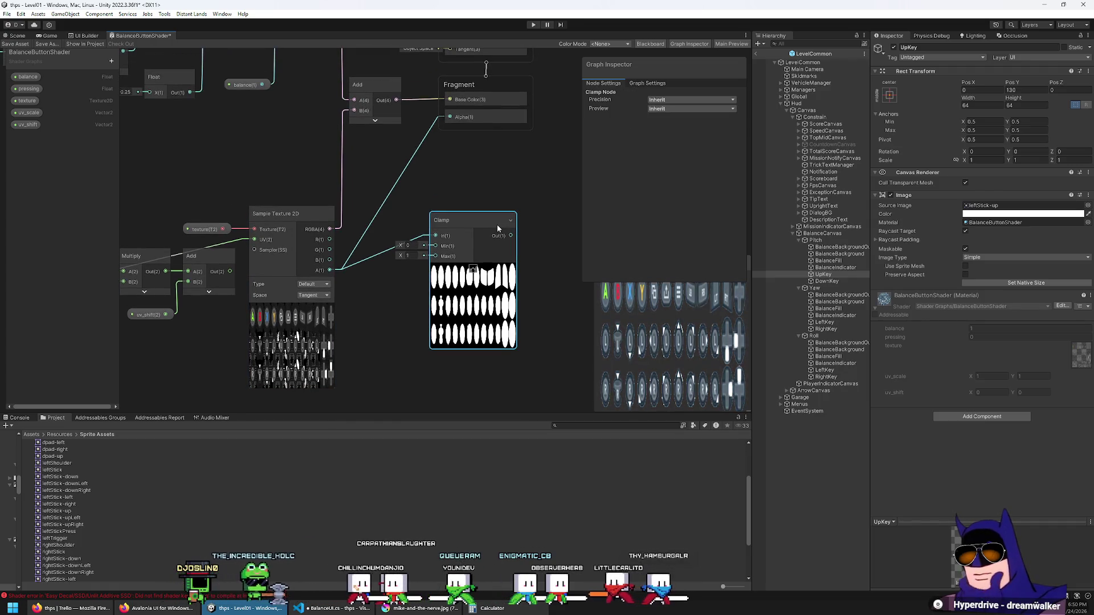
{"action": "left_click_drag", "start_coordinate": [497, 224], "coordinate": [578, 204]}
{"action": "key", "text": "Delete"}
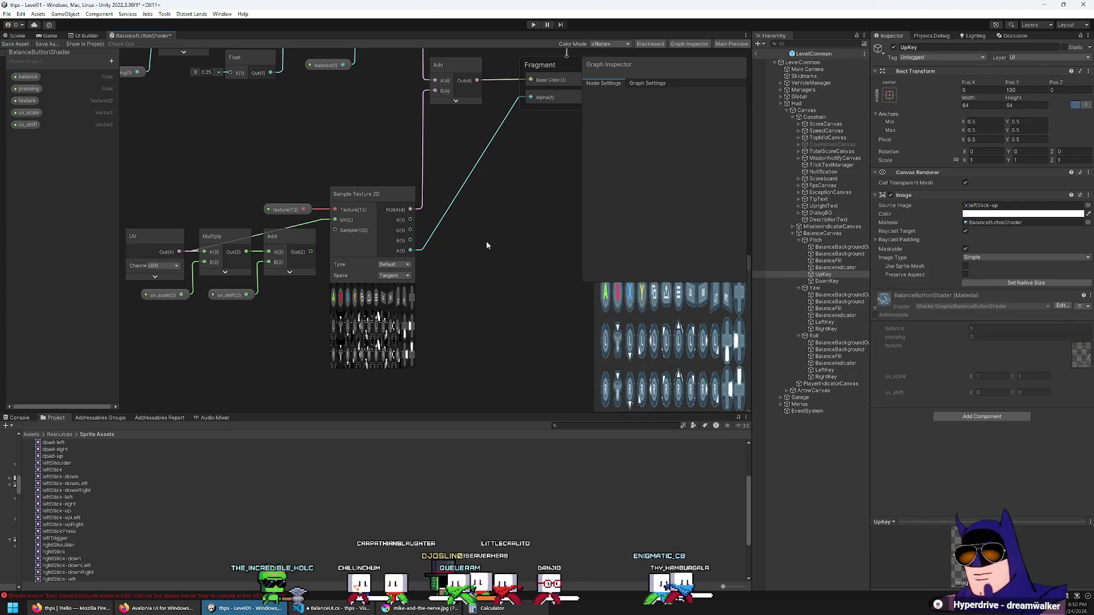
Inspect the Vertex block, Add node and Base Color input around the alpha wiring.
{"action": "left_click_drag", "start_coordinate": [474, 244], "coordinate": [423, 272]}
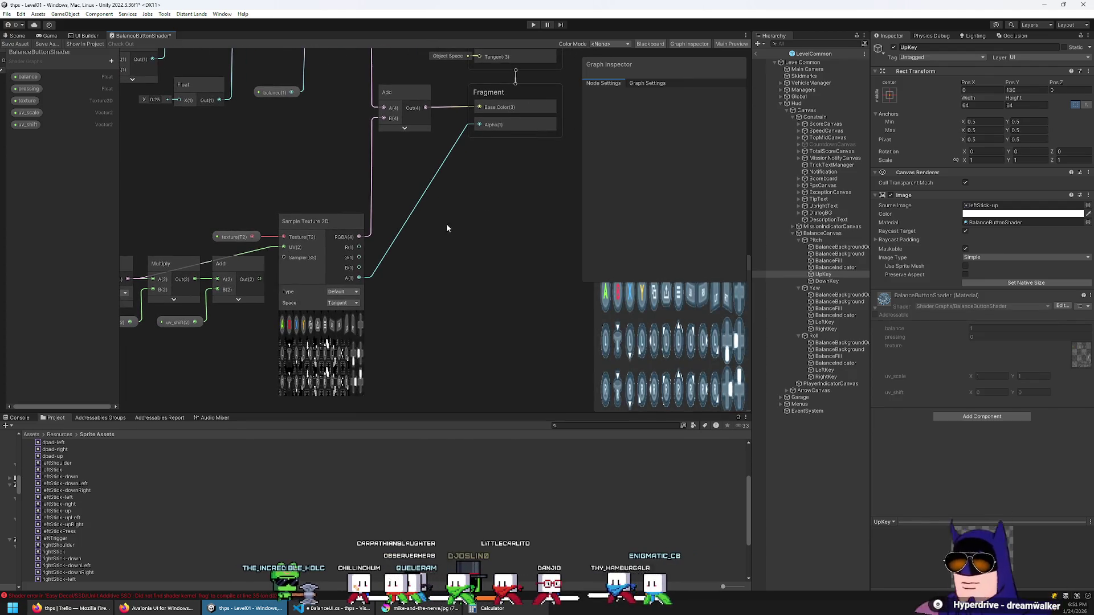
{"action": "left_click_drag", "start_coordinate": [446, 223], "coordinate": [439, 278]}
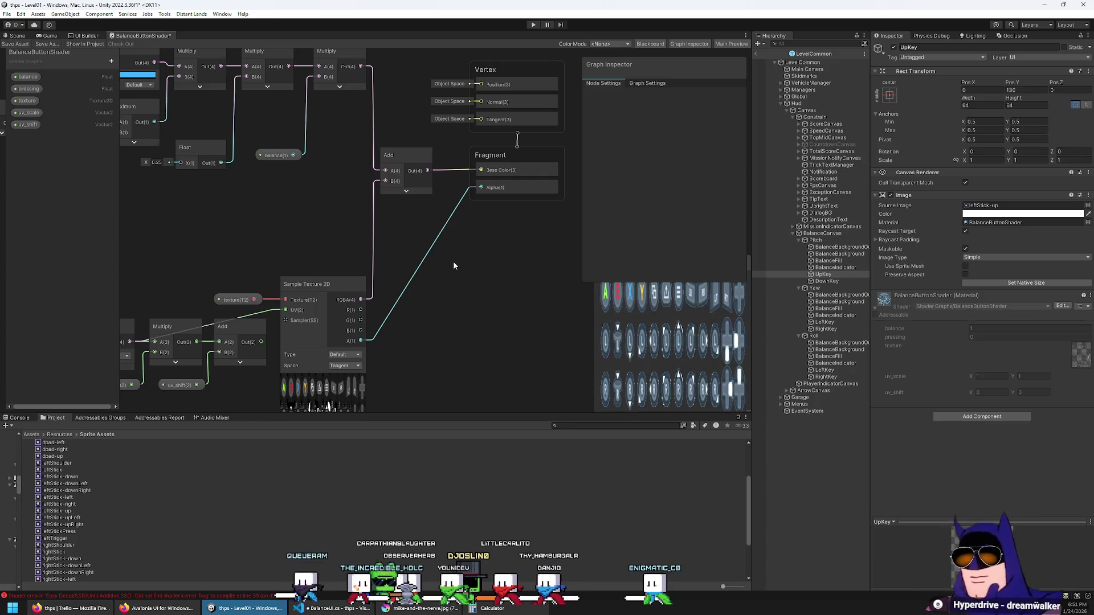
{"action": "left_click_drag", "start_coordinate": [475, 252], "coordinate": [464, 307]}
{"action": "left_click", "coordinate": [412, 241]}
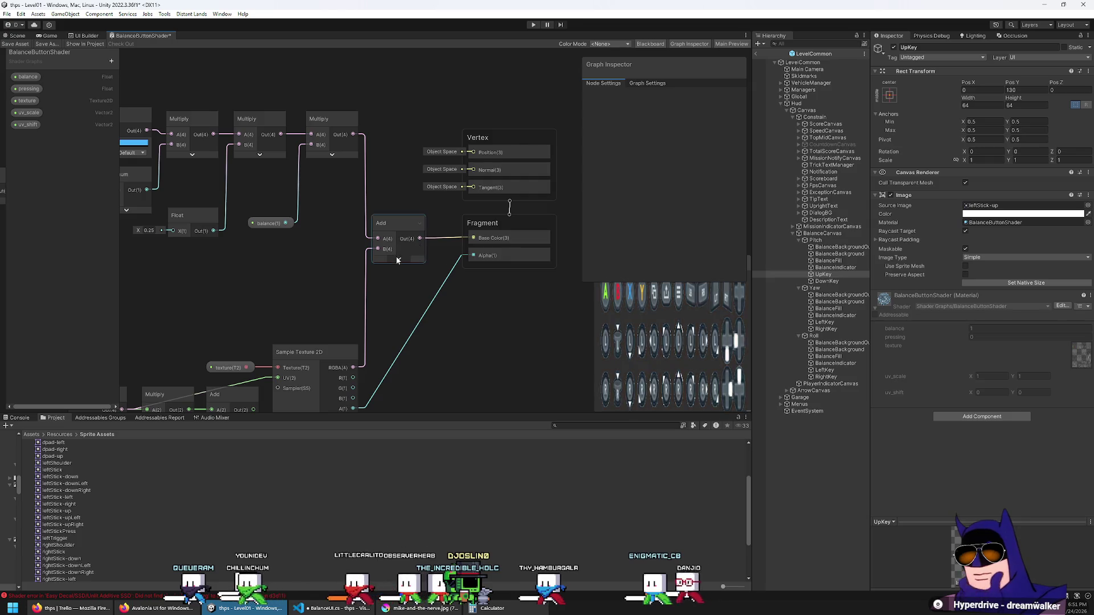
{"action": "left_click", "coordinate": [472, 238]}
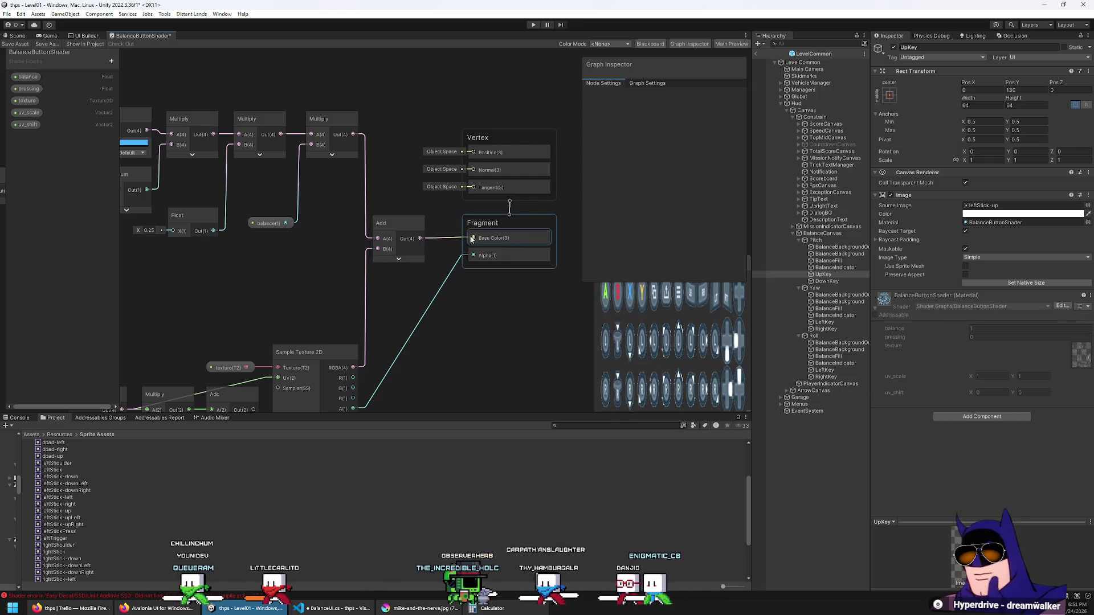
{"action": "mouse_move", "coordinate": [471, 238]}
{"action": "left_mouse_down"}
{"action": "mouse_move", "coordinate": [469, 268]}
{"action": "mouse_move", "coordinate": [596, 330]}
{"action": "left_mouse_up"}
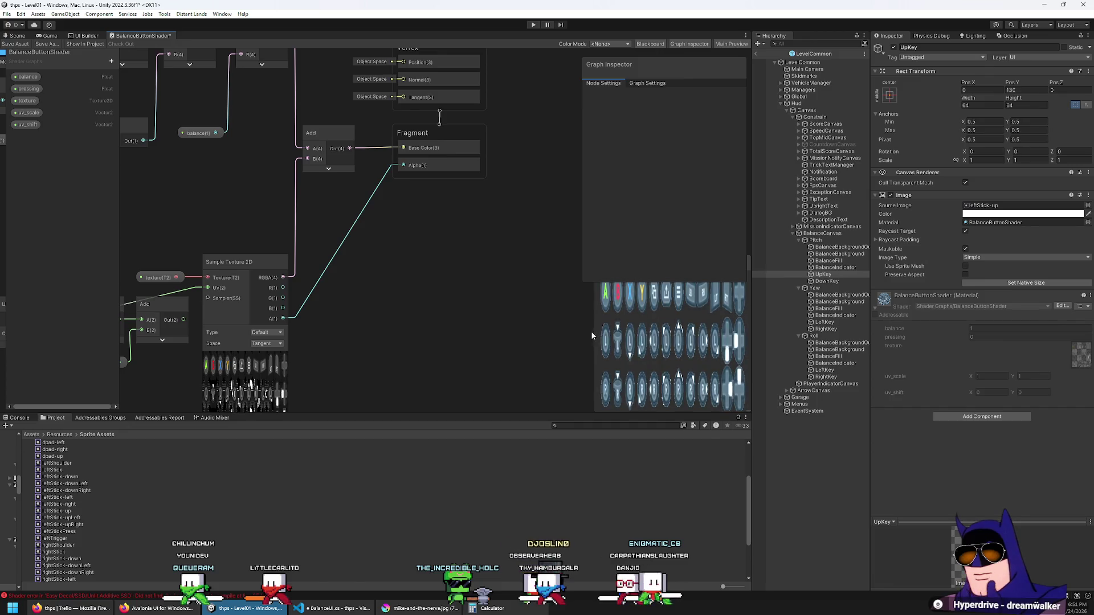
Keep the material Sprite Unlit, set blending to Additive, save, and compare in the game view.
{"action": "left_click", "coordinate": [642, 84]}
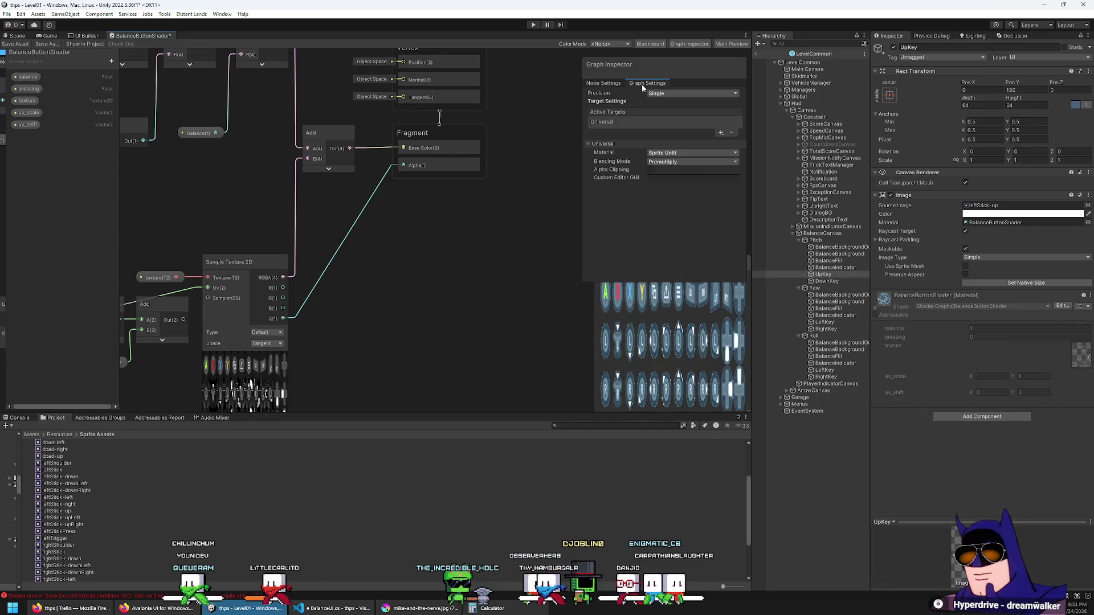
{"action": "left_click", "coordinate": [668, 154]}
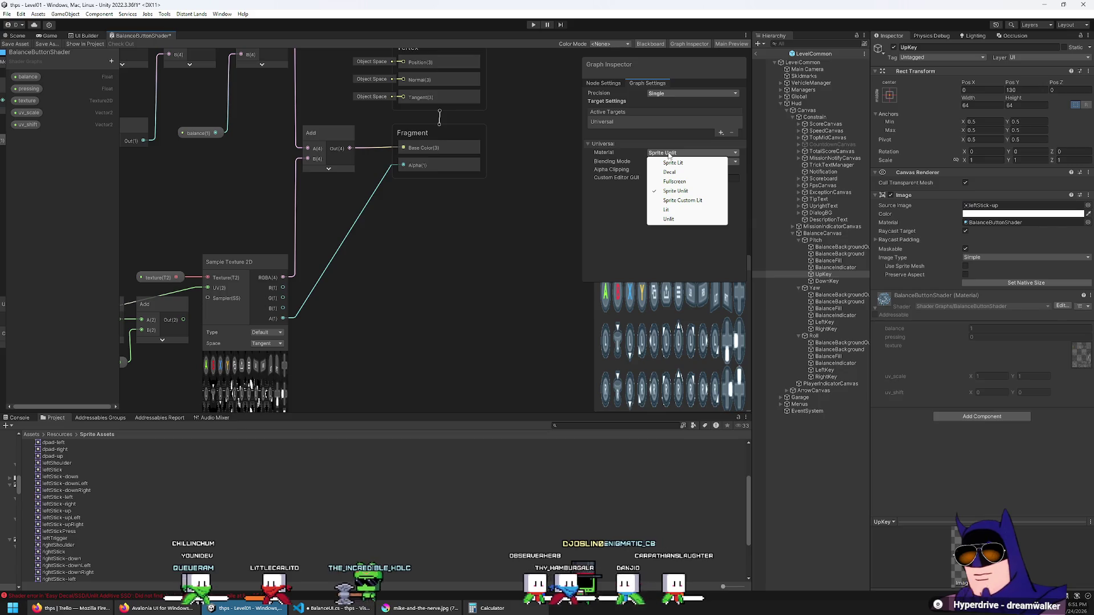
{"action": "left_click", "coordinate": [647, 167]}
{"action": "left_click", "coordinate": [649, 163]}
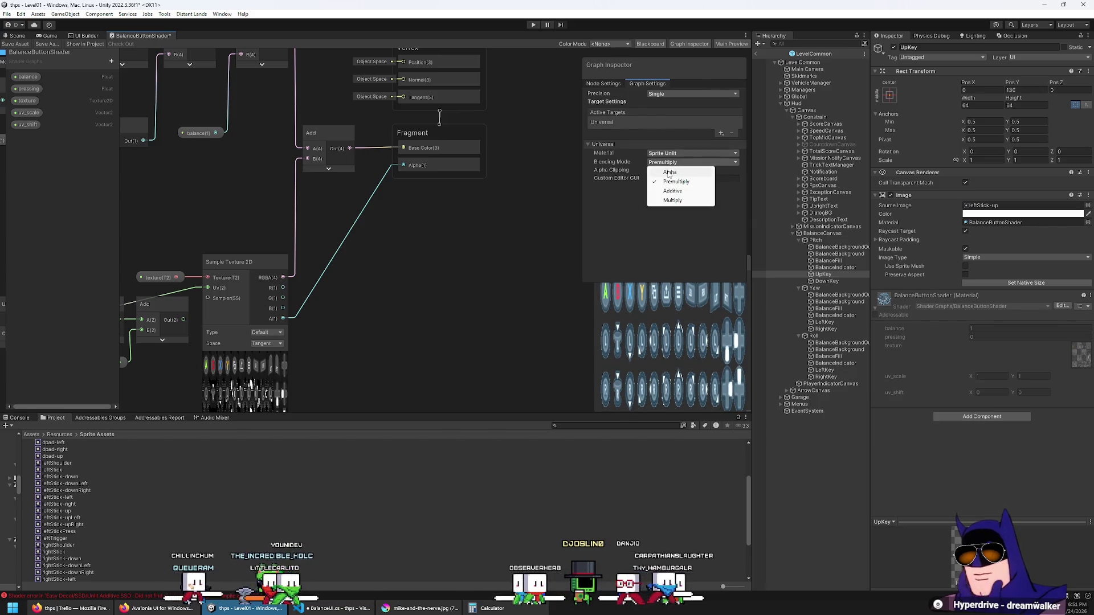
{"action": "left_click", "coordinate": [672, 191]}
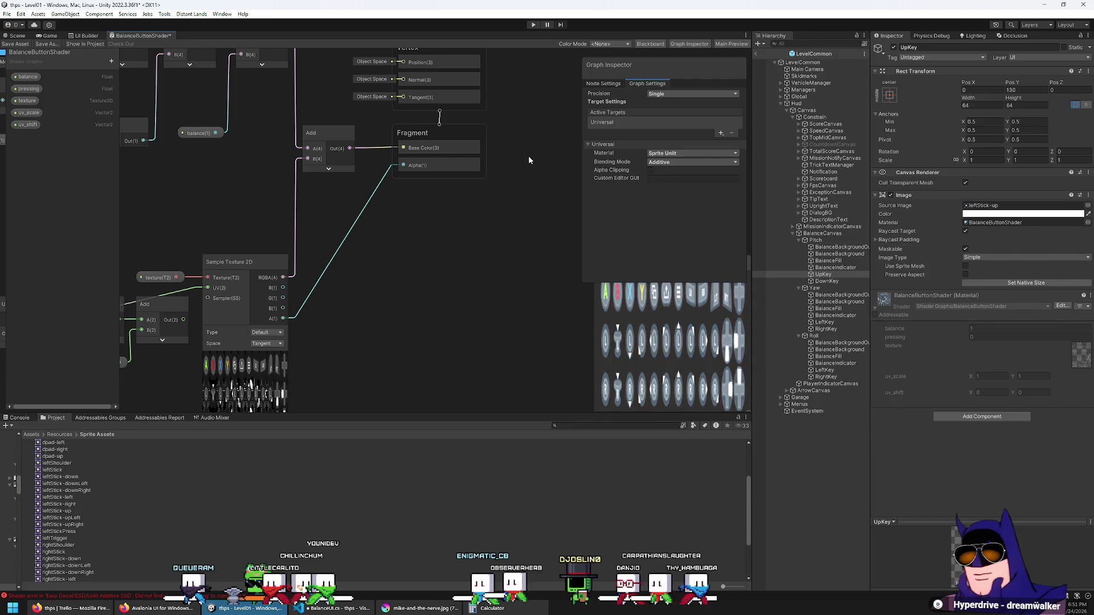
{"action": "left_click", "coordinate": [13, 43]}
{"action": "left_click", "coordinate": [50, 35]}
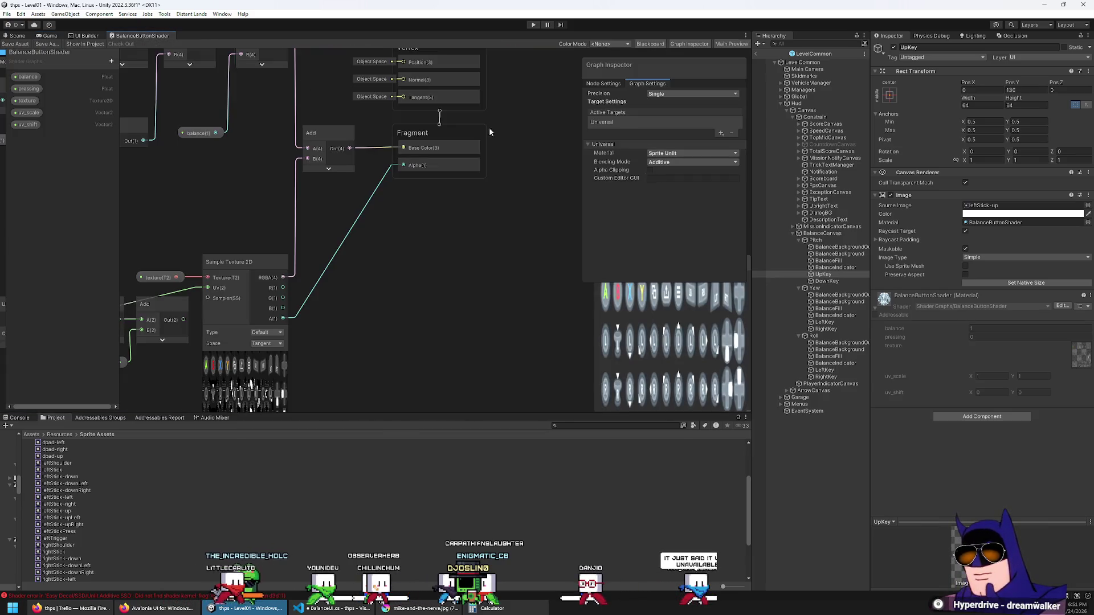
Try Multiply blending, then settle on Alpha blending and save the shader.
{"action": "left_click", "coordinate": [142, 35]}
{"action": "left_click", "coordinate": [673, 162]}
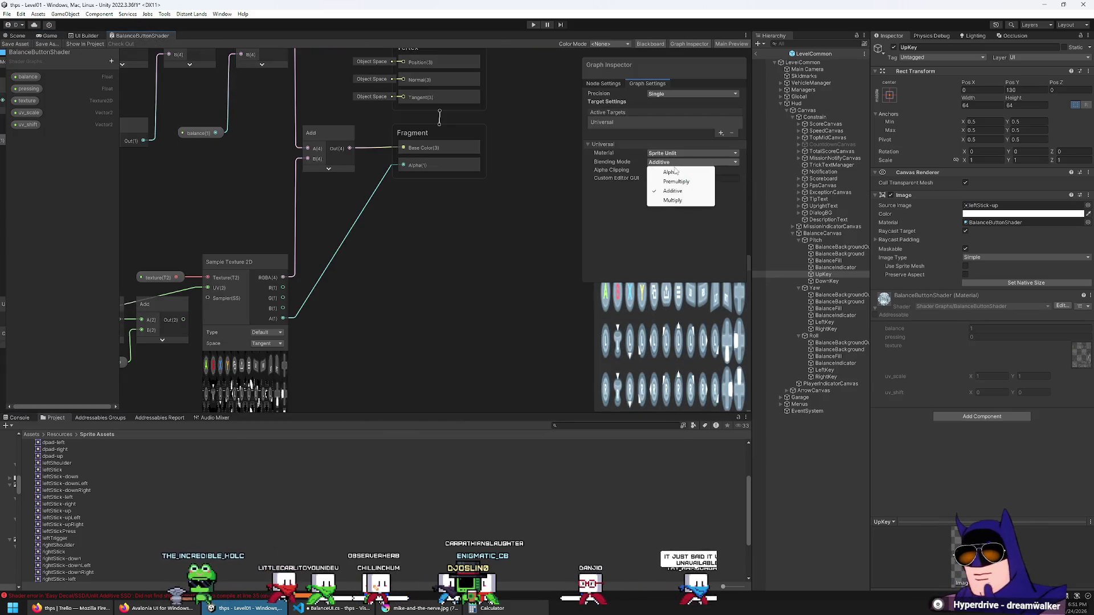
{"action": "left_click", "coordinate": [672, 201]}
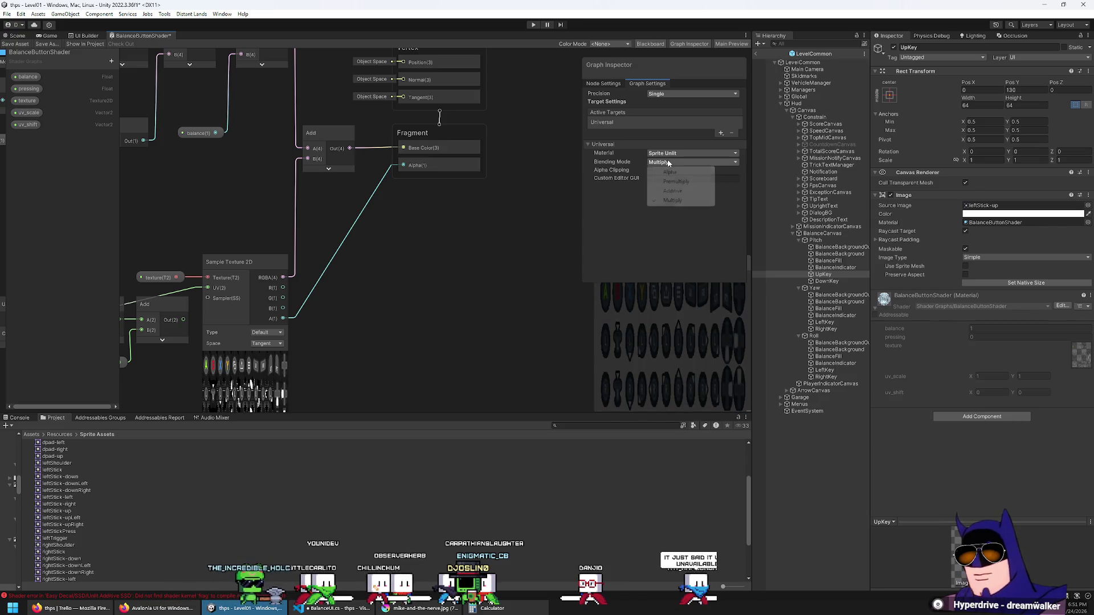
{"action": "left_click", "coordinate": [670, 172]}
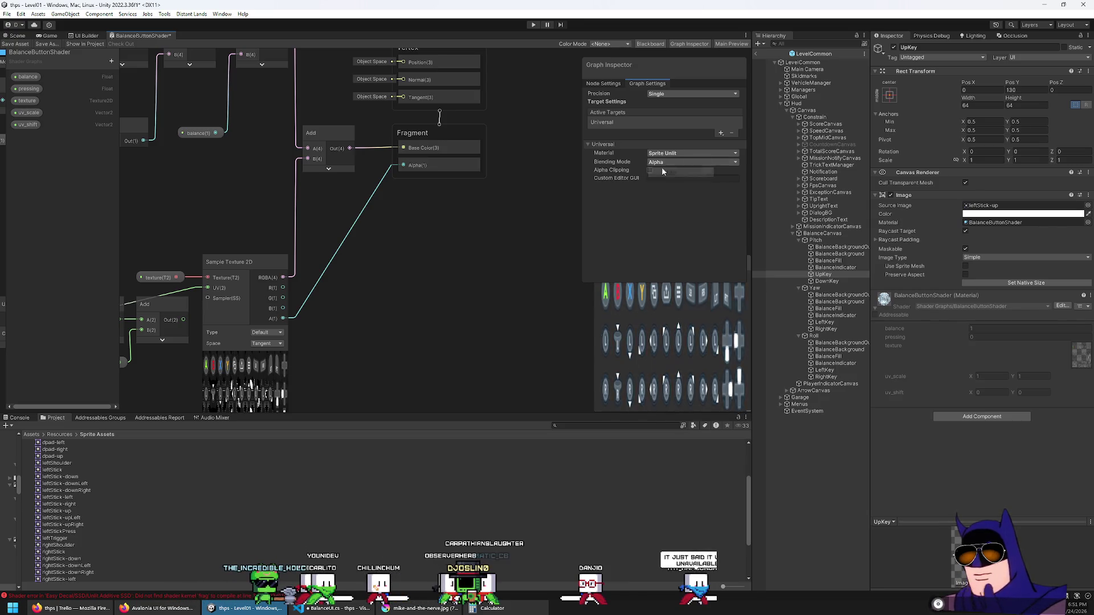
{"action": "left_click", "coordinate": [15, 45]}
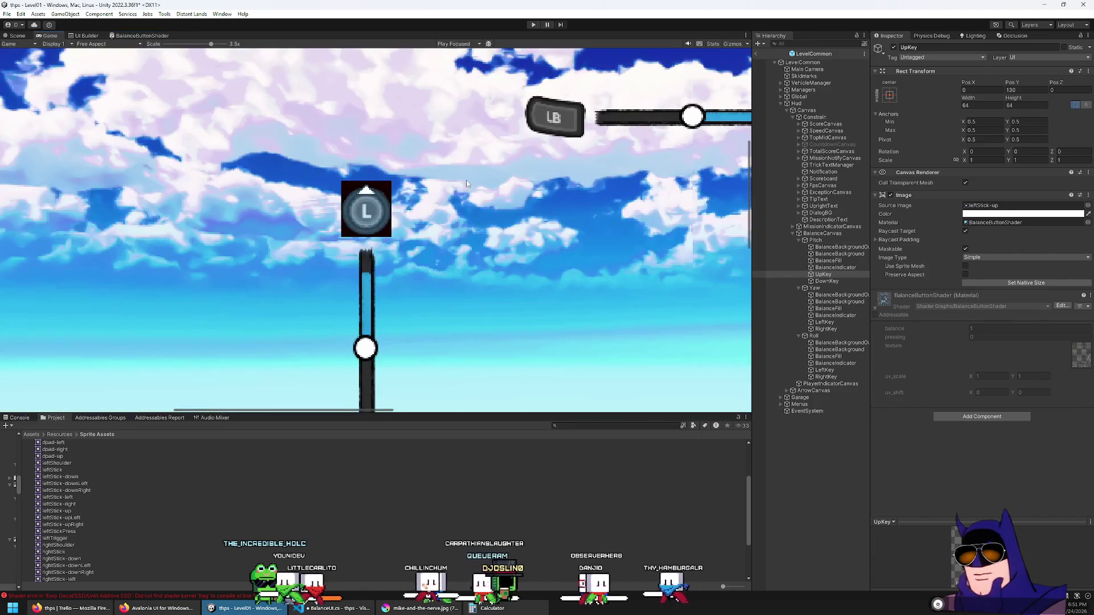
{"action": "scroll", "coordinate": [484, 188], "scroll_direction": "down", "scroll_amount": 4}
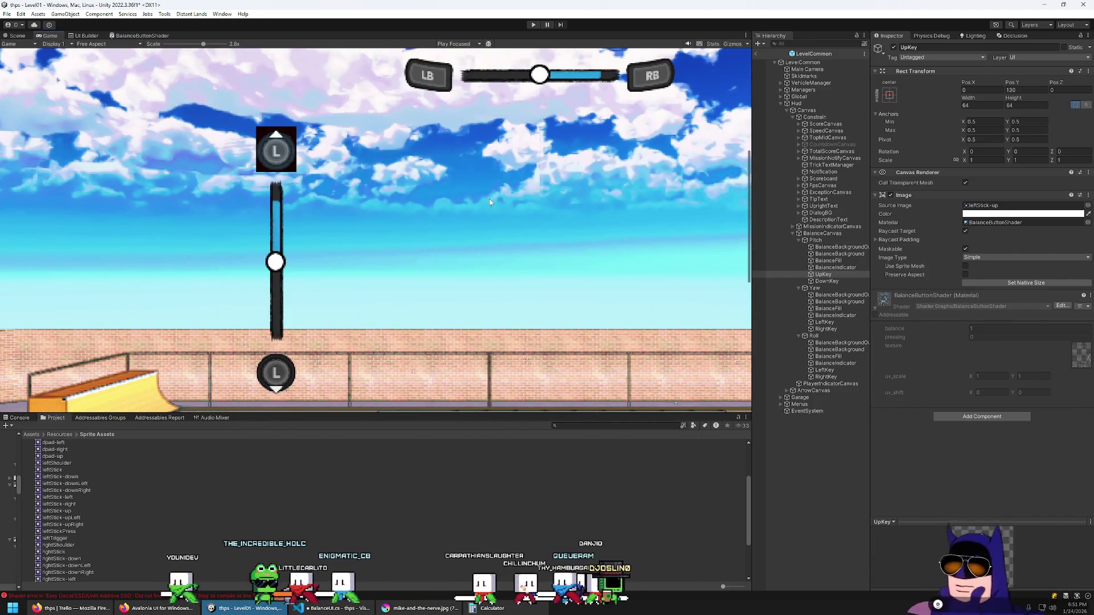
Try making the UpKey image colour transparent, then cancel, keeping the image visible.
{"action": "left_click", "coordinate": [999, 214]}
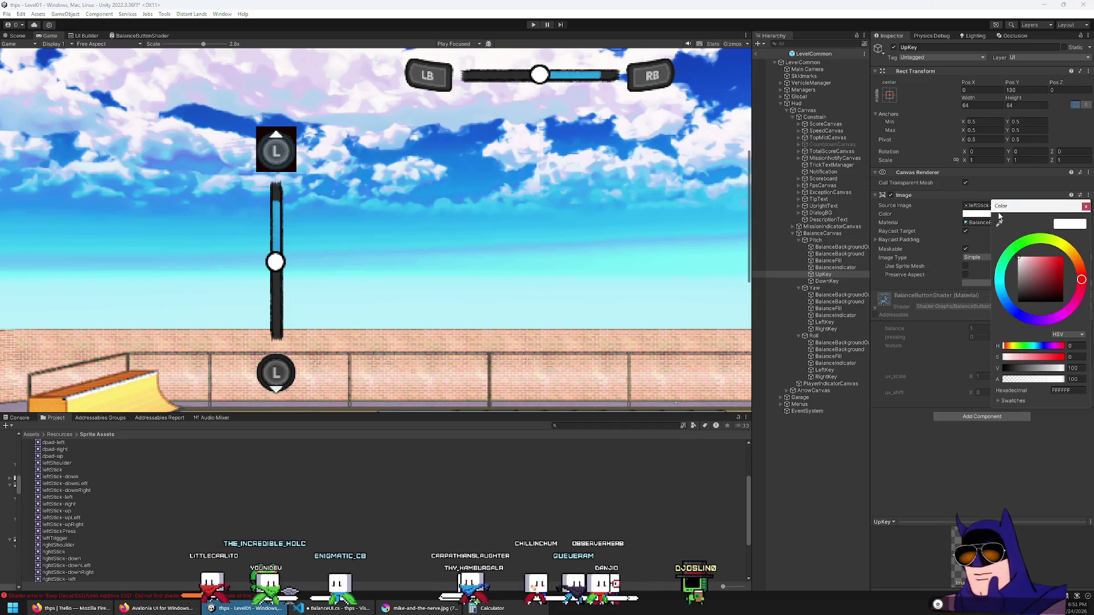
{"action": "left_click_drag", "start_coordinate": [1031, 380], "coordinate": [939, 386]}
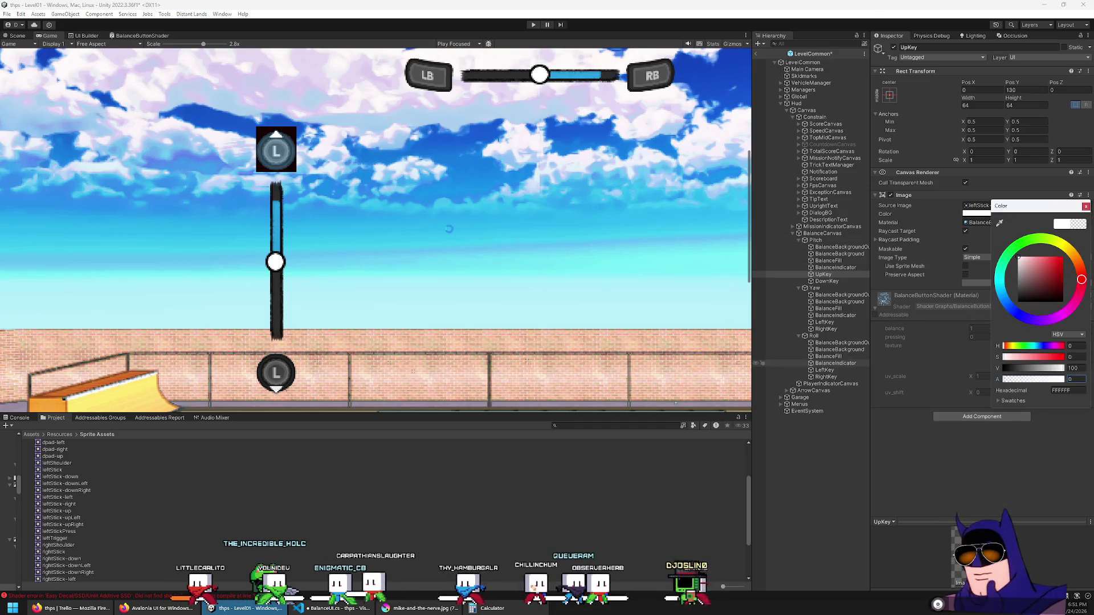
{"action": "key", "text": "Escape"}
{"action": "left_click", "coordinate": [987, 216]}
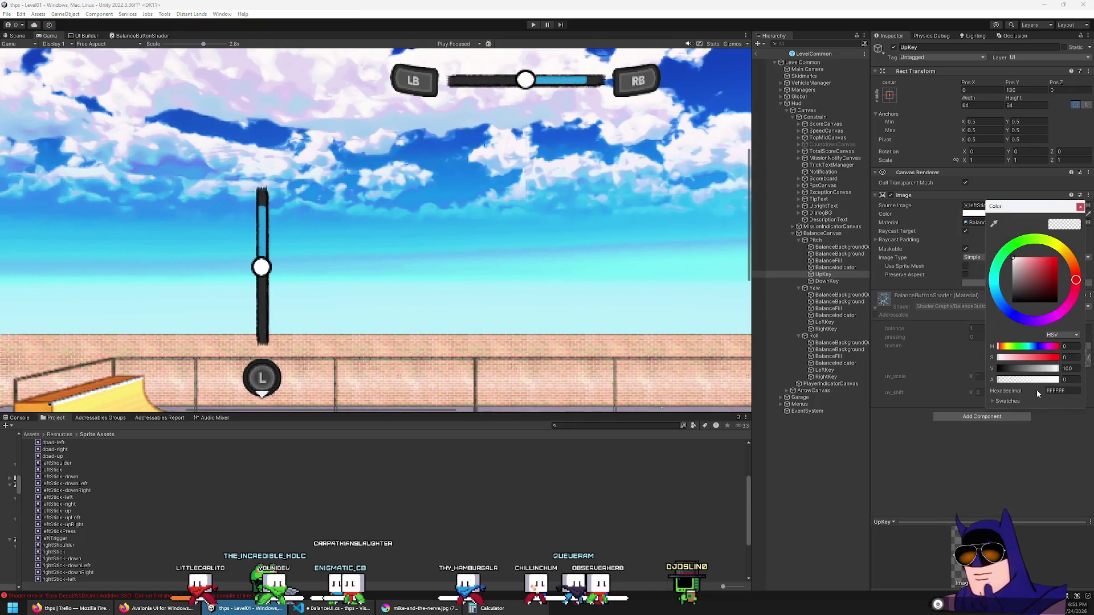
{"action": "key", "text": "Escape"}
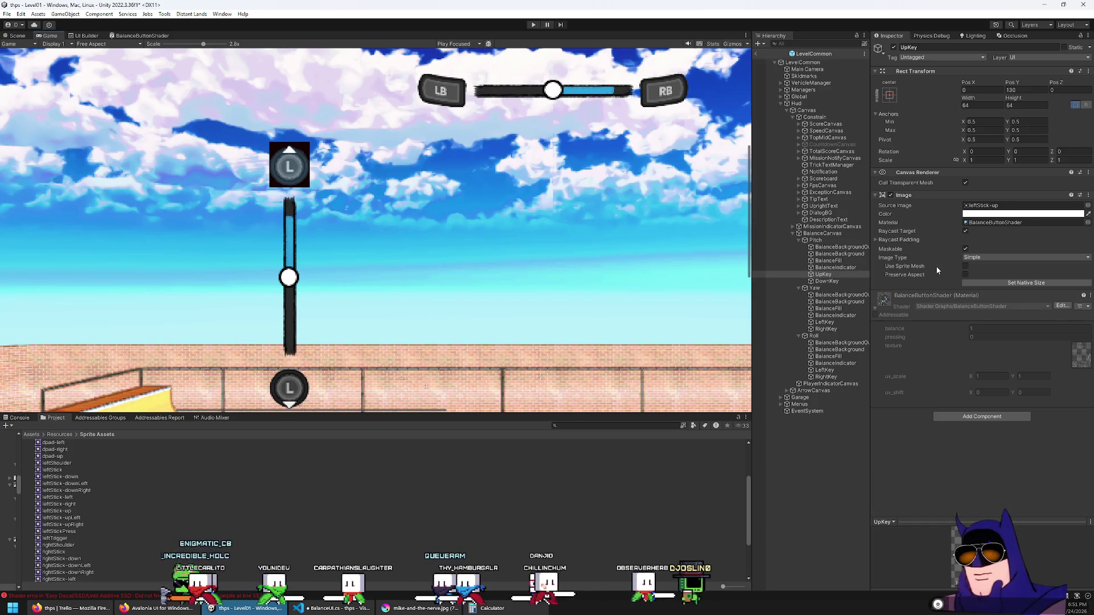
Keep the UpKey image type as Simple and return to the BalanceButtonShader graph.
{"action": "left_click", "coordinate": [978, 260]}
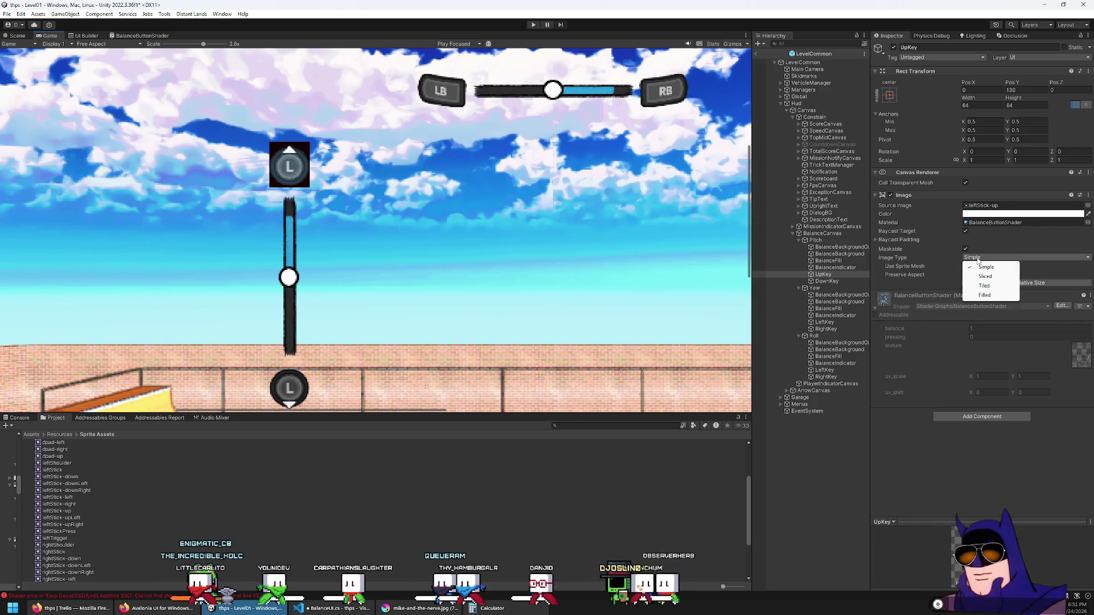
{"action": "left_click", "coordinate": [905, 255]}
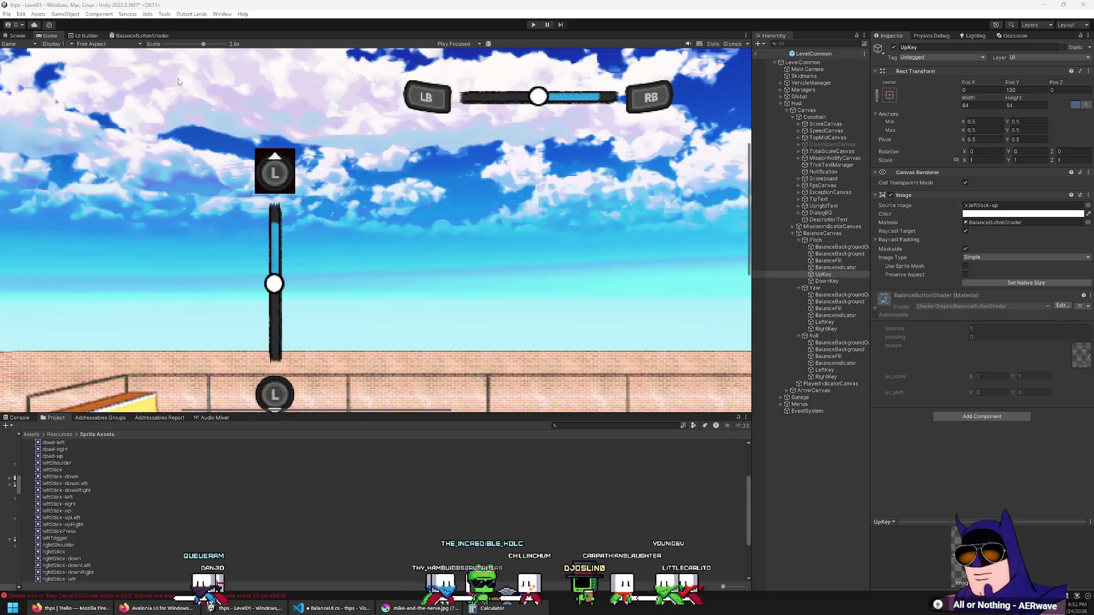
{"action": "left_click", "coordinate": [140, 36]}
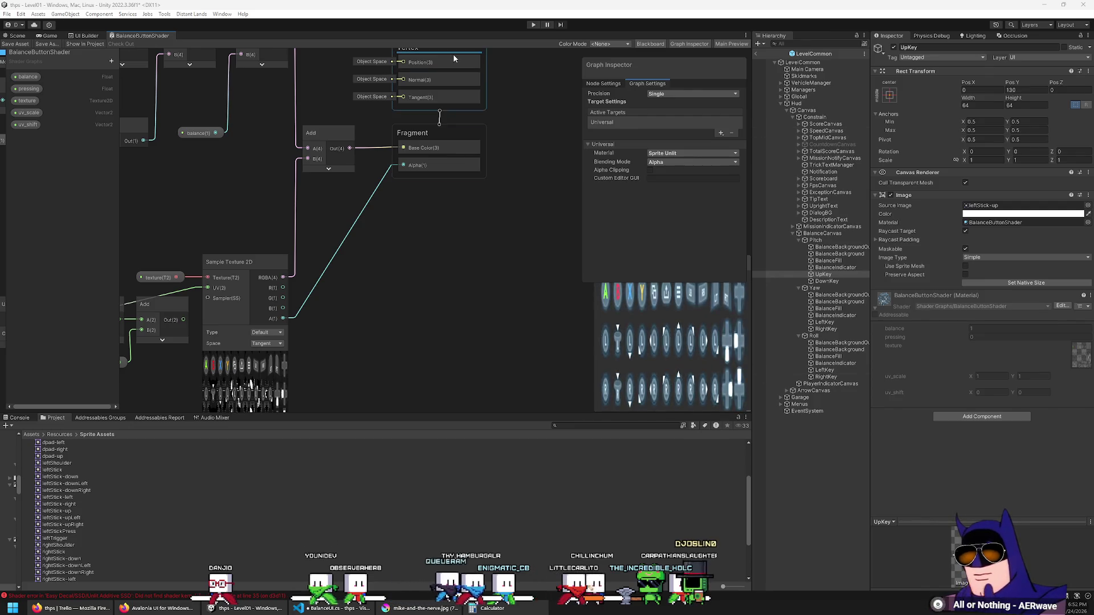
Enter Play mode to run Level01 and test the shader.
{"action": "left_click", "coordinate": [532, 24]}
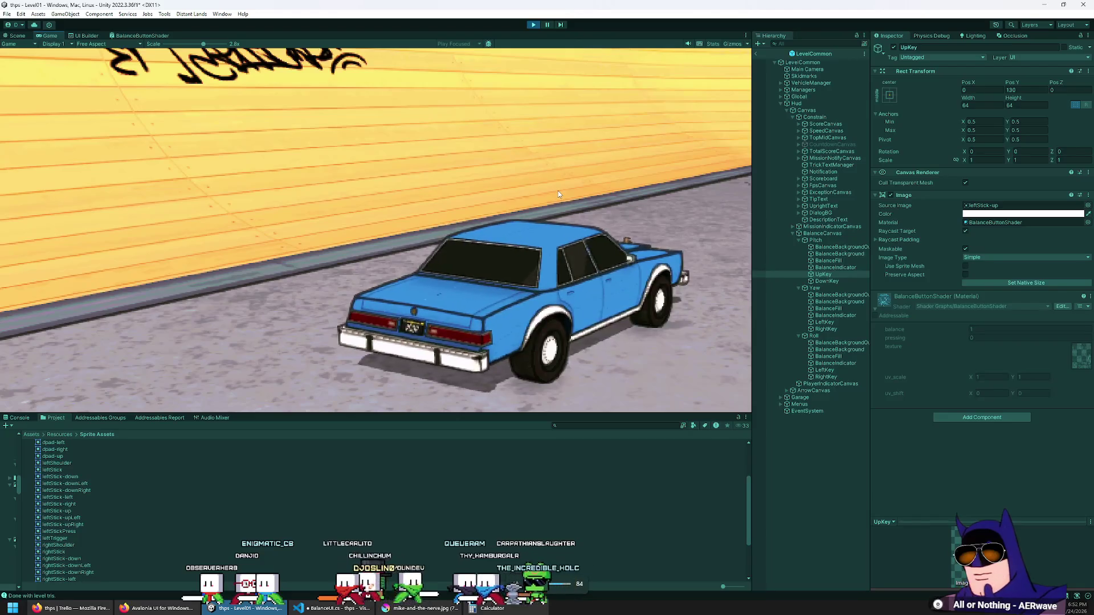
Set the Game view to 1x, drive, boardslide and heelflip, then stop play and open UI Builder.
{"action": "left_click_drag", "start_coordinate": [183, 44], "coordinate": [165, 46]}
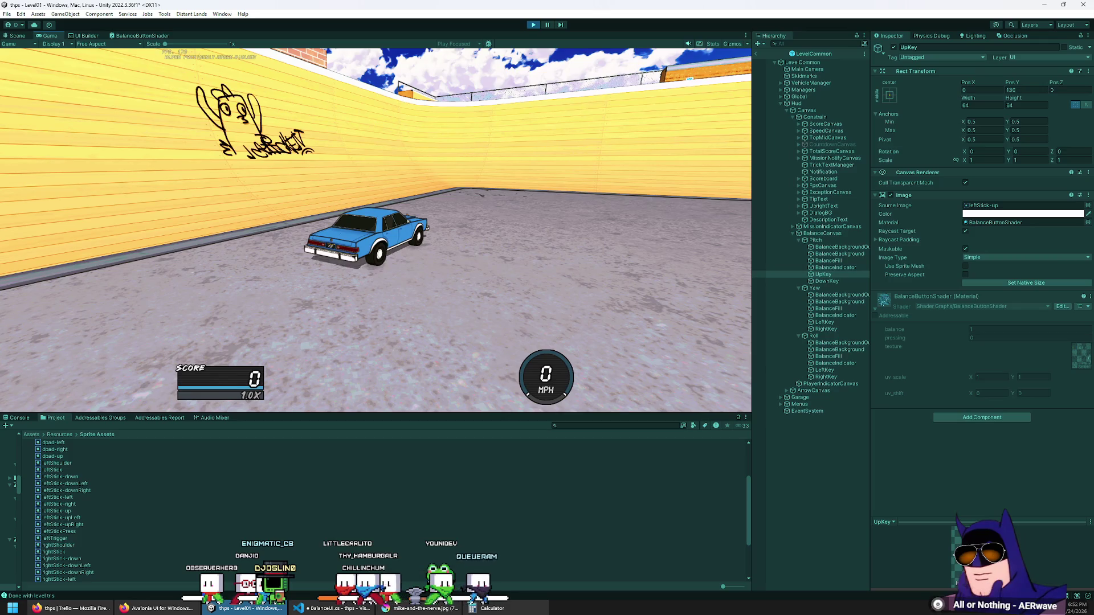
{"action": "key", "text": "w"}
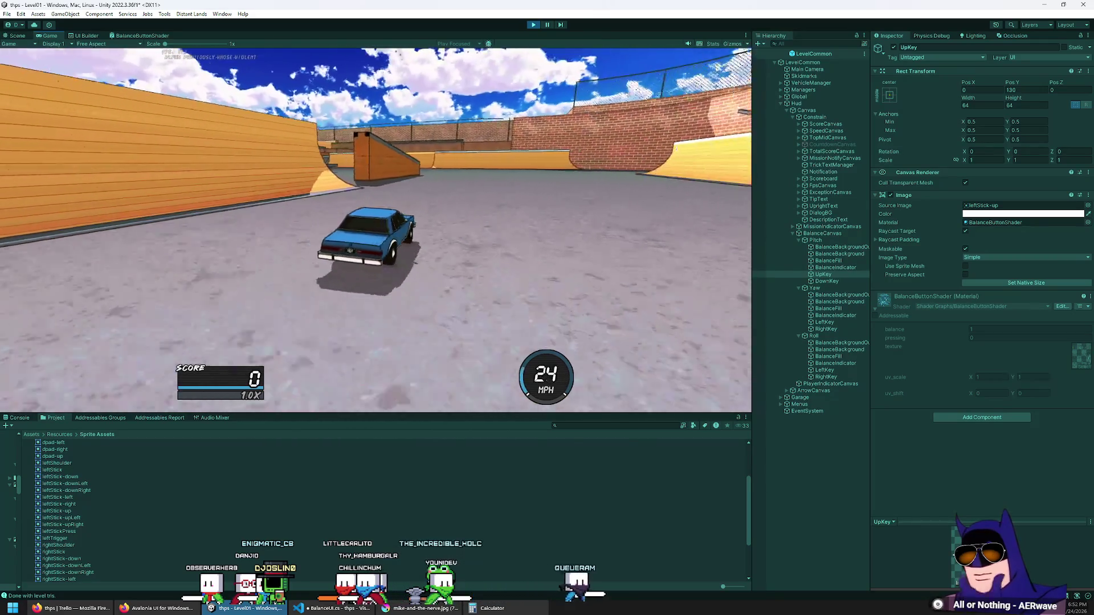
{"action": "key", "text": "d"}
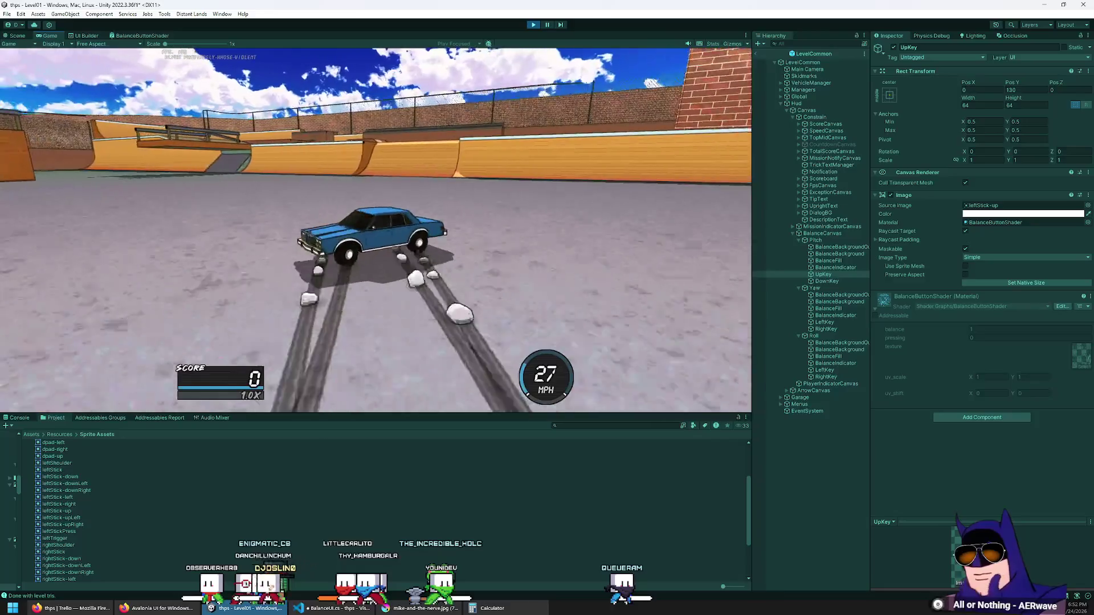
{"action": "key", "text": "w"}
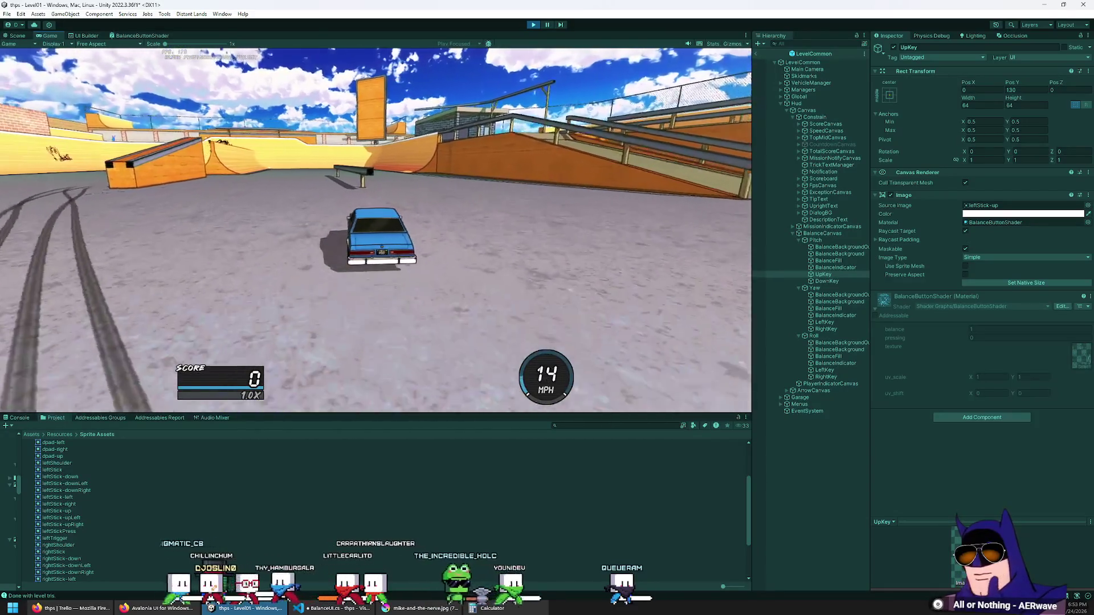
{"action": "key", "text": "space"}
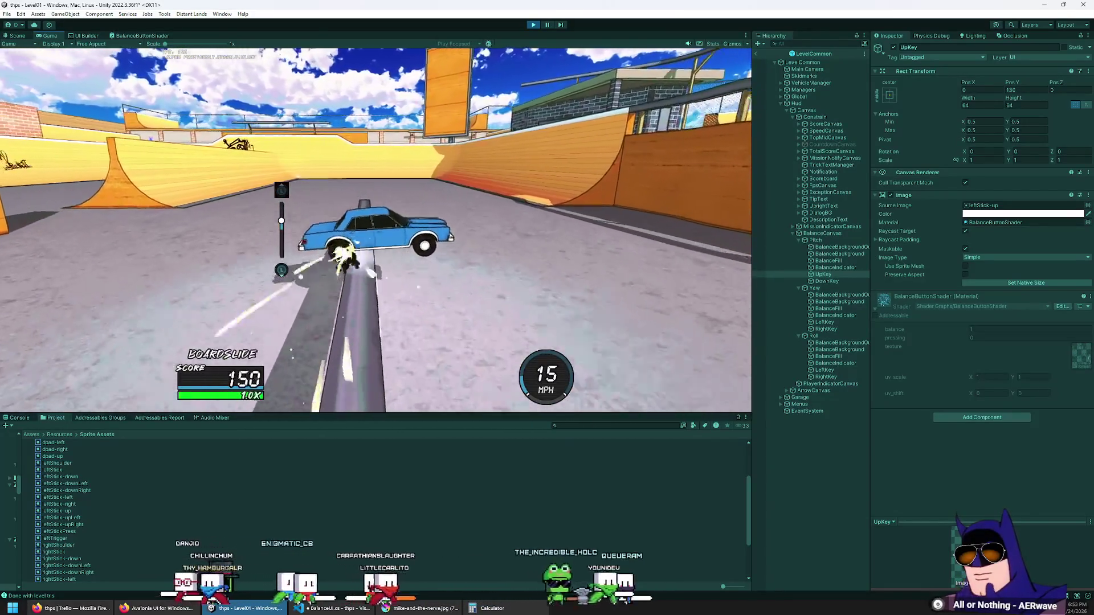
{"action": "key", "text": "e"}
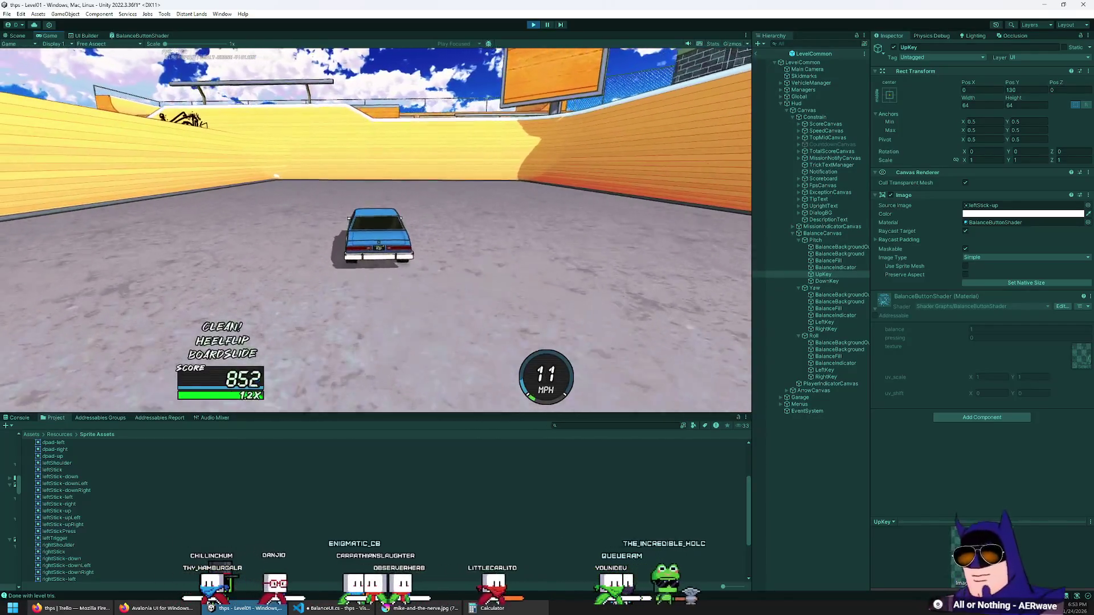
{"action": "left_click", "coordinate": [532, 26]}
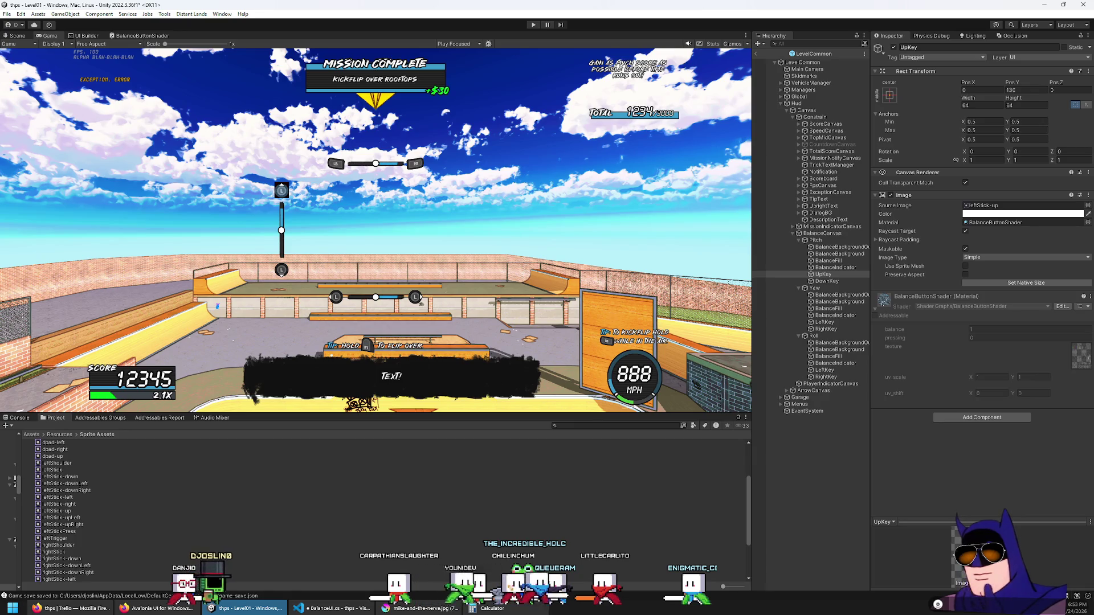
{"action": "left_click", "coordinate": [84, 36]}
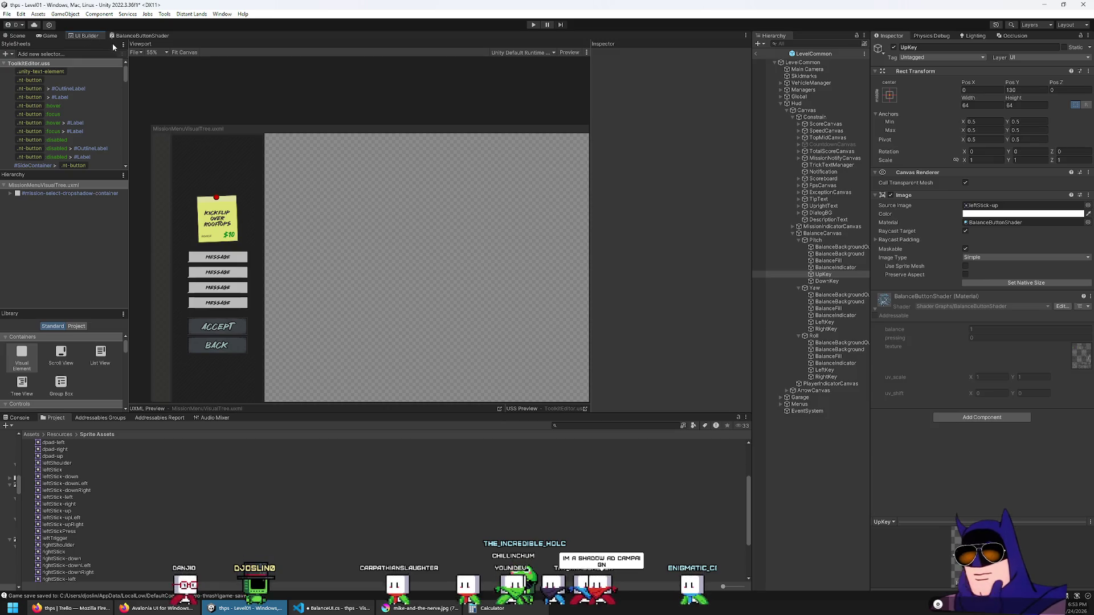
Pan the mission menu preview, close the UI Builder tab, and return to the shader graph.
{"action": "left_click_drag", "start_coordinate": [368, 221], "coordinate": [406, 192]}
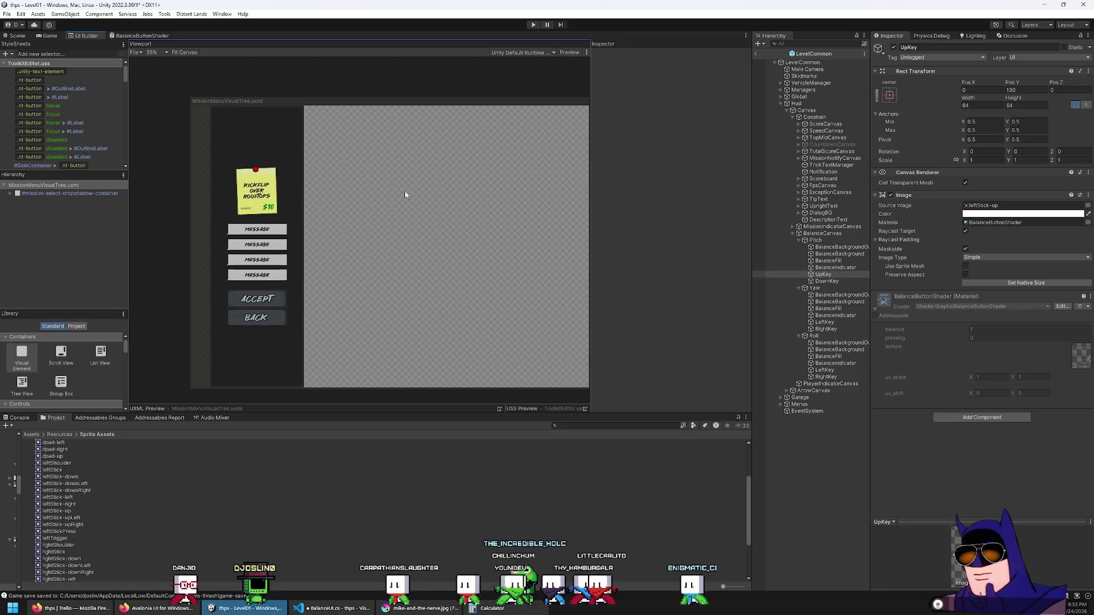
{"action": "middle_click", "coordinate": [95, 36]}
{"action": "left_click", "coordinate": [94, 36]}
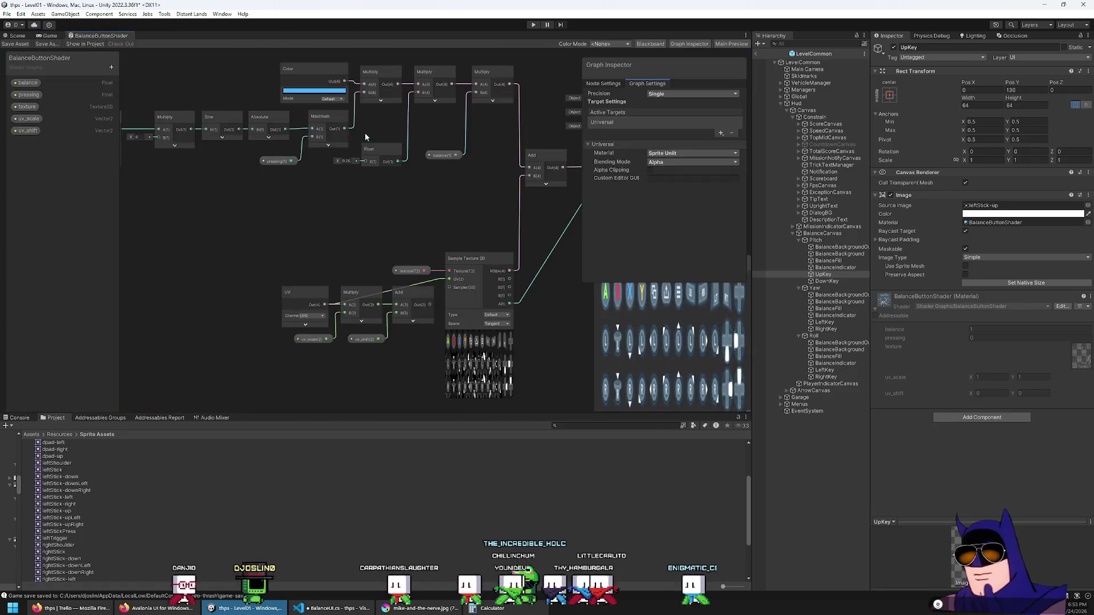
Check the Universal target's Material and Precision dropdowns unchanged, then switch to the game with Ctrl+2.
{"action": "left_click", "coordinate": [675, 154]}
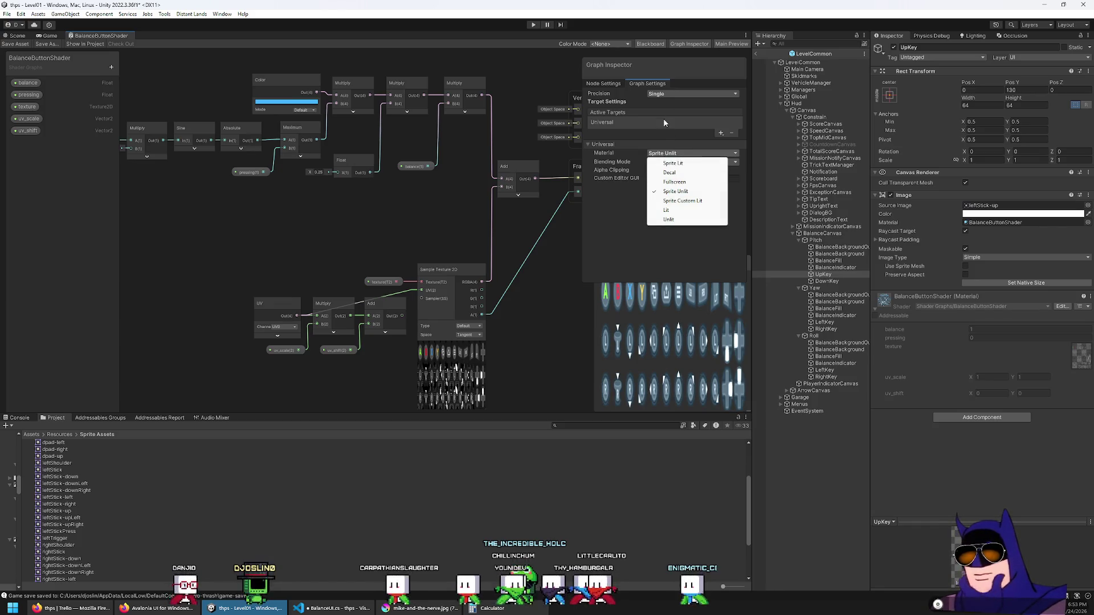
{"action": "left_click", "coordinate": [663, 139]}
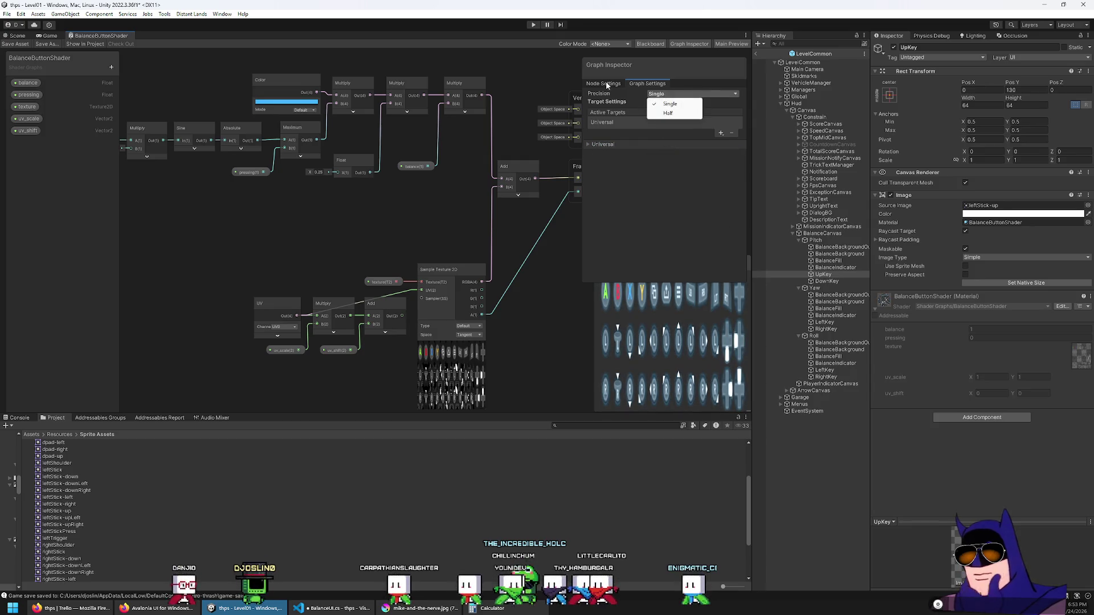
{"action": "left_click", "coordinate": [637, 84]}
{"action": "left_click", "coordinate": [618, 141]}
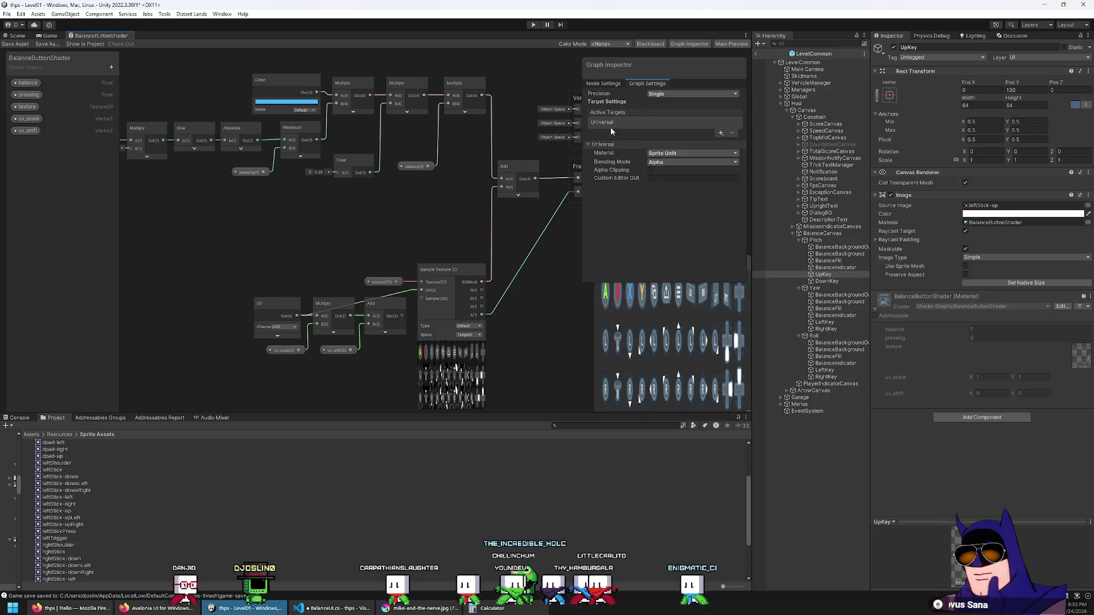
{"action": "left_click", "coordinate": [609, 124]}
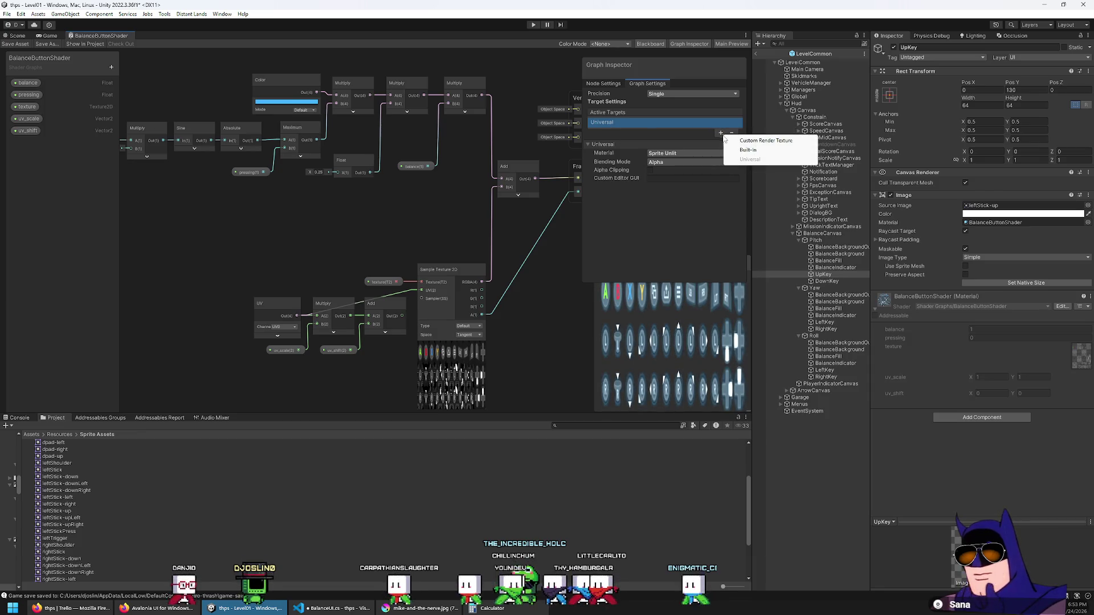
{"action": "left_click", "coordinate": [686, 144]}
{"action": "left_click", "coordinate": [687, 141]}
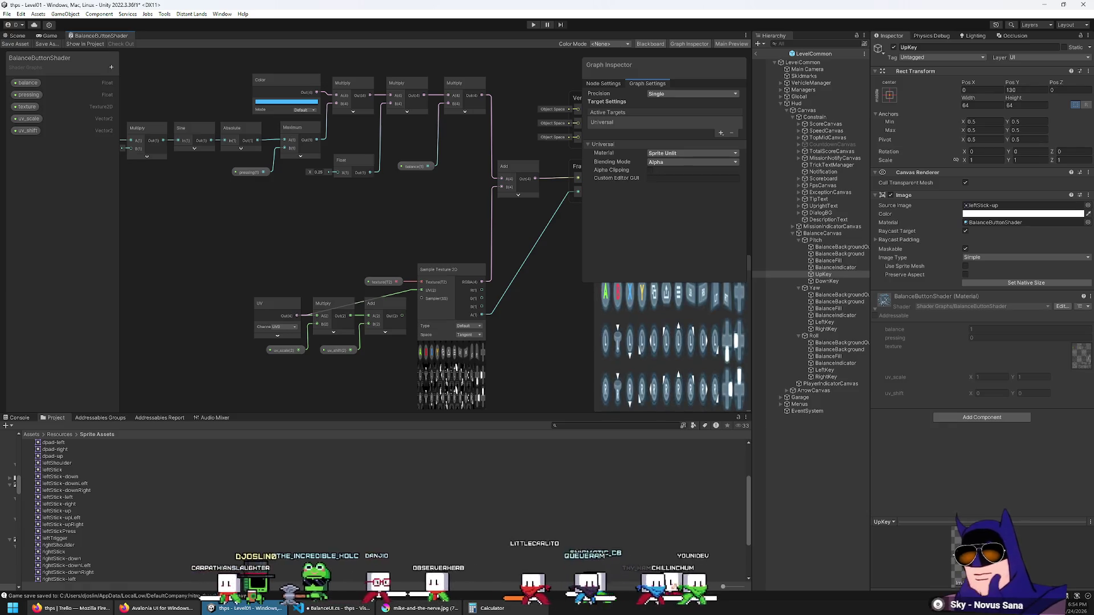
{"action": "key", "text": "ctrl+2"}
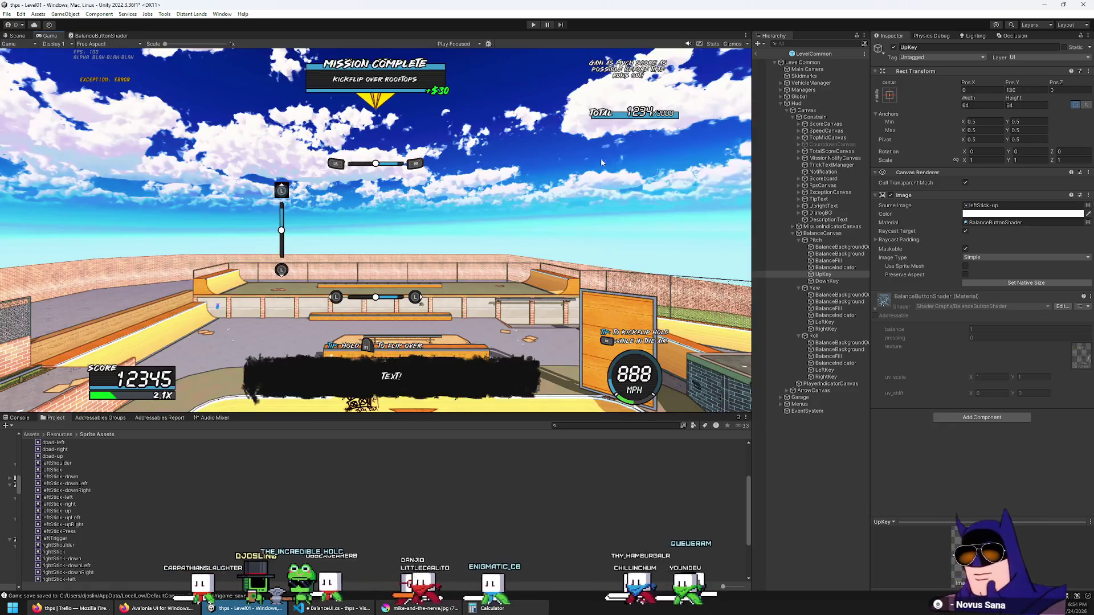
Try UpKey on the TransparentFX layer, then put it back on the UI layer.
{"action": "left_click", "coordinate": [1034, 57]}
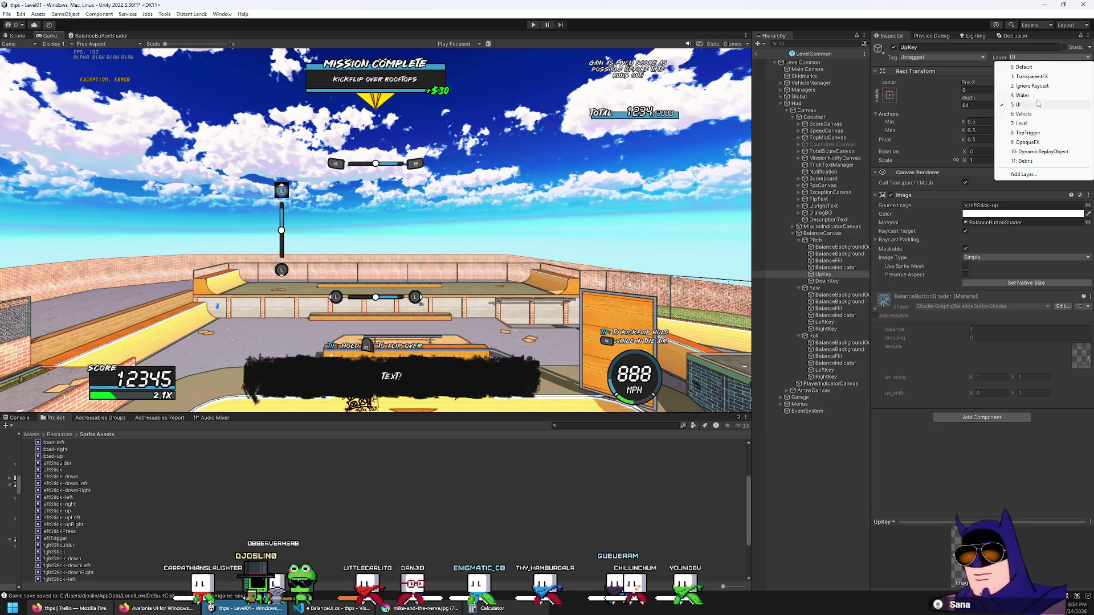
{"action": "left_click", "coordinate": [1034, 77]}
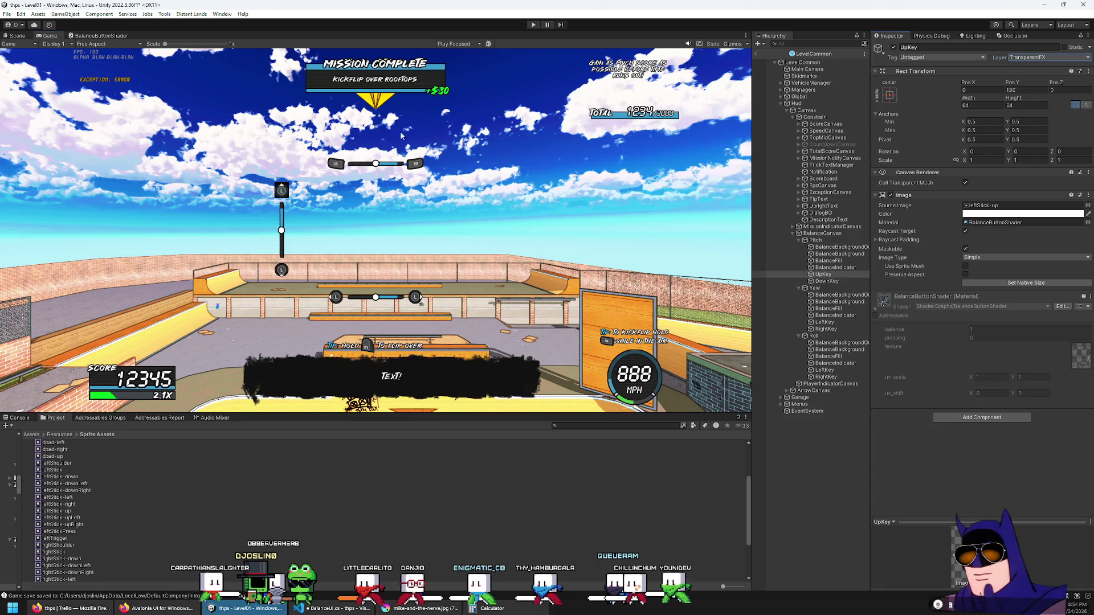
{"action": "left_click", "coordinate": [1048, 57]}
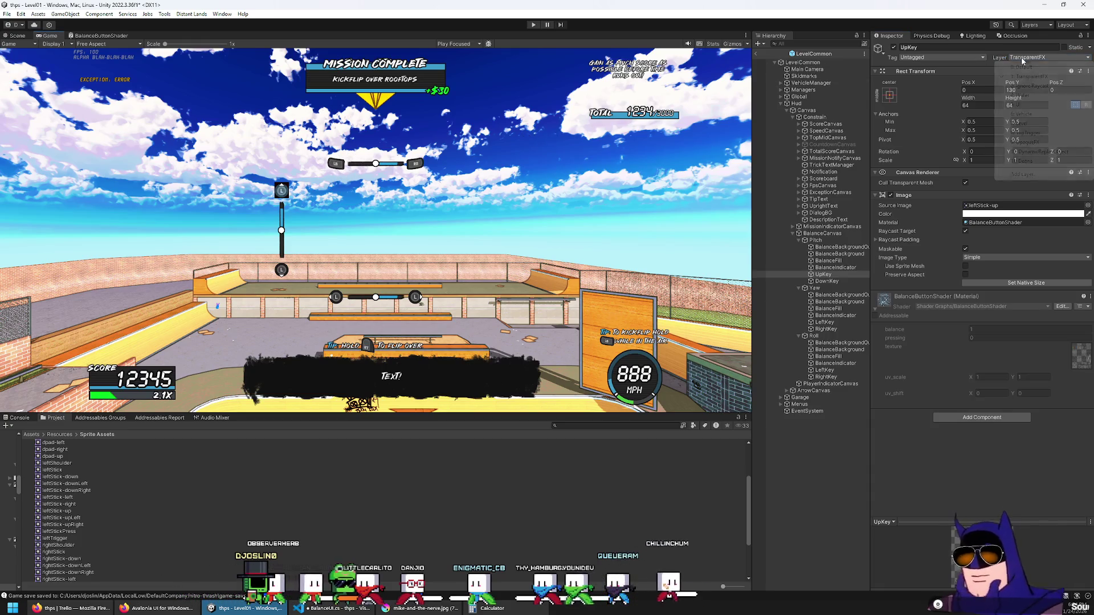
{"action": "left_click", "coordinate": [1034, 97]}
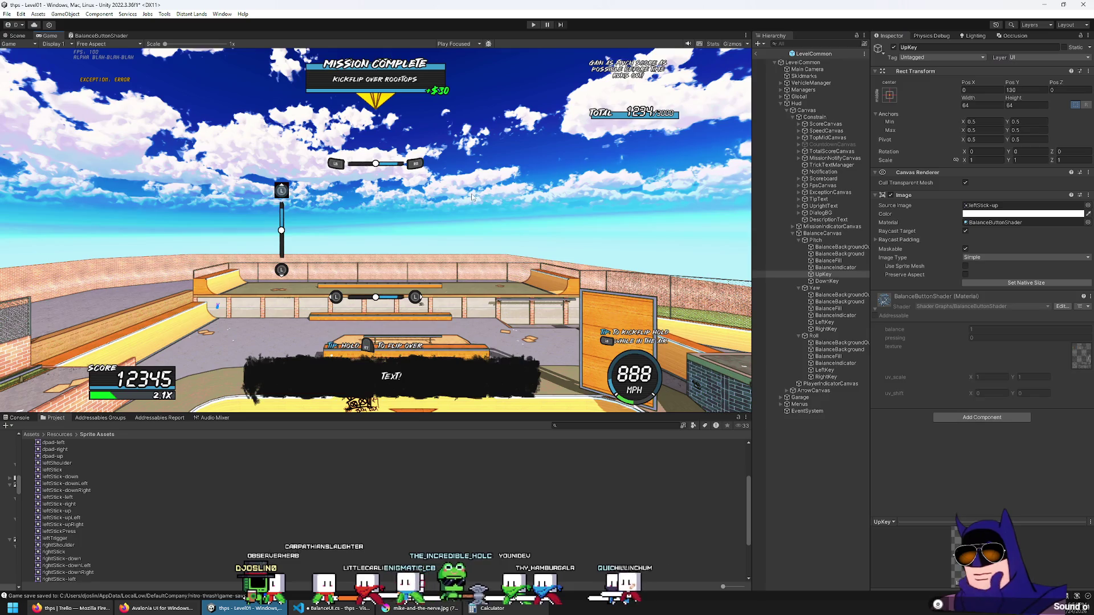
{"action": "left_click", "coordinate": [1052, 59]}
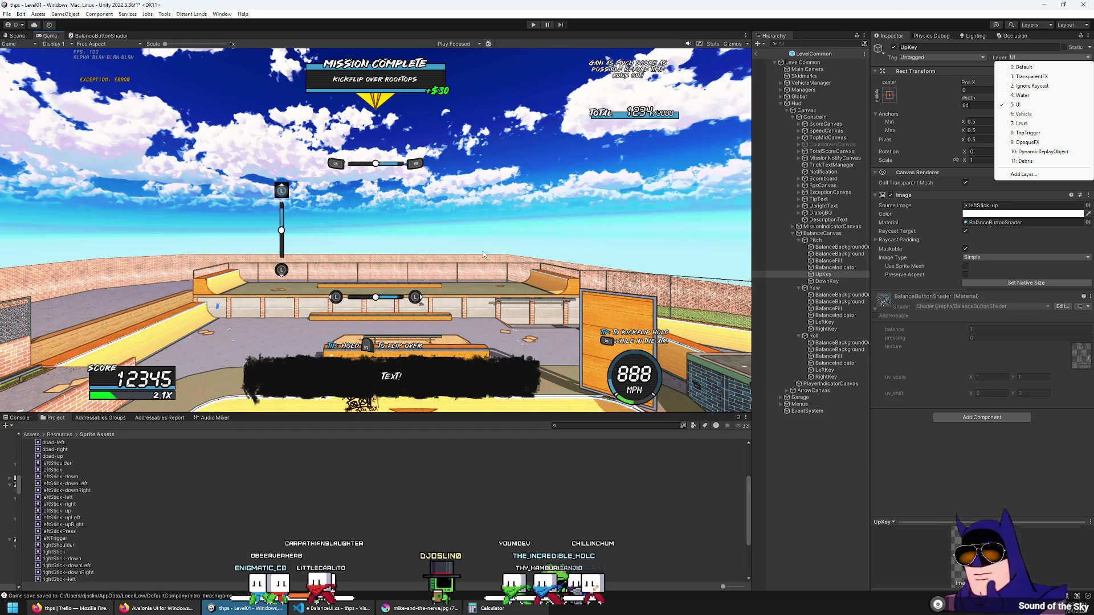
{"action": "key", "text": "Escape"}
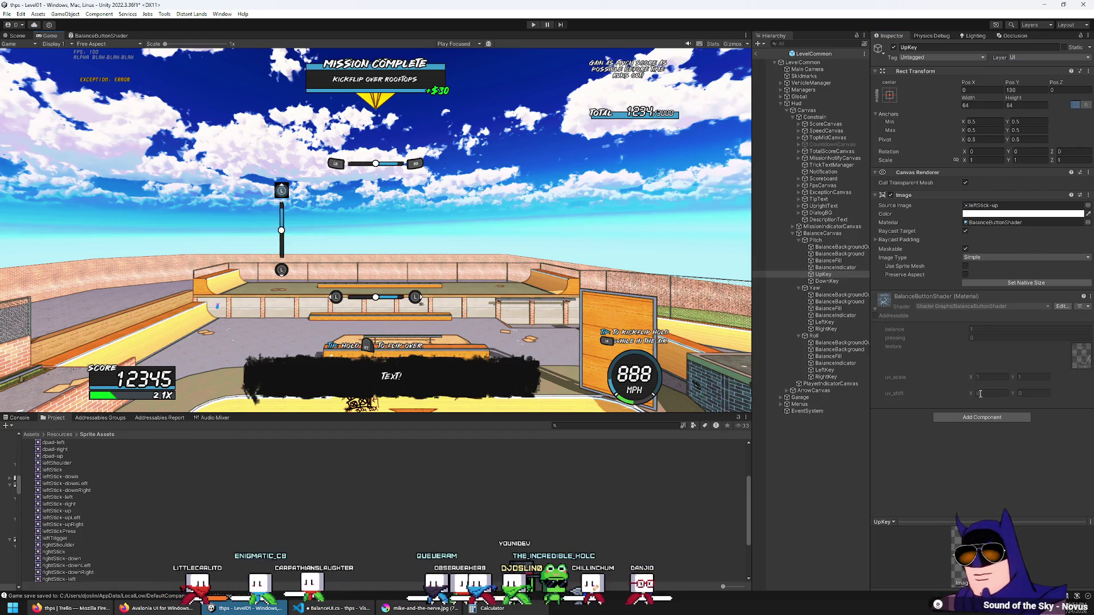
Search components for 'constrainsprite' and close the search without adding anything.
{"action": "left_click", "coordinate": [973, 419]}
{"action": "type", "text": "constrain"}
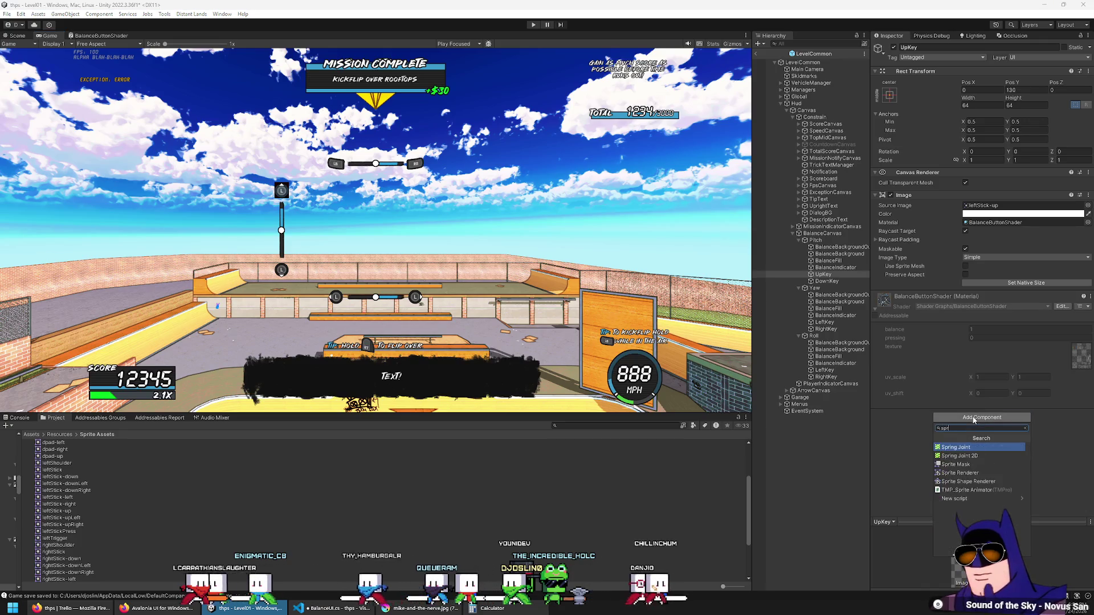
{"action": "type", "text": "sprite"}
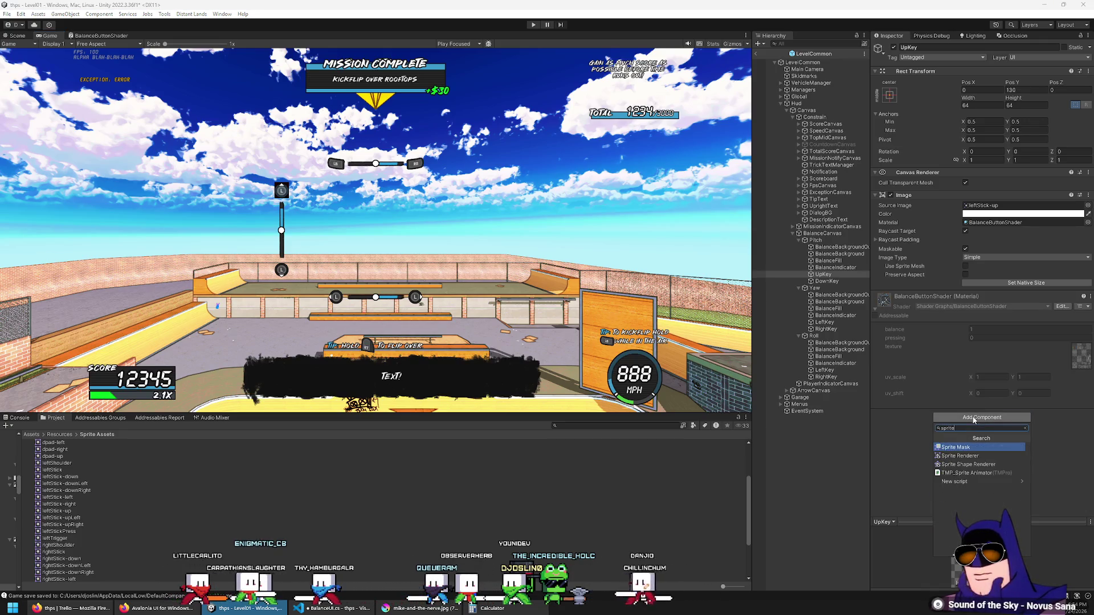
{"action": "left_click", "coordinate": [892, 446]}
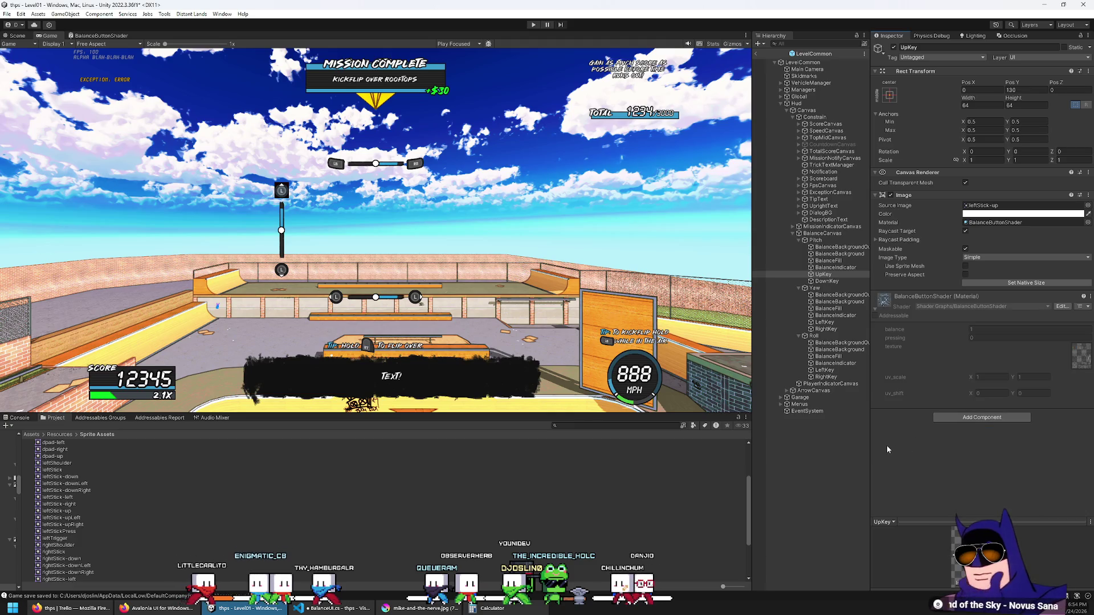
Toggle Use Sprite Mesh on, then off, for the UpKey image.
{"action": "left_click", "coordinate": [965, 267]}
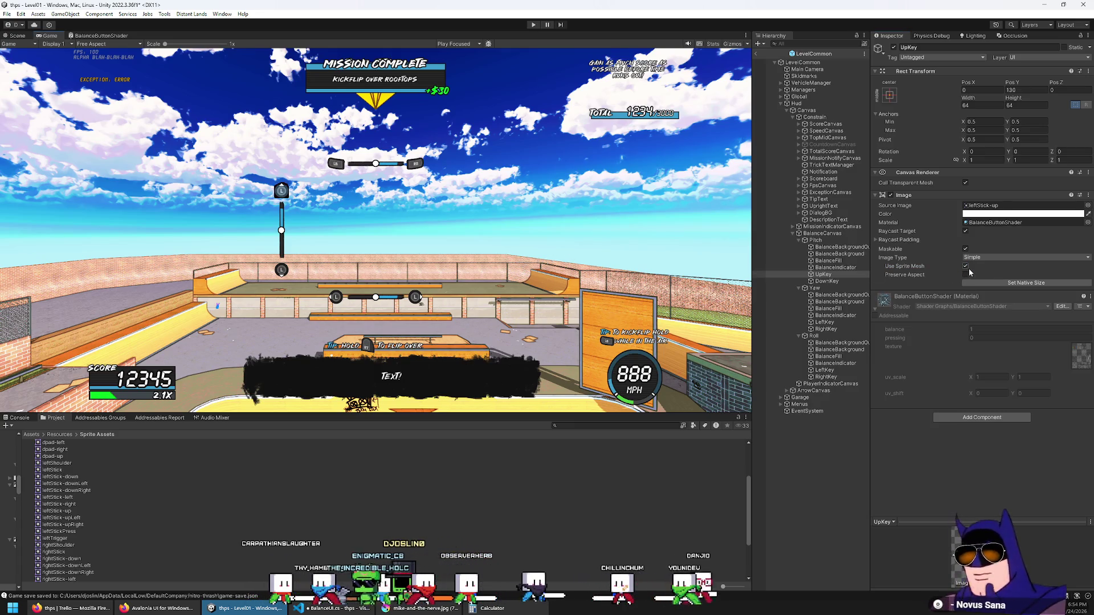
{"action": "scroll", "coordinate": [279, 188], "scroll_direction": "up", "scroll_amount": 10}
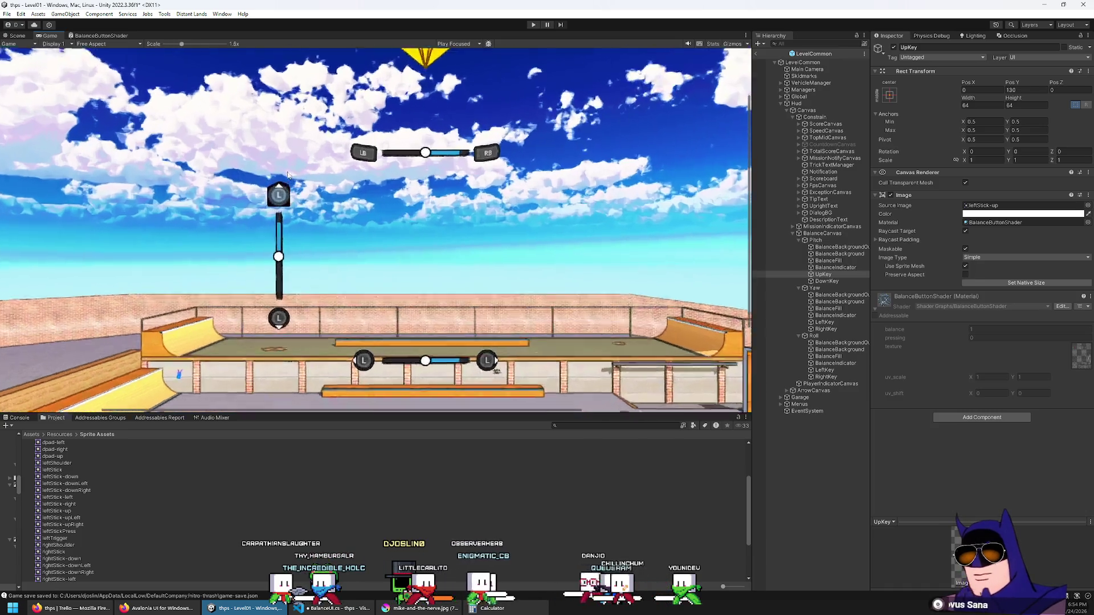
{"action": "scroll", "coordinate": [291, 203], "scroll_direction": "up", "scroll_amount": 5}
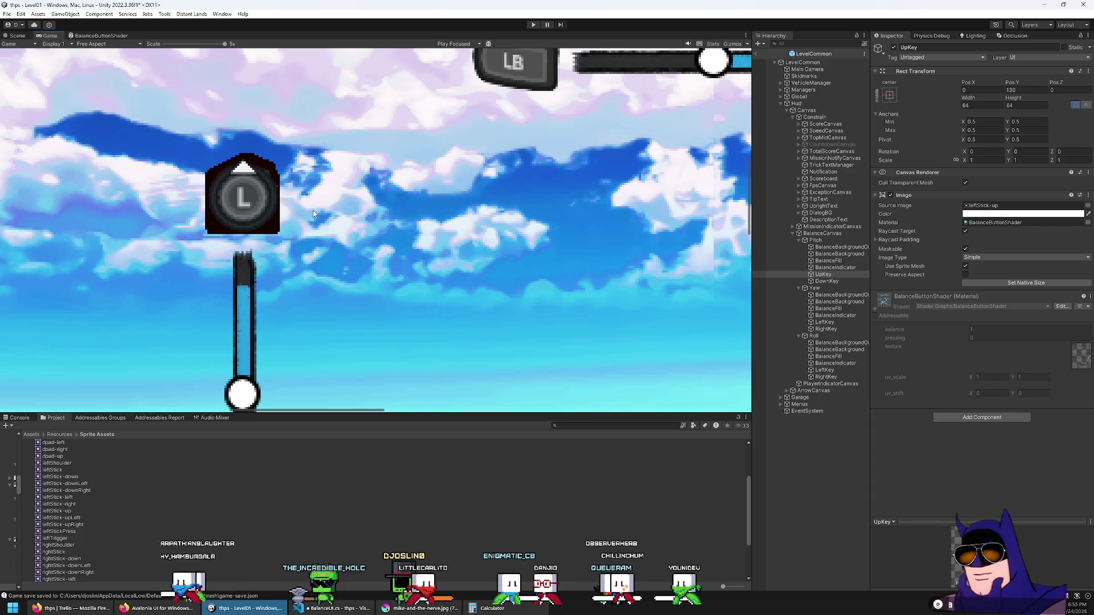
{"action": "left_click", "coordinate": [965, 266]}
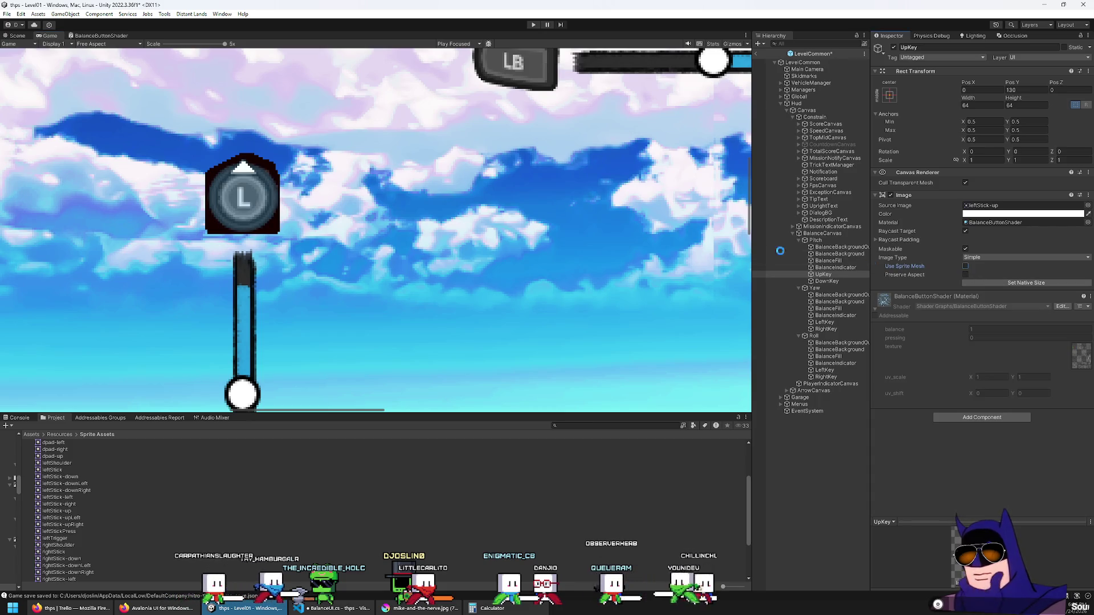
{"action": "left_click", "coordinate": [97, 37]}
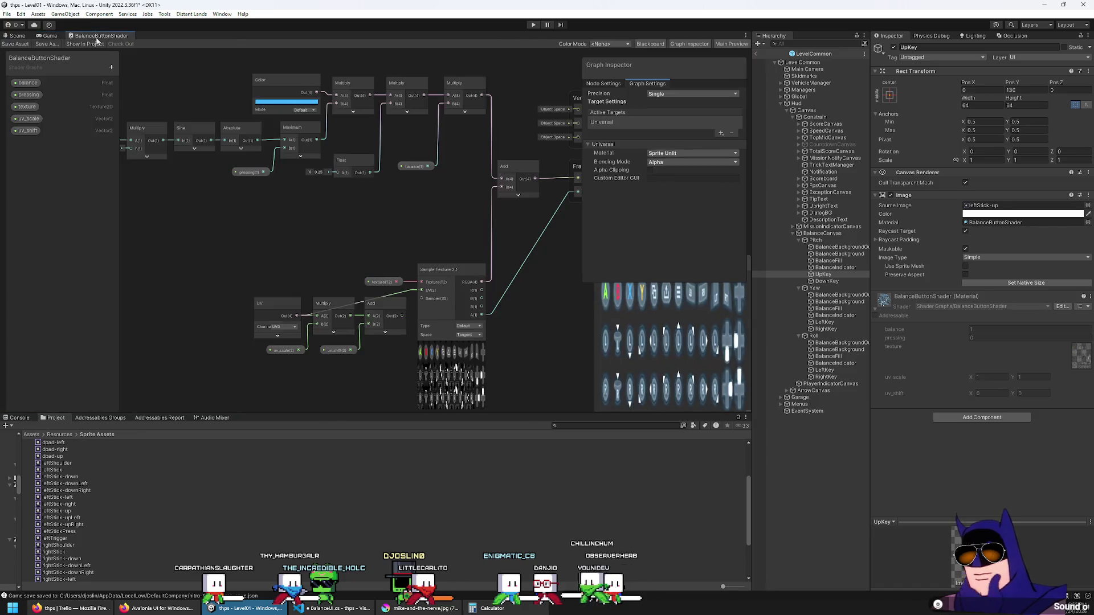
Switch BalanceButtonShader's Blending Mode to Premultiply, save the asset, and view the button in Game.
{"action": "left_click_drag", "start_coordinate": [399, 228], "coordinate": [262, 215]}
{"action": "left_click", "coordinate": [678, 162]}
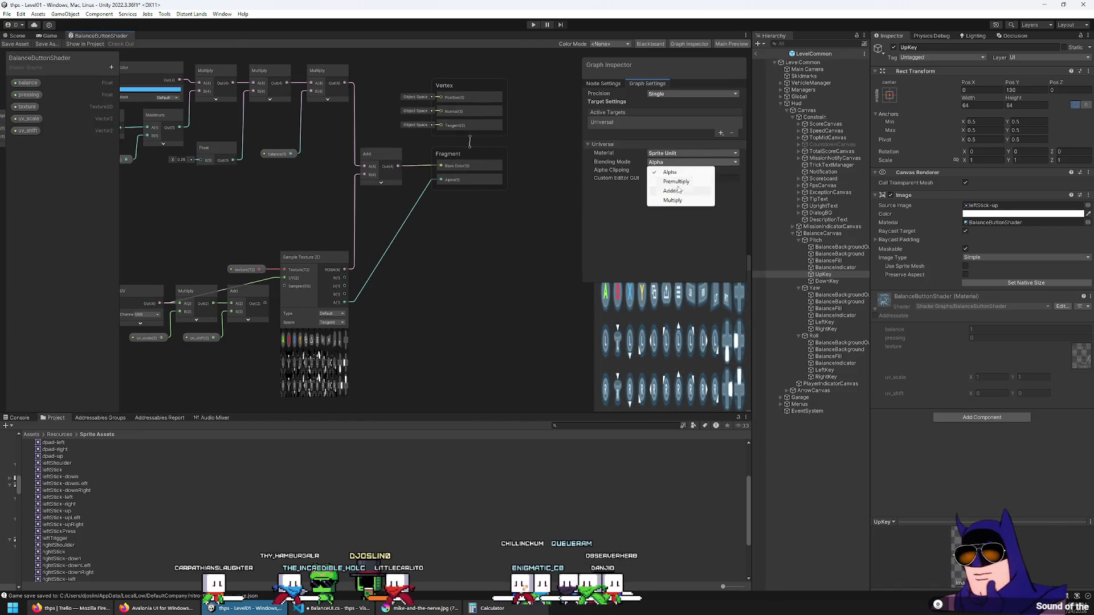
{"action": "left_click", "coordinate": [676, 181]}
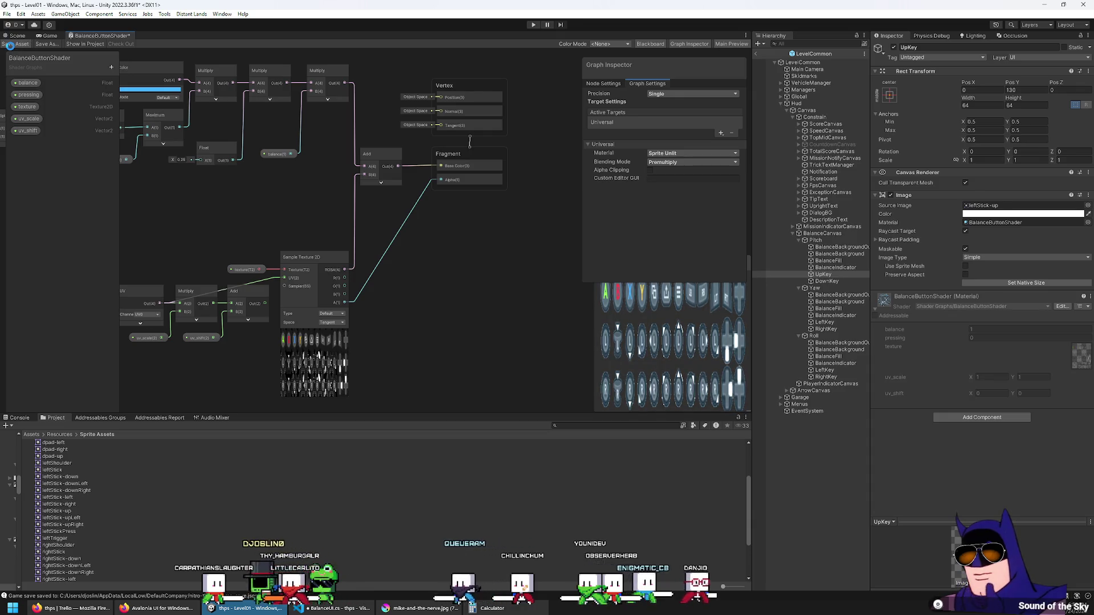
{"action": "left_click", "coordinate": [10, 44]}
{"action": "left_click", "coordinate": [48, 36]}
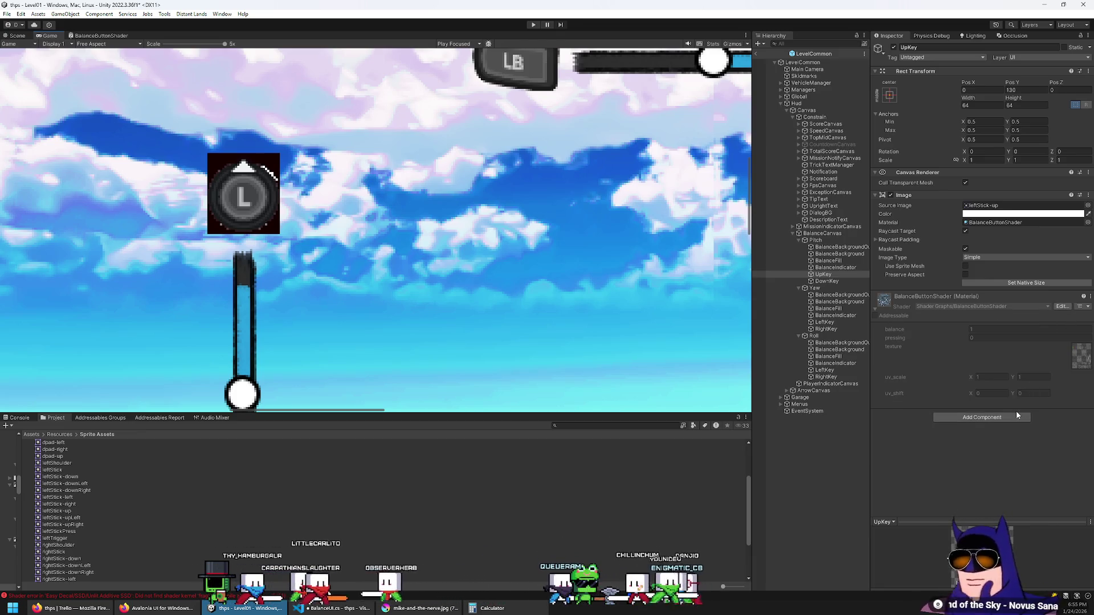
Assign BalanceButtonMaterial to the UpKey image's Material field.
{"action": "left_click", "coordinate": [994, 223]}
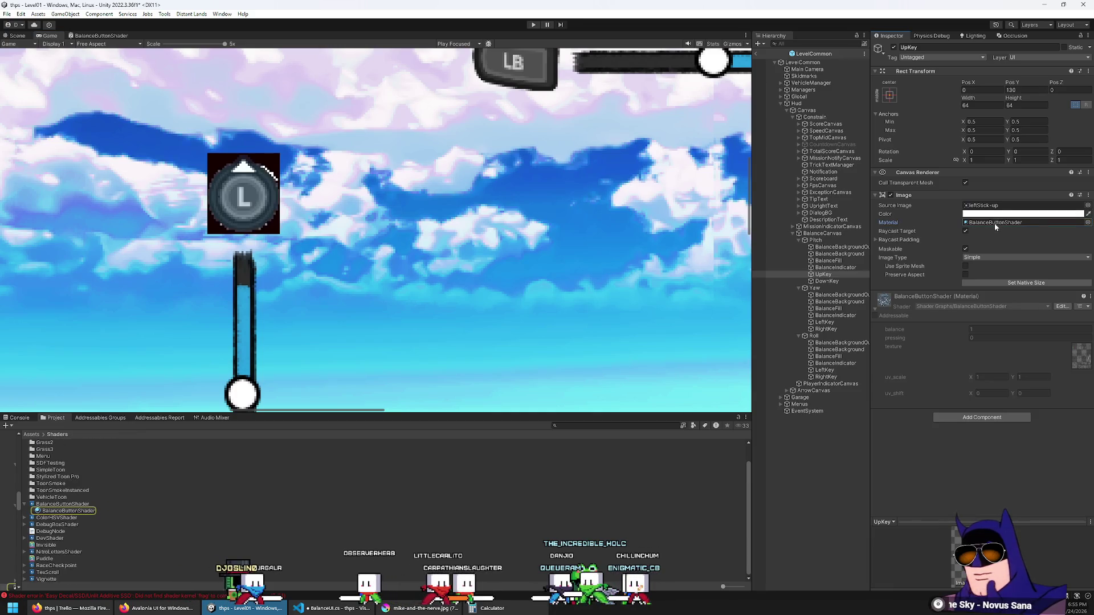
{"action": "left_click", "coordinate": [1088, 224]}
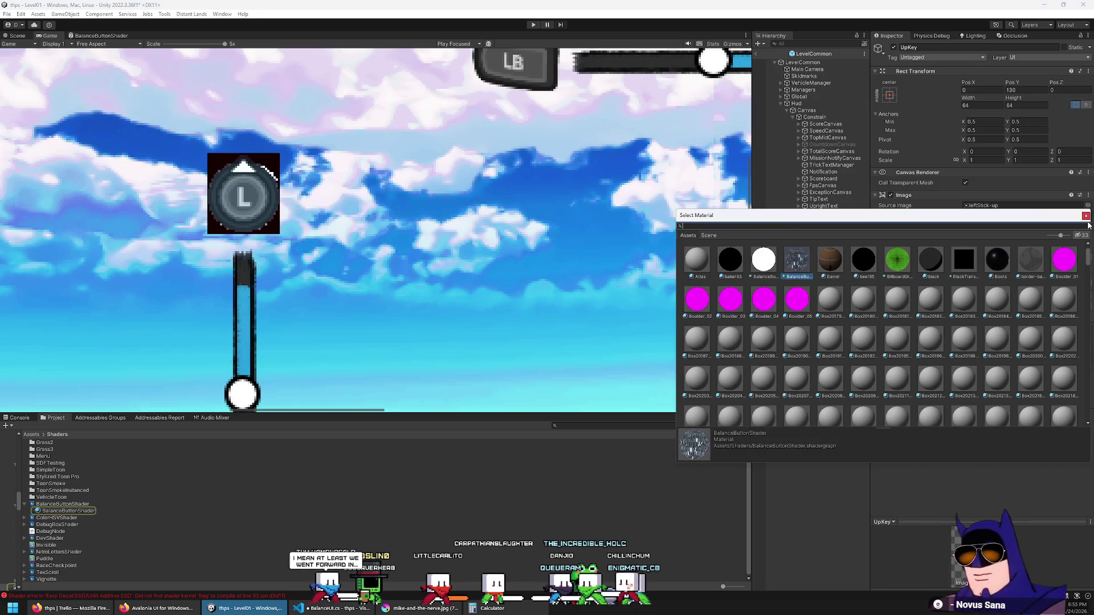
{"action": "type", "text": "balan"}
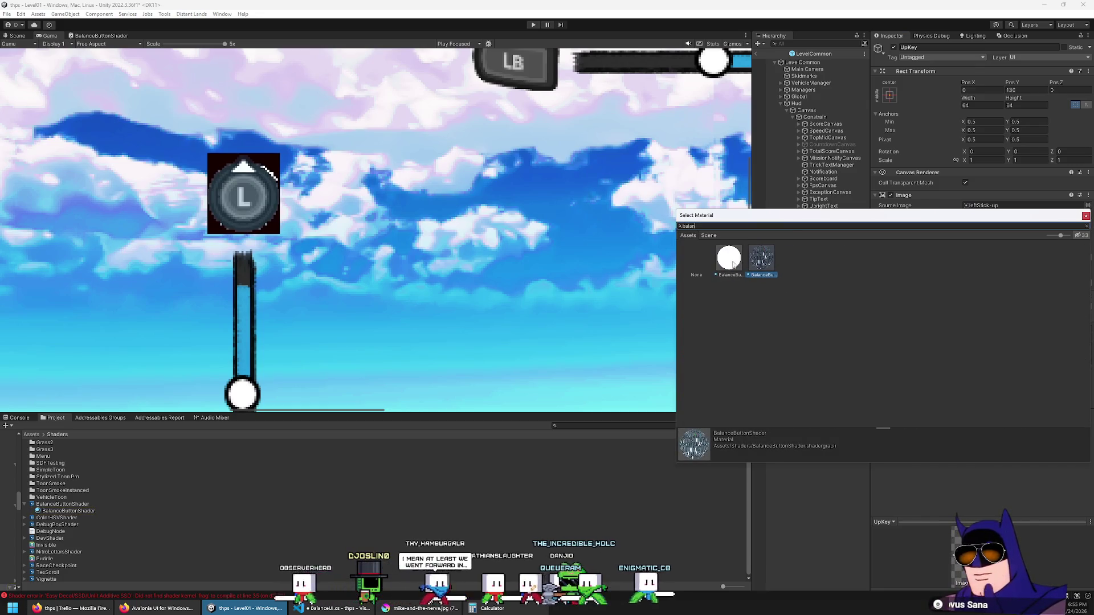
{"action": "left_click", "coordinate": [730, 261]}
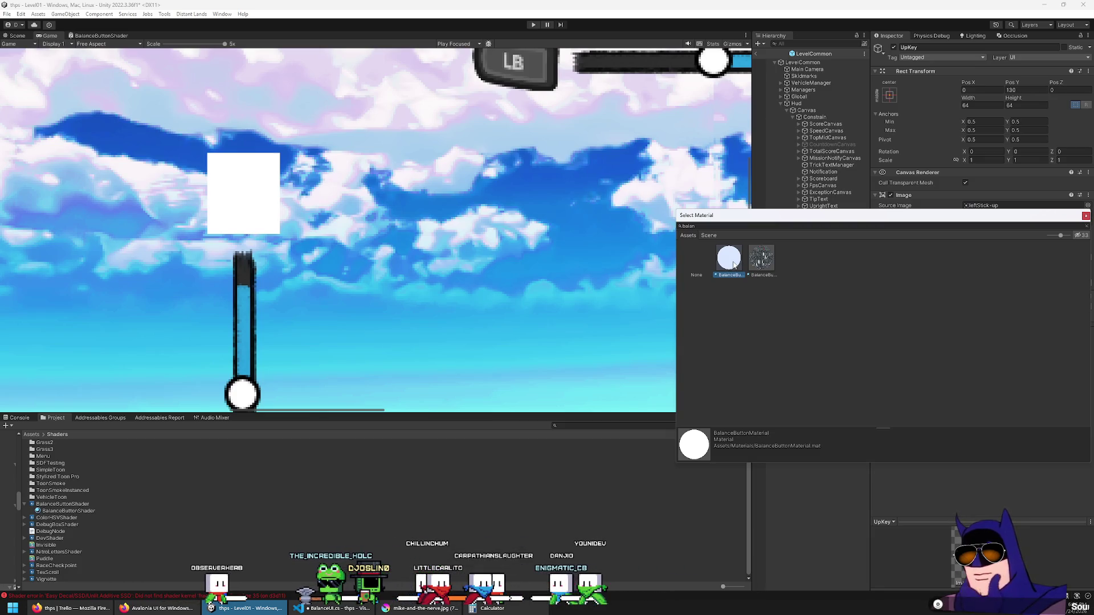
{"action": "double_click", "coordinate": [734, 268]}
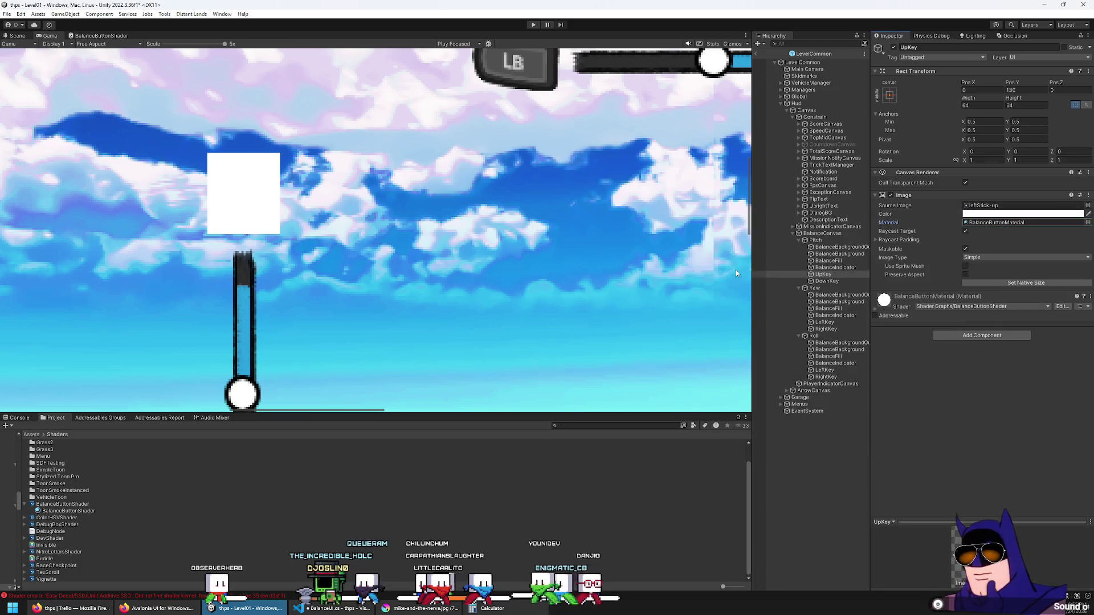
Set BalanceButtonMaterial's texture to the button sprite sheet.
{"action": "left_click", "coordinate": [900, 310]}
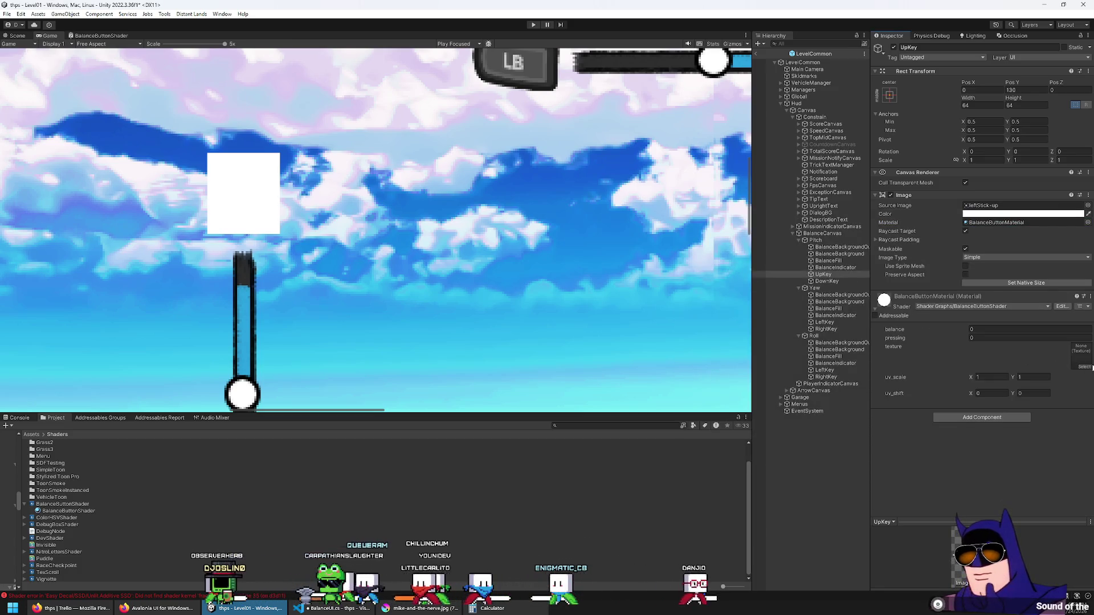
{"action": "left_click", "coordinate": [1087, 369]}
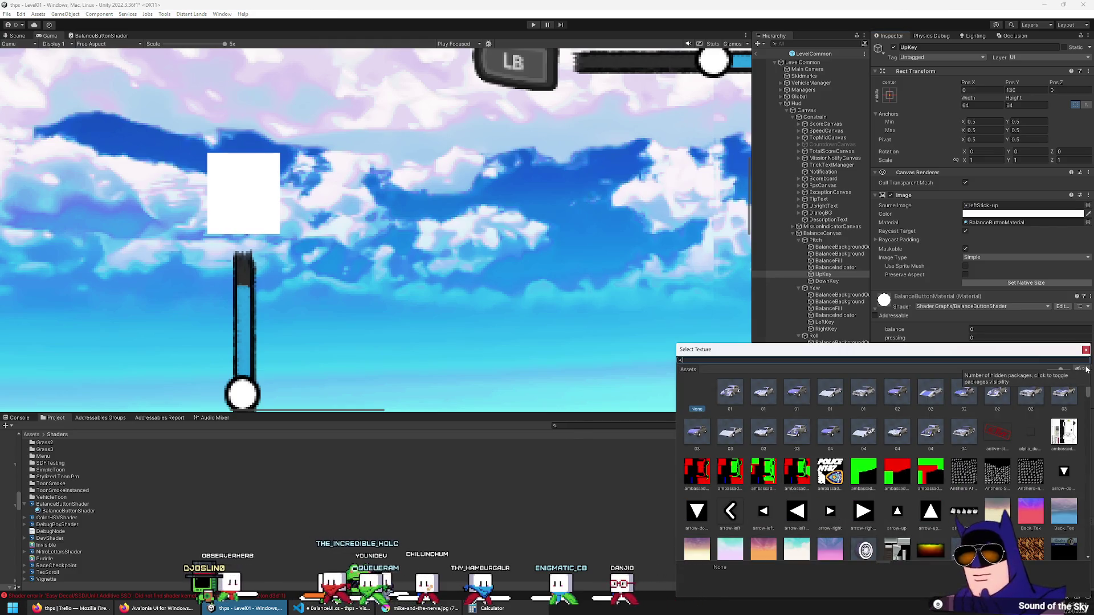
{"action": "type", "text": "xbo"}
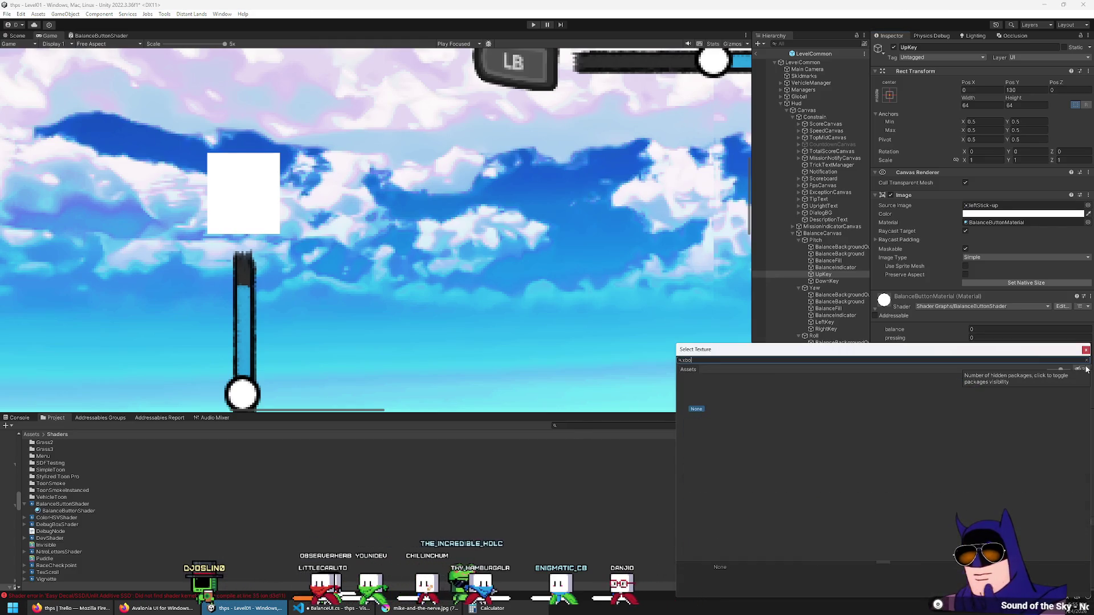
{"action": "double_click", "coordinate": [724, 399]}
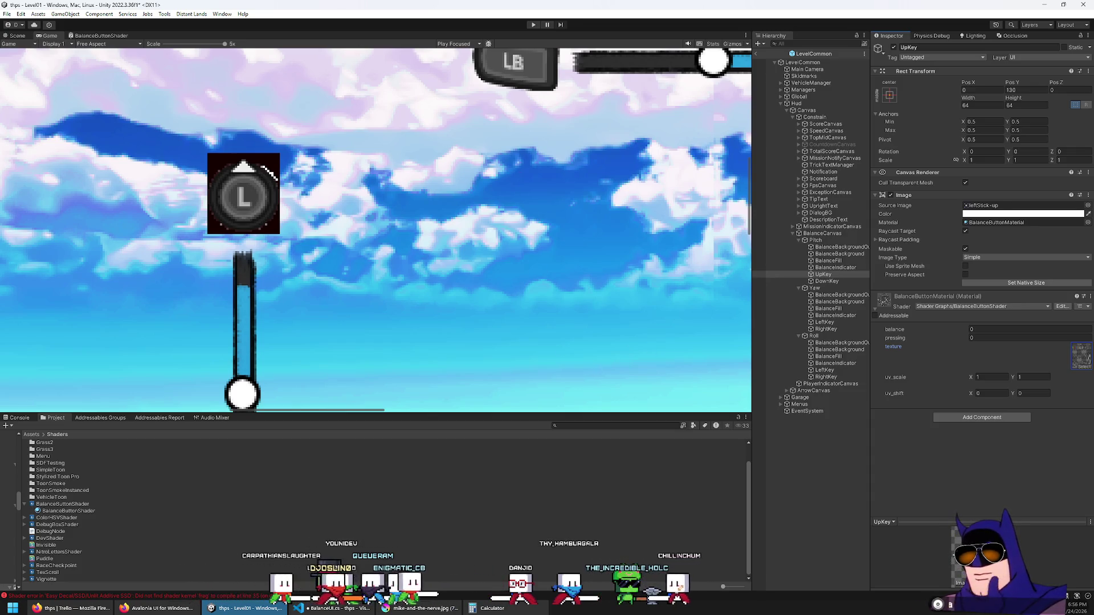
{"action": "left_click", "coordinate": [98, 35]}
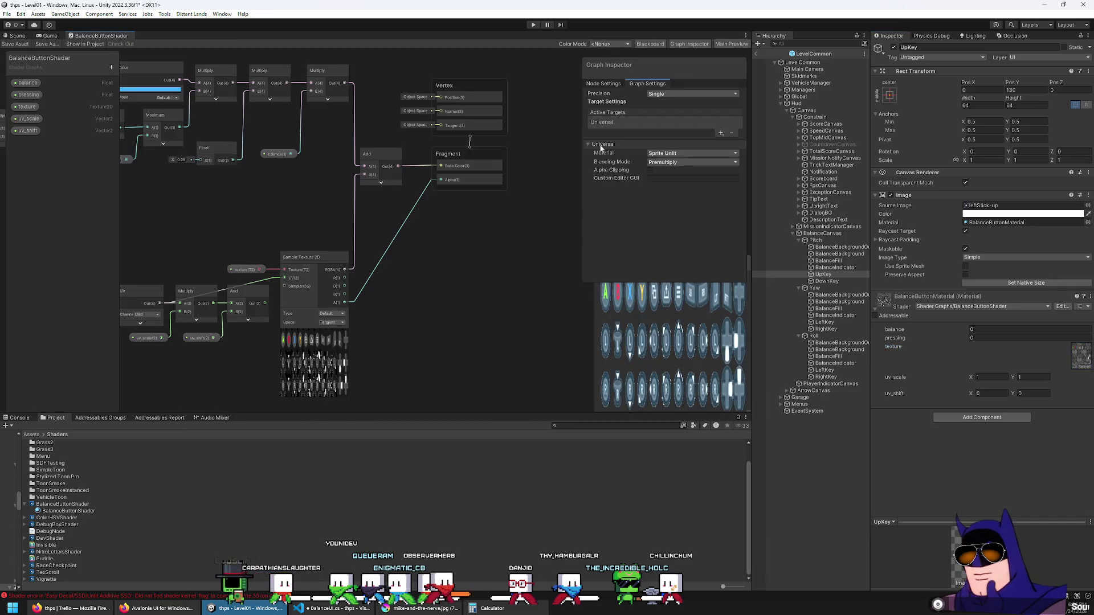
Change the graph's Material from Sprite Unlit to Sprite Lit and save it.
{"action": "left_click", "coordinate": [678, 154]}
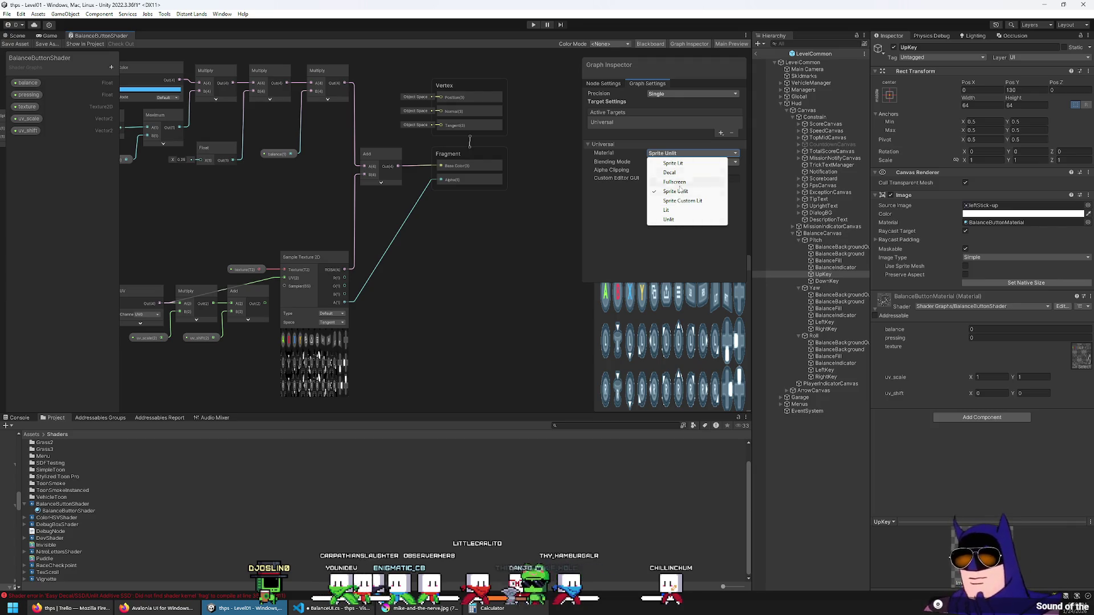
{"action": "left_click", "coordinate": [678, 164]}
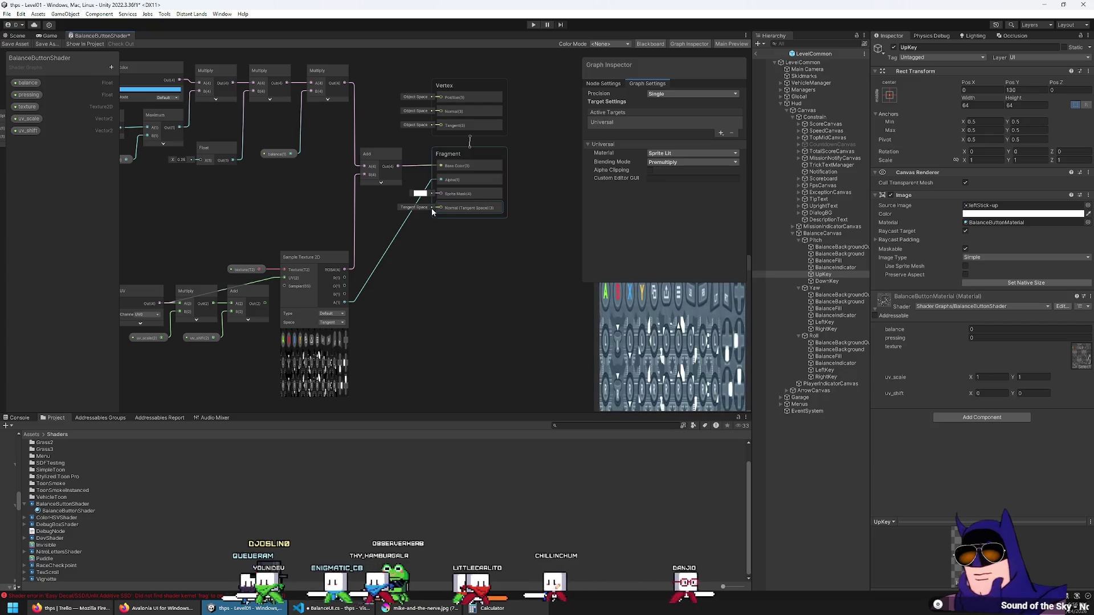
{"action": "left_click", "coordinate": [10, 44]}
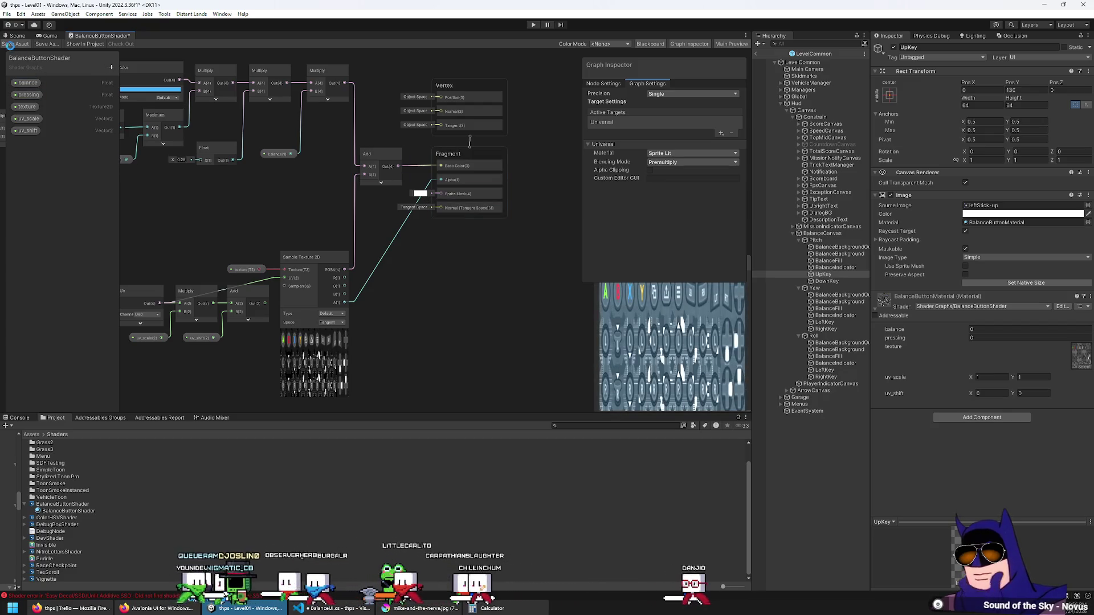
{"action": "left_click", "coordinate": [50, 36]}
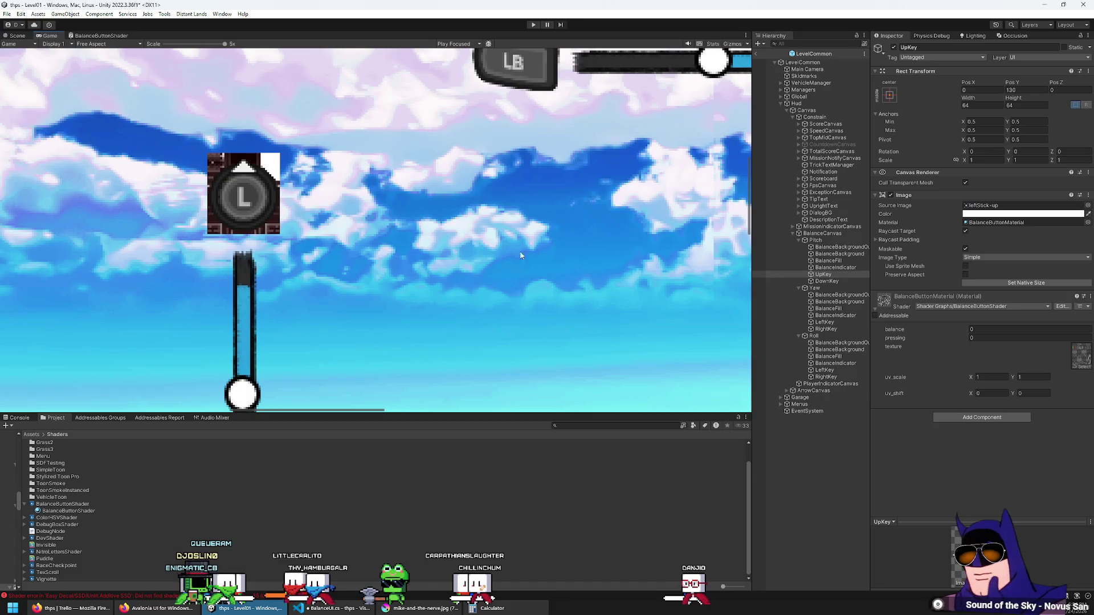
Pick the BalanceButtonShader material for the UpKey image's Material field.
{"action": "left_click", "coordinate": [1087, 222]}
{"action": "type", "text": "bala"}
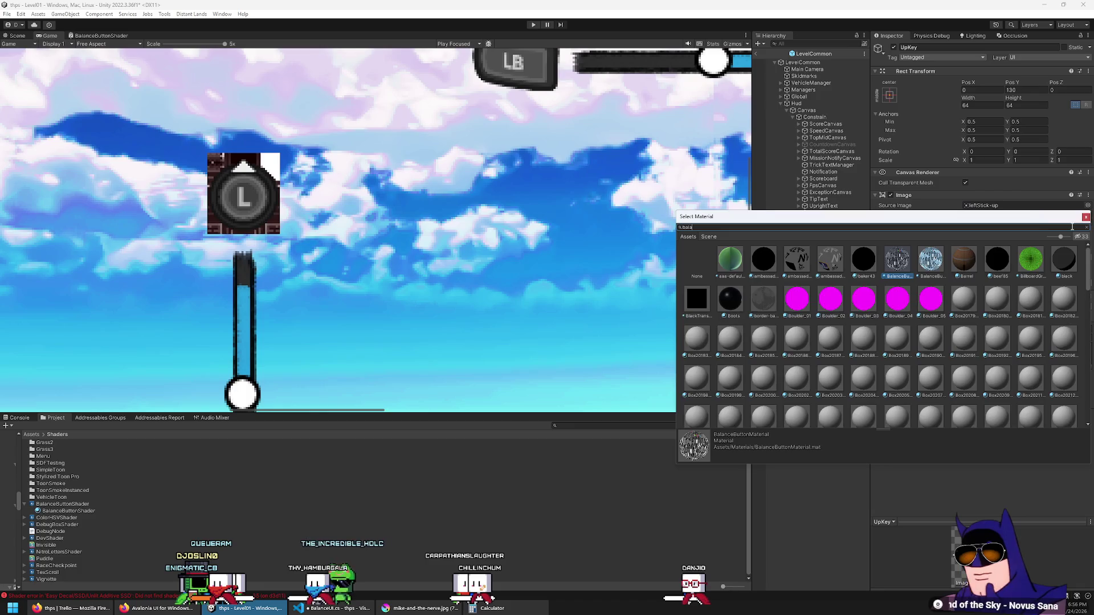
{"action": "left_click", "coordinate": [761, 268]}
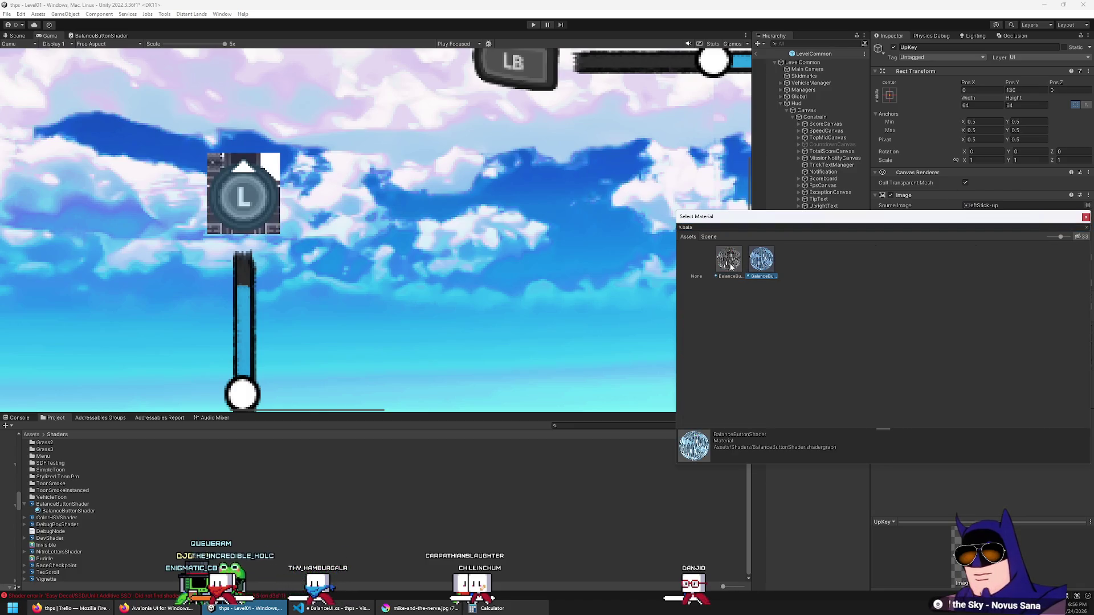
{"action": "left_click", "coordinate": [363, 191]}
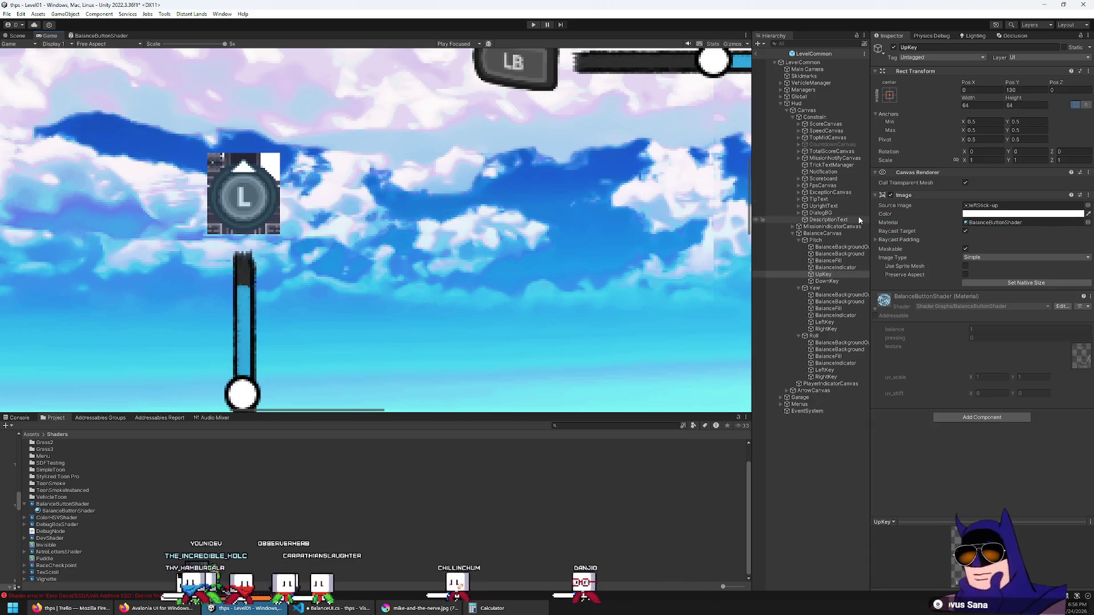
{"action": "left_click", "coordinate": [102, 36]}
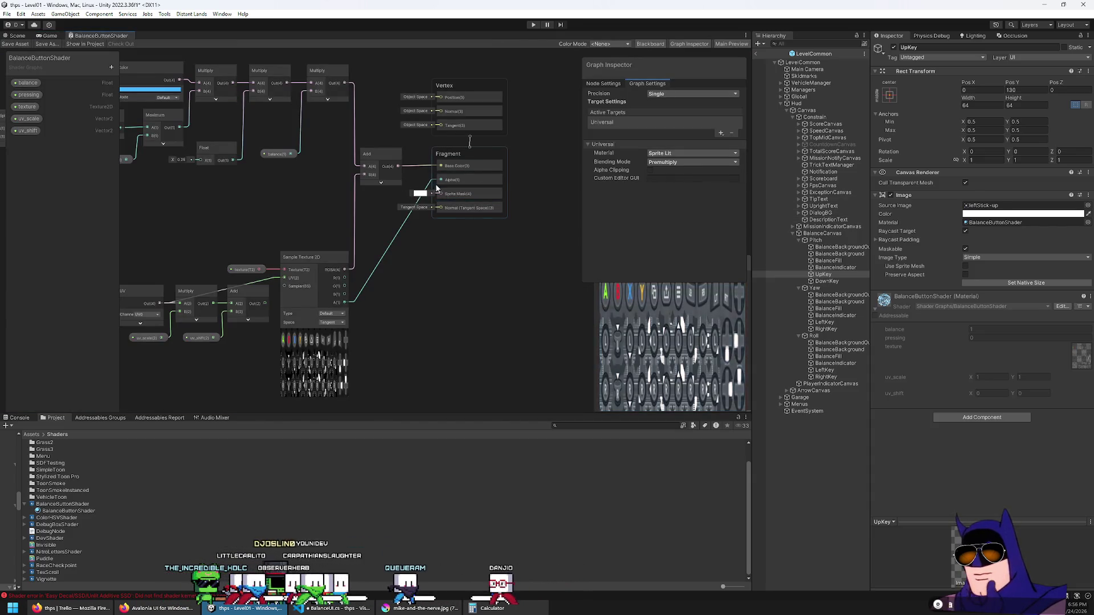
Set the Blending Mode back to Alpha, save, and check the button in Game.
{"action": "left_click", "coordinate": [672, 163]}
{"action": "left_click", "coordinate": [671, 173]}
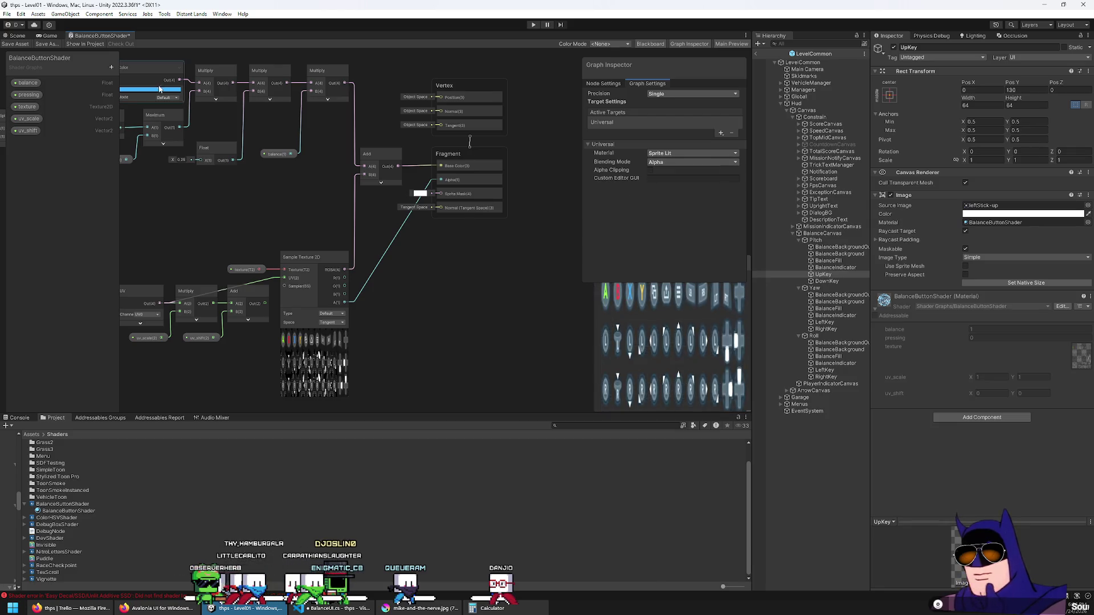
{"action": "left_click", "coordinate": [15, 44]}
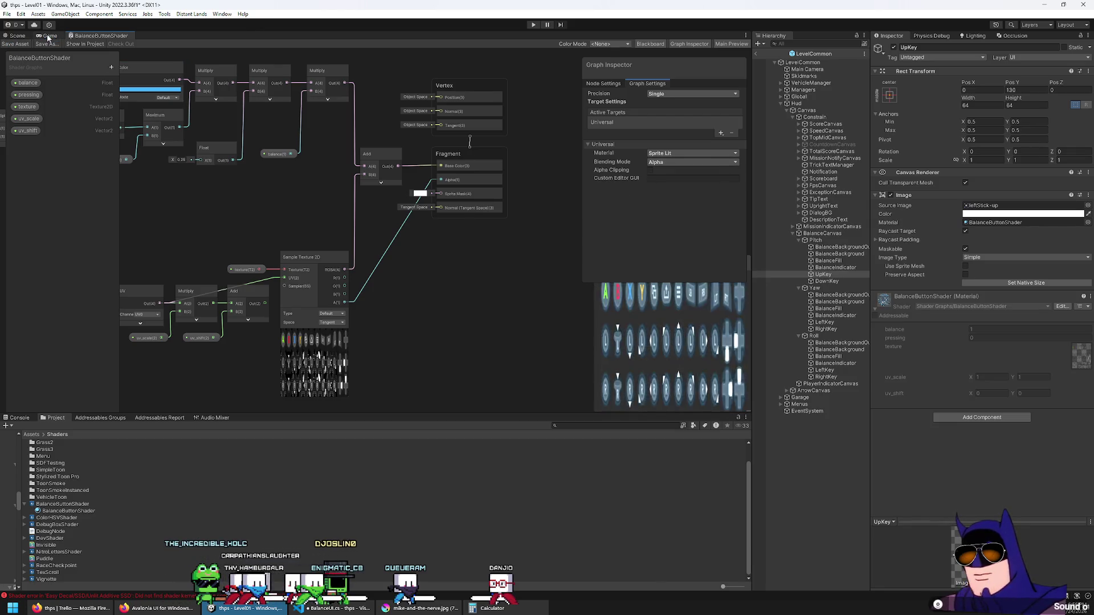
{"action": "left_click", "coordinate": [49, 36]}
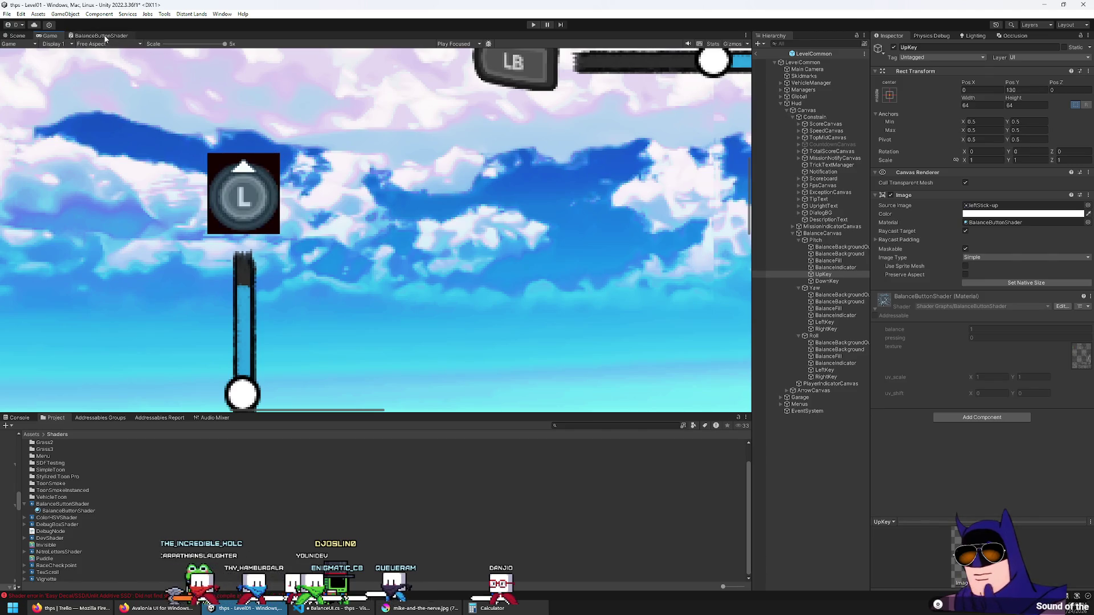
{"action": "left_click", "coordinate": [101, 35]}
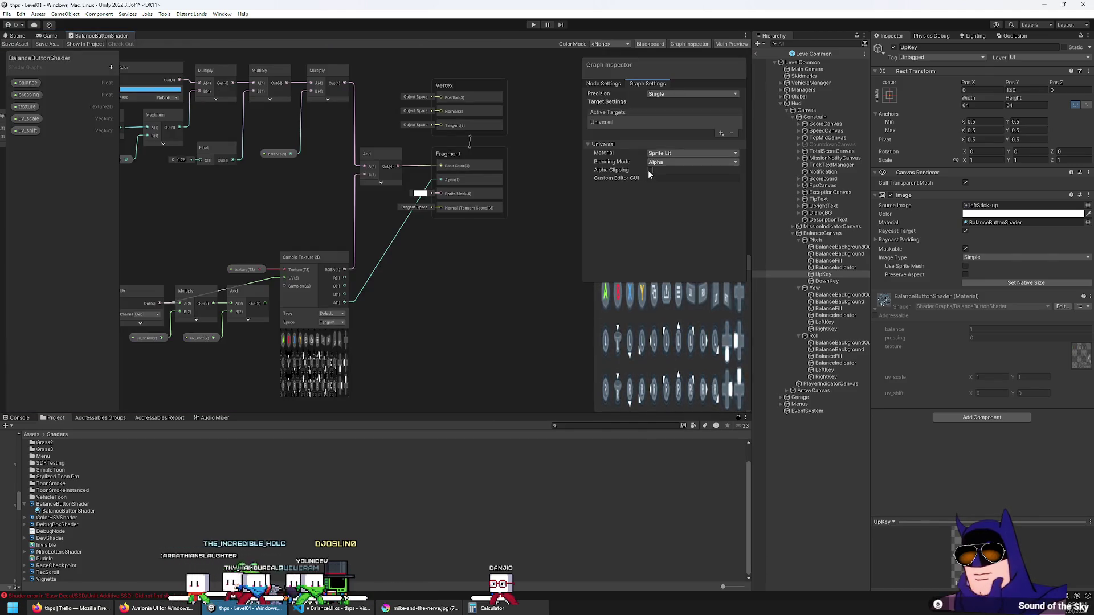
Set the Sprite Mask colour's alpha (A) value to 0.
{"action": "left_click", "coordinate": [420, 195]}
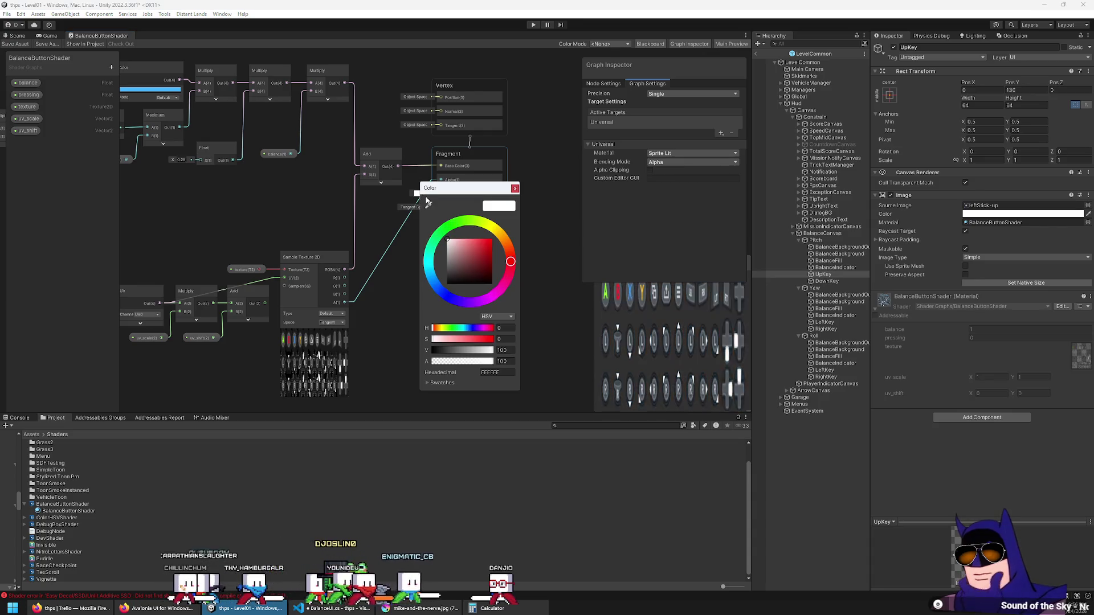
{"action": "left_click", "coordinate": [501, 362]}
{"action": "type", "text": "0"}
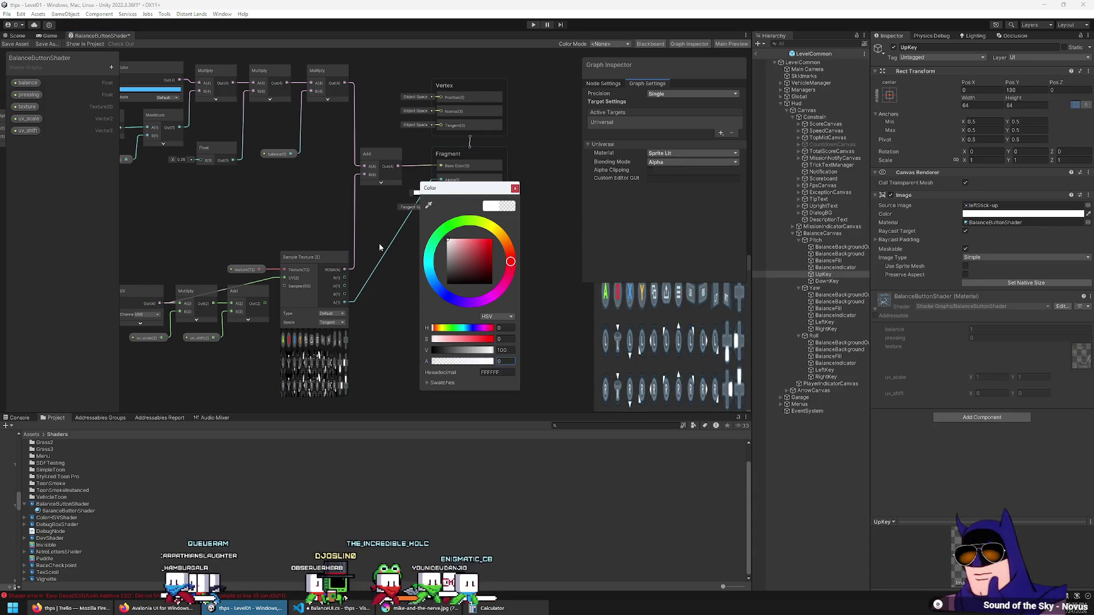
{"action": "left_click", "coordinate": [357, 230]}
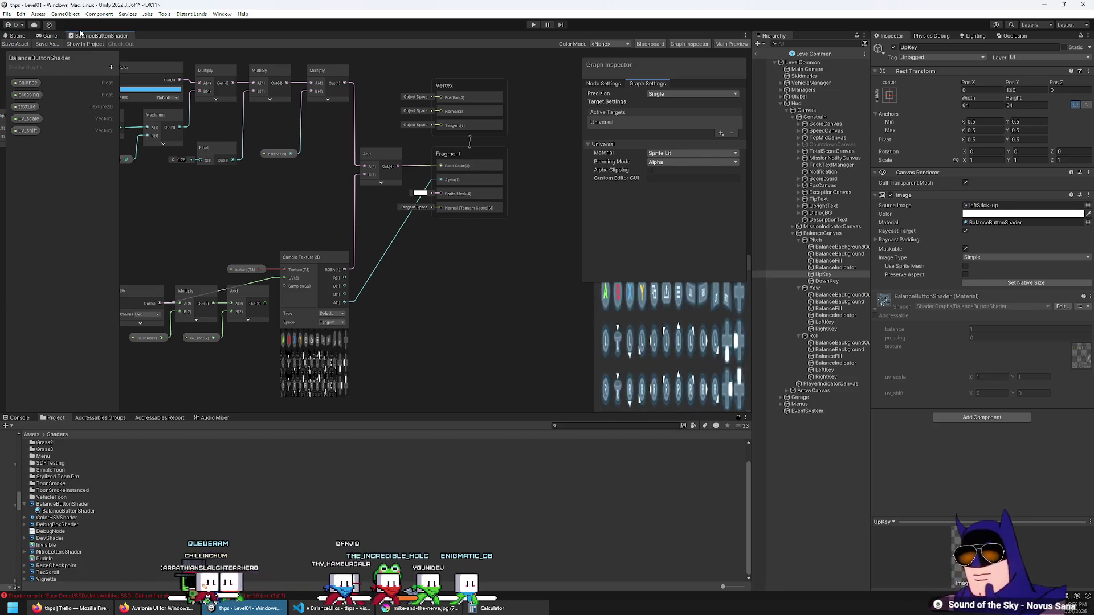
{"action": "left_click", "coordinate": [60, 44]}
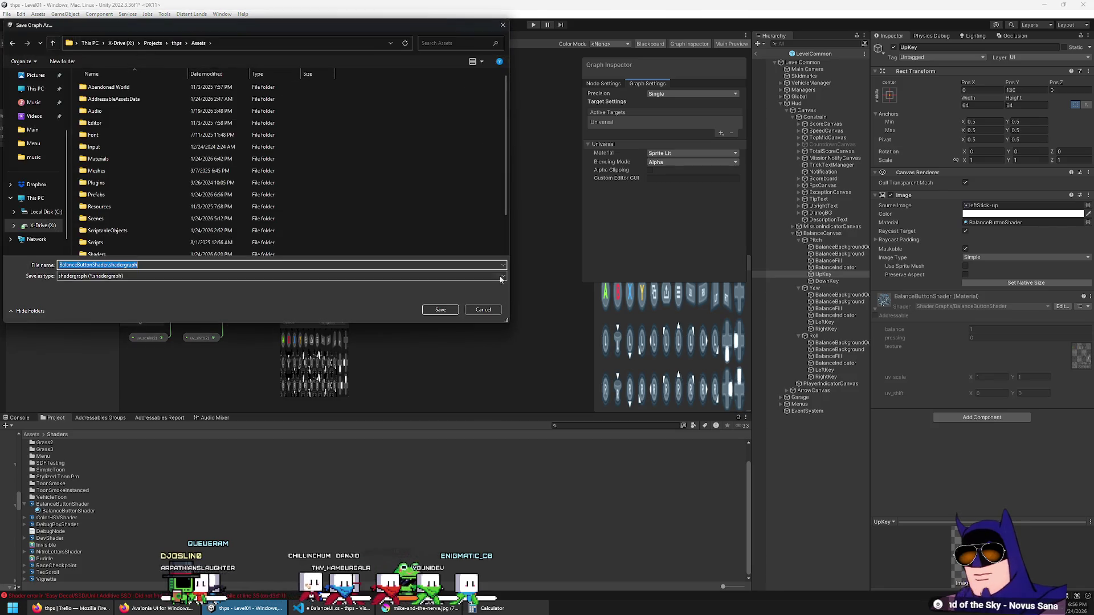
{"action": "key", "text": "Escape"}
{"action": "left_click", "coordinate": [55, 35]}
{"action": "left_click", "coordinate": [98, 36]}
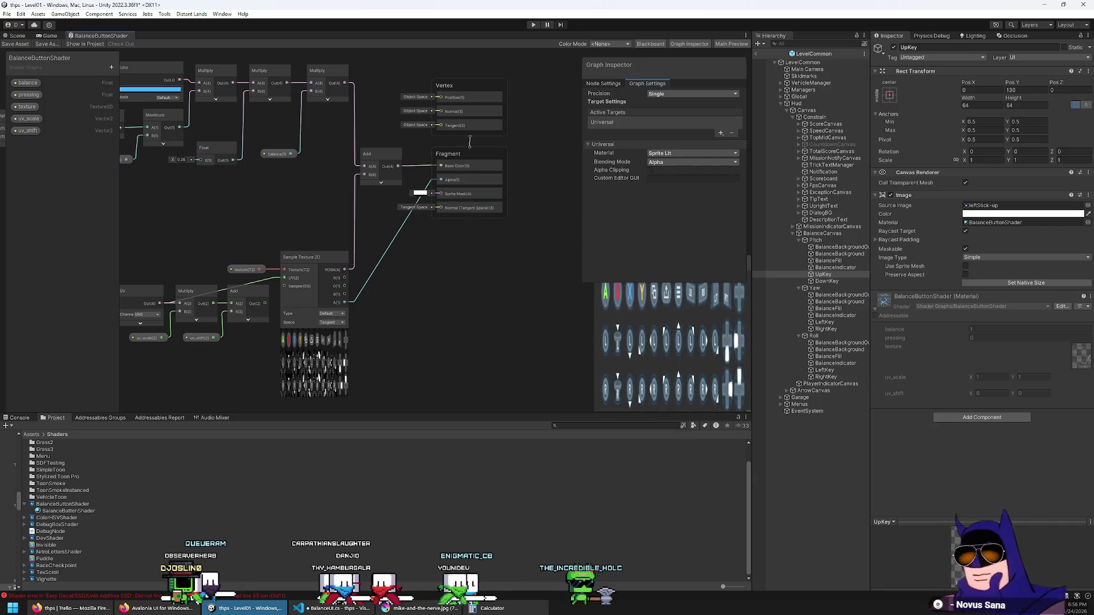
{"action": "left_click", "coordinate": [996, 223]}
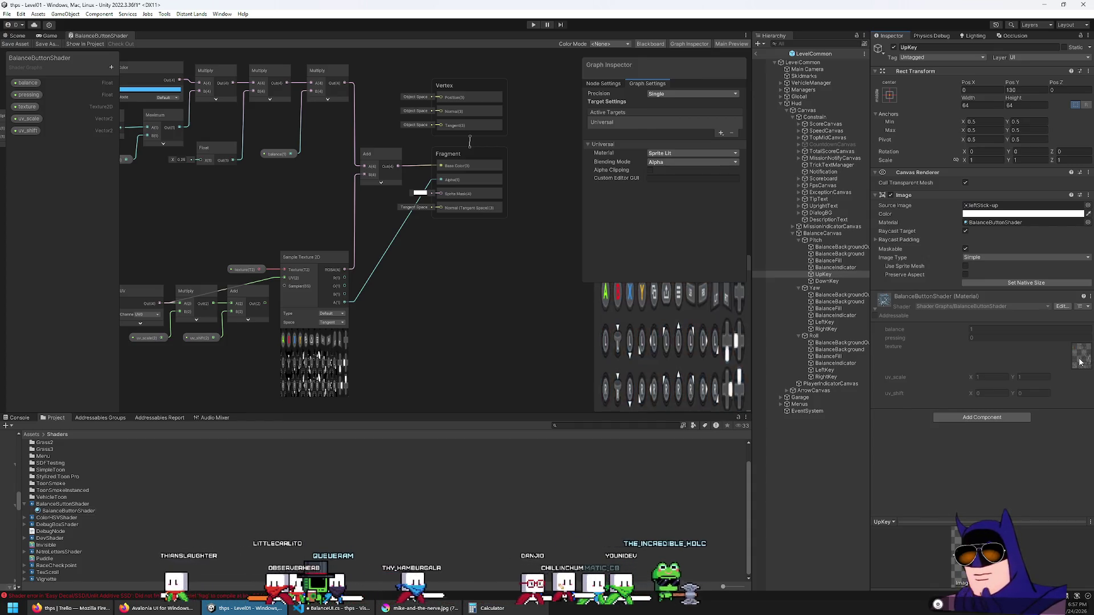
{"action": "left_click", "coordinate": [677, 154]}
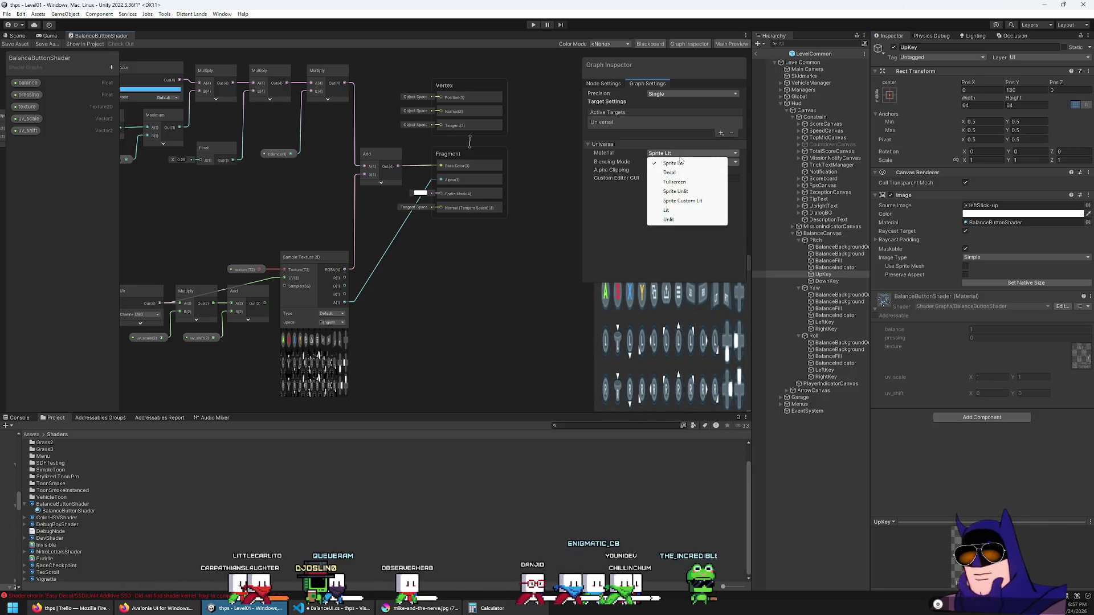
Try Sprite Custom Lit, then set the target Material to Sprite Unlit and check the game view.
{"action": "left_click", "coordinate": [683, 202]}
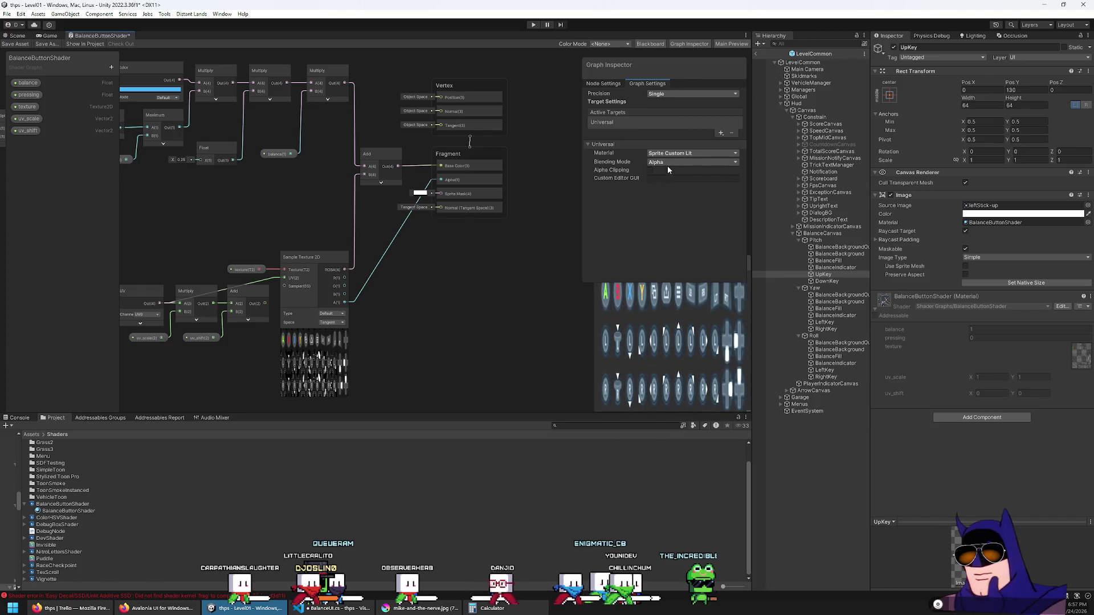
{"action": "left_click", "coordinate": [48, 36]}
{"action": "left_click", "coordinate": [87, 35]}
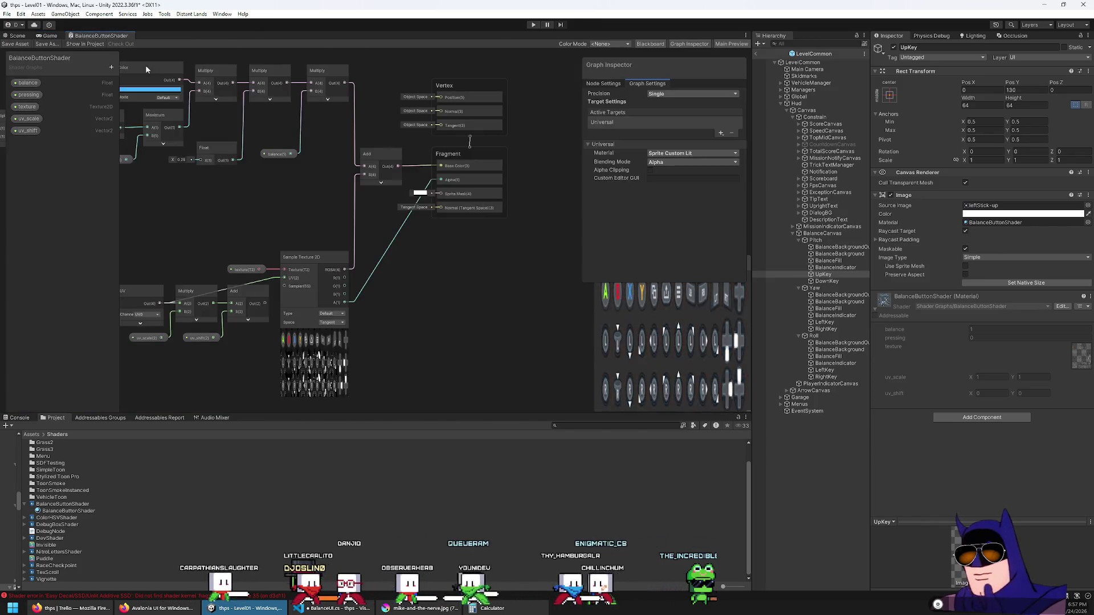
{"action": "left_click", "coordinate": [689, 153]}
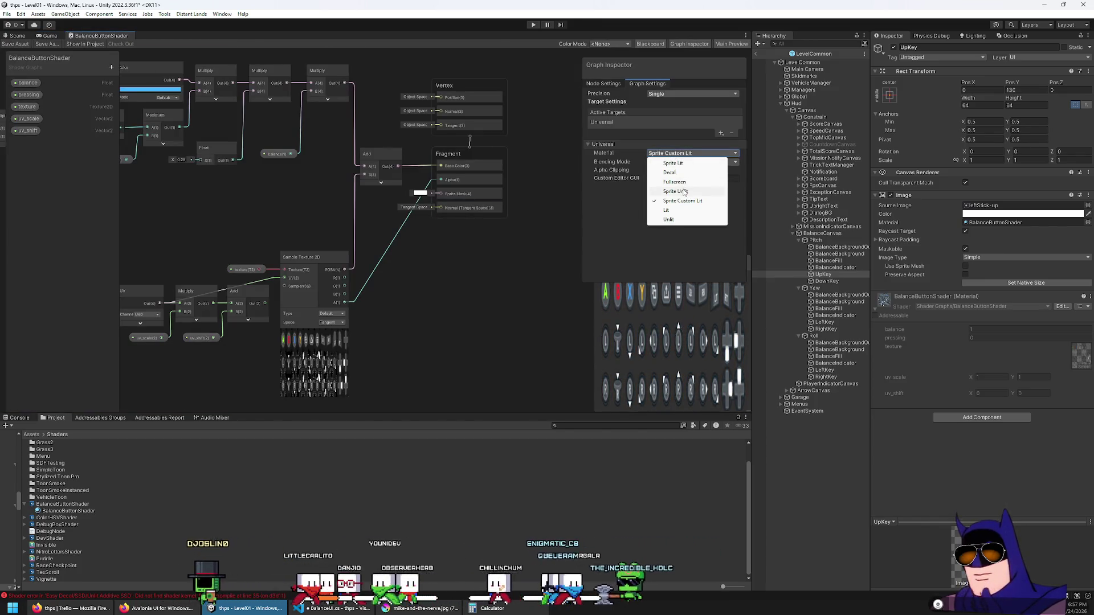
{"action": "left_click", "coordinate": [679, 191]}
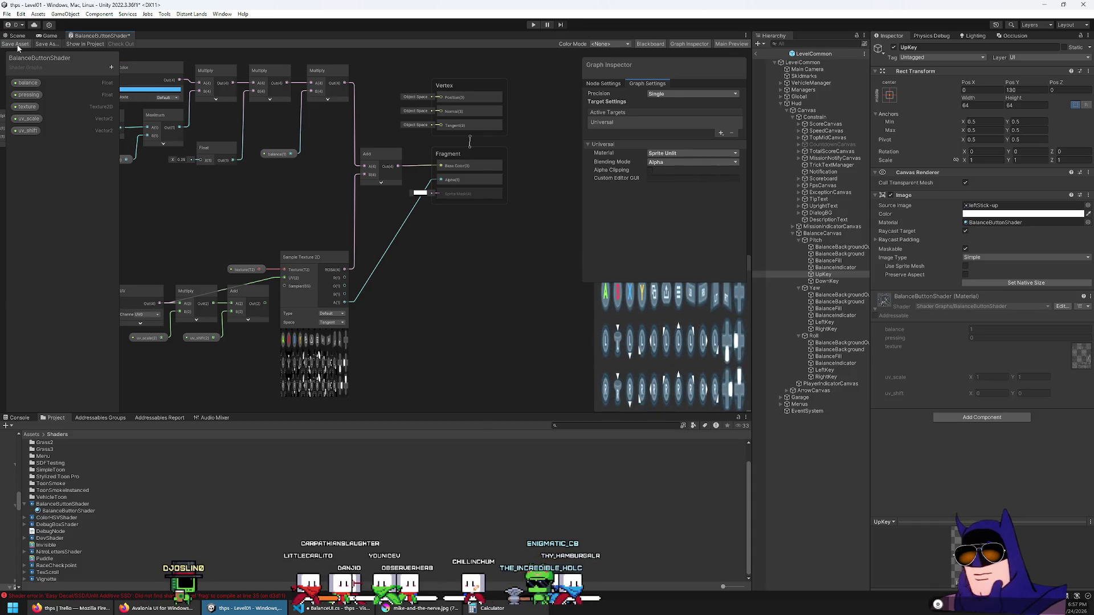
{"action": "left_click", "coordinate": [423, 194]}
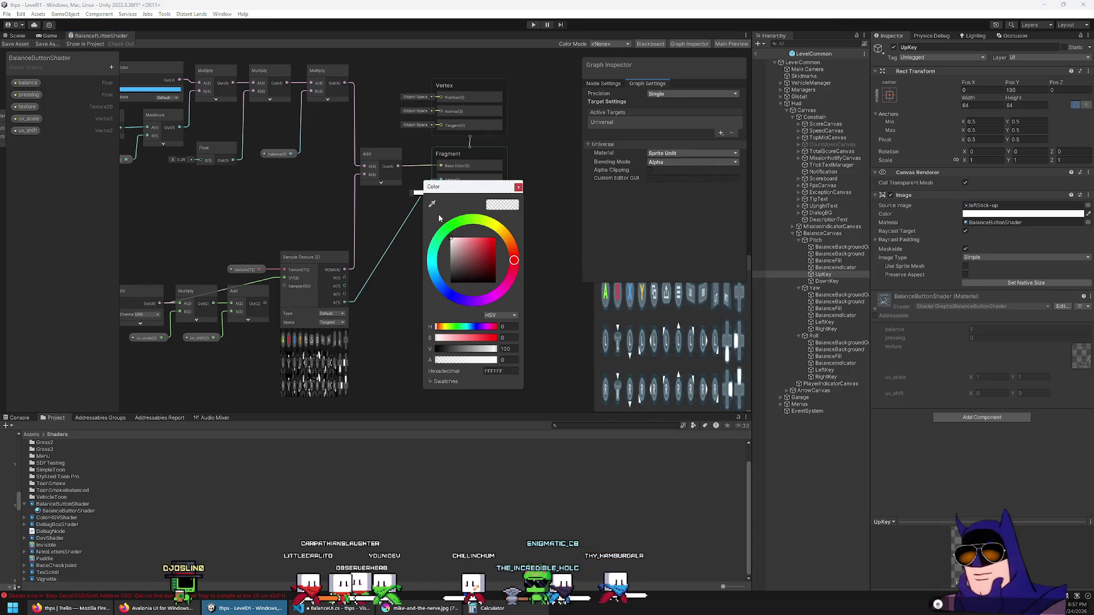
{"action": "left_click", "coordinate": [49, 37]}
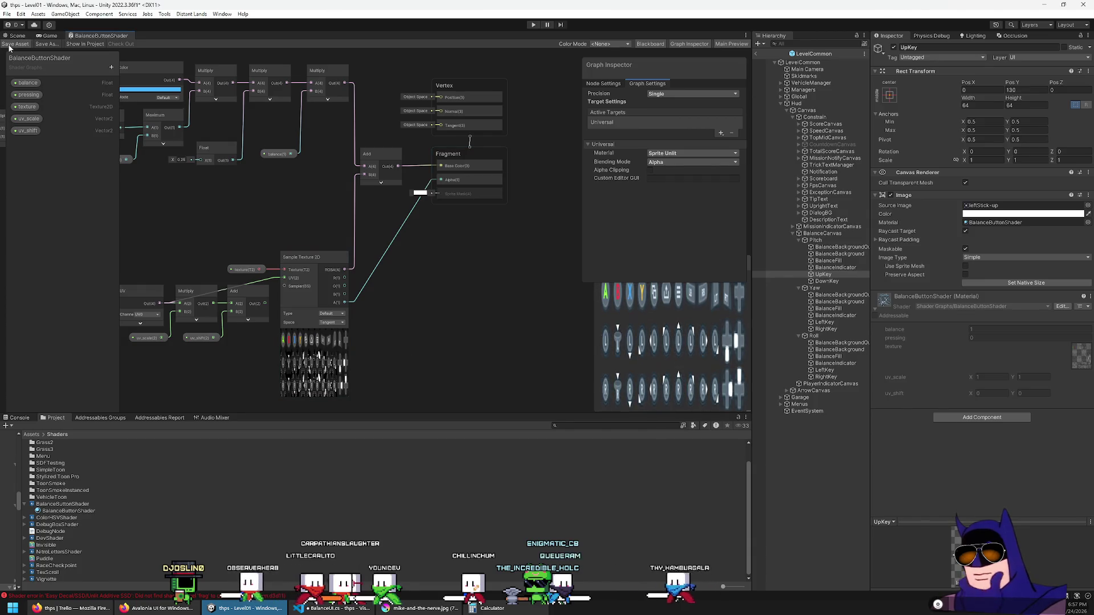
{"action": "left_click", "coordinate": [48, 37]}
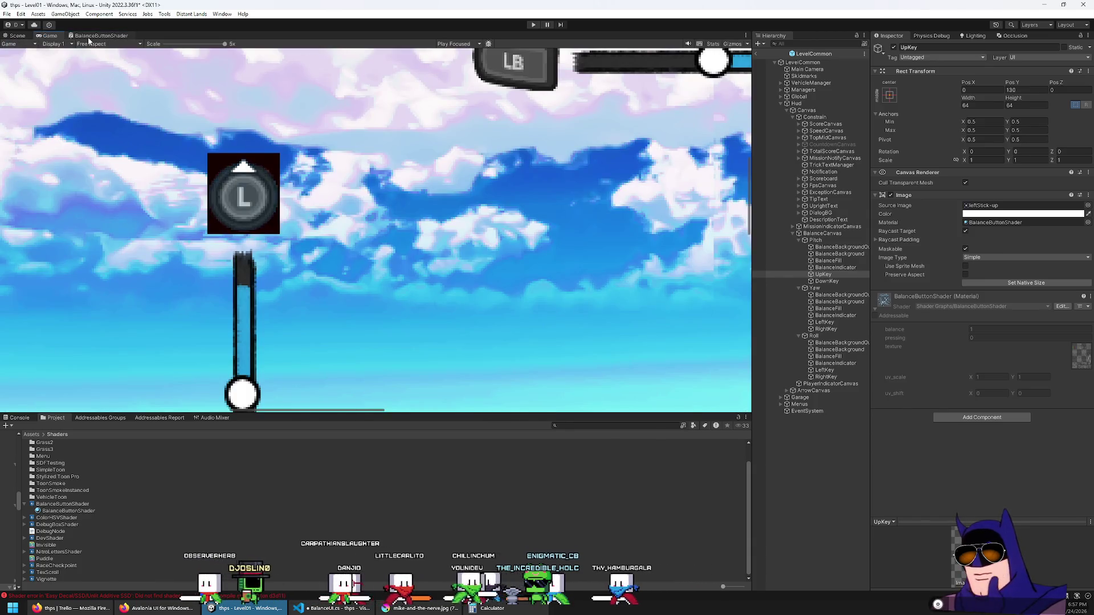
{"action": "left_click", "coordinate": [98, 36]}
Turn the Sprite Mask colour black and check the button in Game.
{"action": "left_click", "coordinate": [420, 193]}
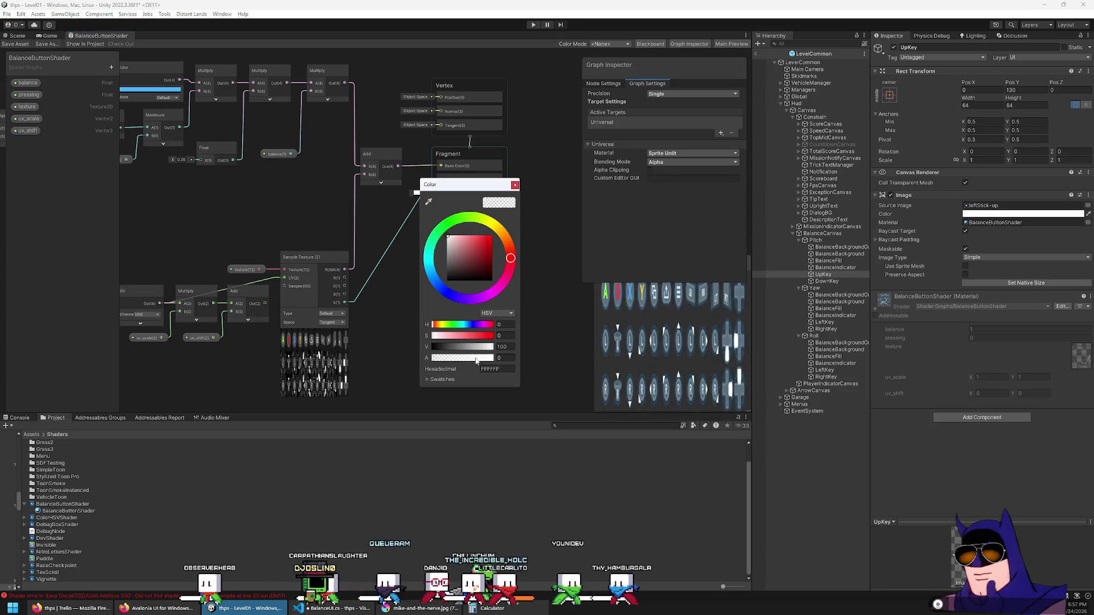
{"action": "left_click_drag", "start_coordinate": [478, 350], "coordinate": [366, 344]}
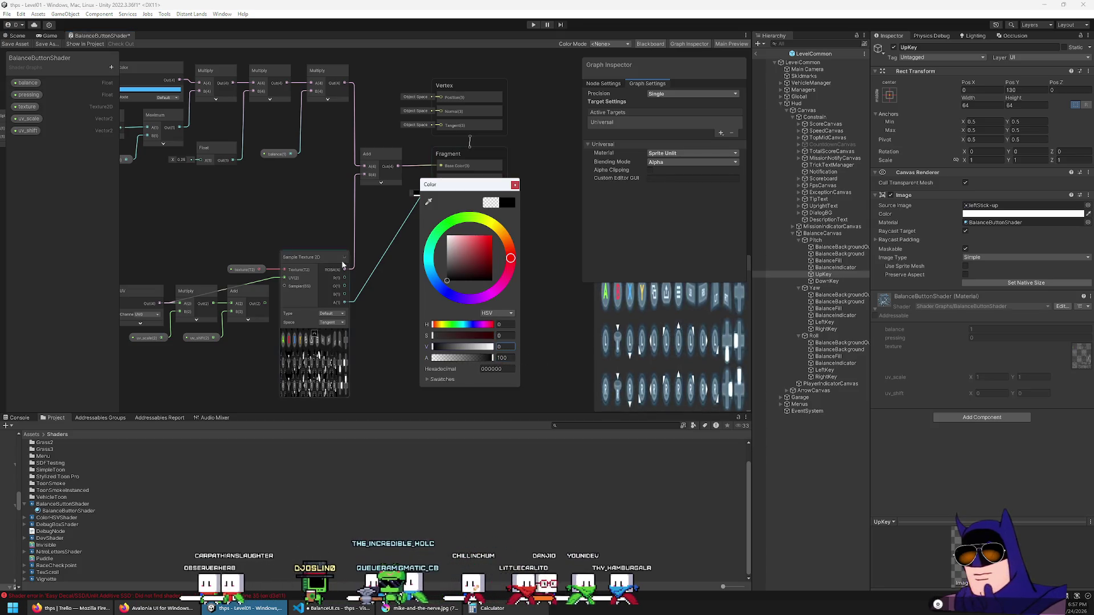
{"action": "left_click", "coordinate": [11, 47]}
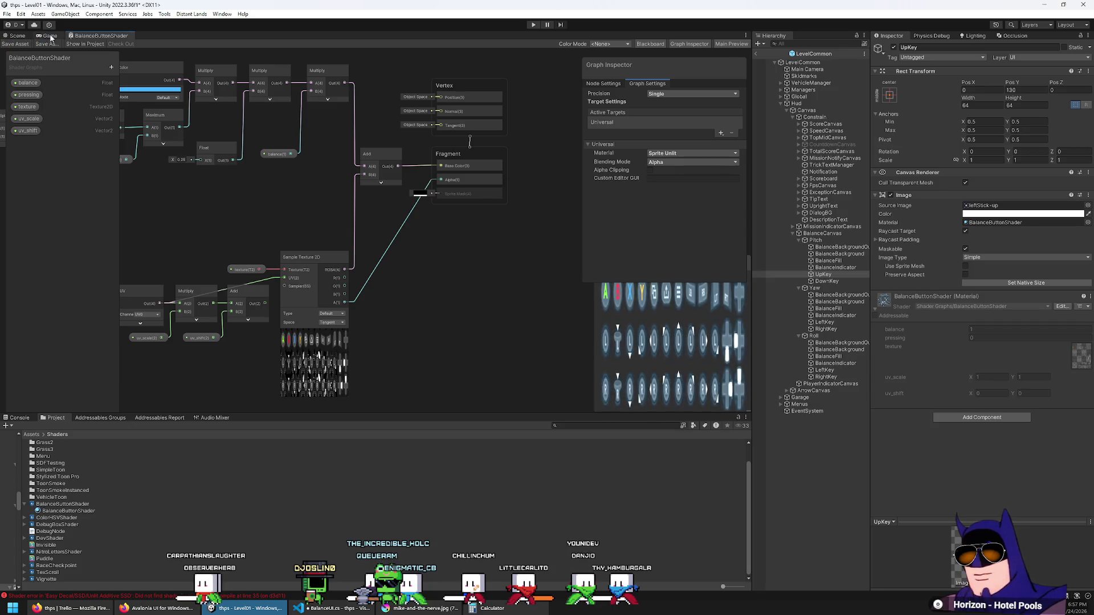
{"action": "left_click", "coordinate": [51, 36]}
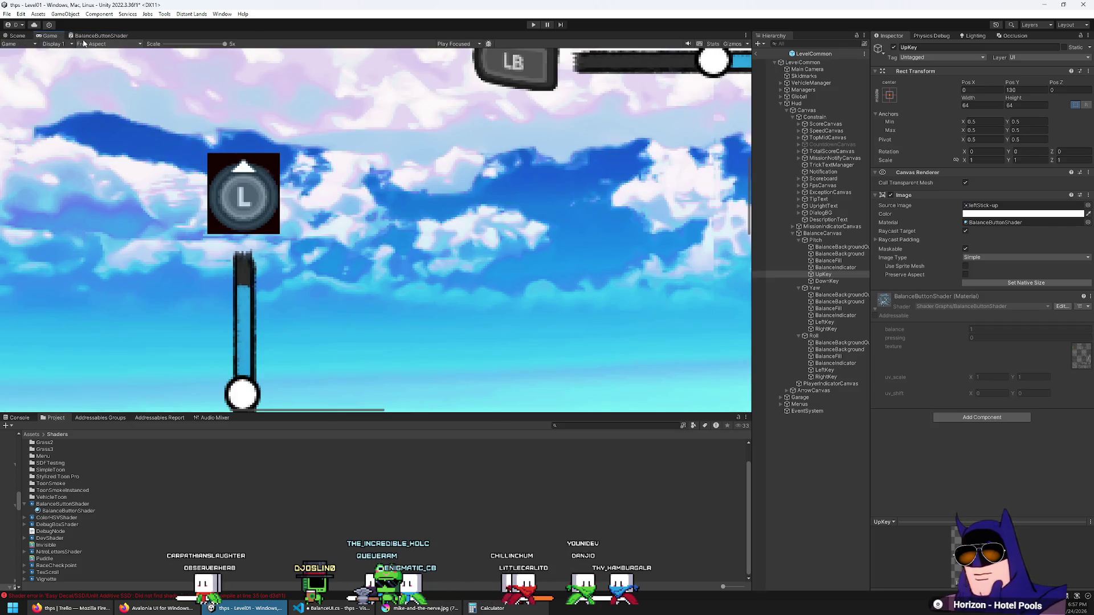
{"action": "left_click", "coordinate": [98, 36]}
Set the Sprite Mask colour back to white (FFFFFF) and save the graph.
{"action": "left_click", "coordinate": [419, 194]}
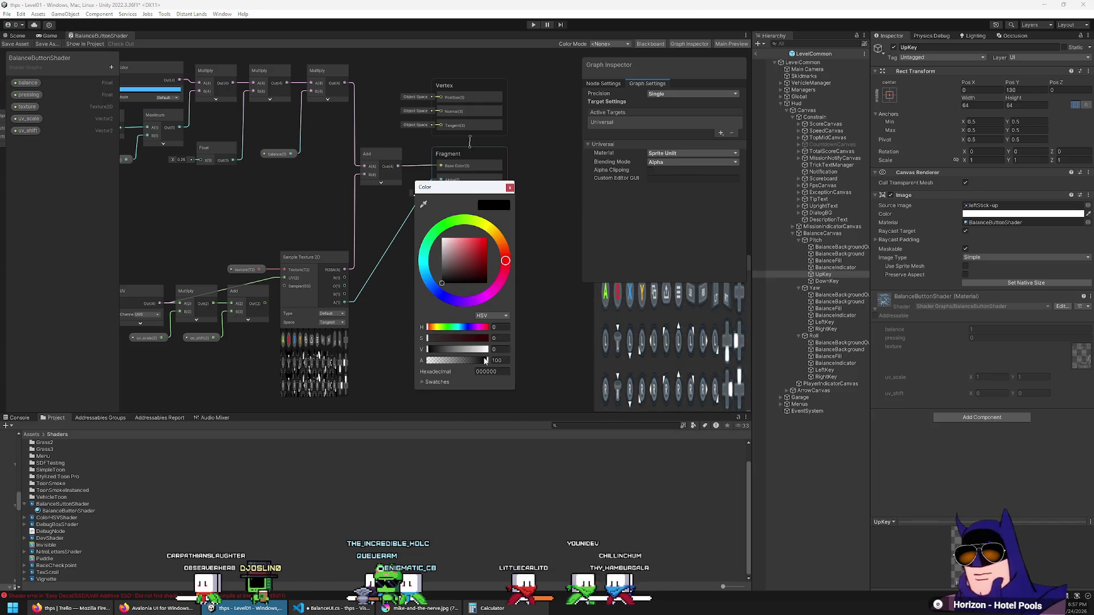
{"action": "left_click_drag", "start_coordinate": [478, 365], "coordinate": [559, 339]}
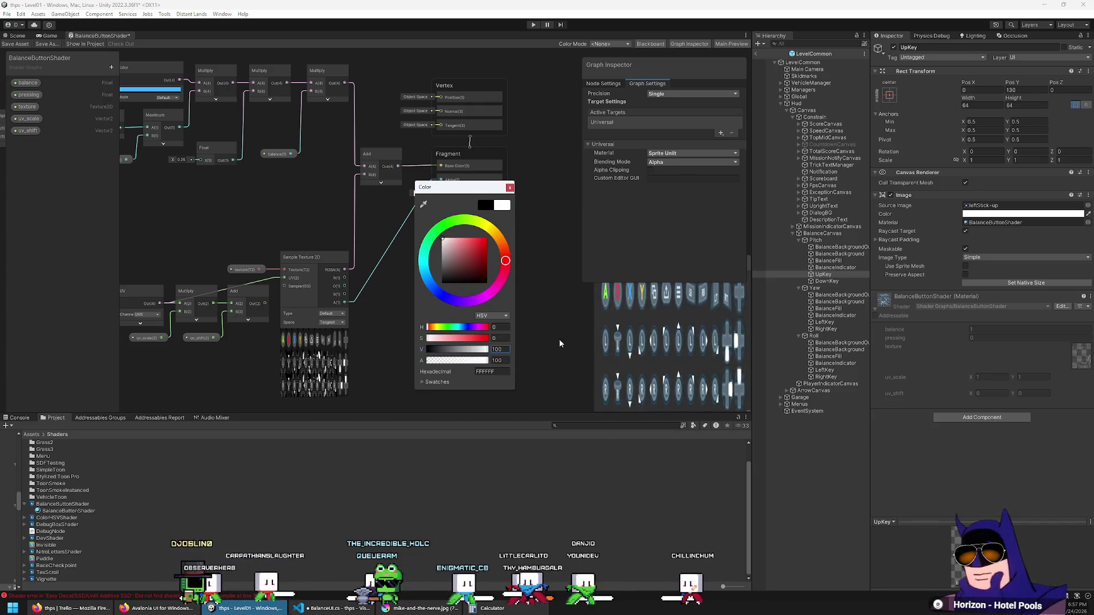
{"action": "left_click_drag", "start_coordinate": [427, 349], "coordinate": [490, 350]}
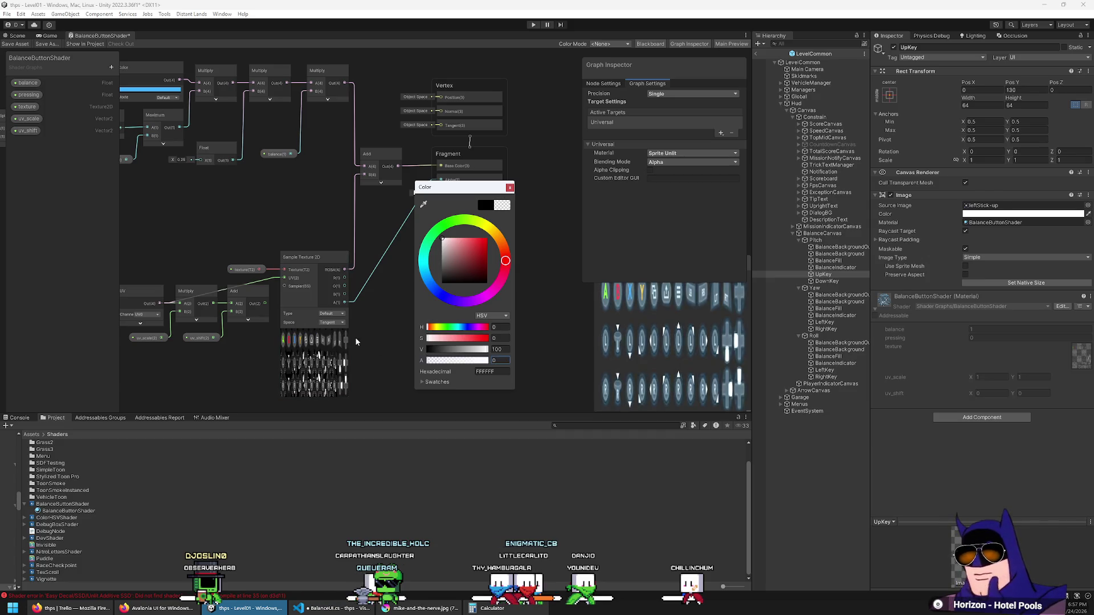
{"action": "left_click", "coordinate": [279, 152]}
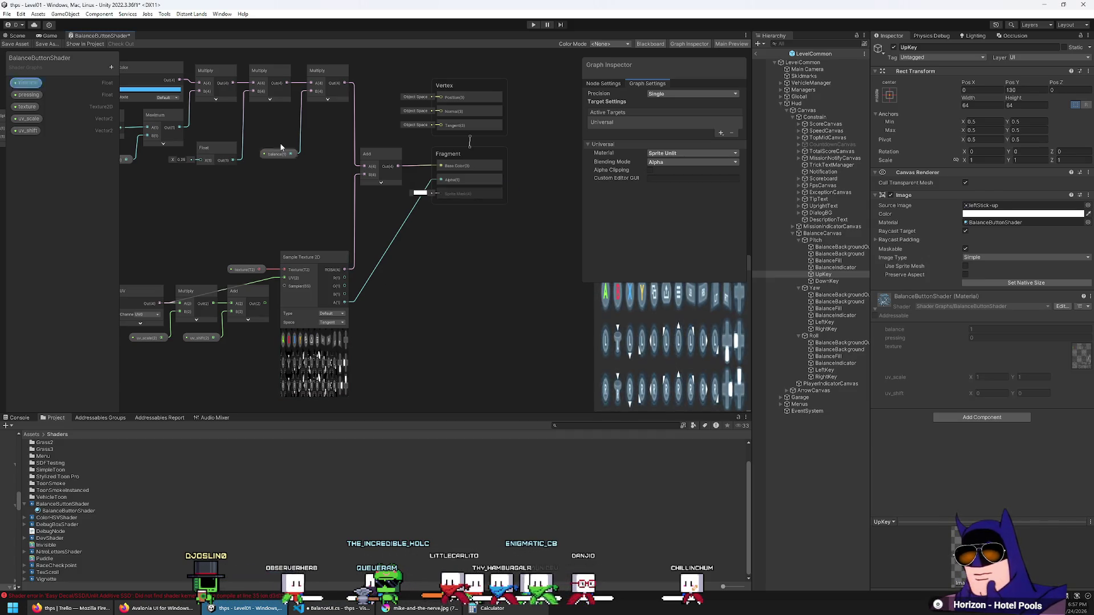
{"action": "left_click", "coordinate": [13, 45]}
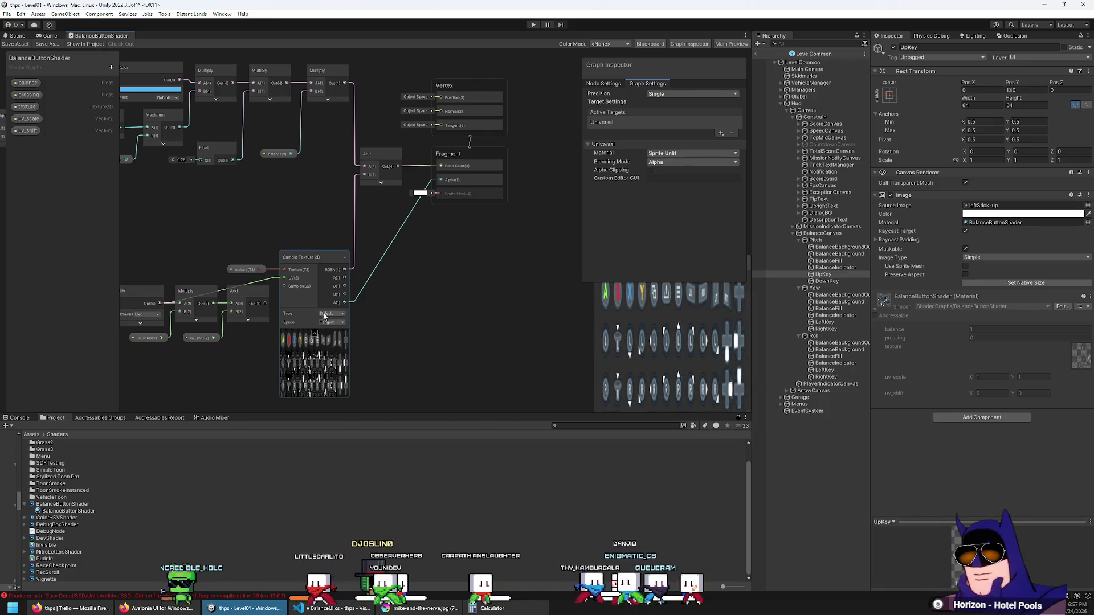
Eyedrop a grey from the sprite sheet preview into the Sprite Mask colour and check the game view.
{"action": "scroll", "coordinate": [324, 316], "scroll_direction": "up", "scroll_amount": 3}
{"action": "scroll", "coordinate": [332, 335], "scroll_direction": "down", "scroll_amount": 2}
{"action": "left_click", "coordinate": [471, 119]}
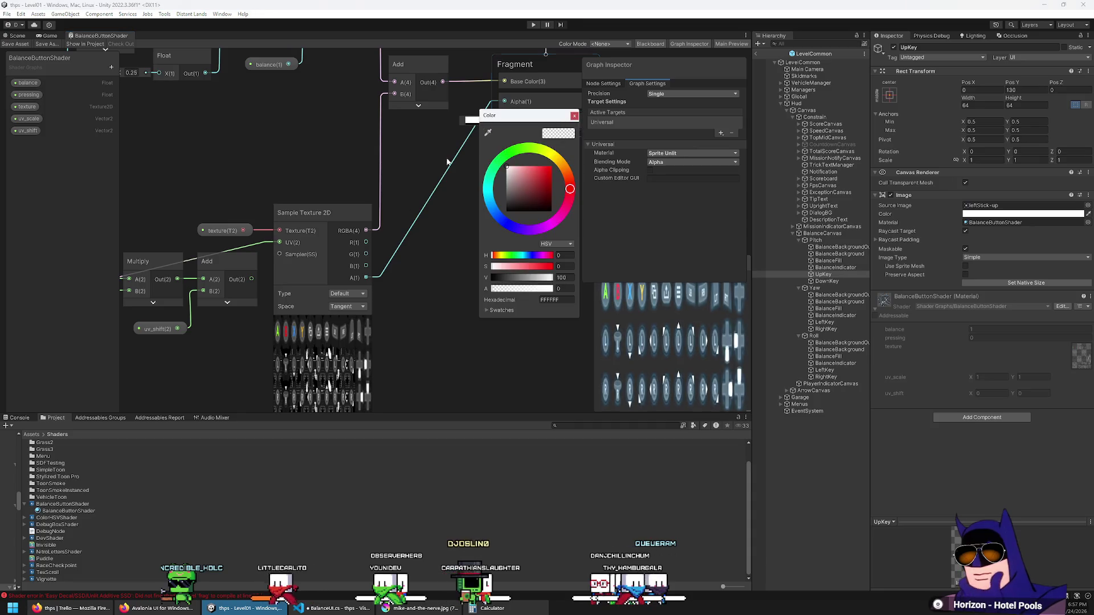
{"action": "scroll", "coordinate": [428, 303], "scroll_direction": "up", "scroll_amount": 3}
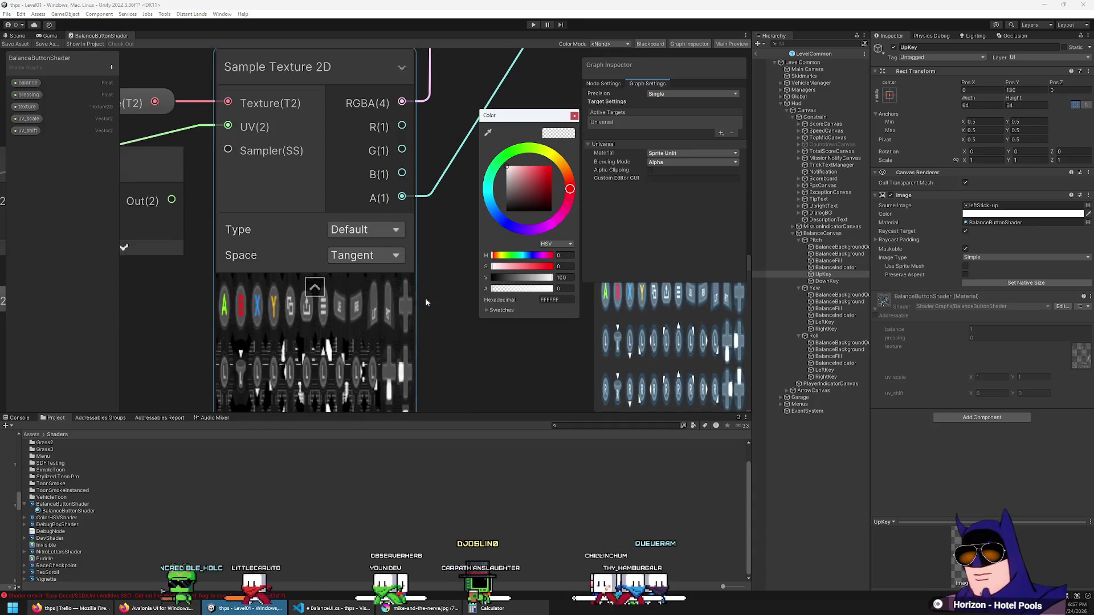
{"action": "left_click", "coordinate": [488, 133]}
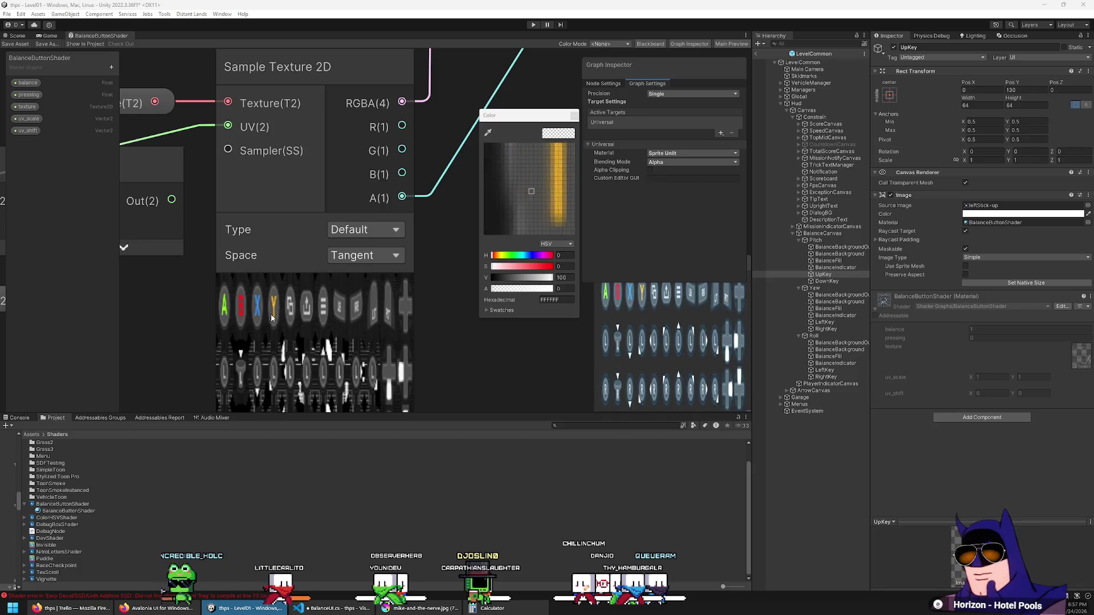
{"action": "left_click", "coordinate": [277, 375]}
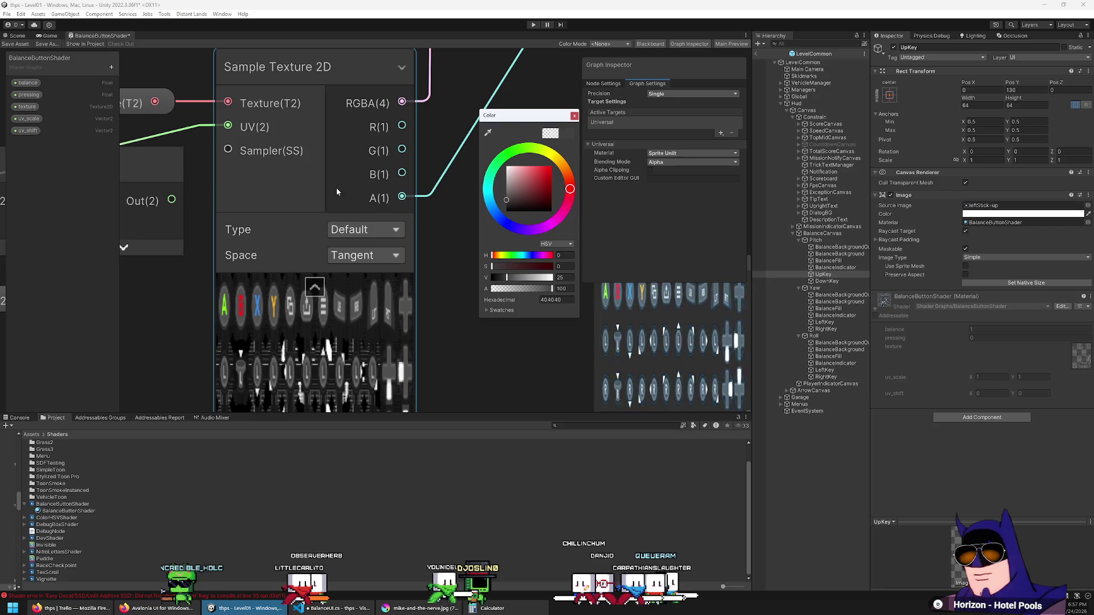
{"action": "left_click", "coordinate": [20, 45]}
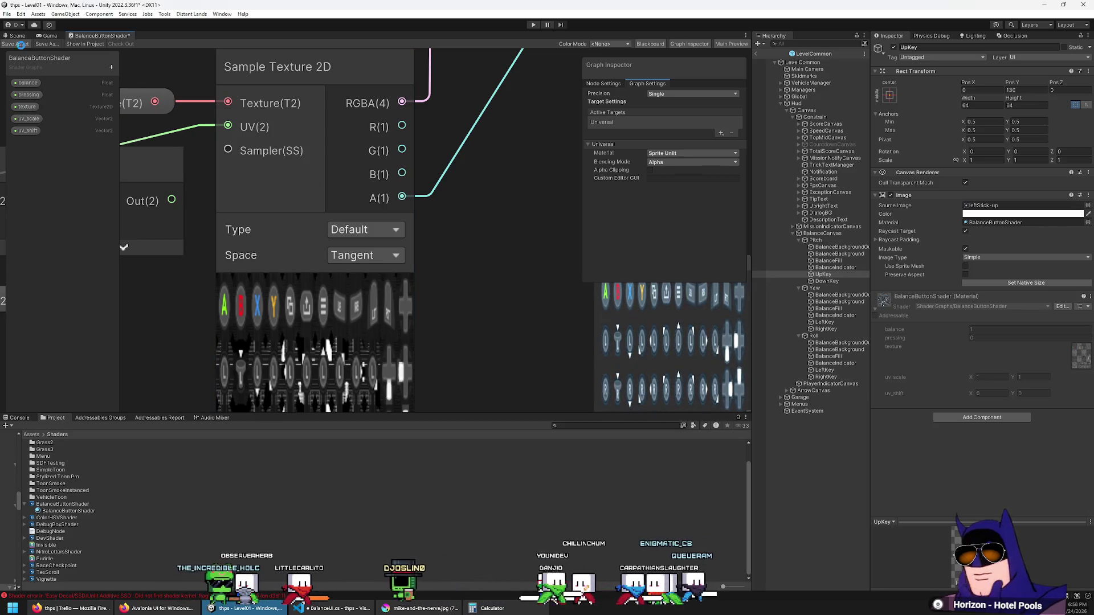
{"action": "left_click", "coordinate": [49, 35]}
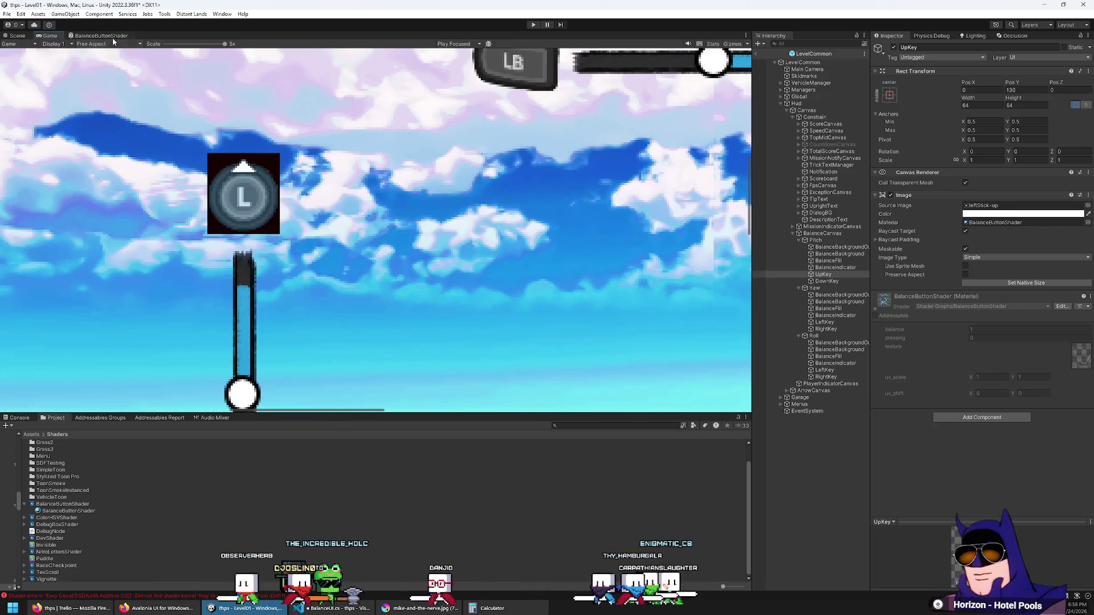
{"action": "left_click", "coordinate": [98, 36]}
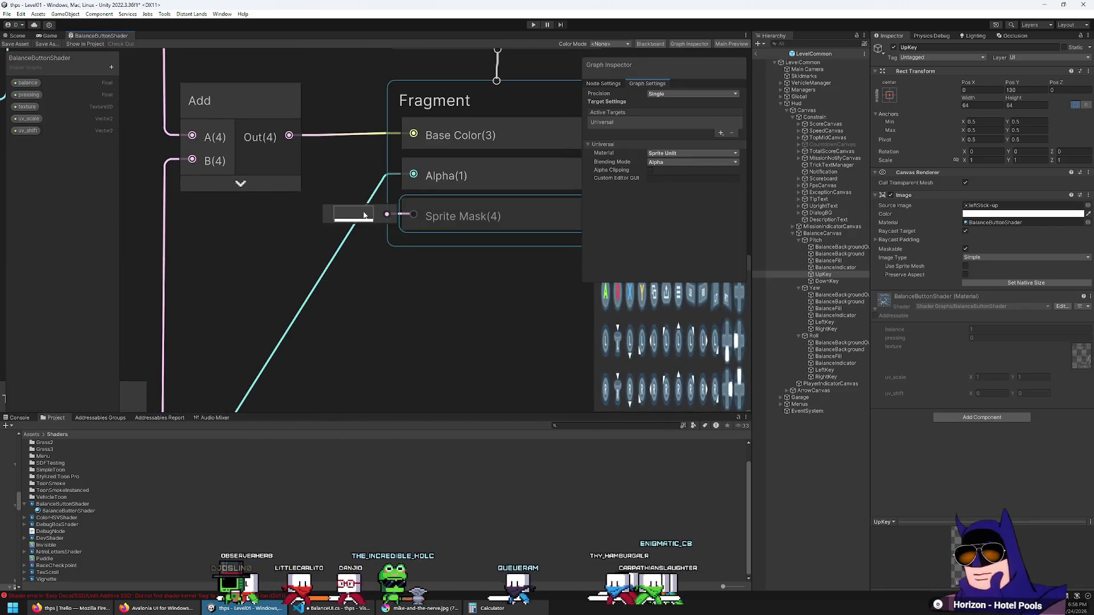
Set the graph's Blending Mode to Multiply and save it.
{"action": "left_click", "coordinate": [363, 215]}
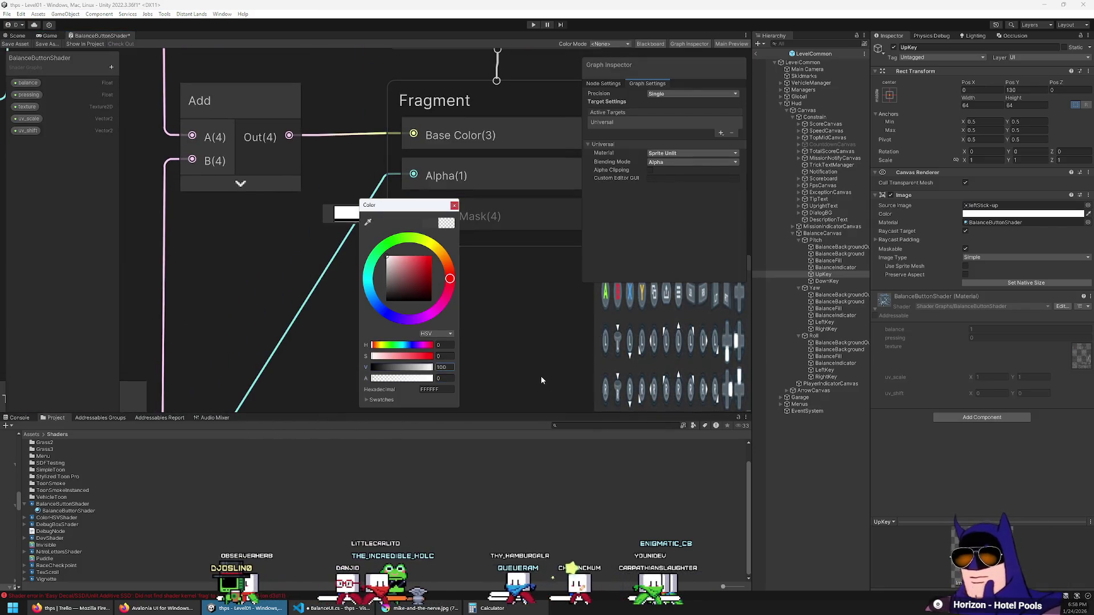
{"action": "left_click", "coordinate": [526, 324]}
{"action": "scroll", "coordinate": [319, 289], "scroll_direction": "down", "scroll_amount": 3}
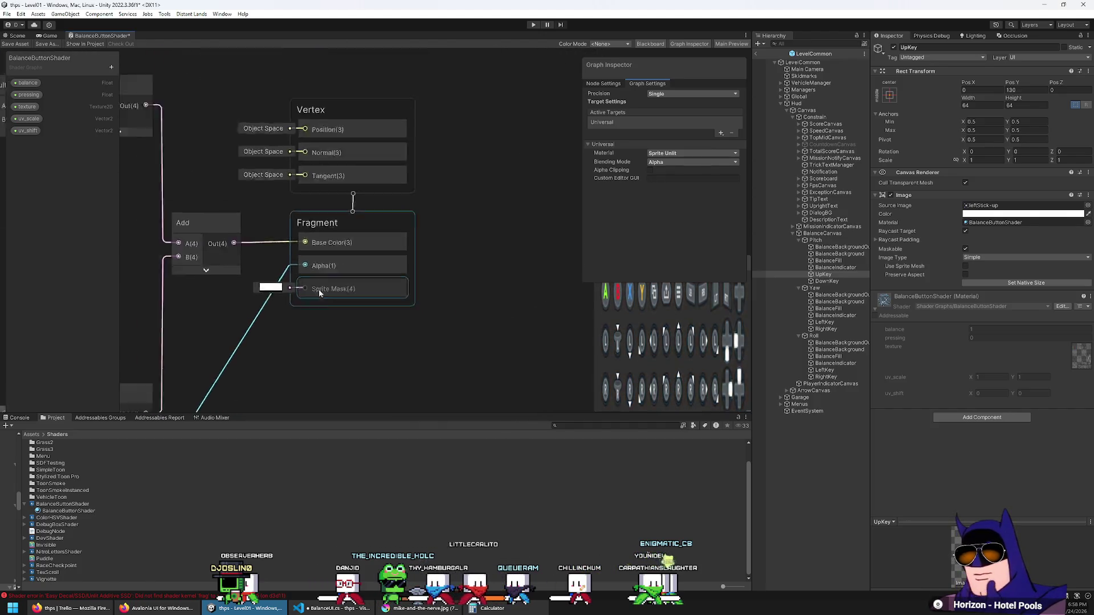
{"action": "scroll", "coordinate": [329, 267], "scroll_direction": "down", "scroll_amount": 2}
{"action": "scroll", "coordinate": [228, 274], "scroll_direction": "up", "scroll_amount": 2}
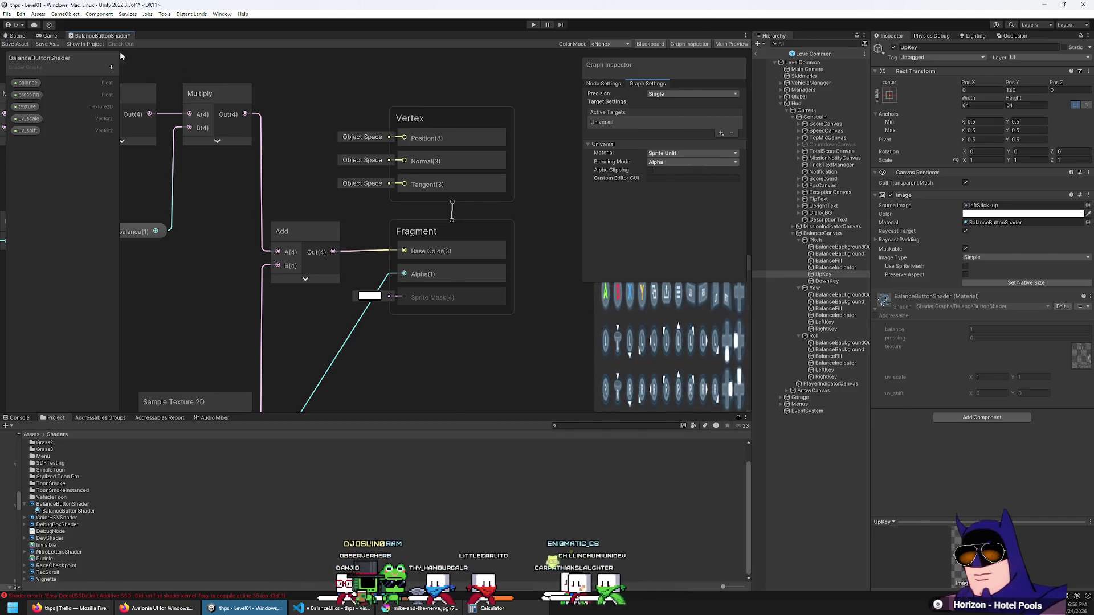
{"action": "key", "text": "ctrl+s"}
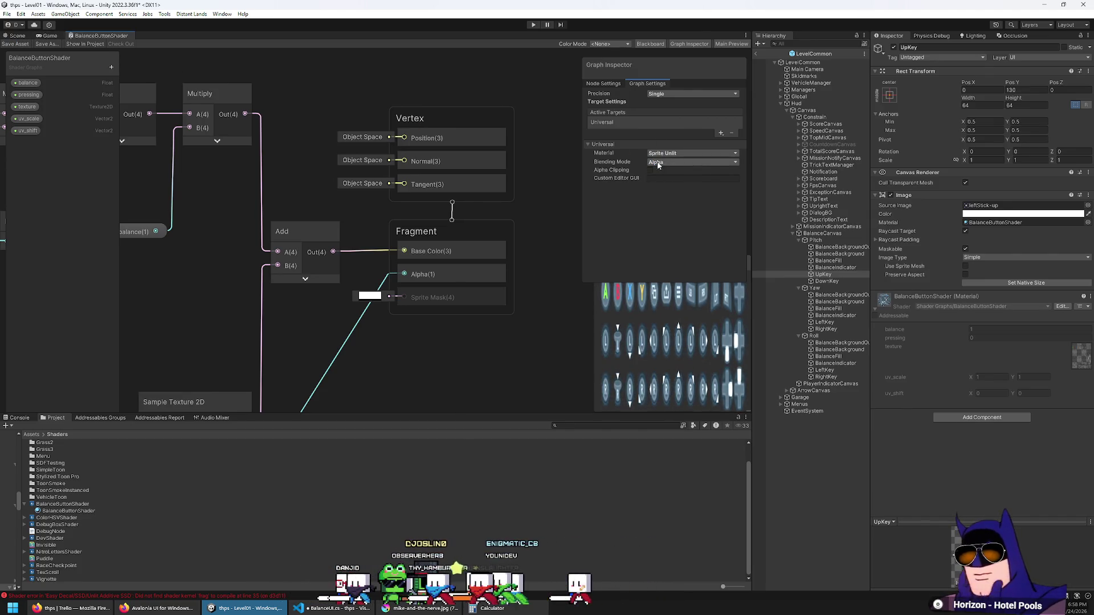
{"action": "left_click", "coordinate": [658, 164]}
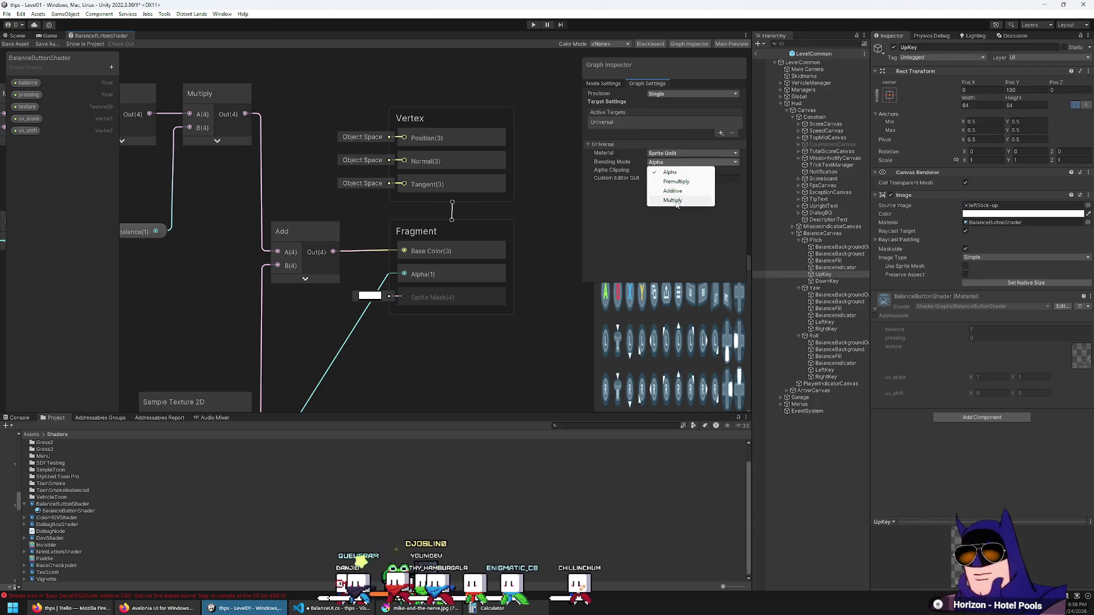
{"action": "left_click", "coordinate": [673, 201]}
{"action": "left_click", "coordinate": [9, 44]}
{"action": "left_click", "coordinate": [1077, 354]}
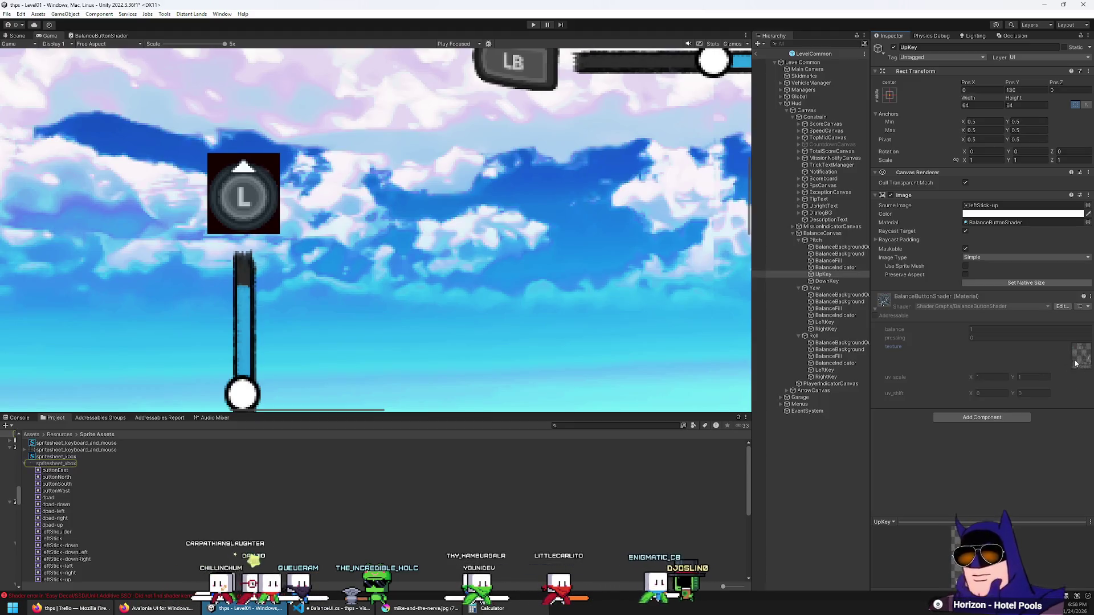
Inspect BalanceCanvas from the game view, then navigate the Project window up to Assets.
{"action": "left_click", "coordinate": [100, 35]}
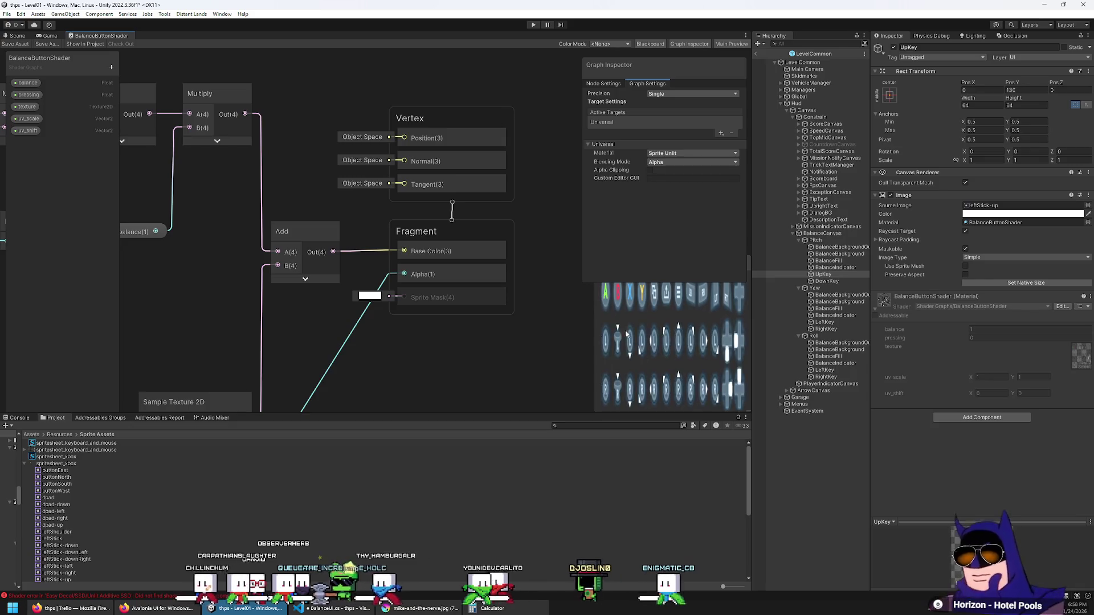
{"action": "left_click", "coordinate": [40, 36]}
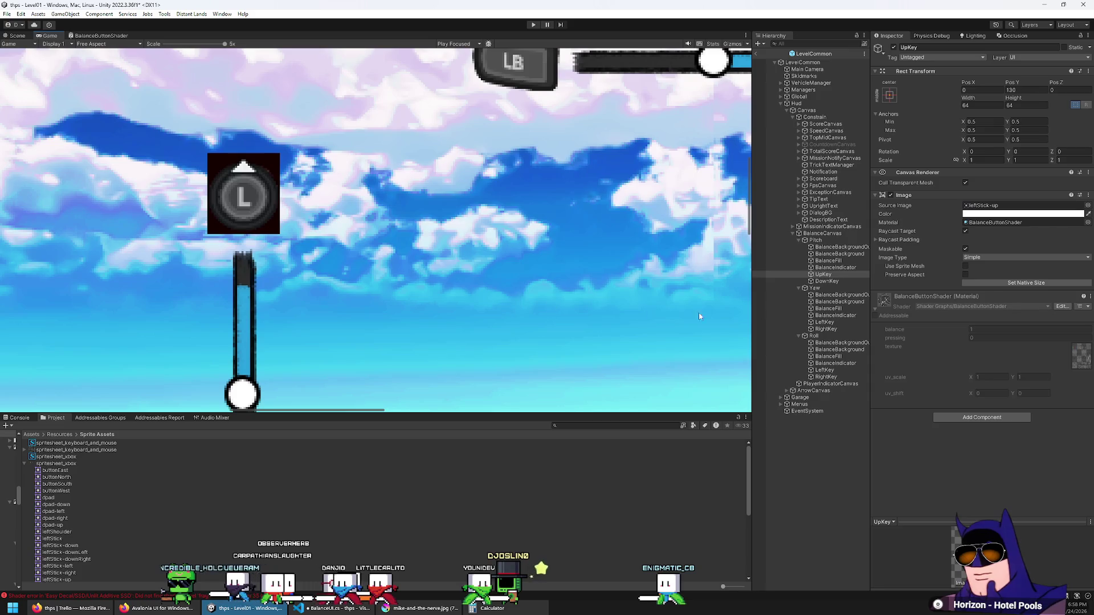
{"action": "left_click", "coordinate": [825, 234]}
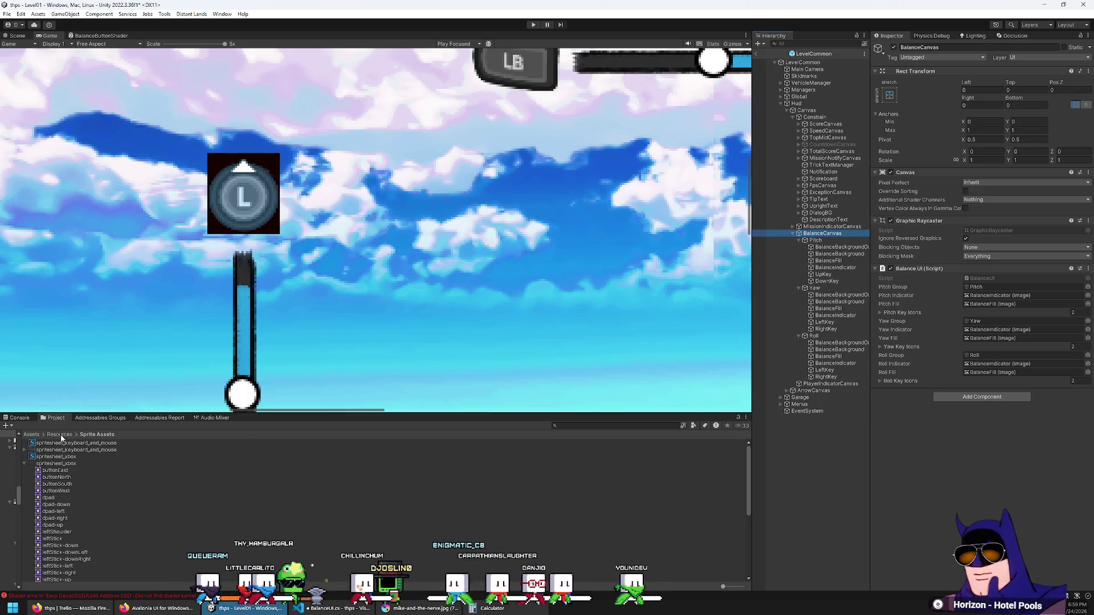
{"action": "left_click", "coordinate": [34, 435]}
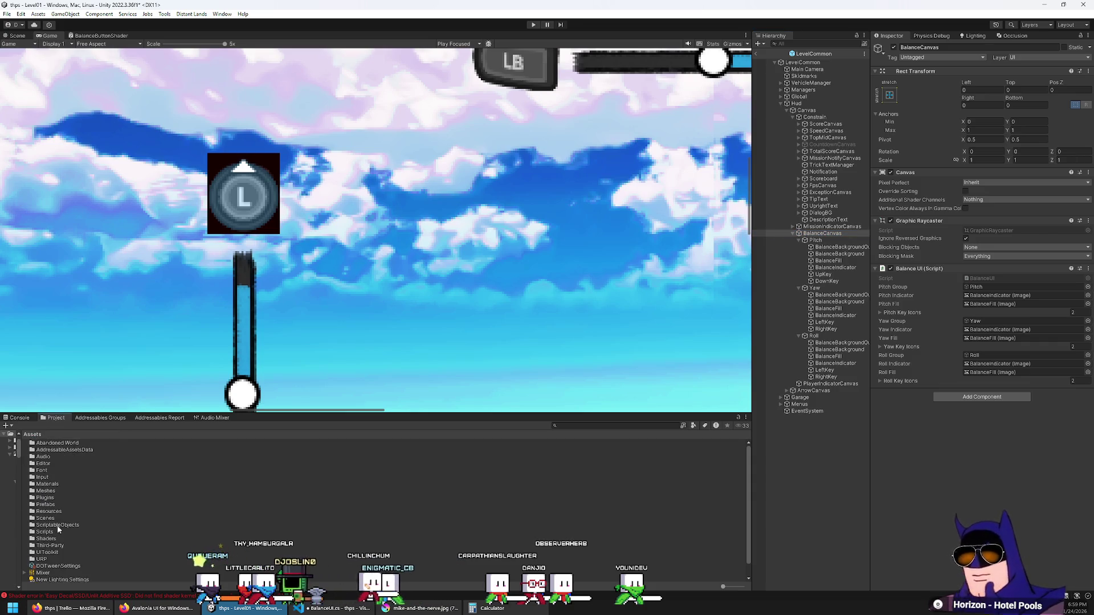
In the Shaders folder, inspect the BalanceButtonShader asset and its bundled material.
{"action": "double_click", "coordinate": [44, 539]}
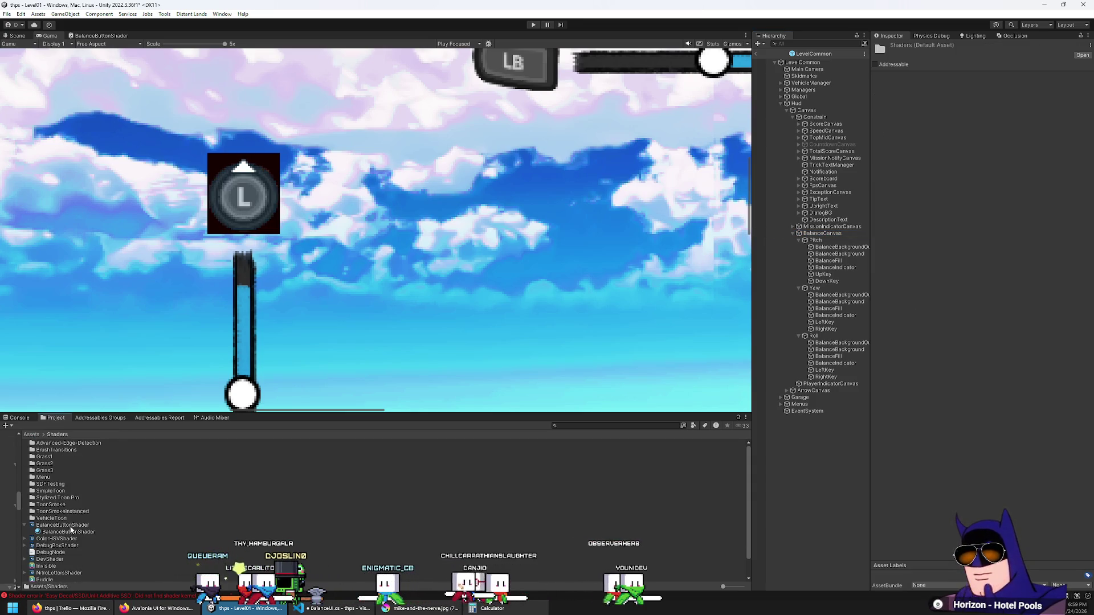
{"action": "scroll", "coordinate": [73, 526], "scroll_direction": "down", "scroll_amount": 3}
{"action": "left_click", "coordinate": [62, 503]}
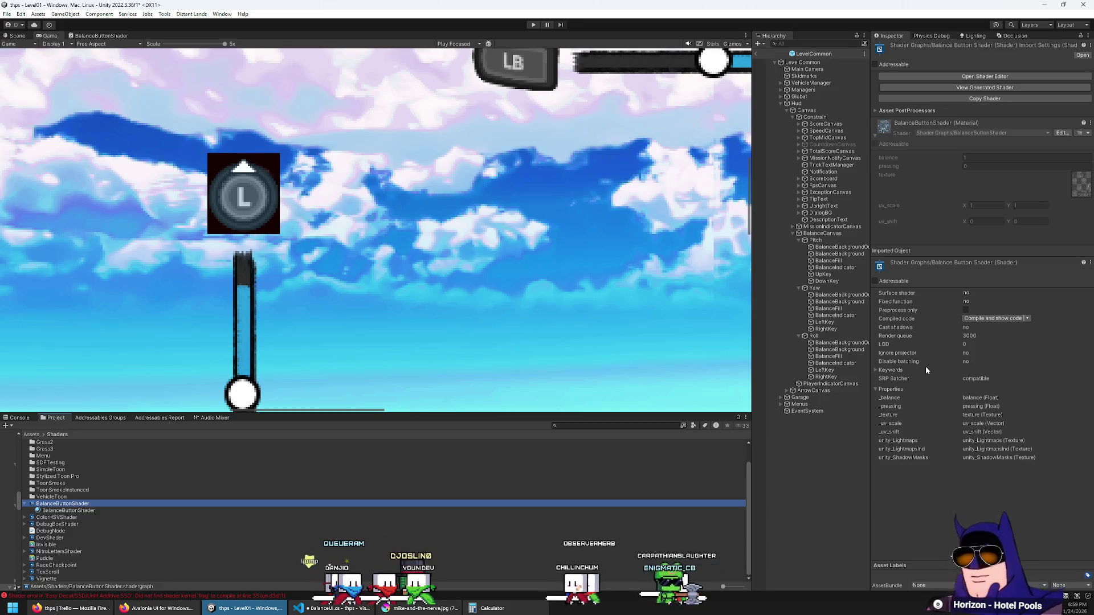
{"action": "left_click", "coordinate": [969, 337]}
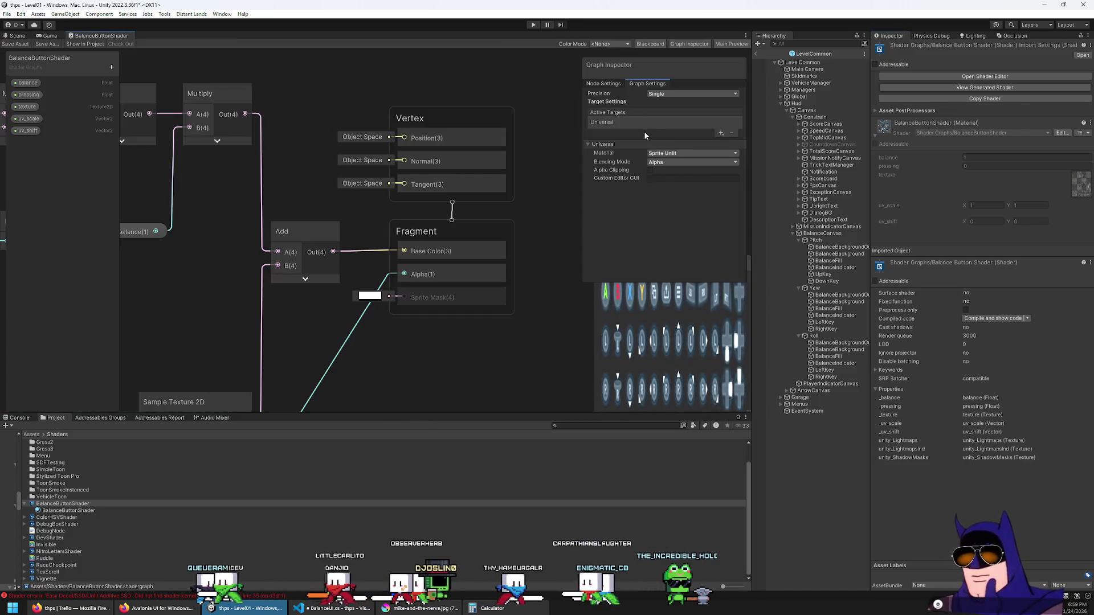
{"action": "left_click", "coordinate": [630, 84]}
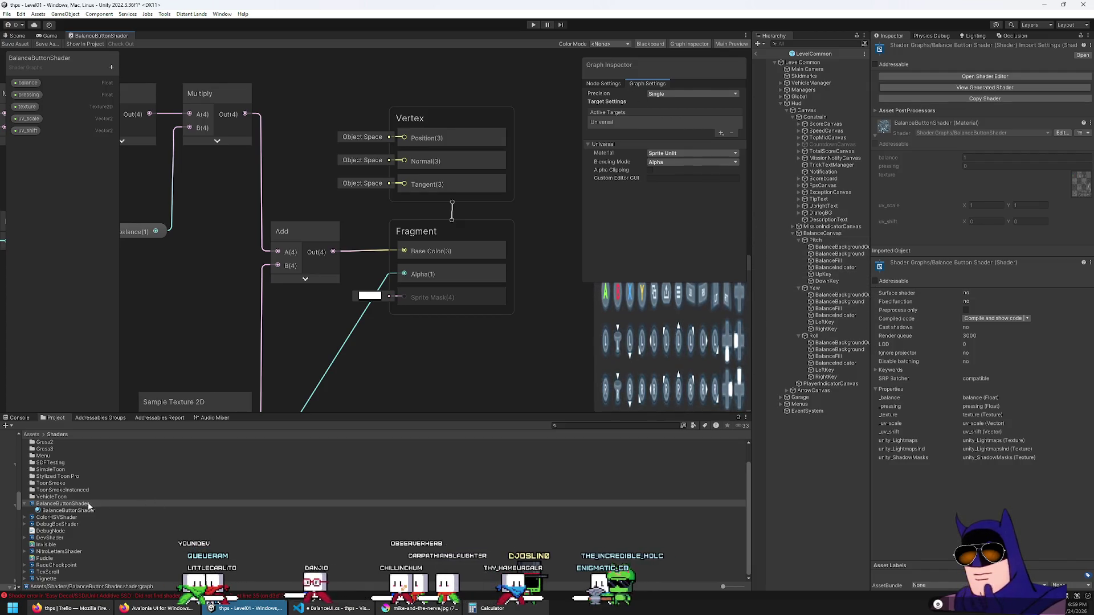
{"action": "left_click", "coordinate": [71, 511]}
{"action": "left_click", "coordinate": [63, 505]}
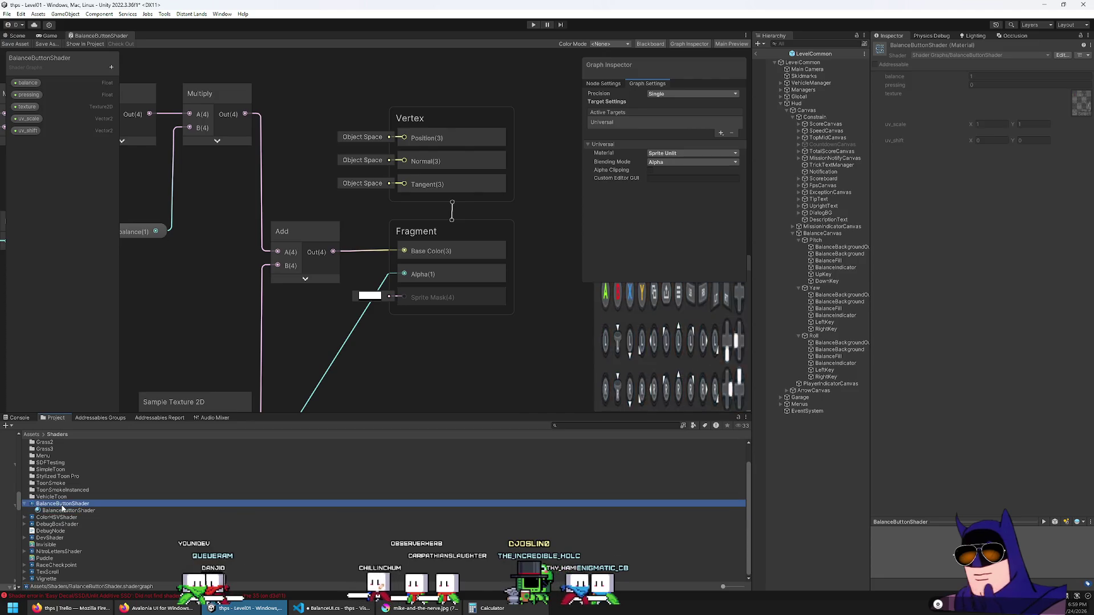
Open Assets > Materials, select BalanceButtonMaterial, and return to the game view.
{"action": "left_click", "coordinate": [29, 434]}
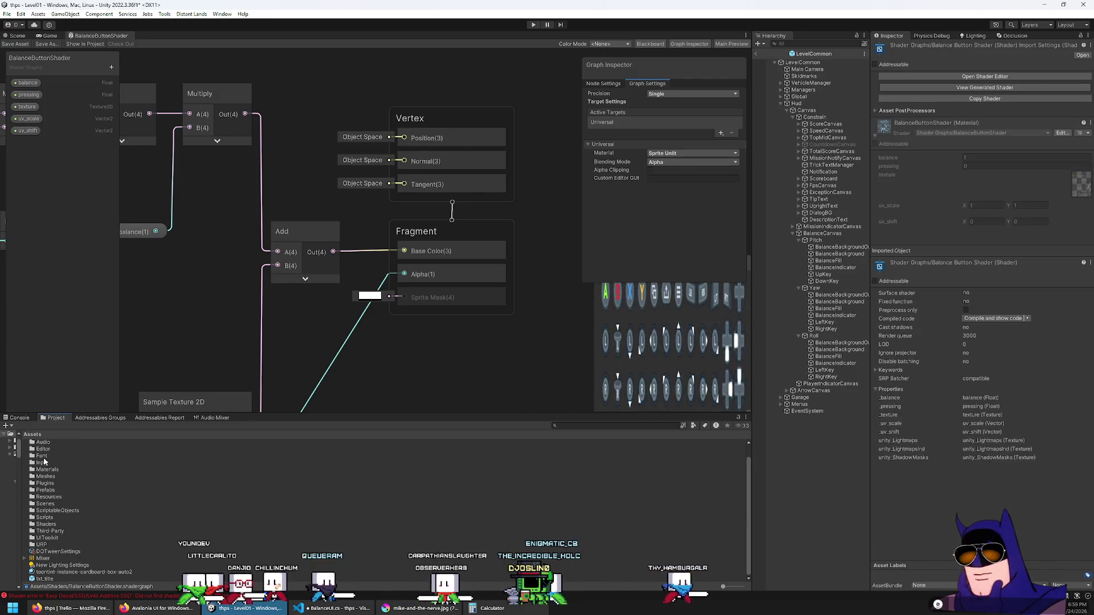
{"action": "double_click", "coordinate": [48, 467]}
{"action": "scroll", "coordinate": [65, 499], "scroll_direction": "up", "scroll_amount": 2}
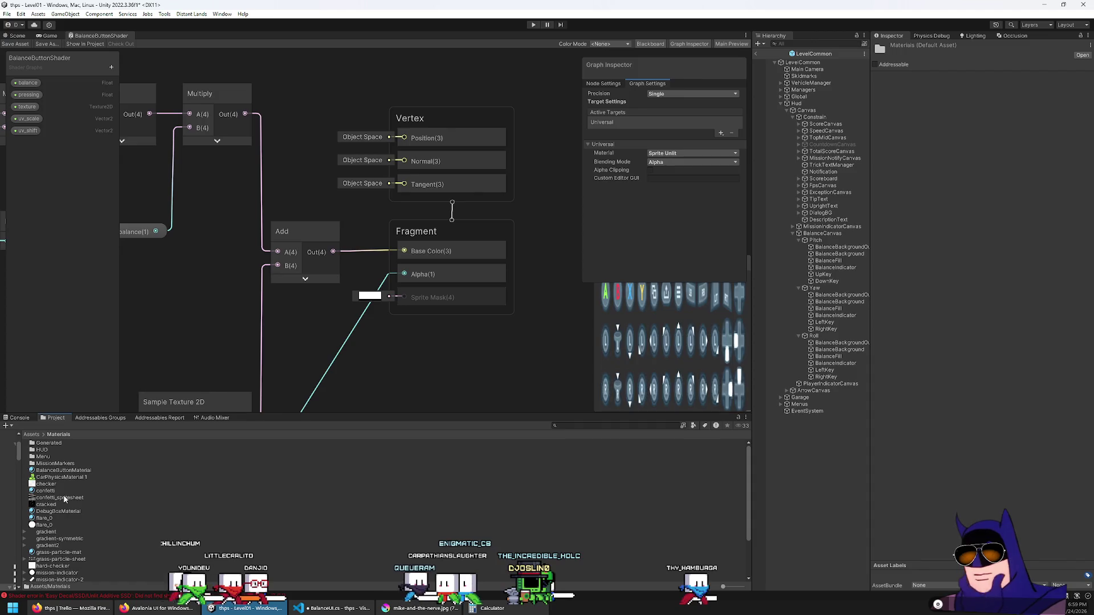
{"action": "left_click", "coordinate": [68, 470]}
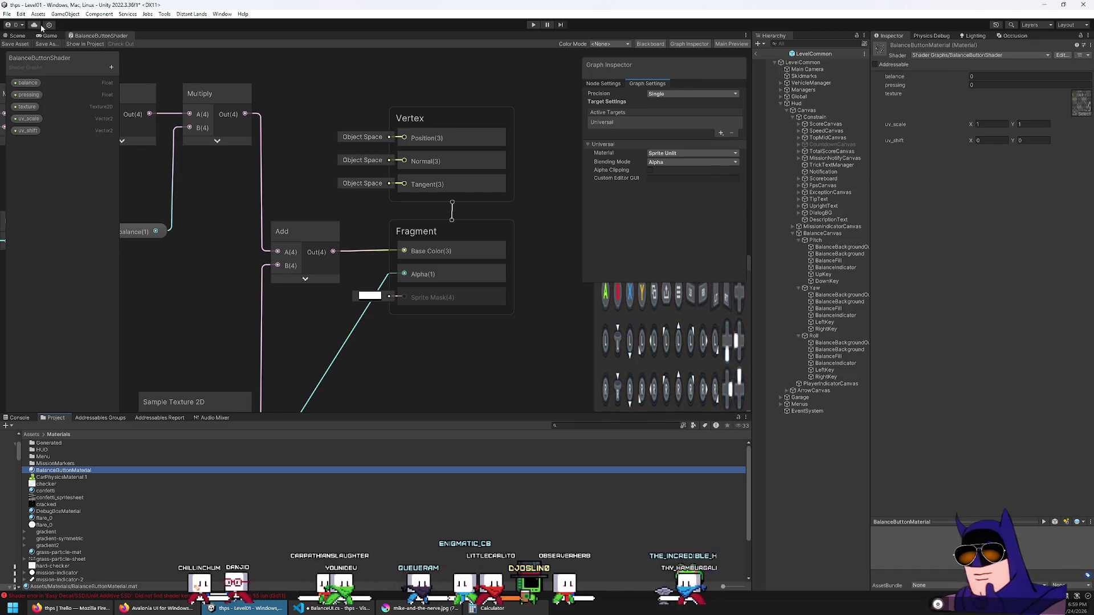
{"action": "left_click", "coordinate": [49, 35]}
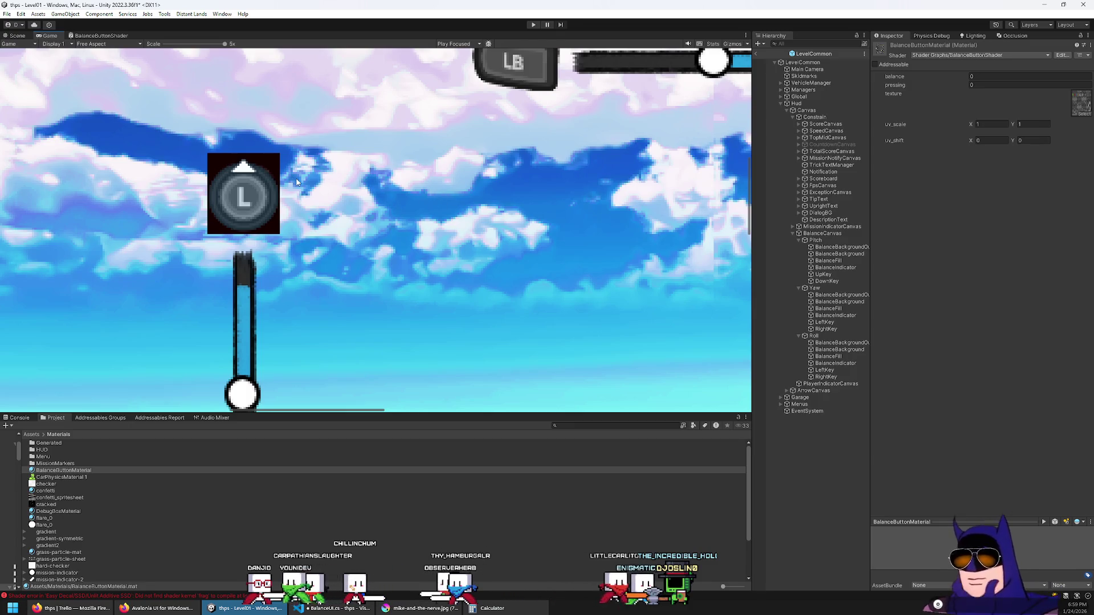
Enable Alpha Clipping with a 0.1 threshold in BalanceButtonShader, save, and check the L button in Game.
{"action": "left_click", "coordinate": [85, 36]}
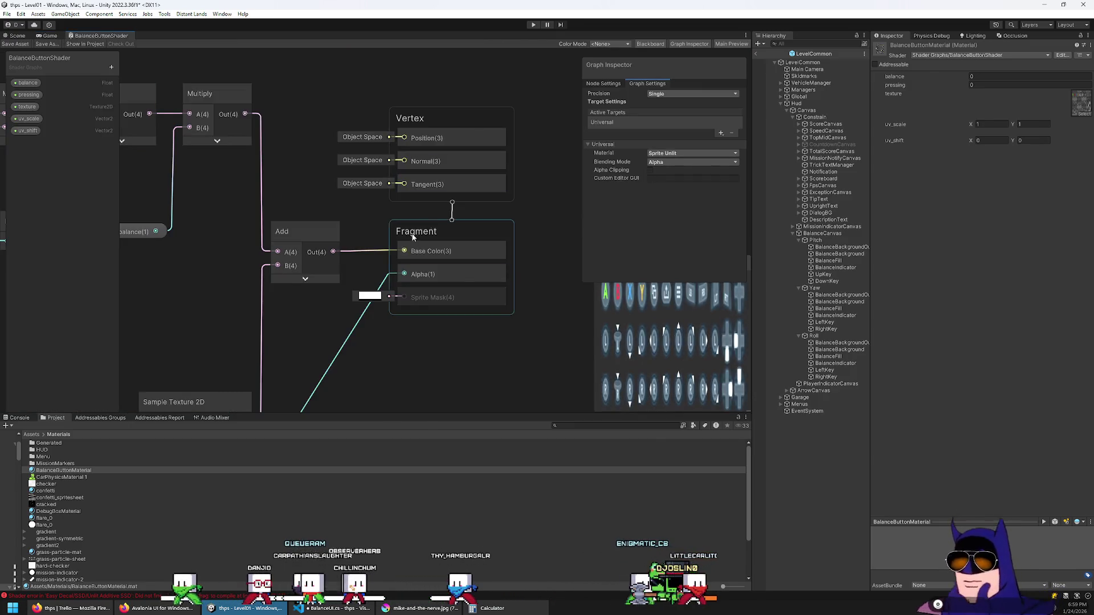
{"action": "left_click", "coordinate": [650, 169]}
{"action": "left_click", "coordinate": [370, 320]}
{"action": "type", "text": "0.1"}
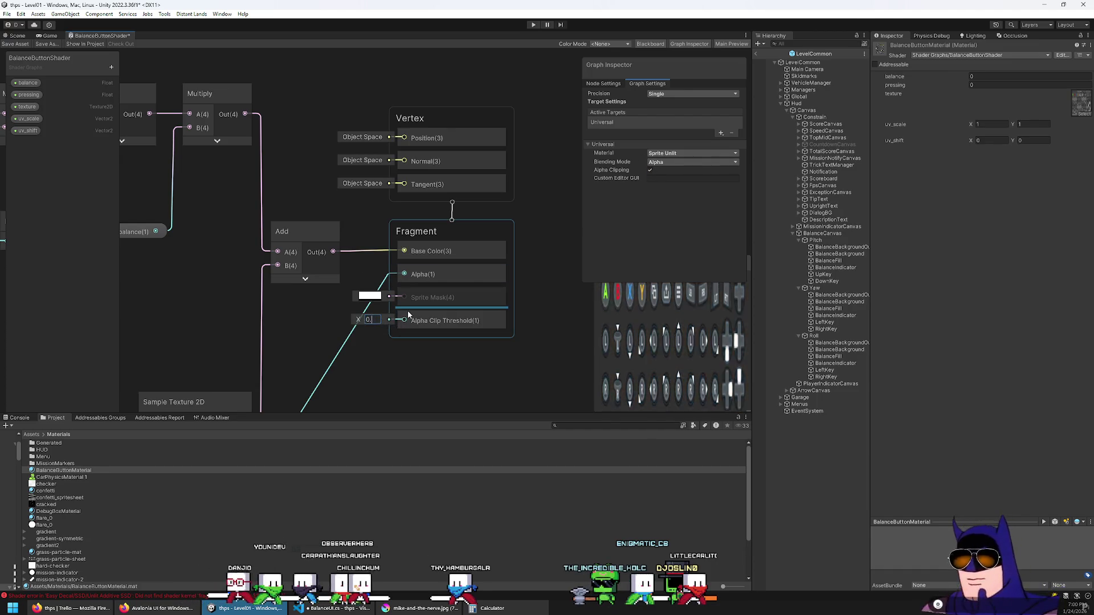
{"action": "left_click", "coordinate": [15, 44]}
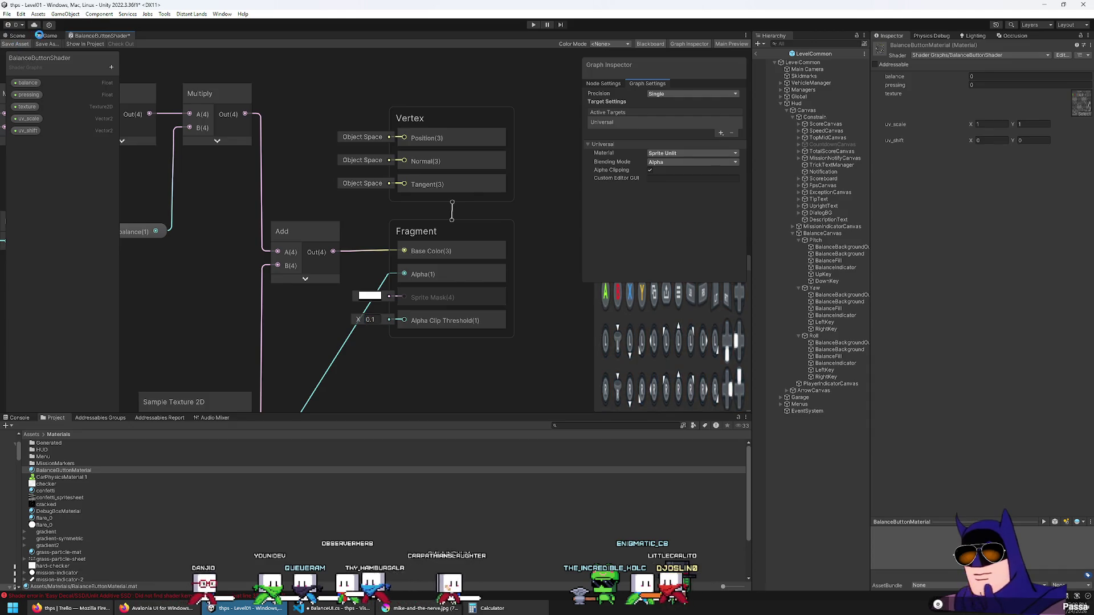
{"action": "left_click", "coordinate": [47, 35]}
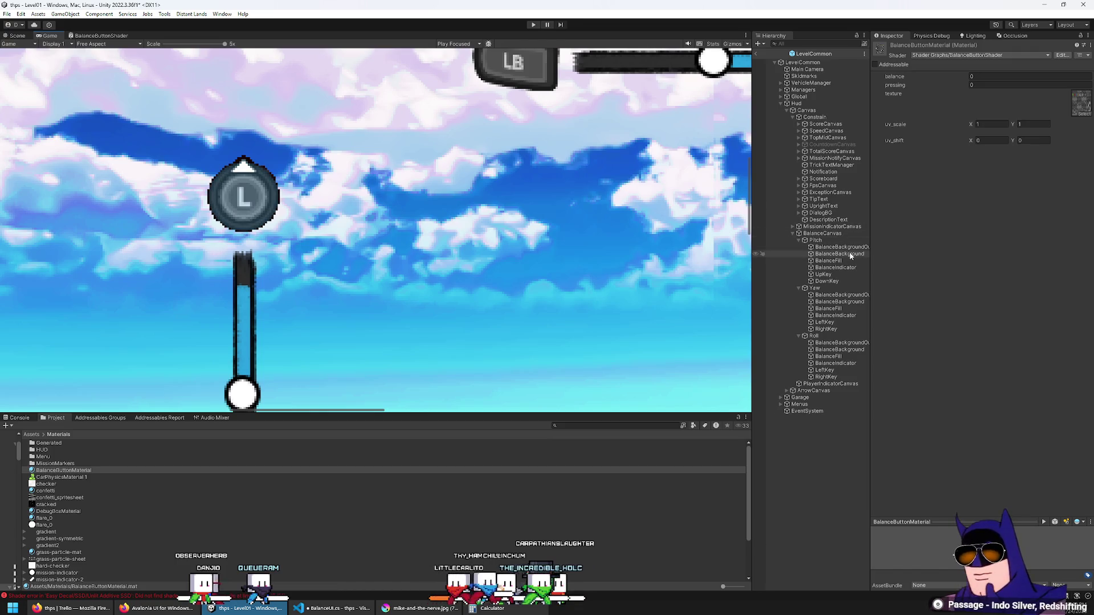
Inspect BalanceCanvas's additional shader channels and UpKey's image, keeping Image Type as Simple.
{"action": "left_click", "coordinate": [814, 234]}
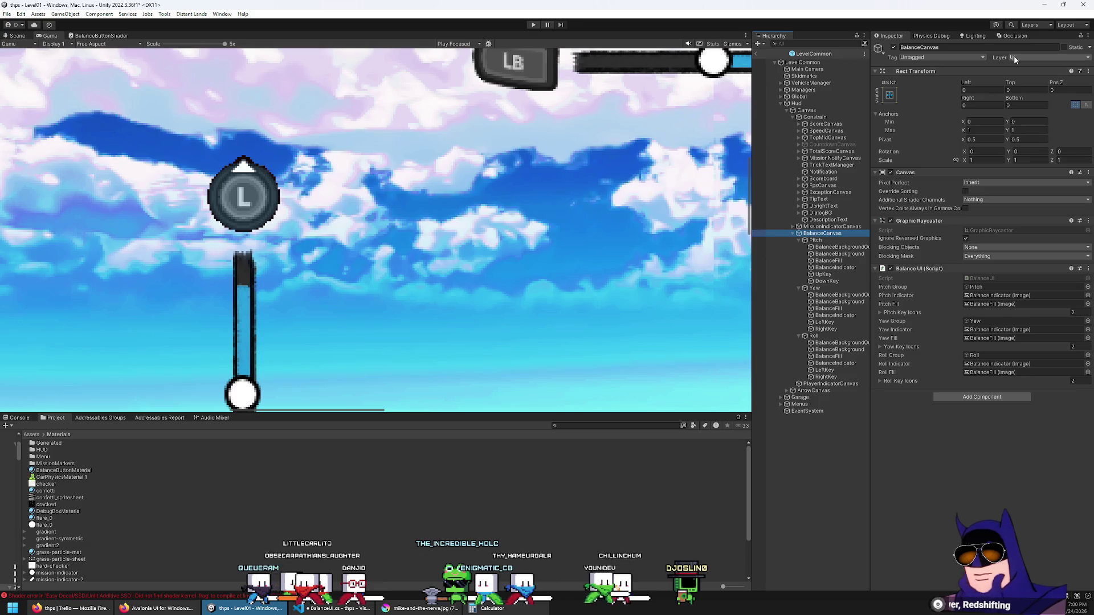
{"action": "left_click", "coordinate": [978, 200]}
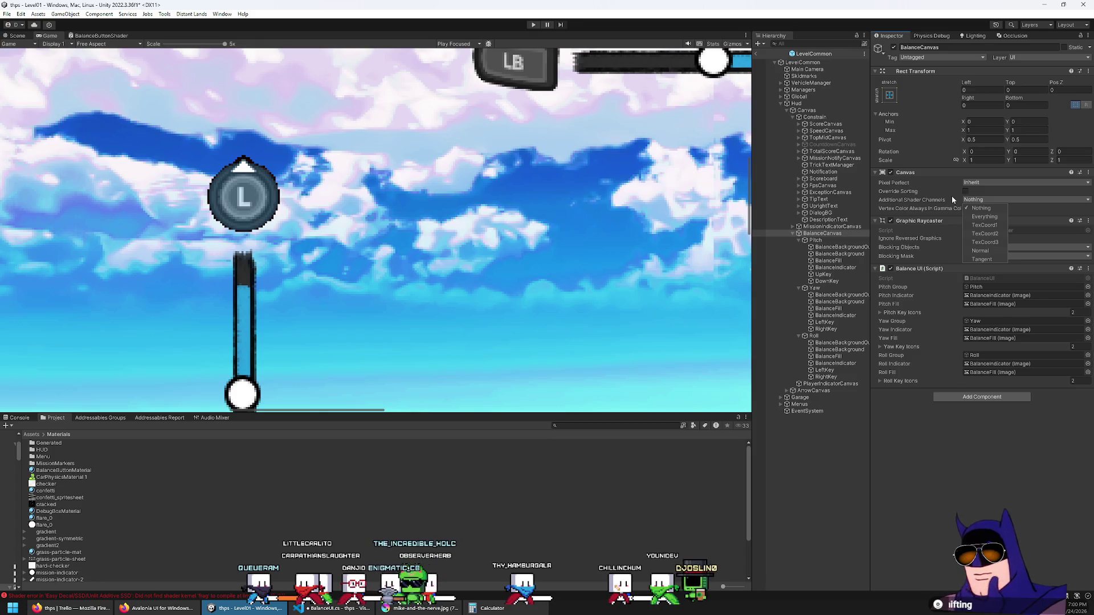
{"action": "left_click", "coordinate": [951, 199]}
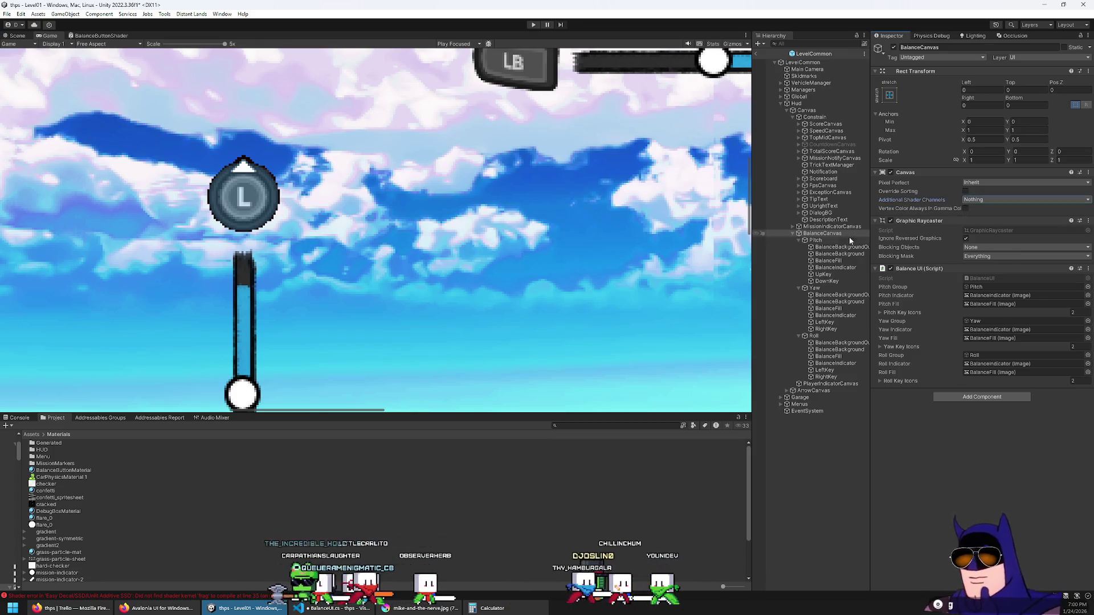
{"action": "left_click", "coordinate": [815, 240]}
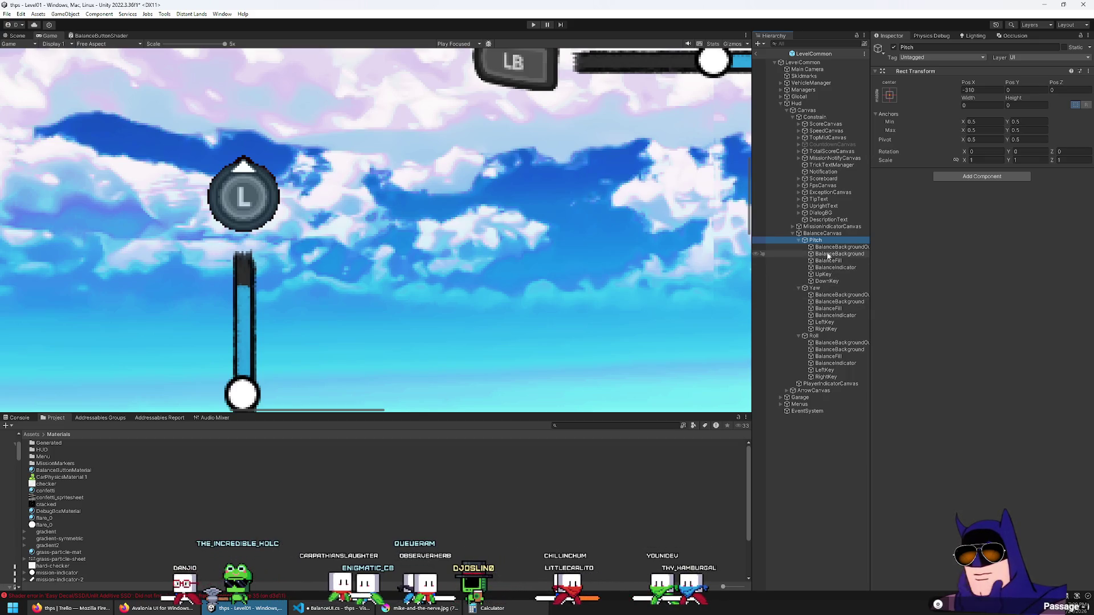
{"action": "left_click", "coordinate": [829, 276]}
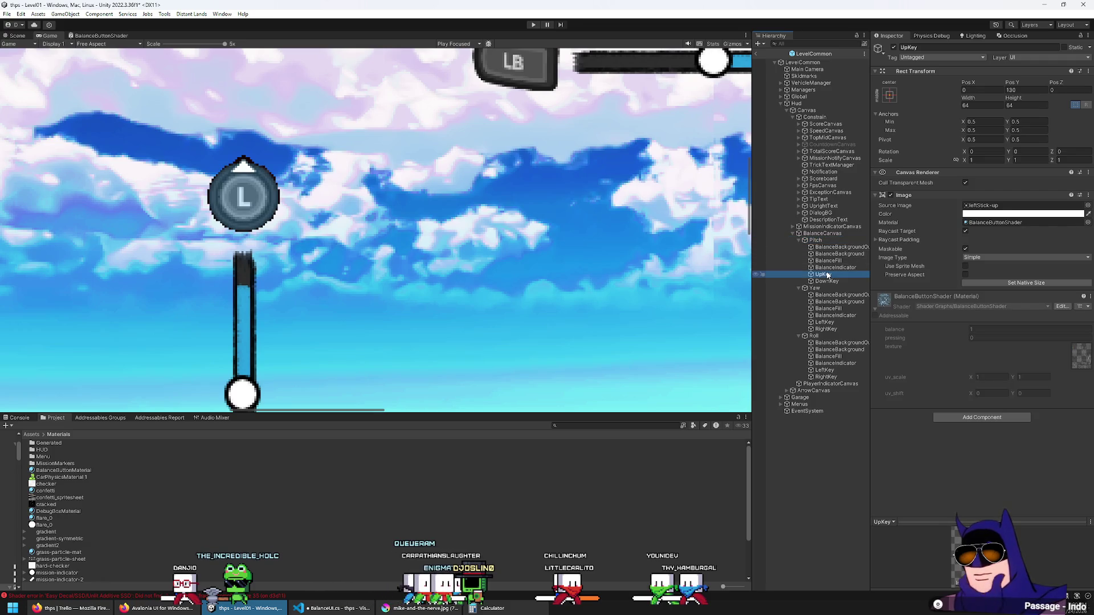
{"action": "left_click", "coordinate": [973, 259]}
{"action": "left_click", "coordinate": [894, 450]}
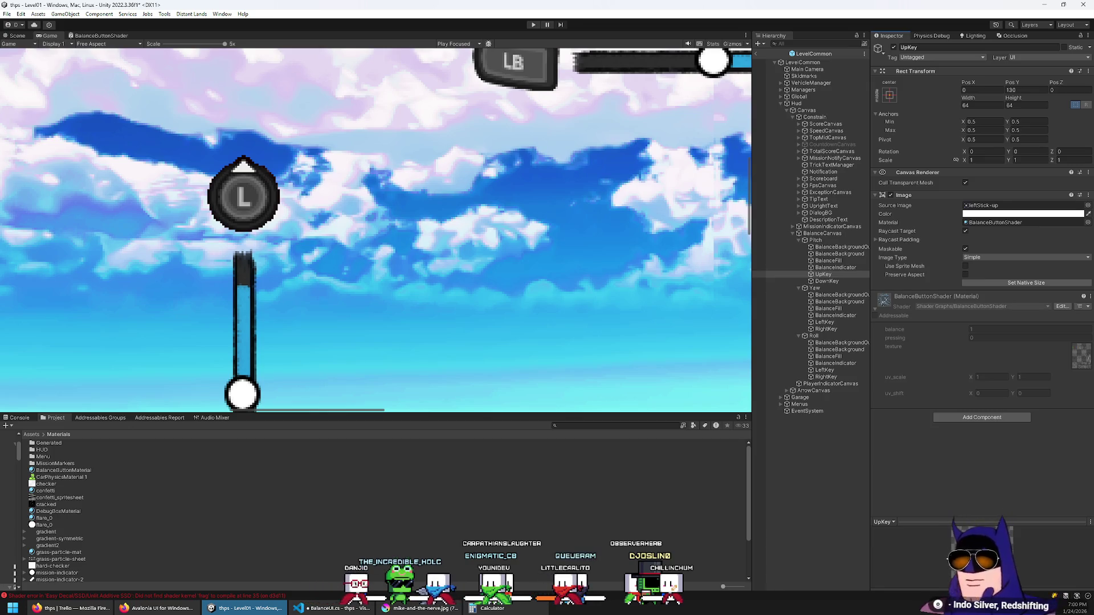
Lower the Game view scale to show the whole balance HUD, then return to the Assets folder.
{"action": "scroll", "coordinate": [334, 269], "scroll_direction": "down", "scroll_amount": 5}
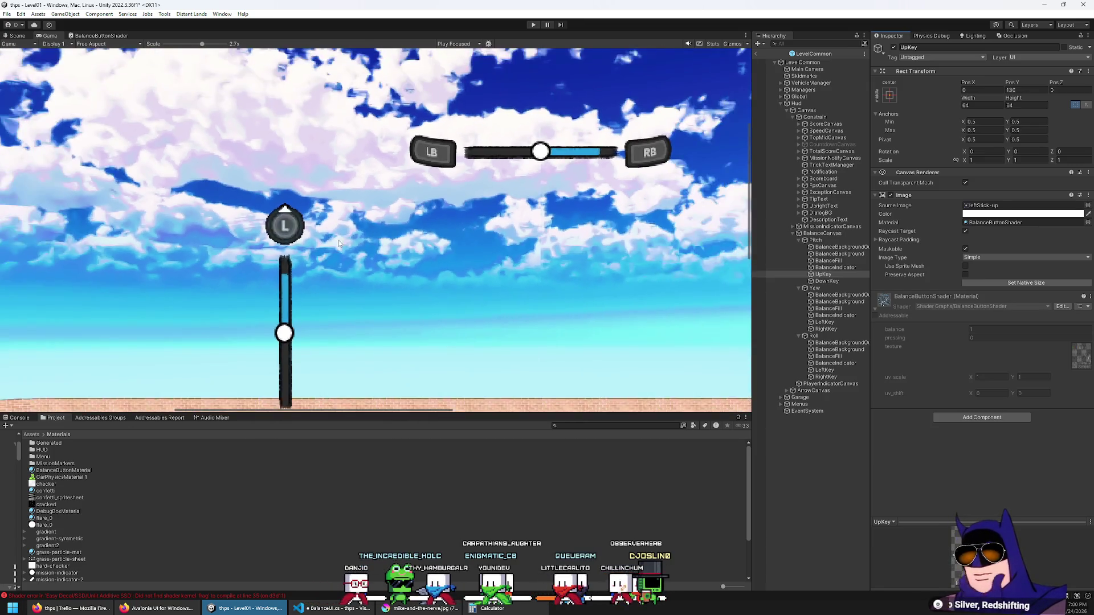
{"action": "scroll", "coordinate": [287, 182], "scroll_direction": "down", "scroll_amount": 1}
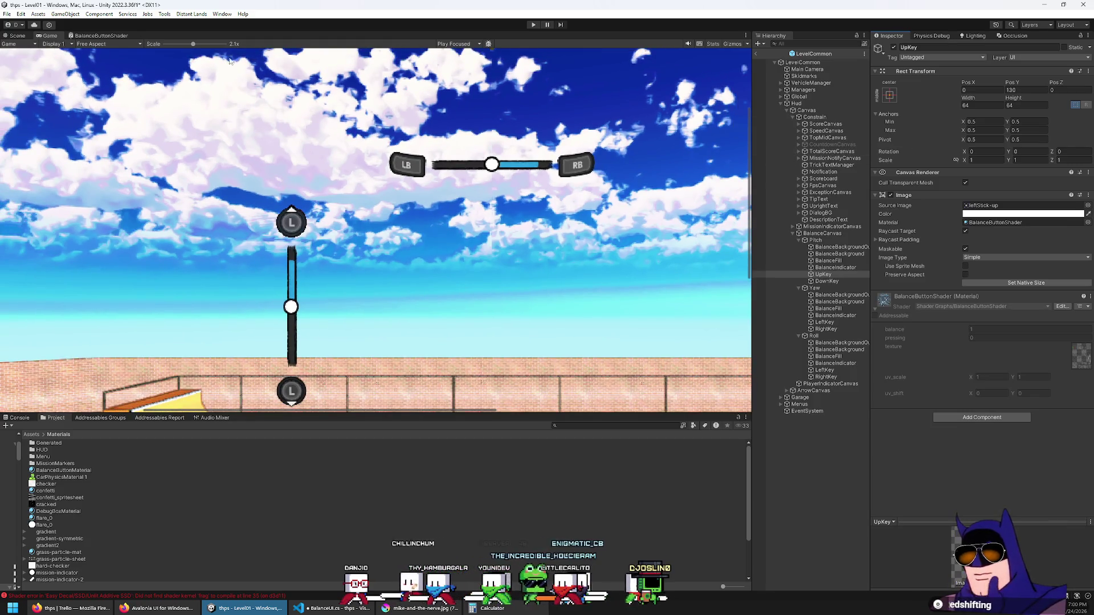
{"action": "left_click", "coordinate": [17, 36]}
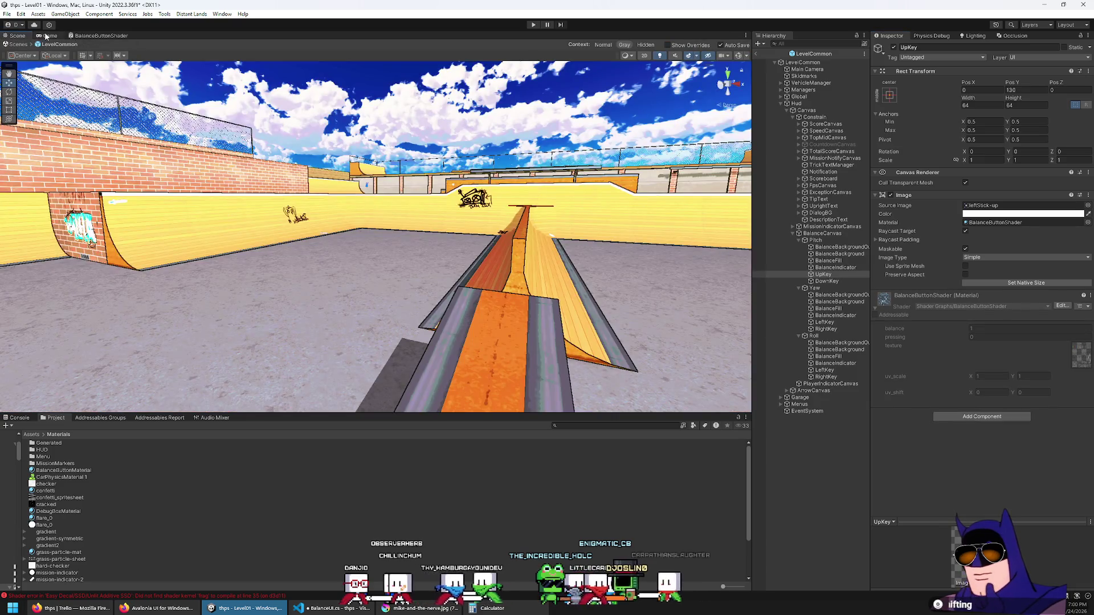
{"action": "left_click", "coordinate": [48, 36]}
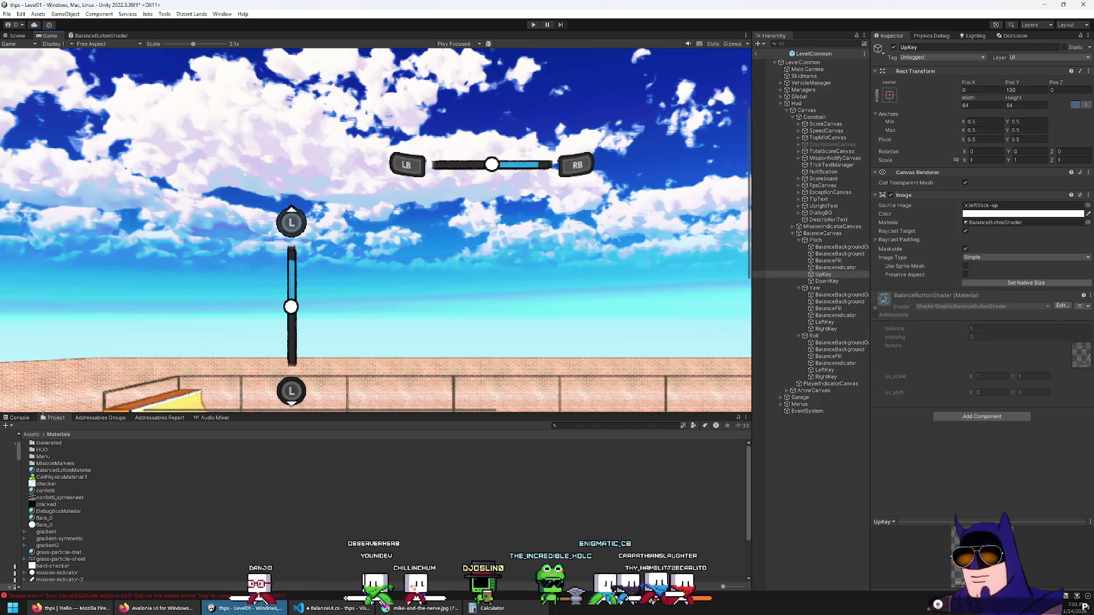
{"action": "left_click", "coordinate": [31, 434]}
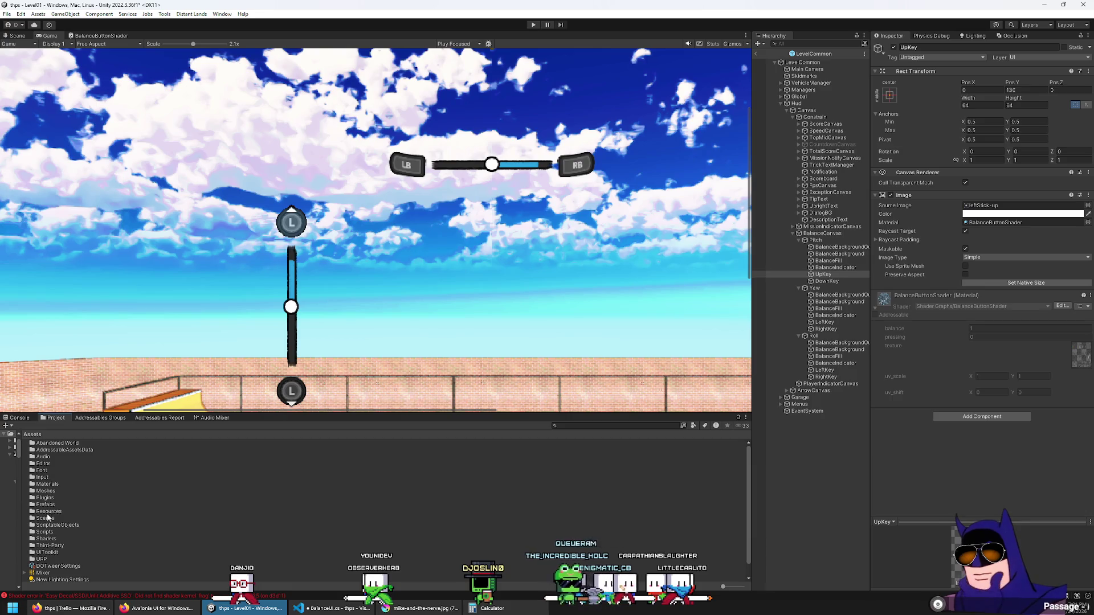
Open the Game scene from Scenes, save the modified level, and enter Play mode.
{"action": "double_click", "coordinate": [49, 518]}
{"action": "double_click", "coordinate": [43, 451]}
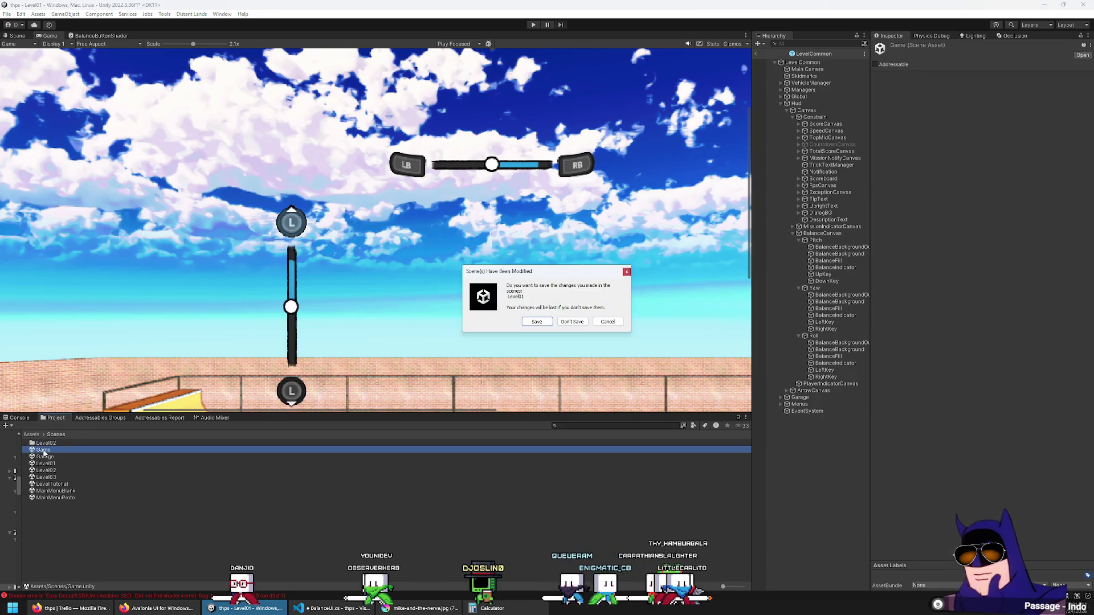
{"action": "left_click", "coordinate": [525, 323]}
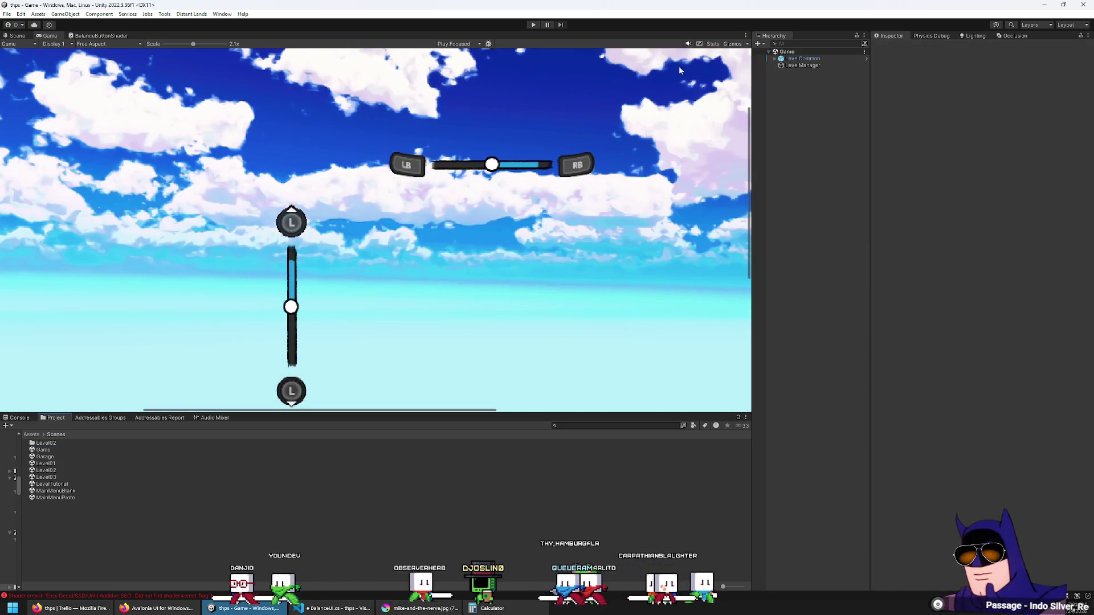
{"action": "left_click", "coordinate": [533, 25]}
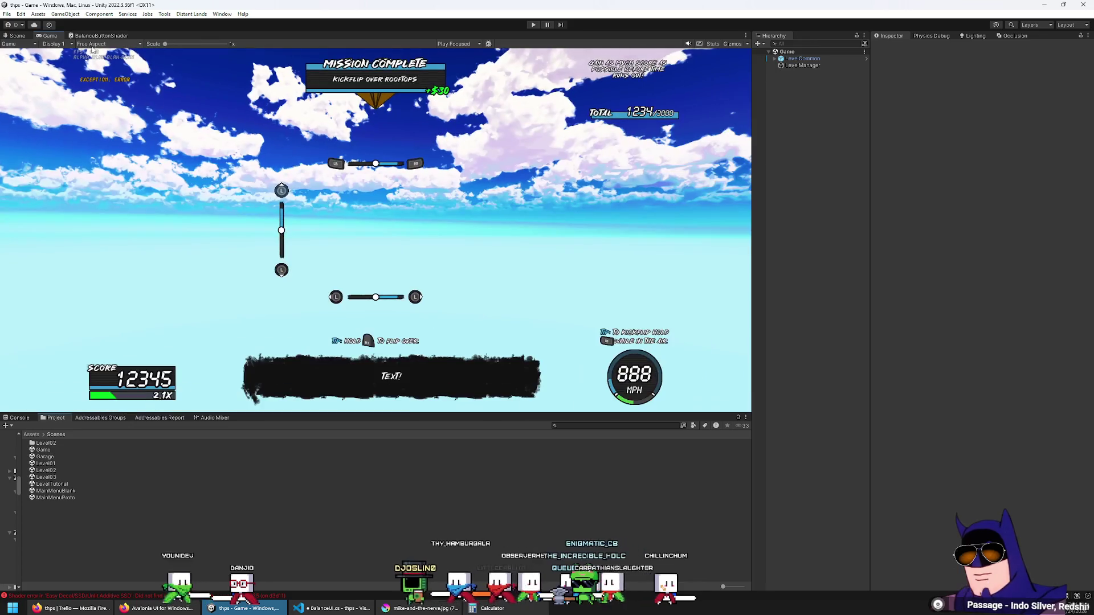
{"action": "left_click", "coordinate": [533, 25]}
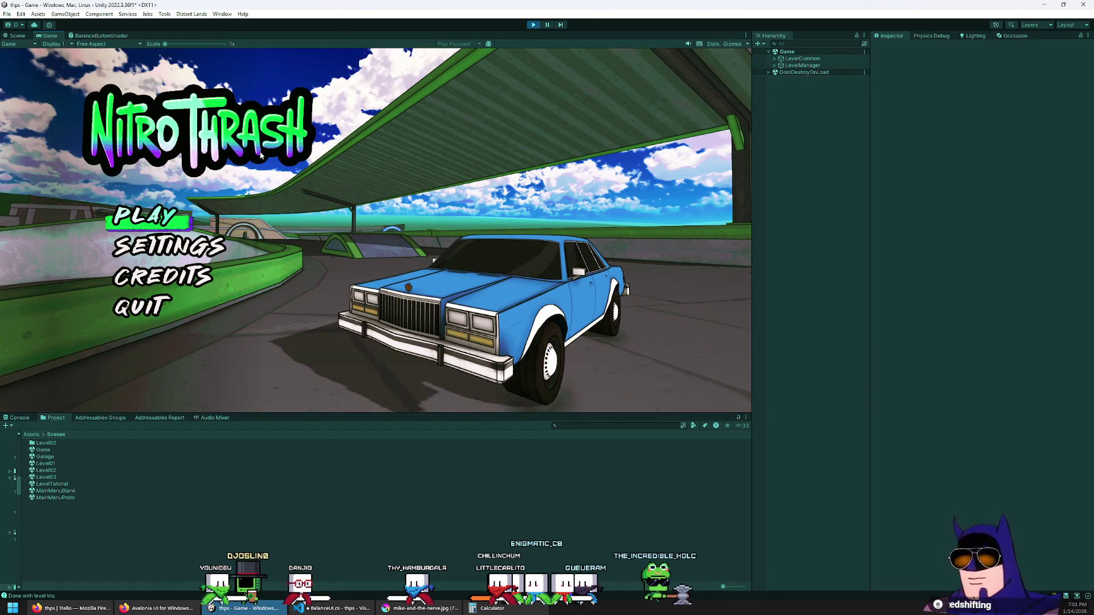
Expand LevelCommon > Menus > MainMenuCanvas in the Hierarchy and select logo to show its MenuShineShader material.
{"action": "left_click", "coordinate": [791, 61]}
{"action": "key", "text": "Right"}
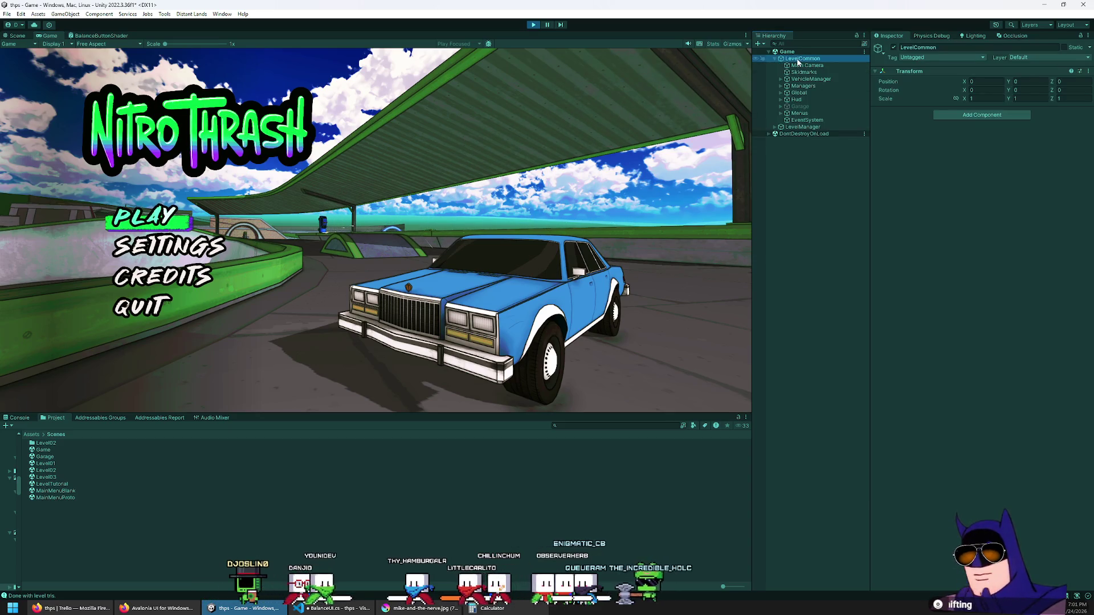
{"action": "key", "text": "Down"}
{"action": "key", "text": "Down"}
{"action": "key", "text": "Down"}
{"action": "key", "text": "Down"}
{"action": "key", "text": "Down"}
{"action": "key", "text": "Down"}
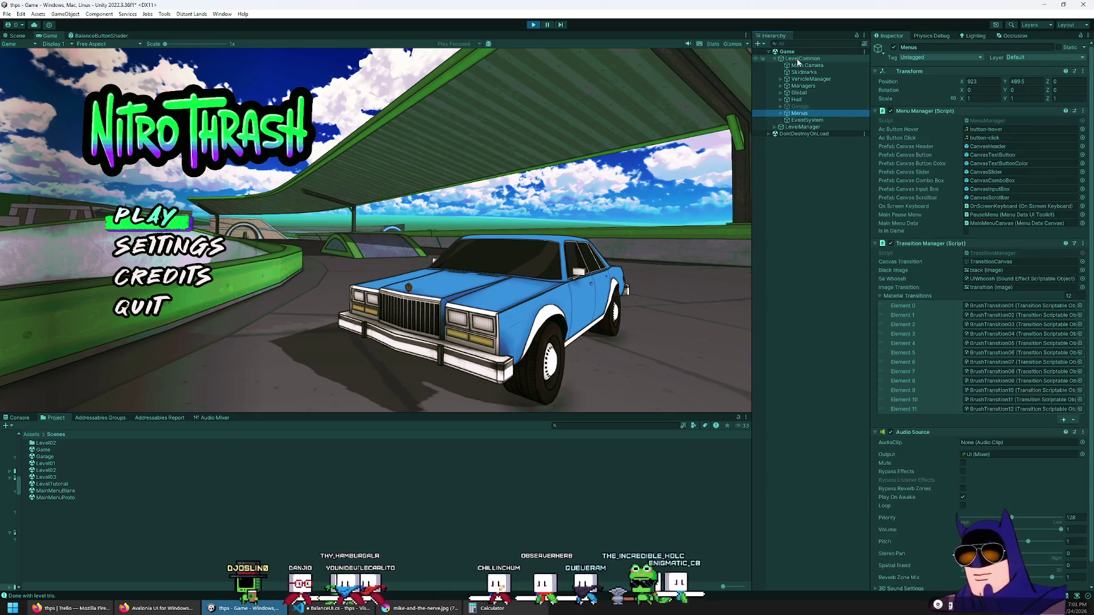
{"action": "key", "text": "Right"}
{"action": "key", "text": "Down"}
{"action": "key", "text": "Down"}
{"action": "key", "text": "Right"}
{"action": "key", "text": "Down"}
{"action": "key", "text": "Right"}
{"action": "key", "text": "Down"}
{"action": "key", "text": "Down"}
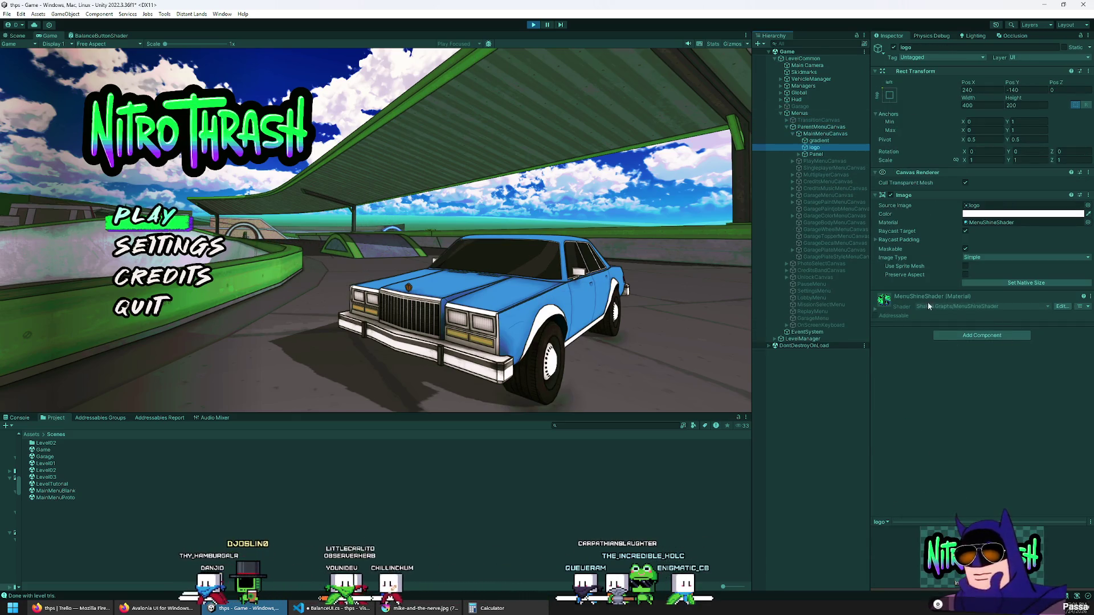
{"action": "left_click", "coordinate": [947, 298]}
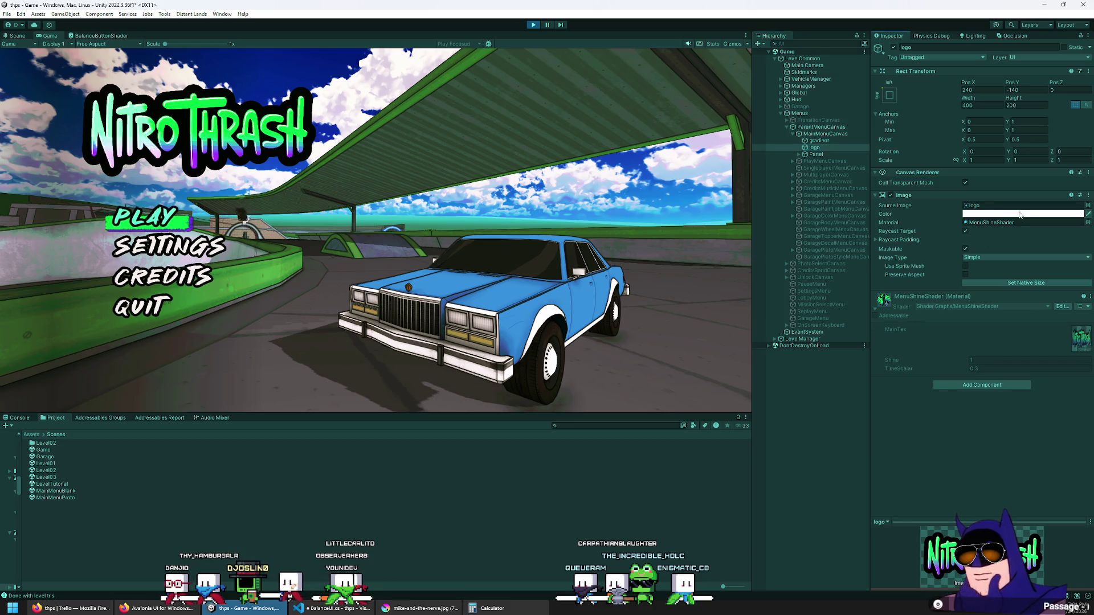
Locate the MenuShineShader asset in the Project and open it in Shader Graph.
{"action": "left_click", "coordinate": [1003, 223]}
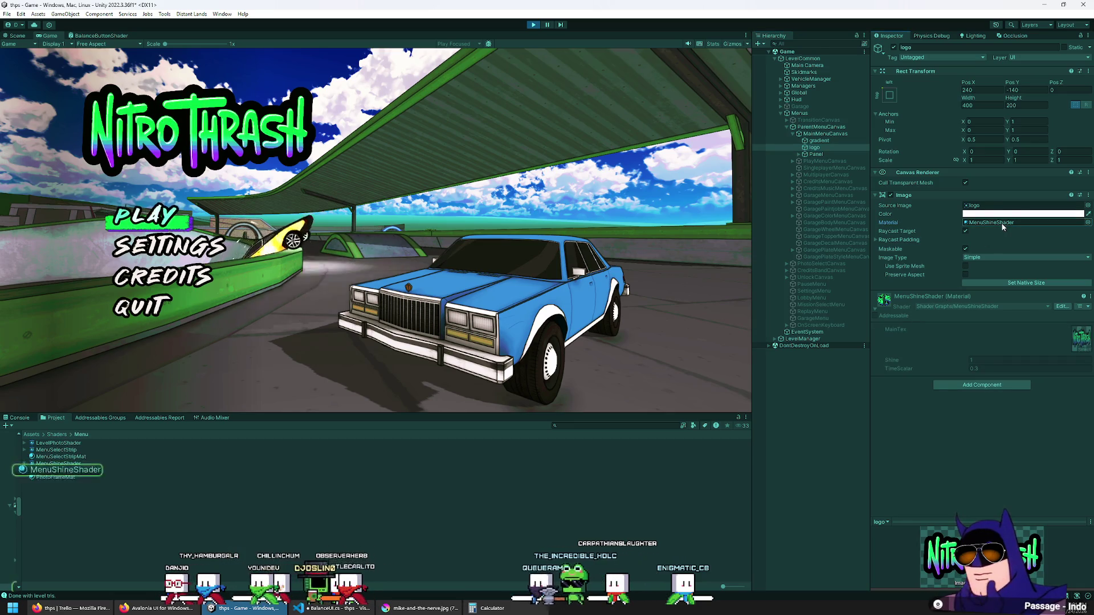
{"action": "left_click", "coordinate": [68, 464]}
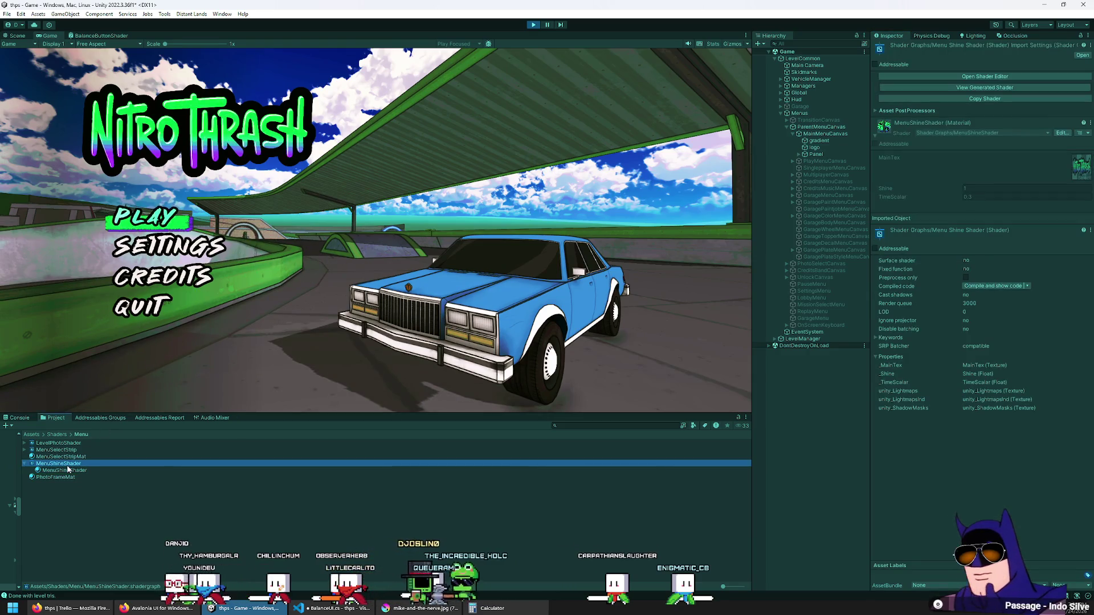
{"action": "double_click", "coordinate": [67, 466]}
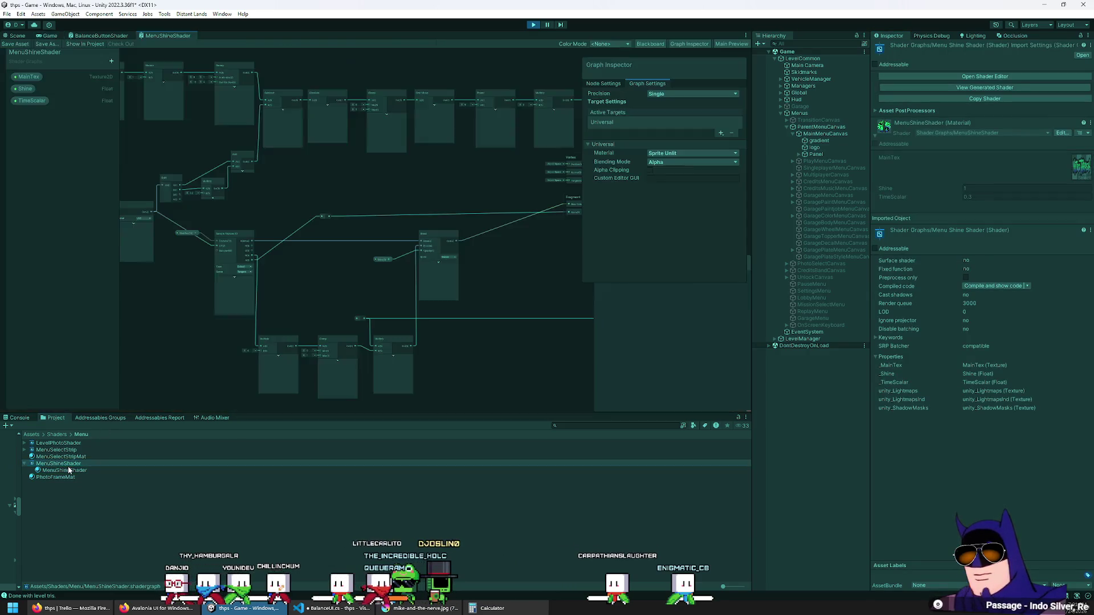
{"action": "mouse_move", "coordinate": [382, 296]}
{"action": "left_mouse_down"}
{"action": "mouse_move", "coordinate": [240, 300]}
{"action": "mouse_move", "coordinate": [288, 289]}
{"action": "left_mouse_up"}
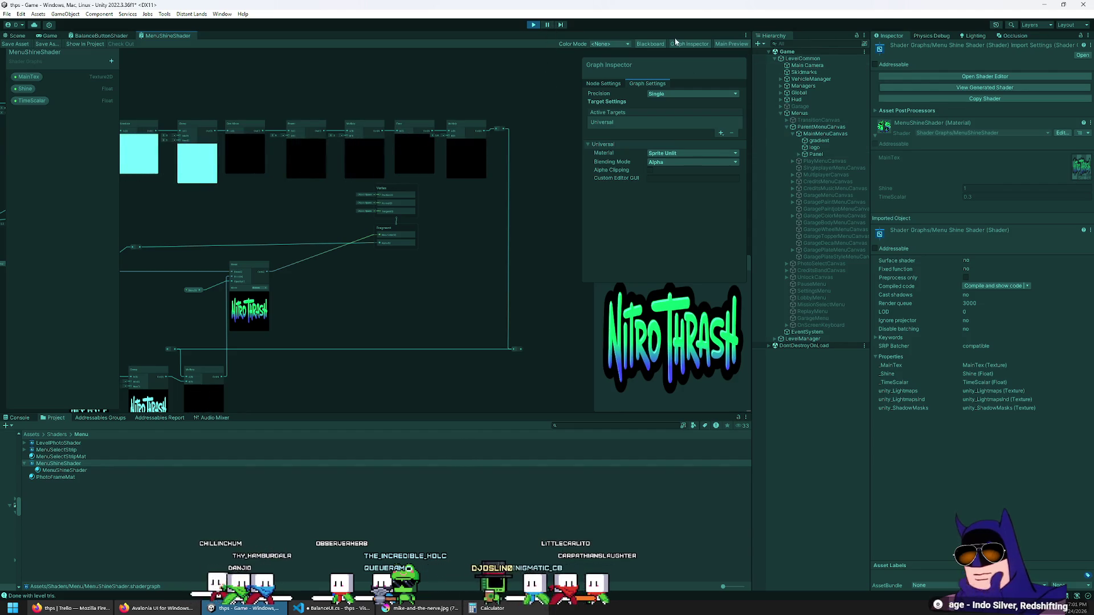
Open the logo object's properties in a separate floating window, moved aside.
{"action": "left_click", "coordinate": [49, 35]}
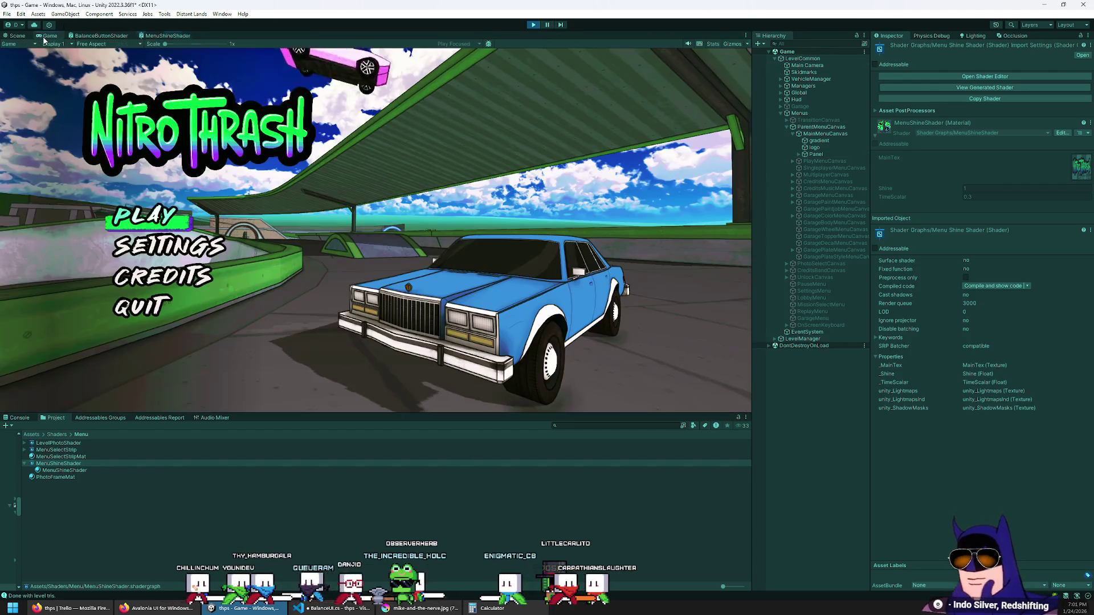
{"action": "left_click", "coordinate": [155, 36]}
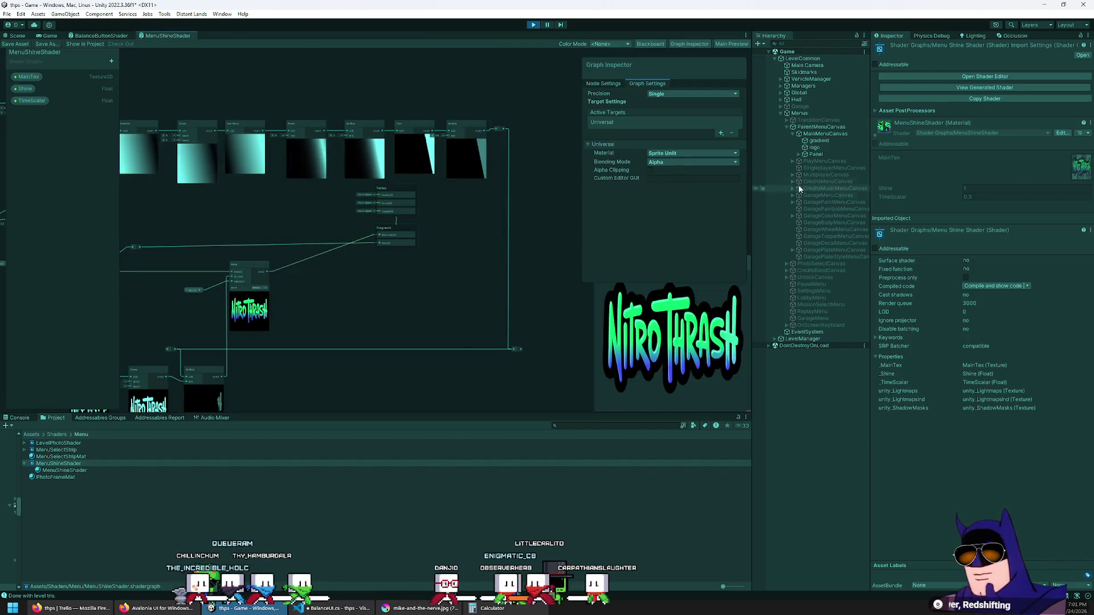
{"action": "left_click", "coordinate": [823, 147]}
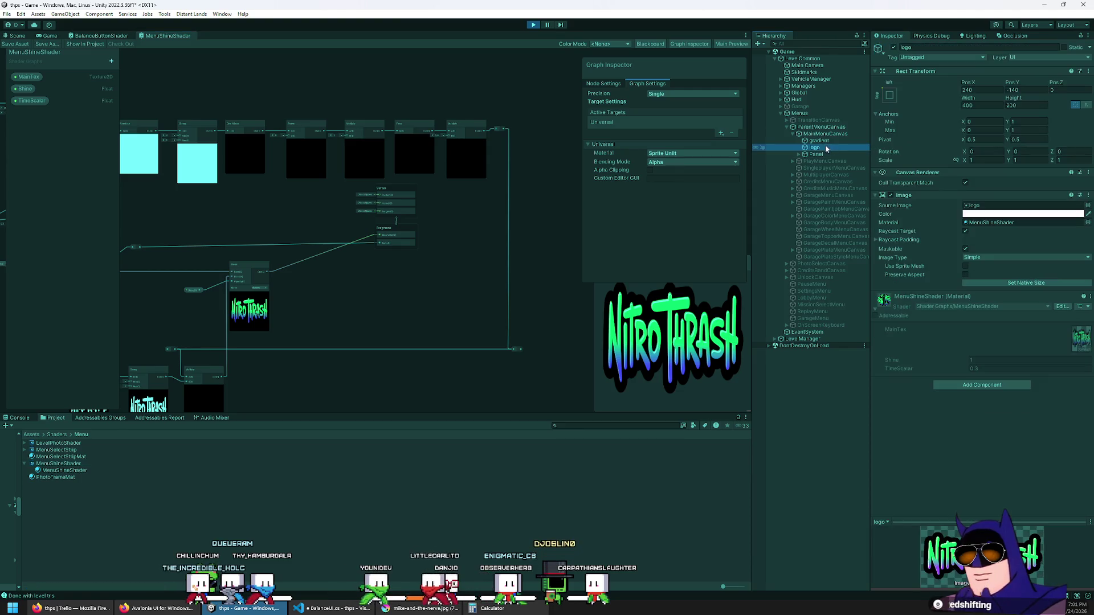
{"action": "right_click", "coordinate": [815, 149]}
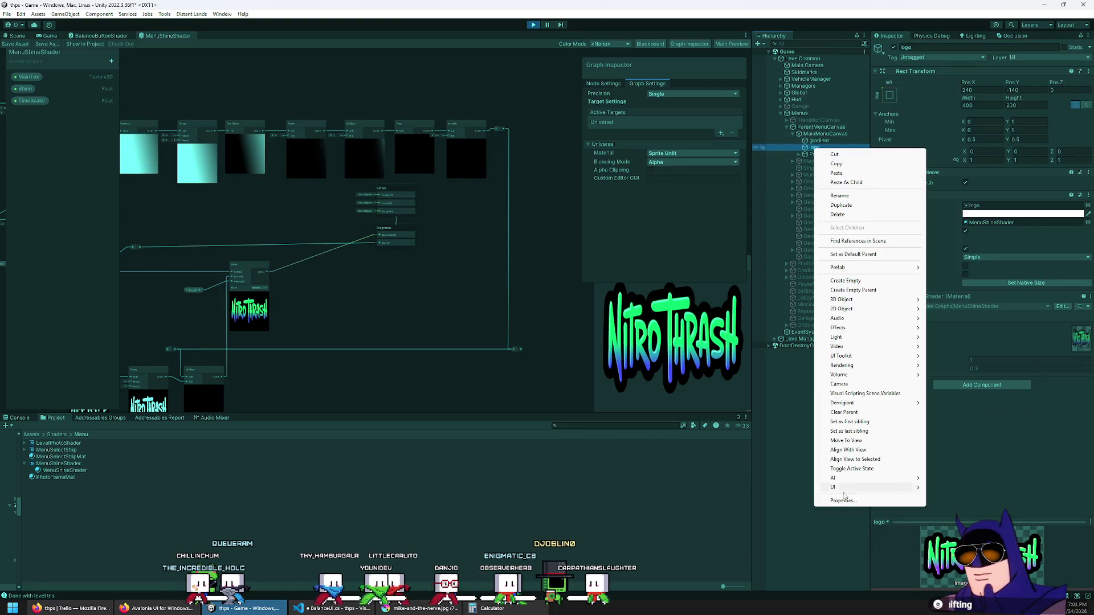
{"action": "left_click", "coordinate": [844, 501]}
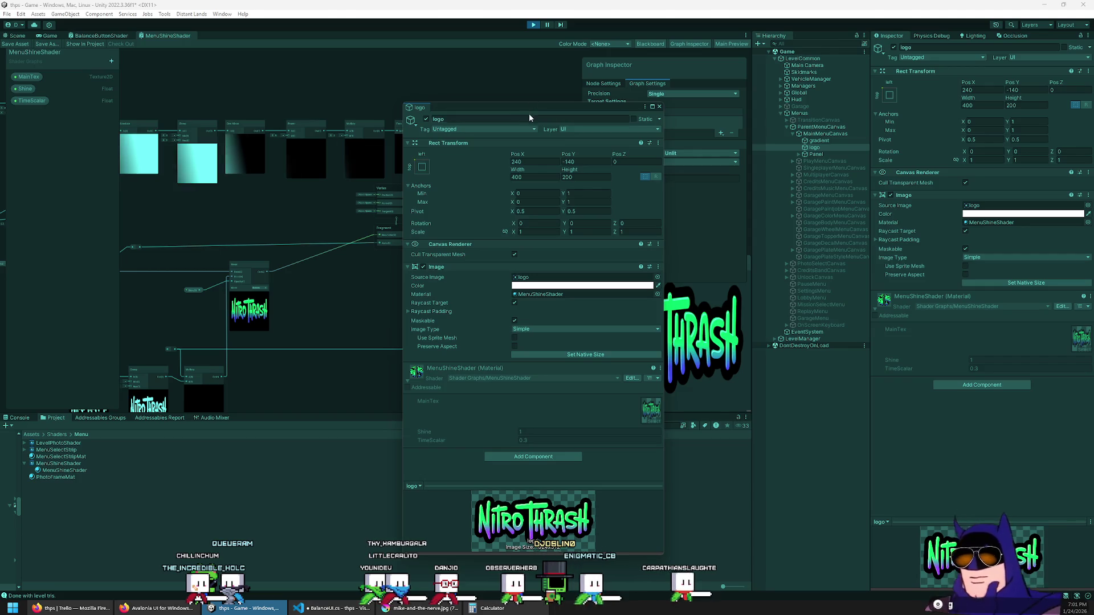
{"action": "mouse_move", "coordinate": [529, 114]}
{"action": "left_mouse_down"}
{"action": "mouse_move", "coordinate": [752, 163]}
{"action": "mouse_move", "coordinate": [1093, 170]}
{"action": "left_mouse_up"}
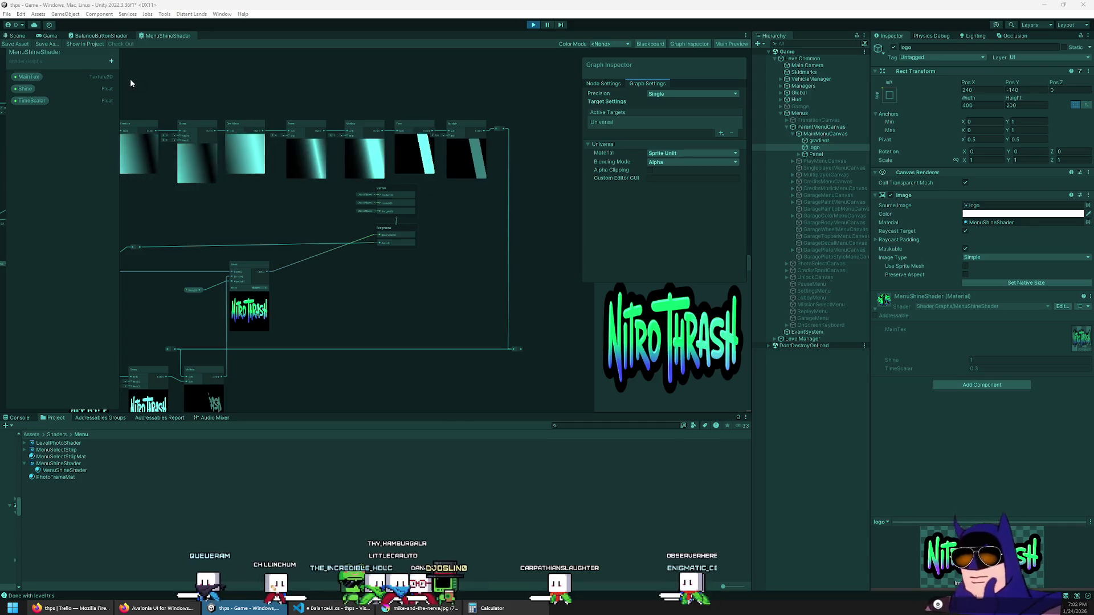
Toggle Alpha Clipping in BalanceButtonShader, save it, and compare it with MenuShineShader.
{"action": "left_click", "coordinate": [104, 36]}
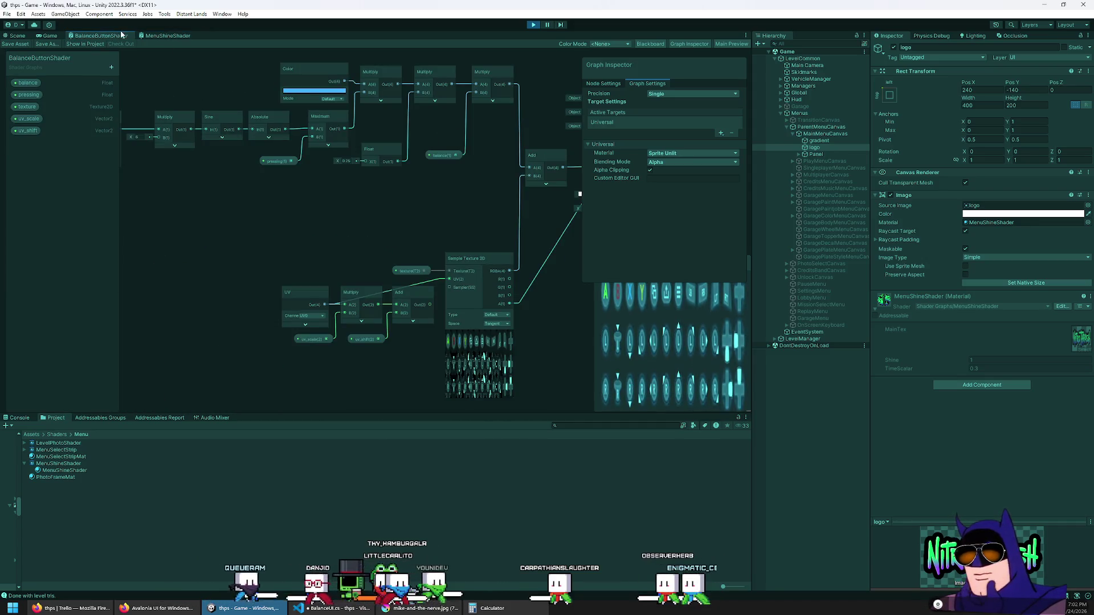
{"action": "left_click", "coordinate": [650, 170]}
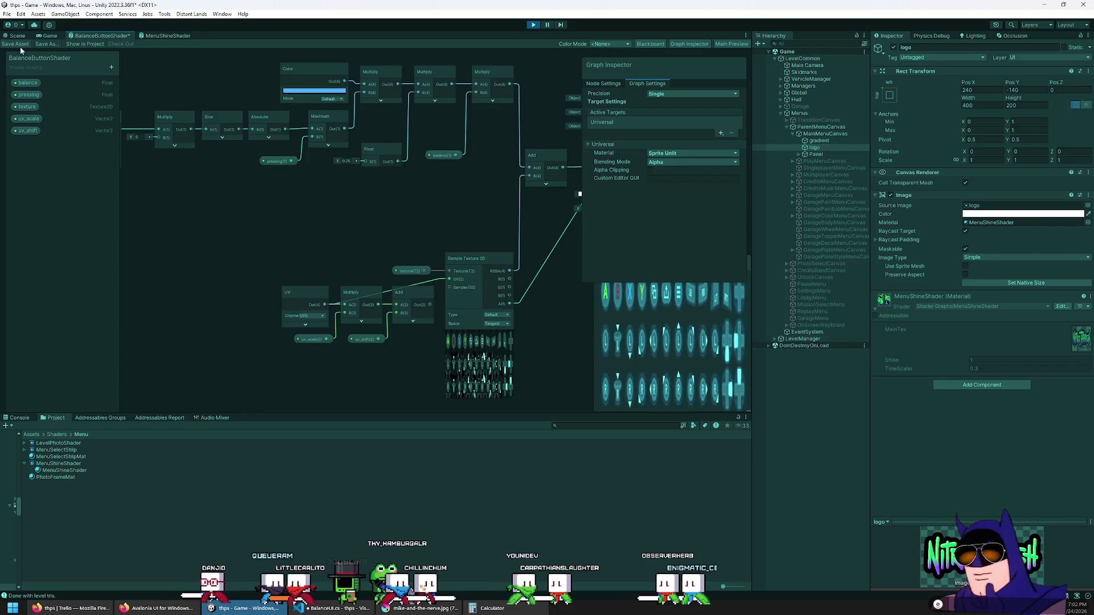
{"action": "key", "text": "ctrl+s"}
{"action": "left_click", "coordinate": [166, 36]}
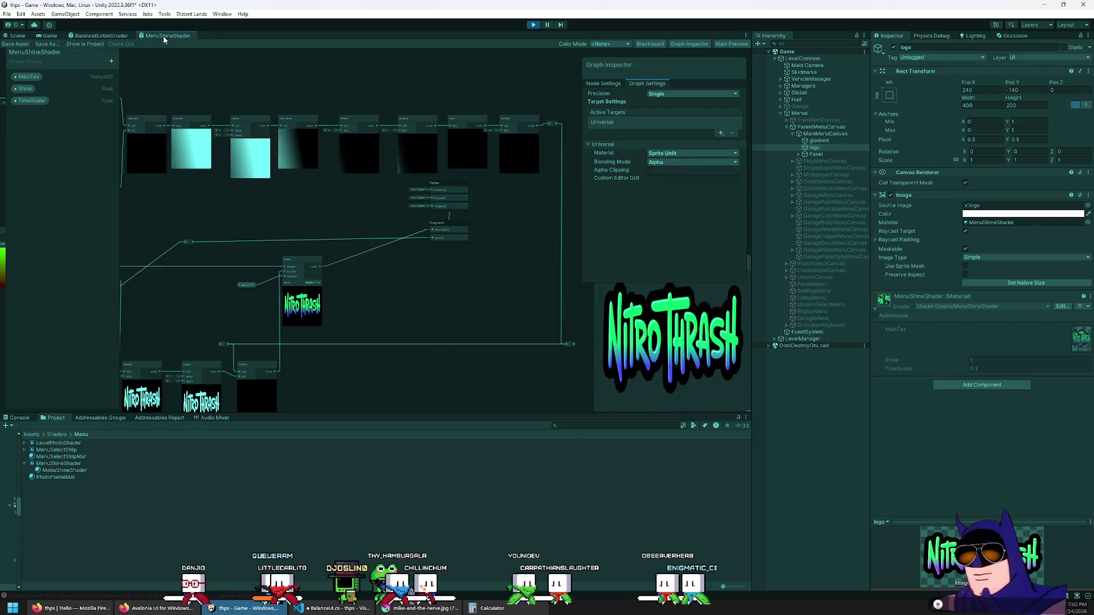
{"action": "left_click", "coordinate": [117, 36]}
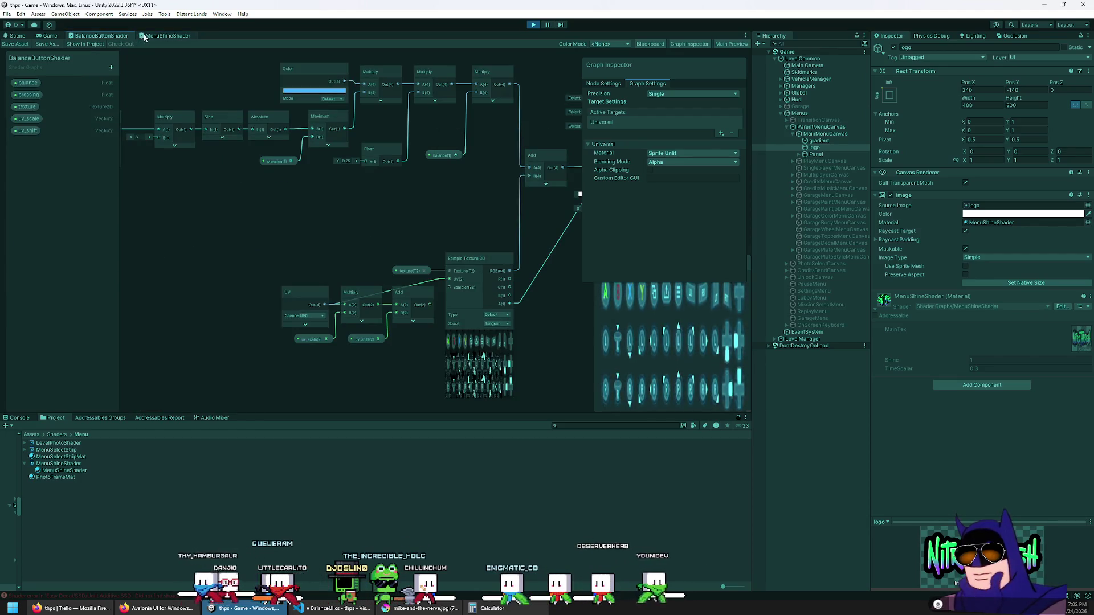
{"action": "left_click", "coordinate": [145, 36]}
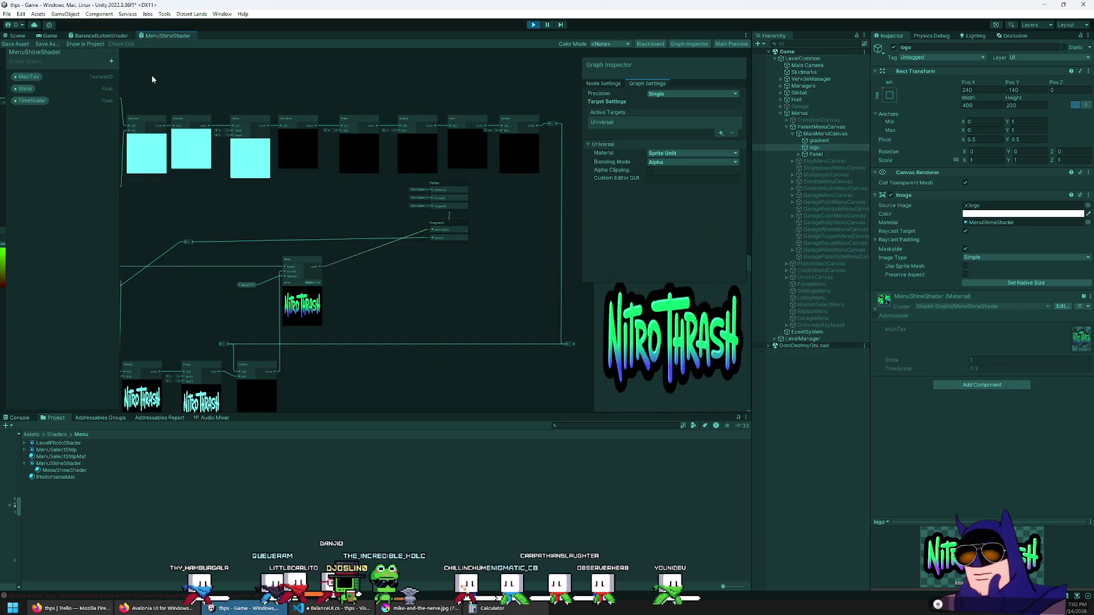
Stop Play mode, select UpKey in the Hierarchy, and bring up the logo's properties window.
{"action": "left_click", "coordinate": [49, 35]}
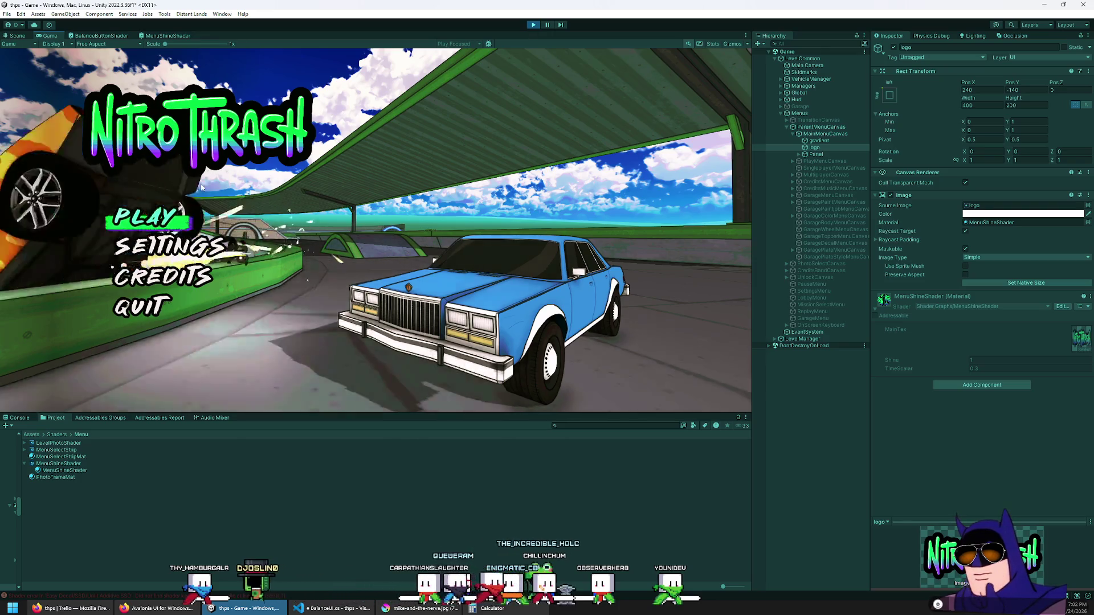
{"action": "left_click", "coordinate": [534, 25]}
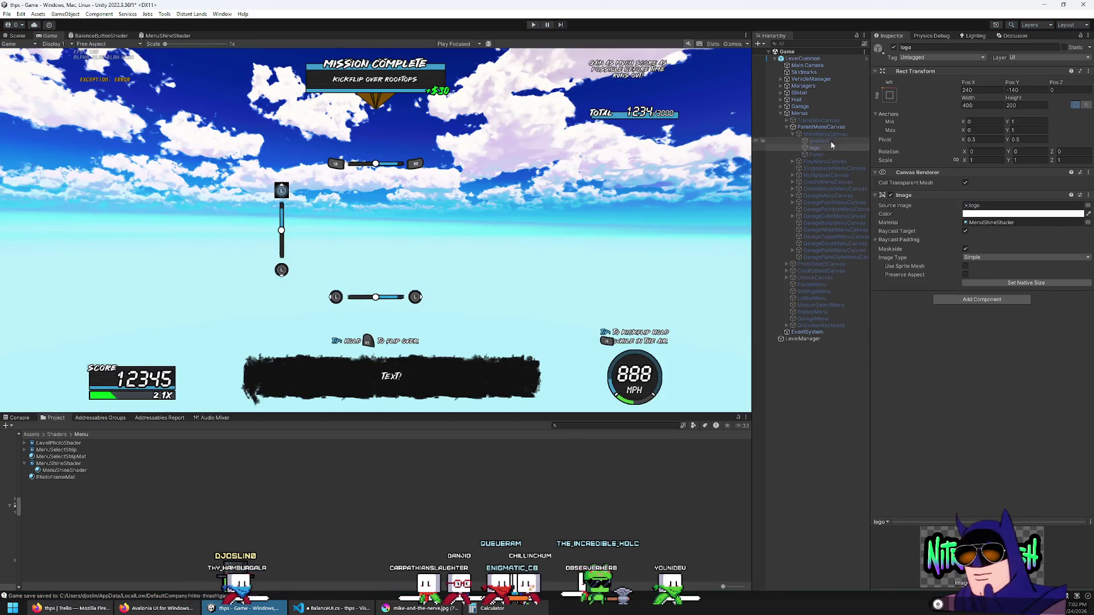
{"action": "left_click", "coordinate": [786, 127]}
{"action": "left_click", "coordinate": [782, 113]}
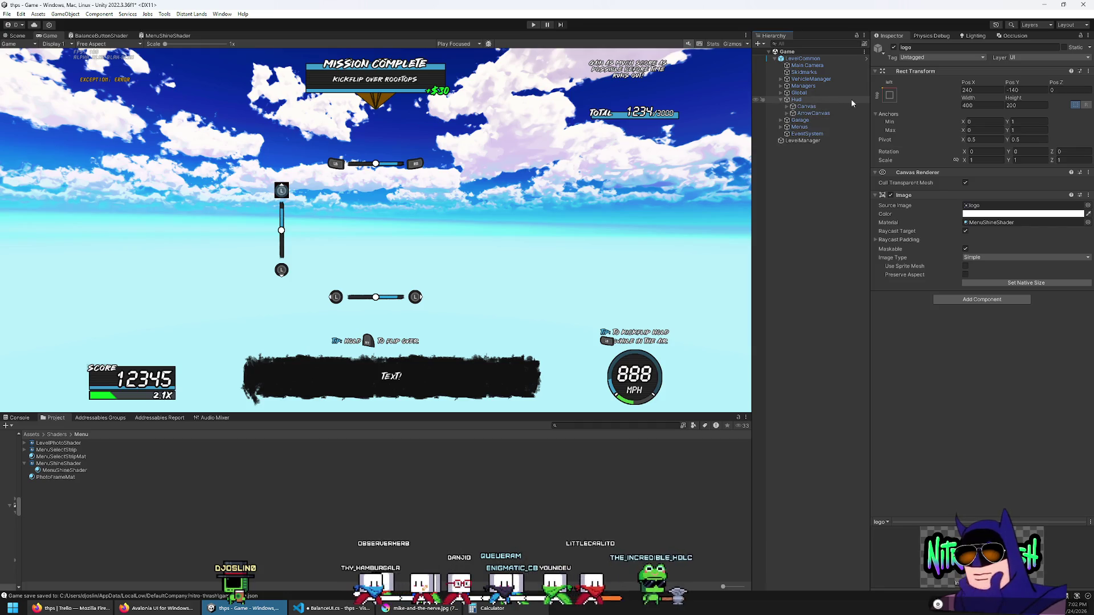
{"action": "left_click", "coordinate": [865, 59]}
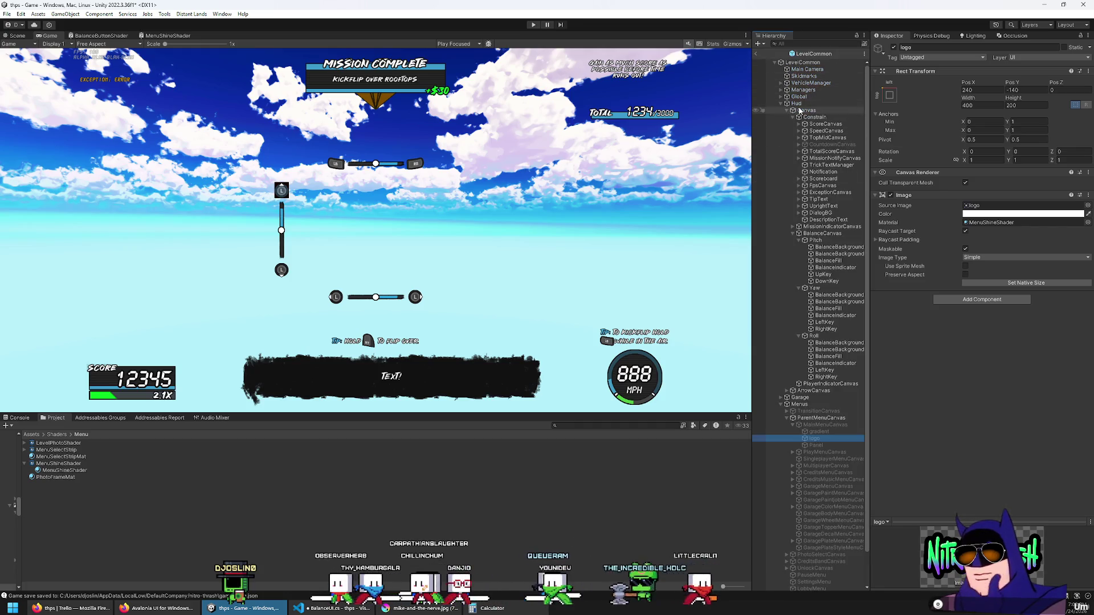
{"action": "scroll", "coordinate": [820, 199], "scroll_direction": "down", "scroll_amount": 2}
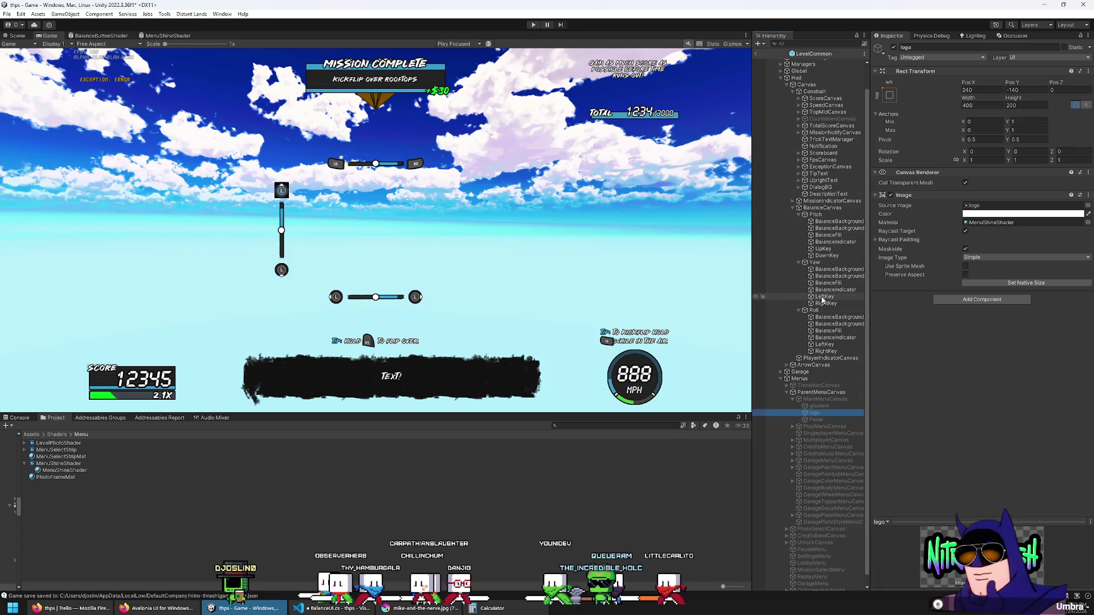
{"action": "left_click", "coordinate": [823, 249]}
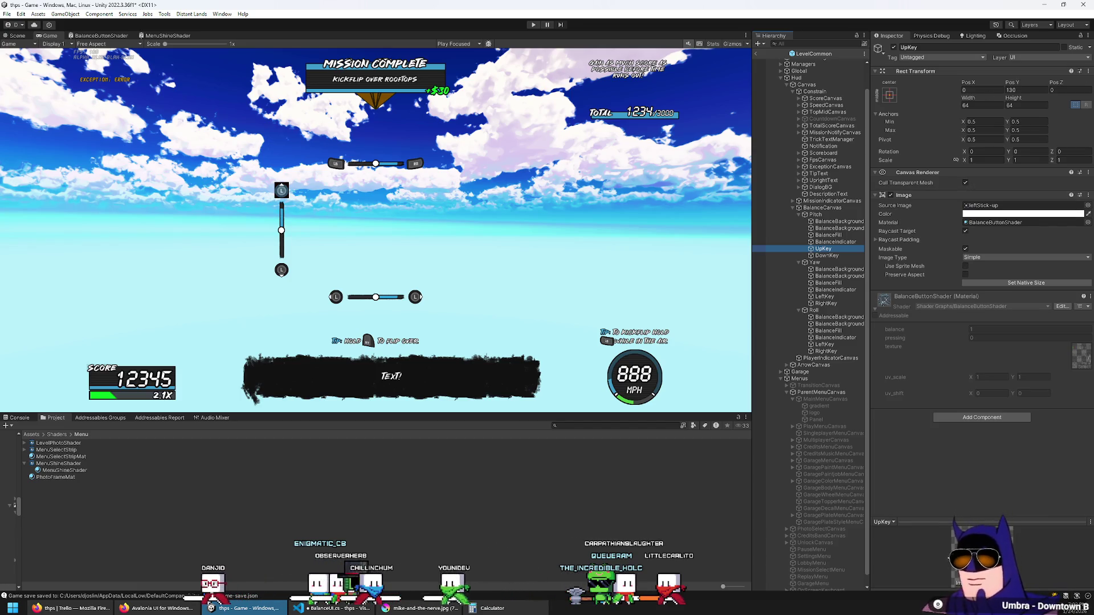
{"action": "left_click_drag", "start_coordinate": [854, 90], "coordinate": [662, 94]}
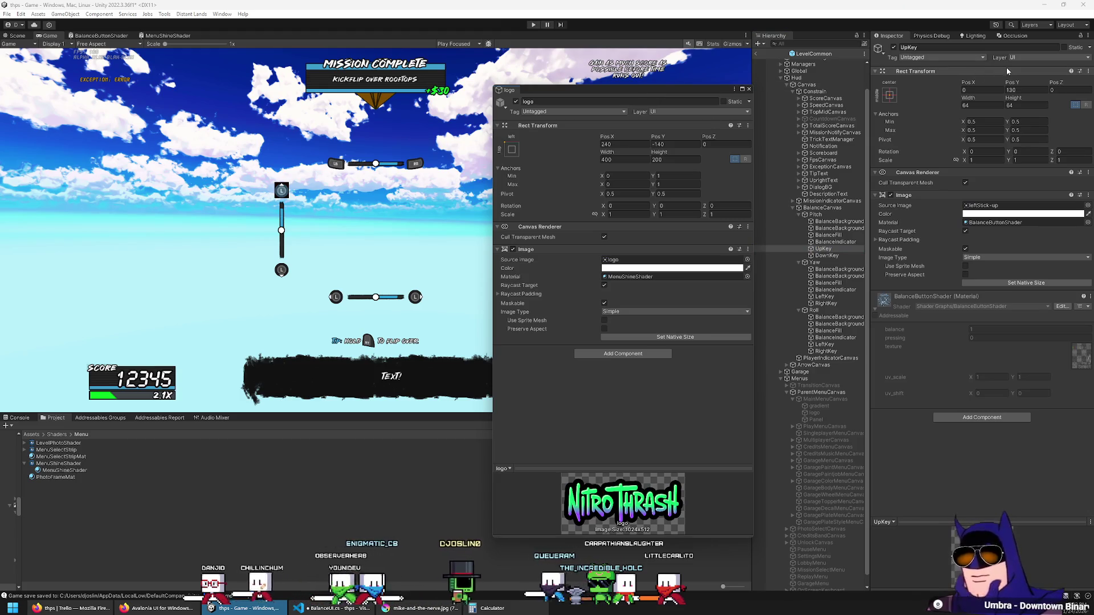
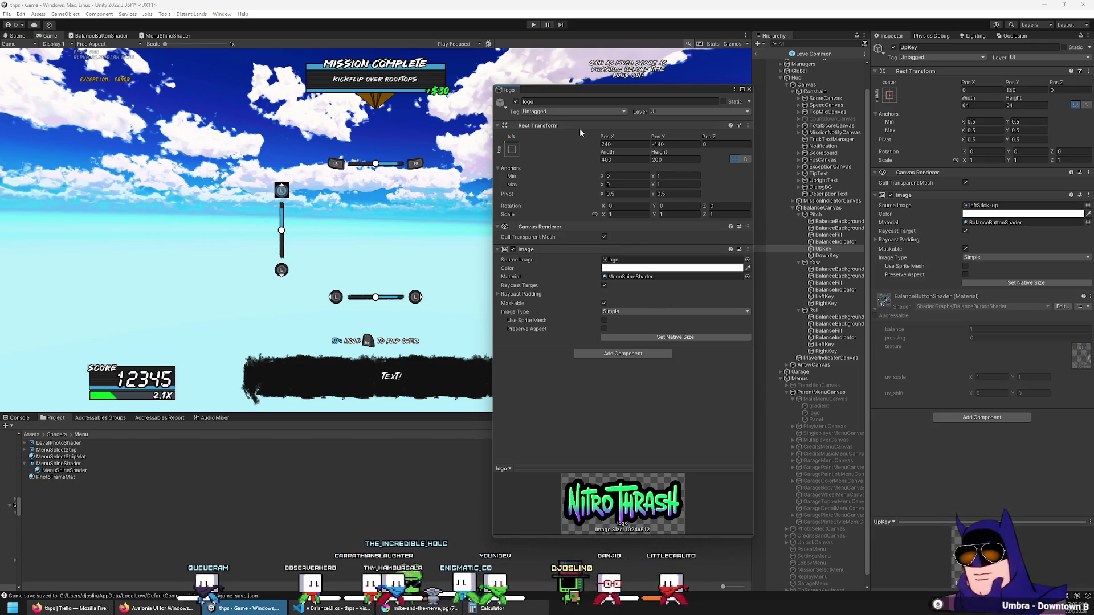
Close the floating logo Properties window and select BalanceCanvas.
{"action": "left_click", "coordinate": [749, 89]}
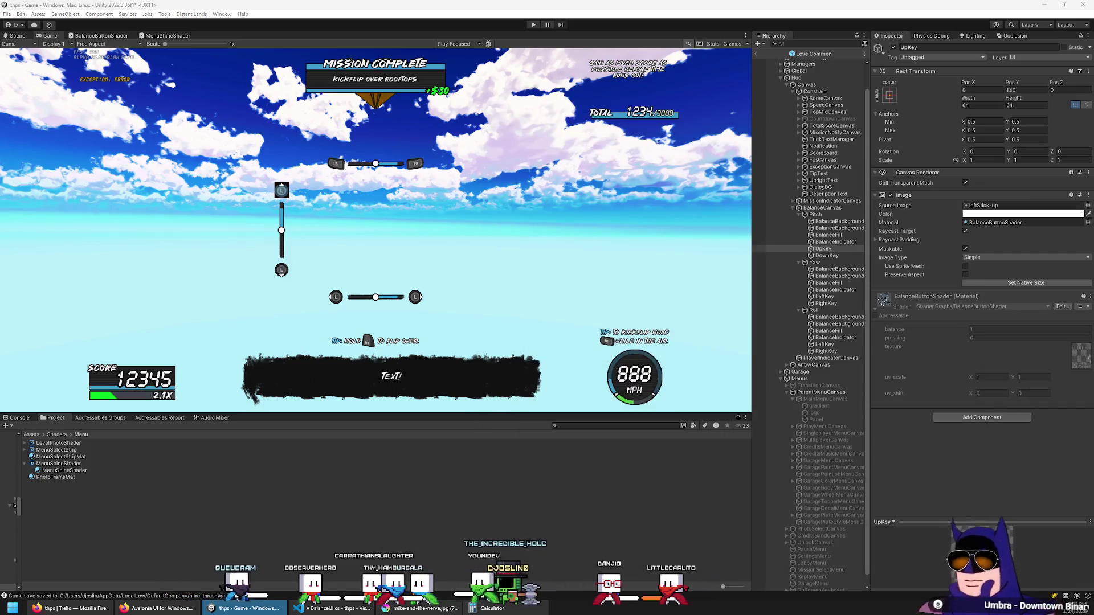
{"action": "scroll", "coordinate": [804, 171], "scroll_direction": "up", "scroll_amount": 2}
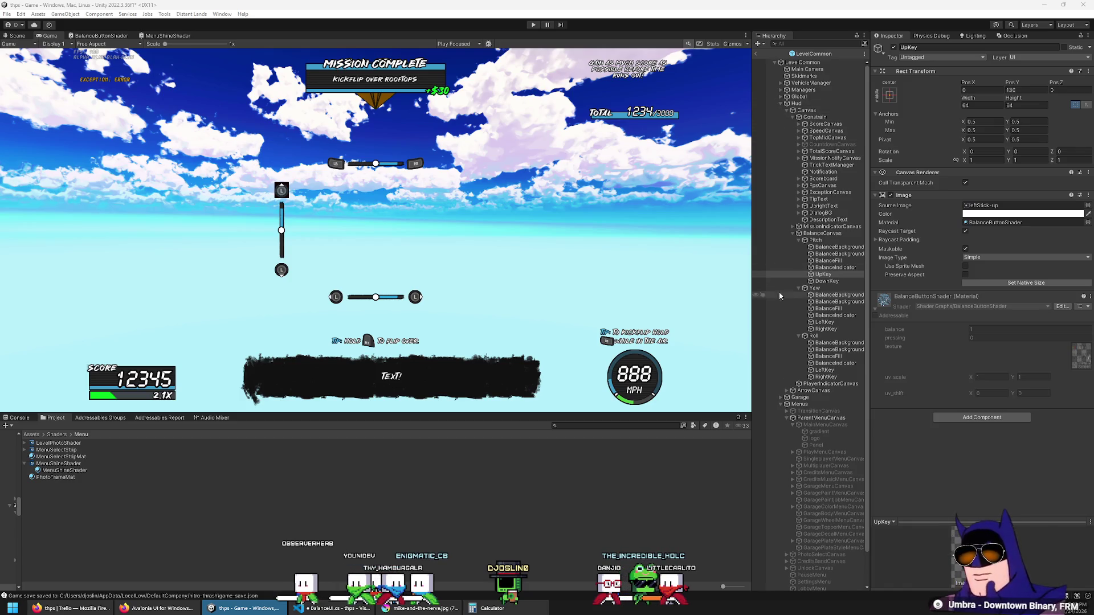
{"action": "left_click", "coordinate": [825, 233]}
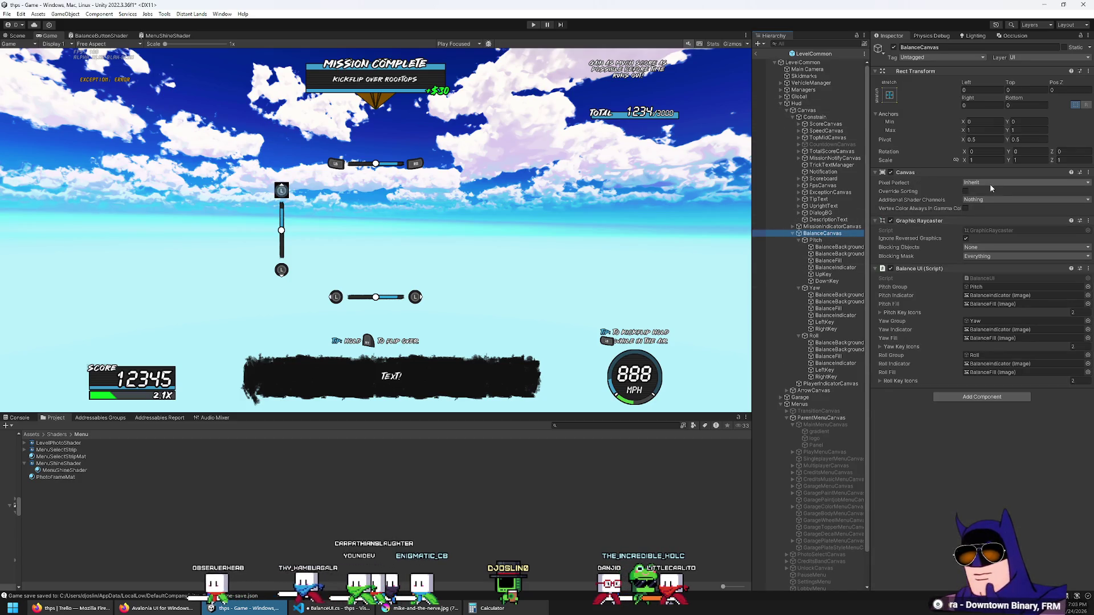
Try BalanceCanvas's Pixel Perfect as Off and On, then restore it to Inherit.
{"action": "left_click", "coordinate": [984, 182]}
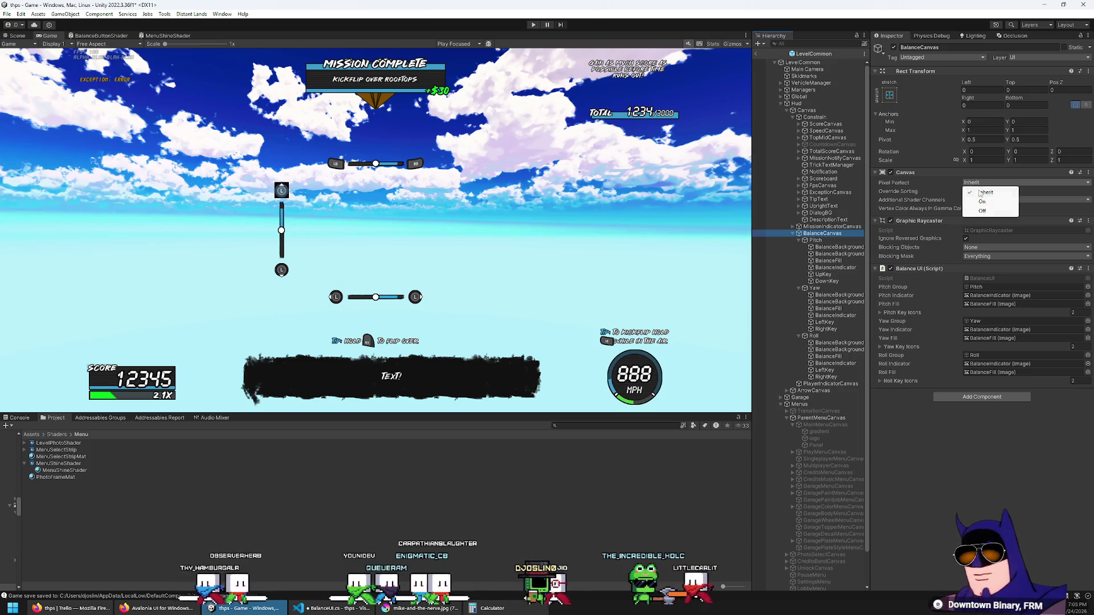
{"action": "left_click", "coordinate": [982, 211]}
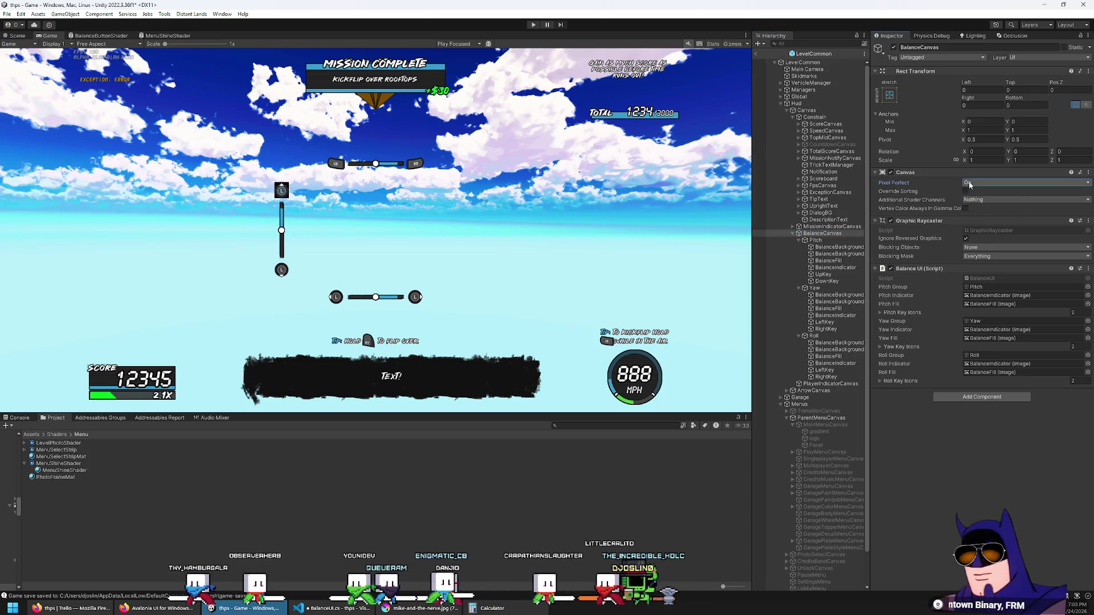
{"action": "left_click", "coordinate": [969, 183]}
{"action": "left_click", "coordinate": [979, 201]}
{"action": "left_click", "coordinate": [978, 183]}
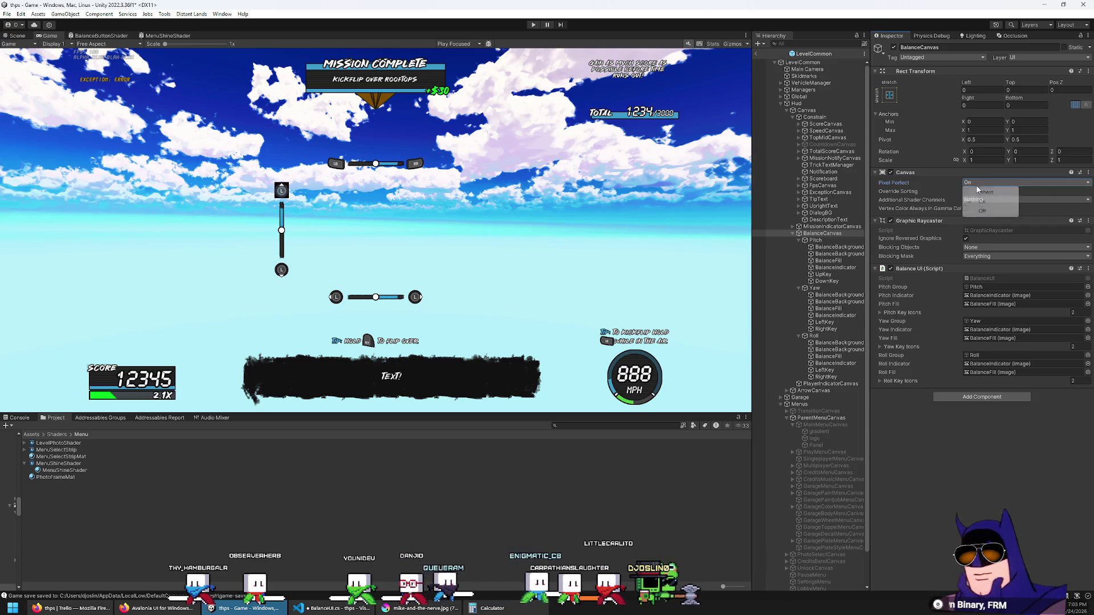
{"action": "left_click", "coordinate": [988, 228]}
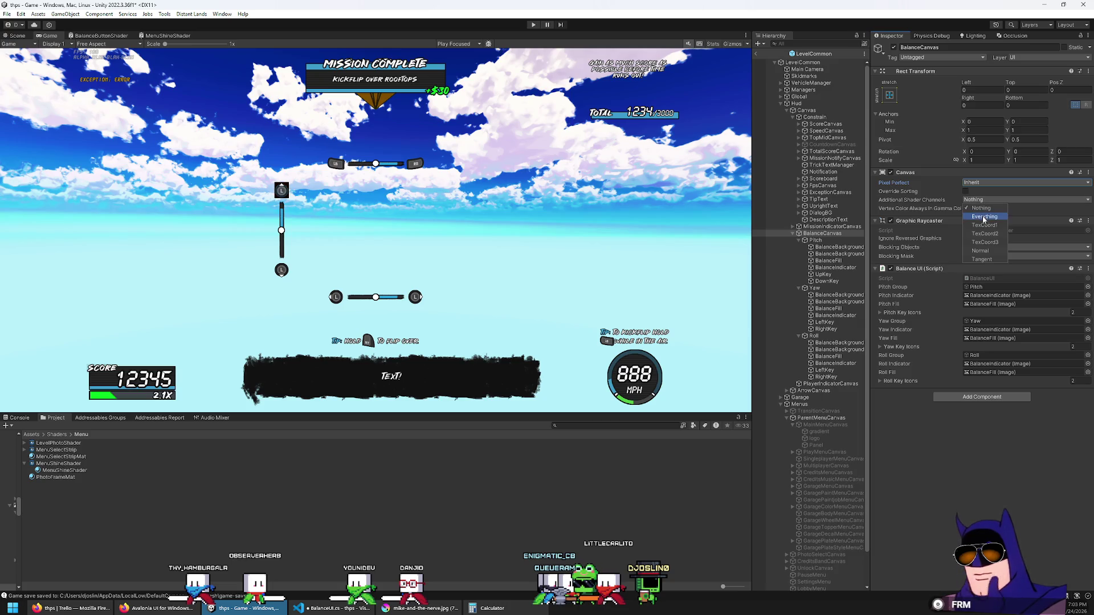
Set Additional Shader Channels to Everything, then back to Nothing, and select the Hud Canvas.
{"action": "left_click", "coordinate": [985, 218]}
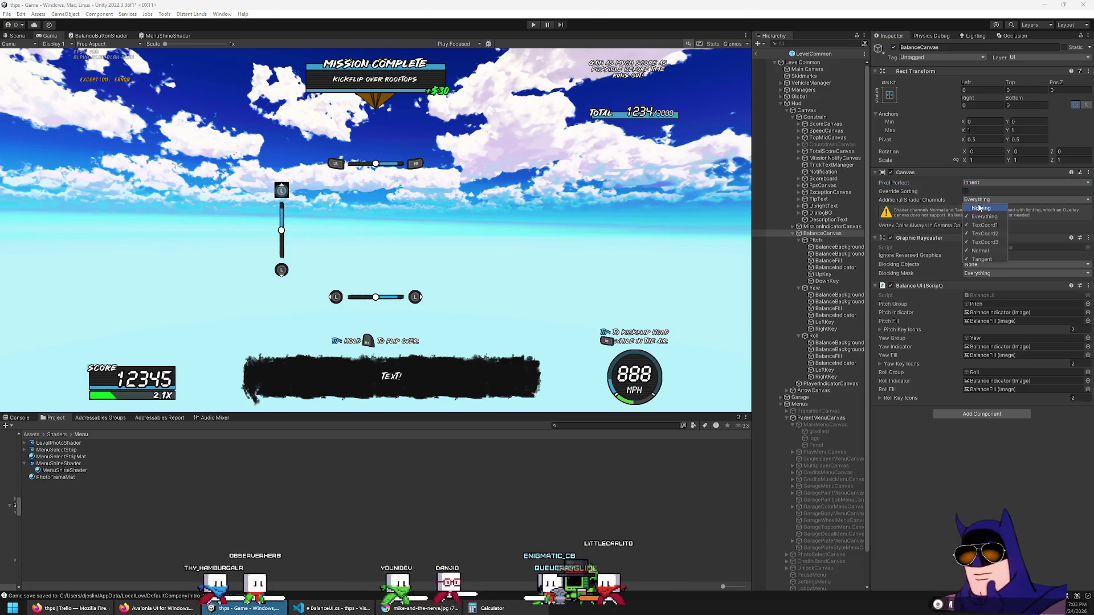
{"action": "left_click", "coordinate": [979, 209]}
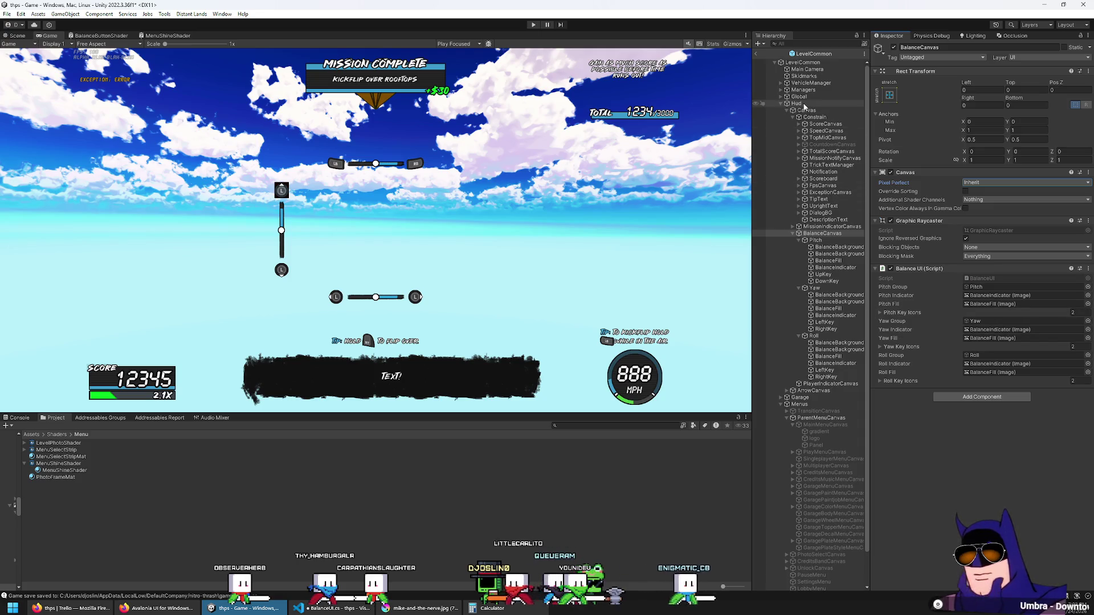
{"action": "left_click", "coordinate": [807, 110]}
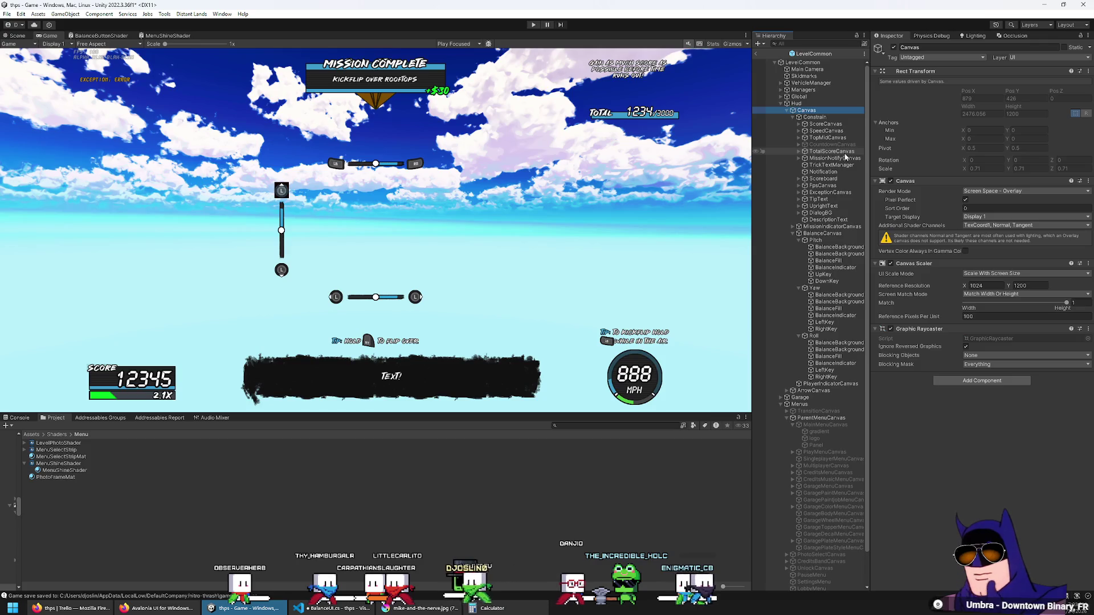
Select and expand ParentMenuCanvas, then open it in a floating Properties window from its context menu.
{"action": "scroll", "coordinate": [829, 445], "scroll_direction": "down", "scroll_amount": 3}
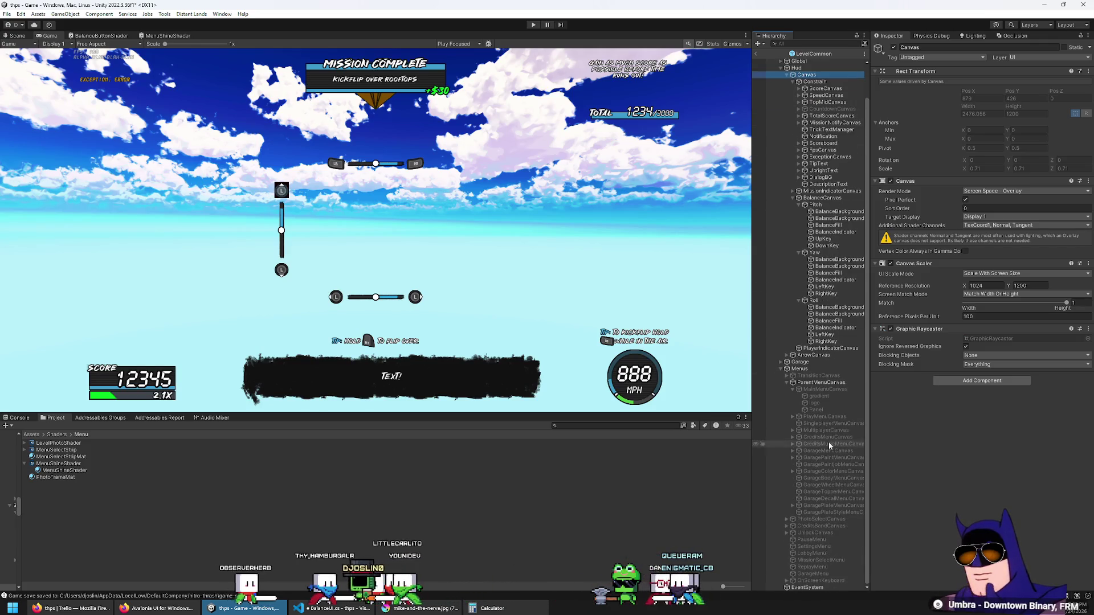
{"action": "left_click", "coordinate": [790, 383]}
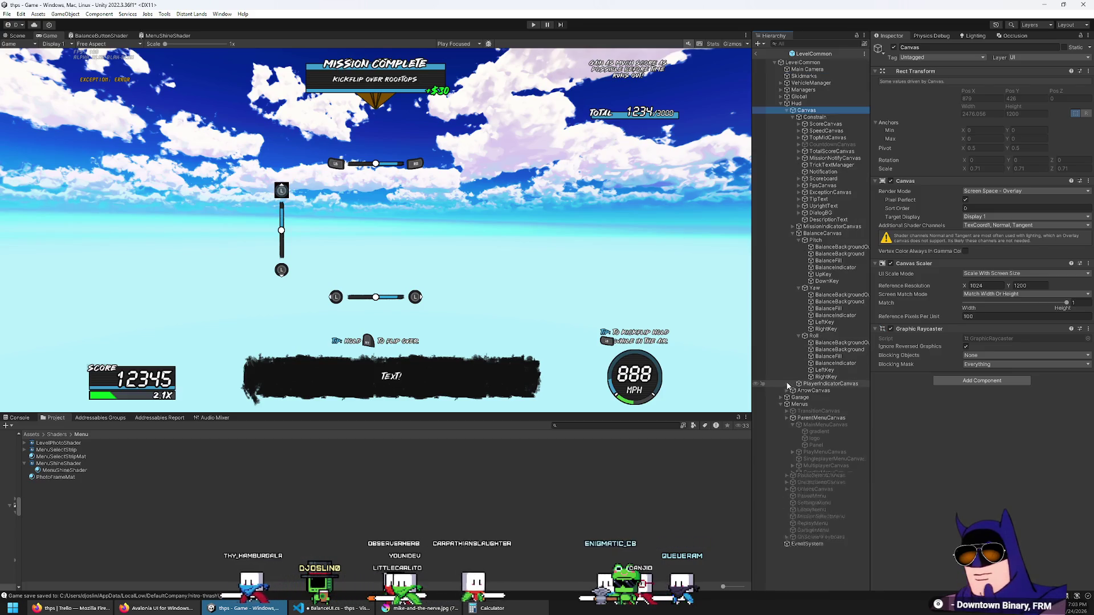
{"action": "left_click", "coordinate": [819, 419]}
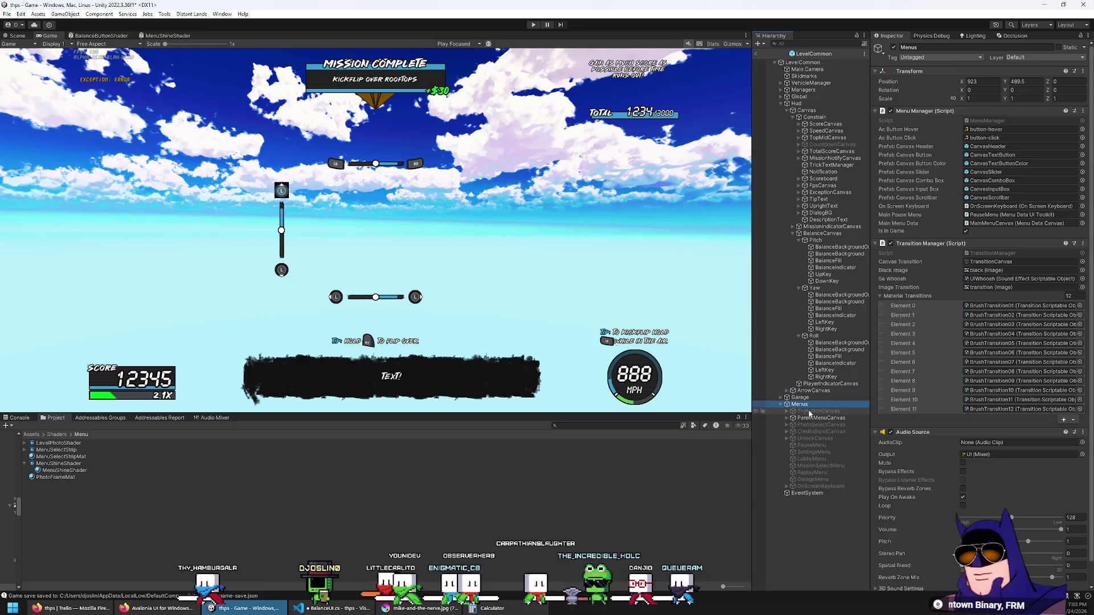
{"action": "left_click", "coordinate": [814, 426]}
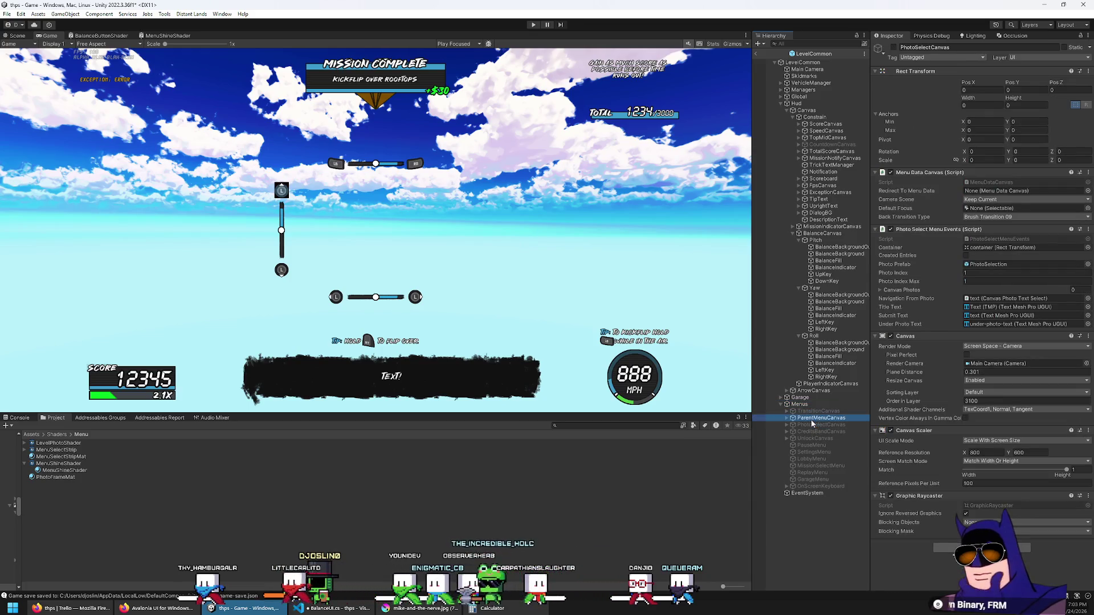
{"action": "left_click", "coordinate": [811, 419]}
{"action": "key", "text": "Right"}
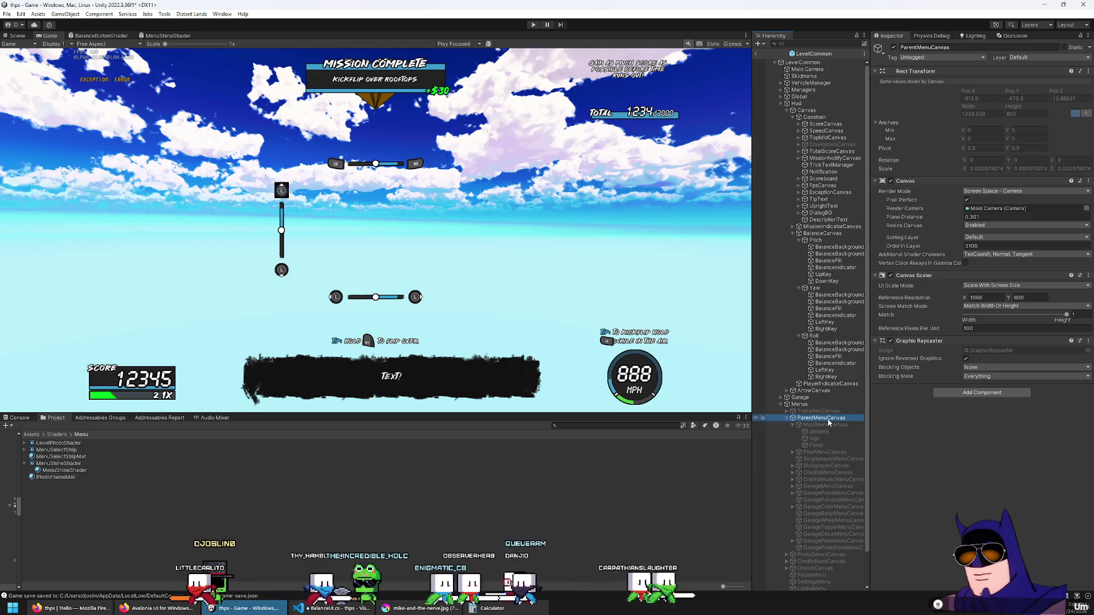
{"action": "right_click", "coordinate": [848, 432]}
{"action": "key", "text": "Escape"}
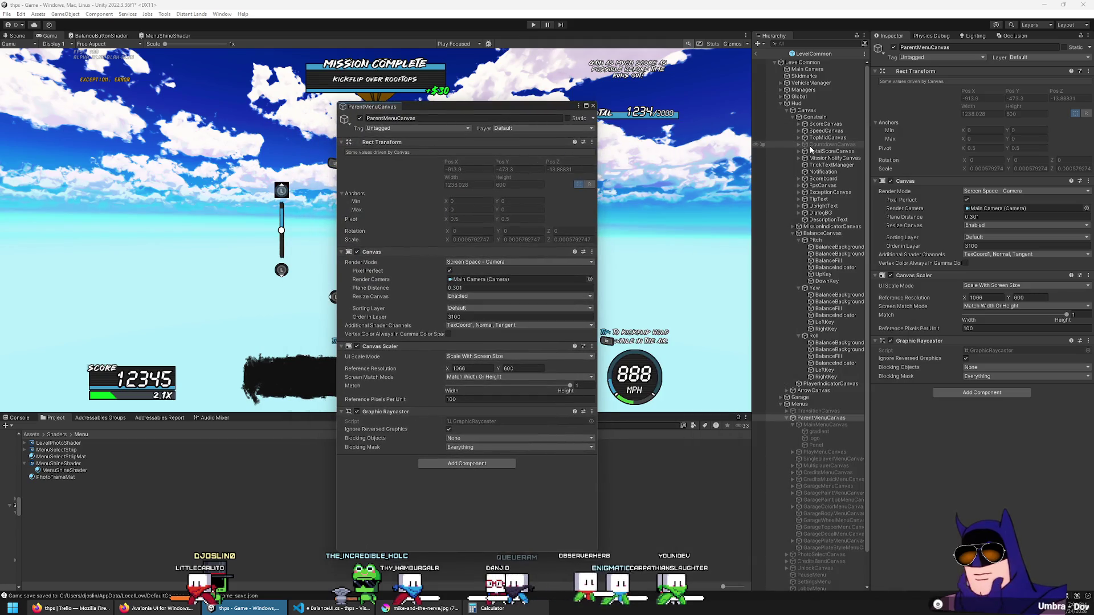
Show the Hud Canvas beside the floating ParentMenuCanvas inspector, then close that floating window.
{"action": "left_click", "coordinate": [815, 112]}
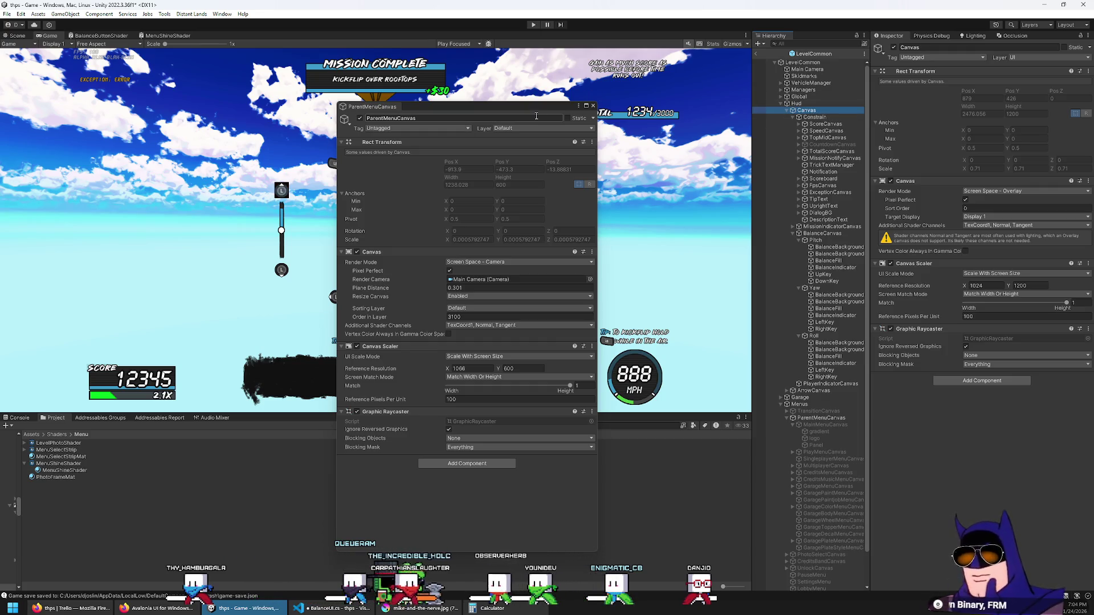
{"action": "left_click_drag", "start_coordinate": [455, 106], "coordinate": [582, 116]}
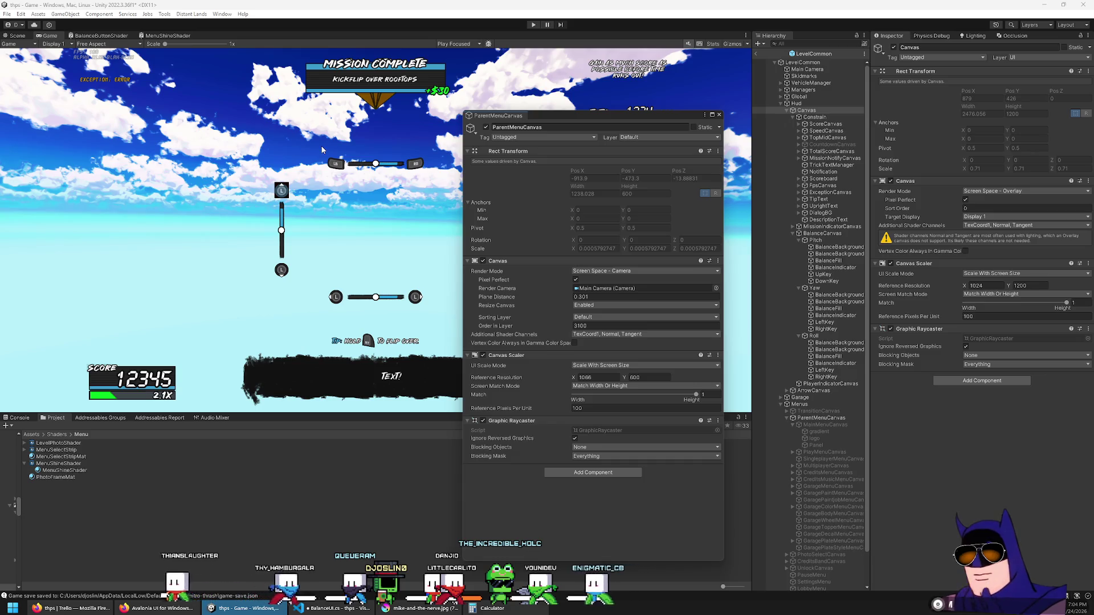
{"action": "left_click", "coordinate": [719, 114]}
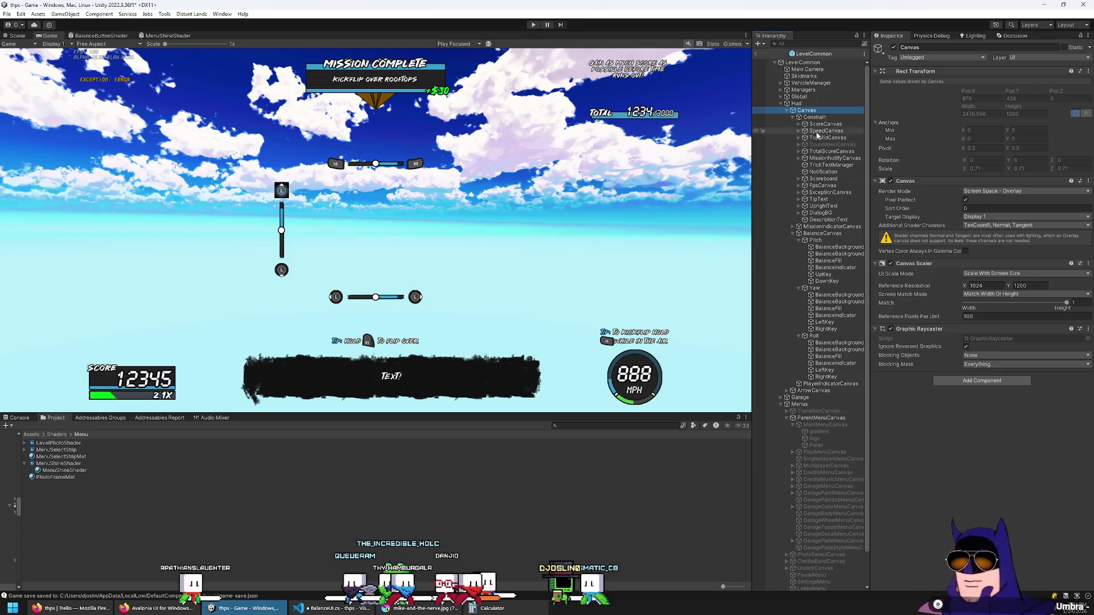
{"action": "scroll", "coordinate": [849, 386], "scroll_direction": "down", "scroll_amount": 2}
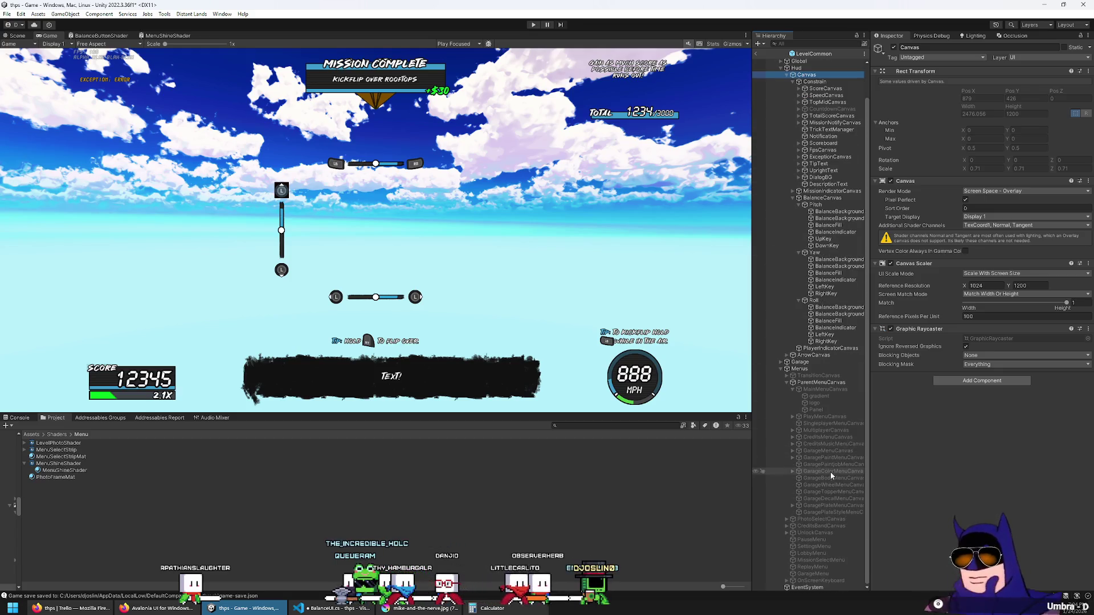
Move logo from MainMenuCanvas into BalanceCanvas > Pitch and set its Pos X, Y, Z to 0.
{"action": "left_click", "coordinate": [814, 403]}
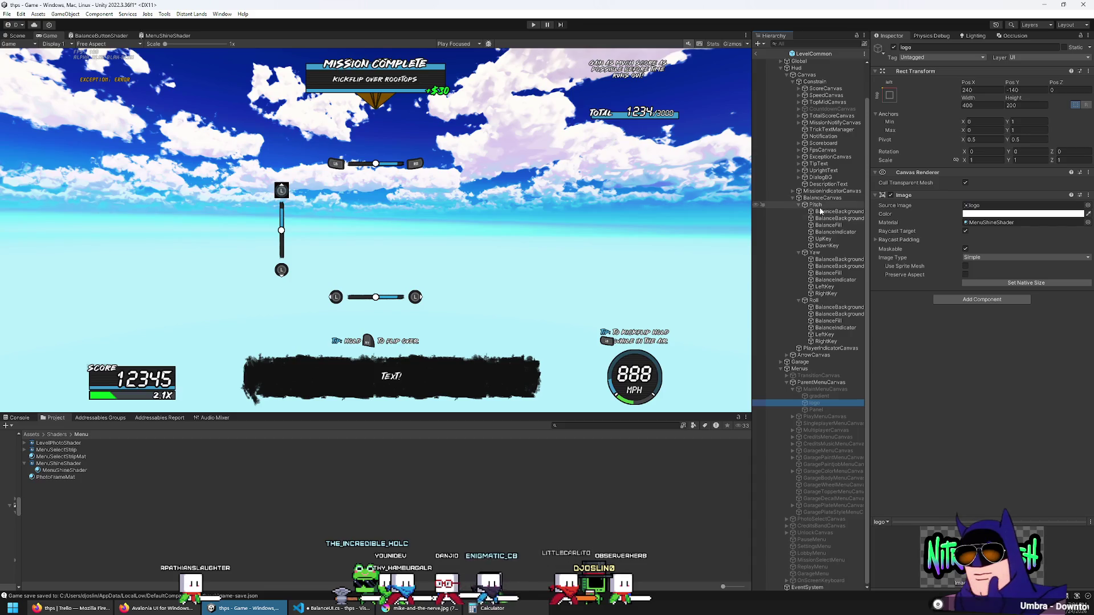
{"action": "left_click_drag", "start_coordinate": [826, 264], "coordinate": [836, 253]}
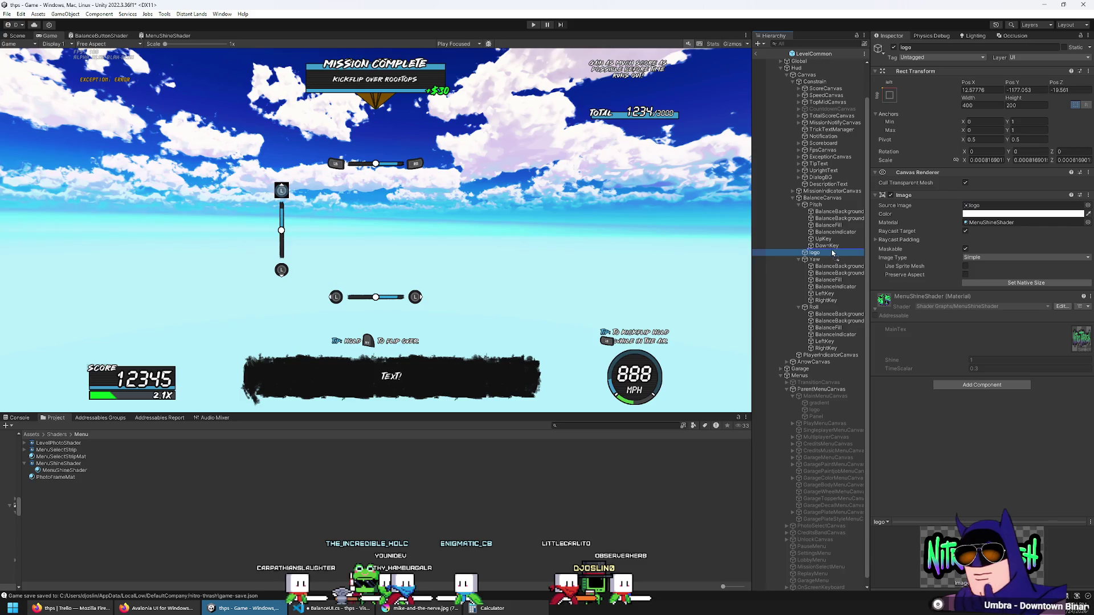
{"action": "left_click", "coordinate": [997, 89]}
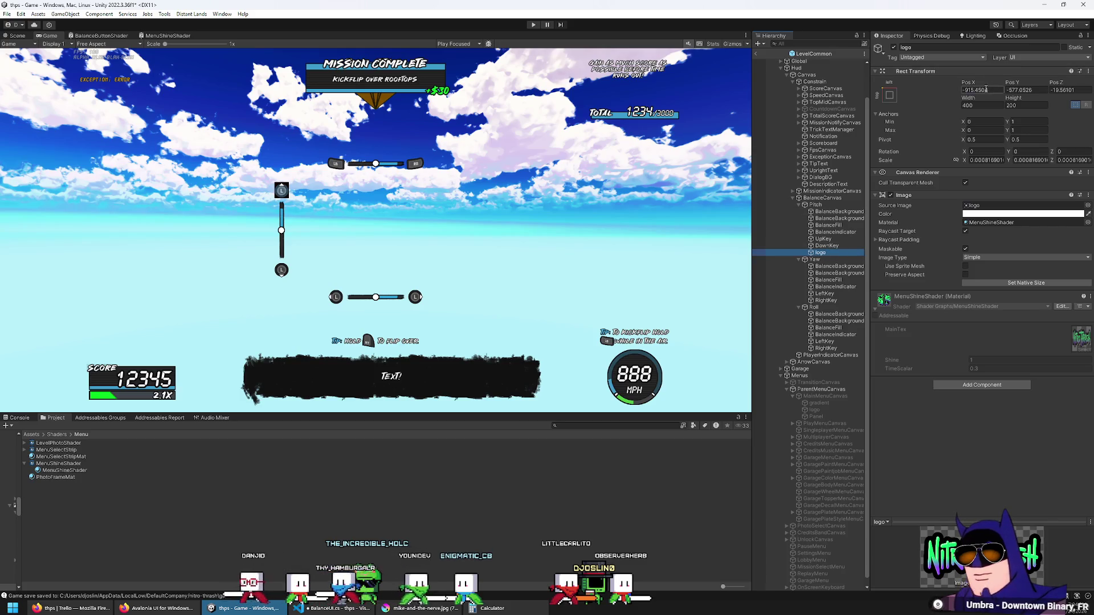
{"action": "type", "text": "0"}
{"action": "key", "text": "Tab"}
{"action": "type", "text": "0"}
{"action": "key", "text": "Tab"}
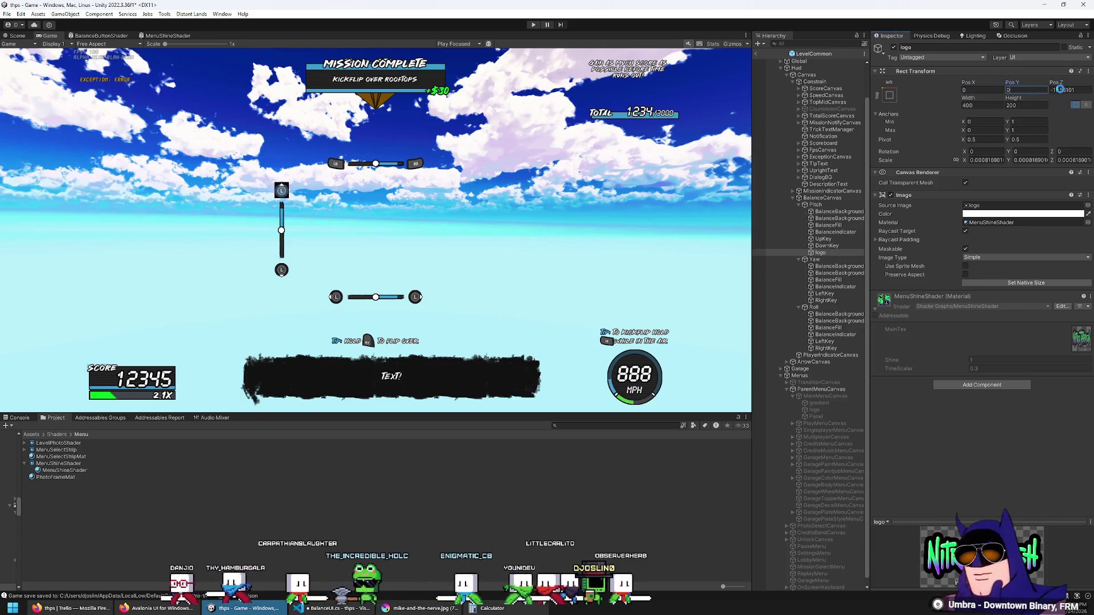
{"action": "type", "text": "0"}
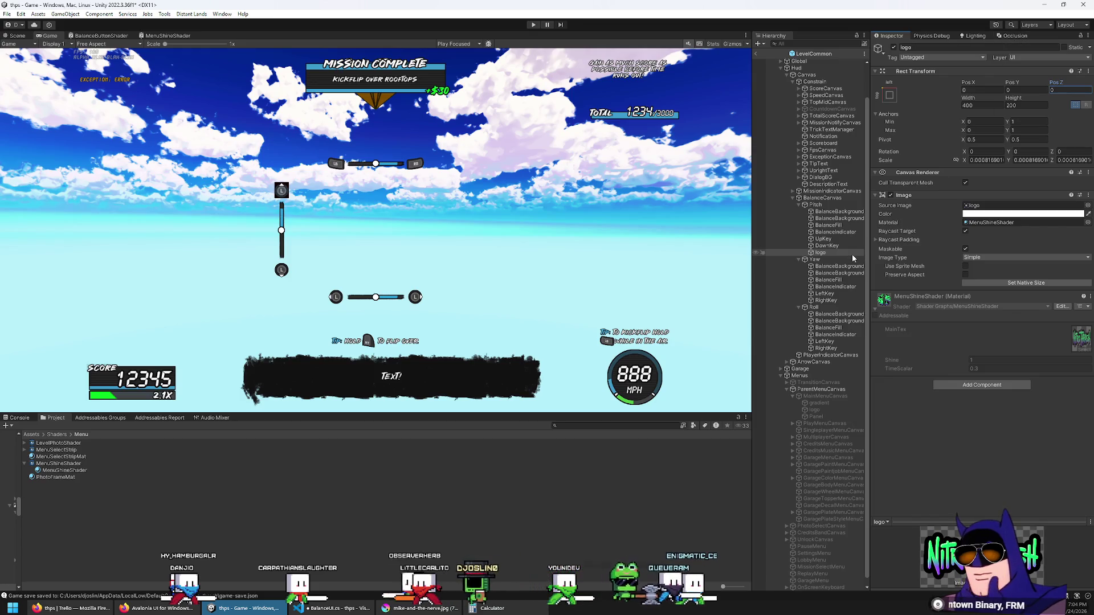
Frame the logo in the Scene view, drag it beside the balance bar, and disable Cull Transparent Mesh.
{"action": "left_click", "coordinate": [5, 36]}
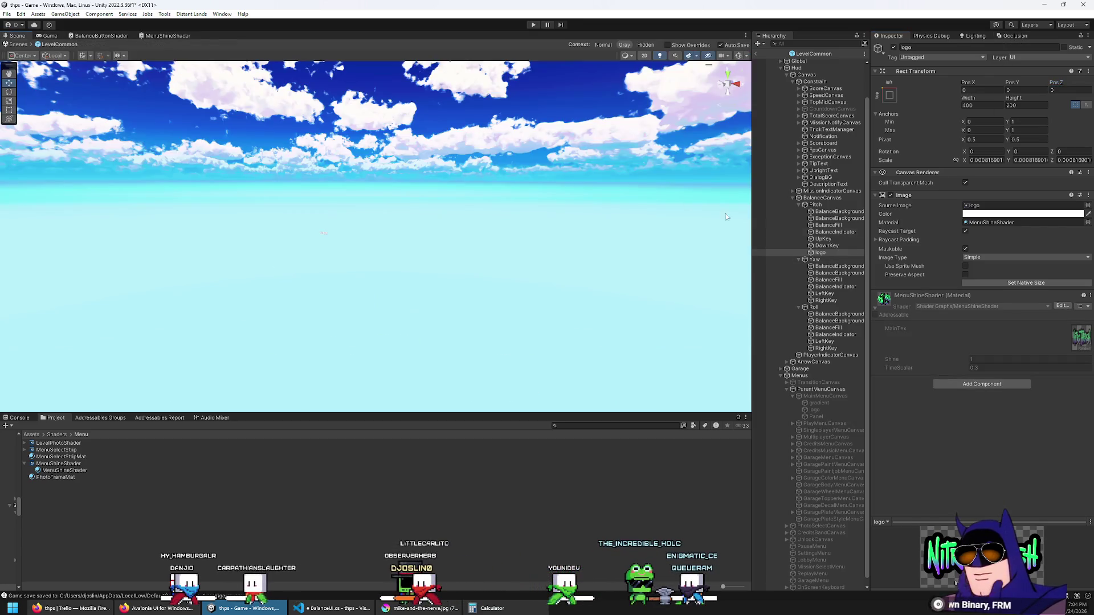
{"action": "double_click", "coordinate": [830, 253]}
{"action": "scroll", "coordinate": [458, 255], "scroll_direction": "down", "scroll_amount": 8}
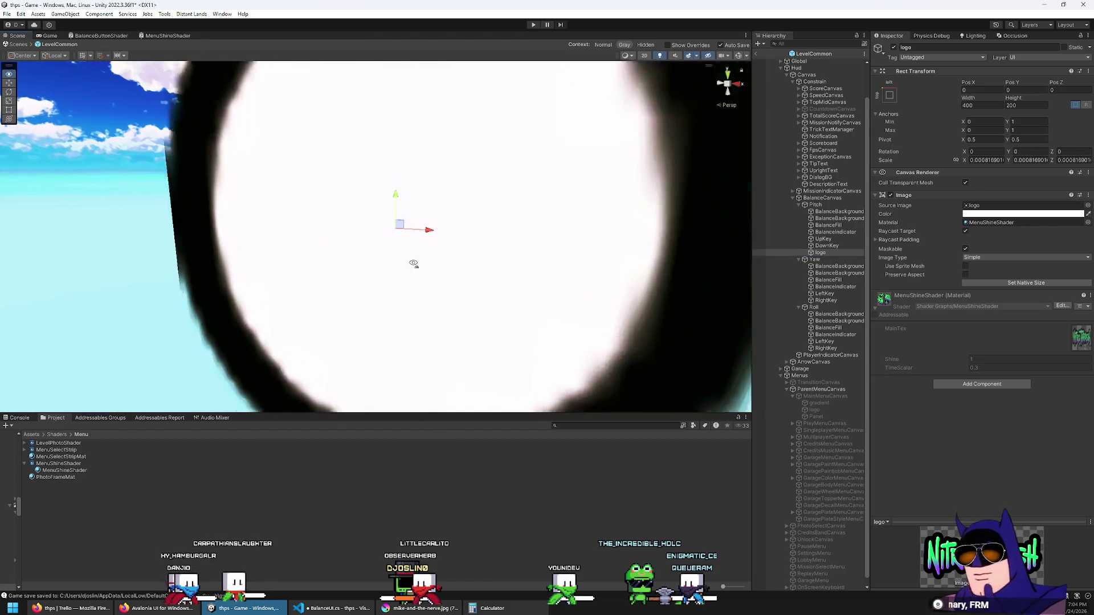
{"action": "scroll", "coordinate": [426, 266], "scroll_direction": "down", "scroll_amount": 3}
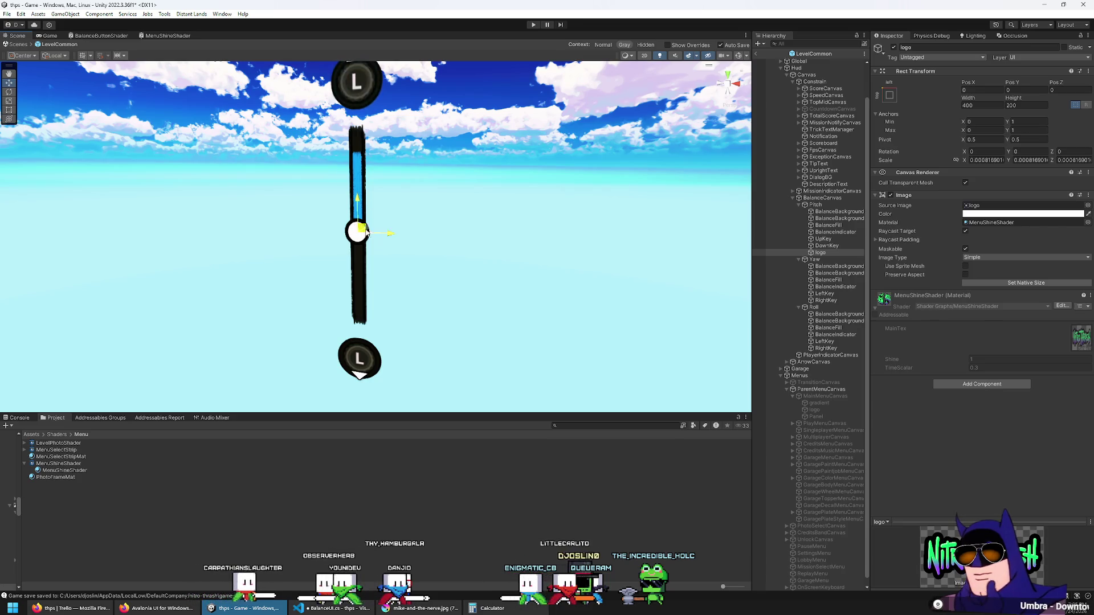
{"action": "left_click_drag", "start_coordinate": [365, 231], "coordinate": [476, 203]}
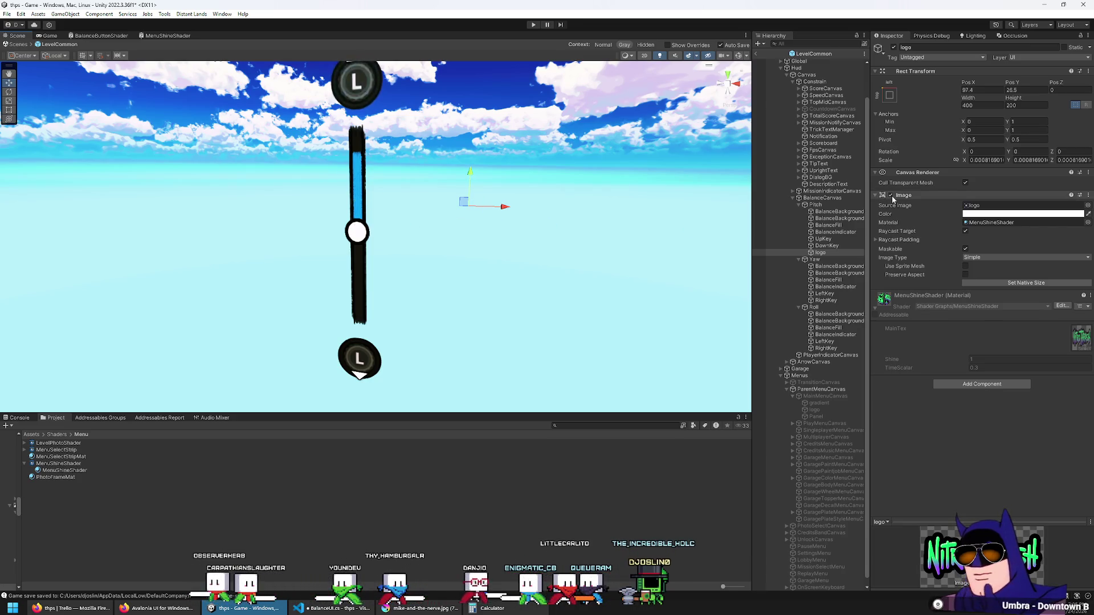
{"action": "left_click", "coordinate": [965, 183]}
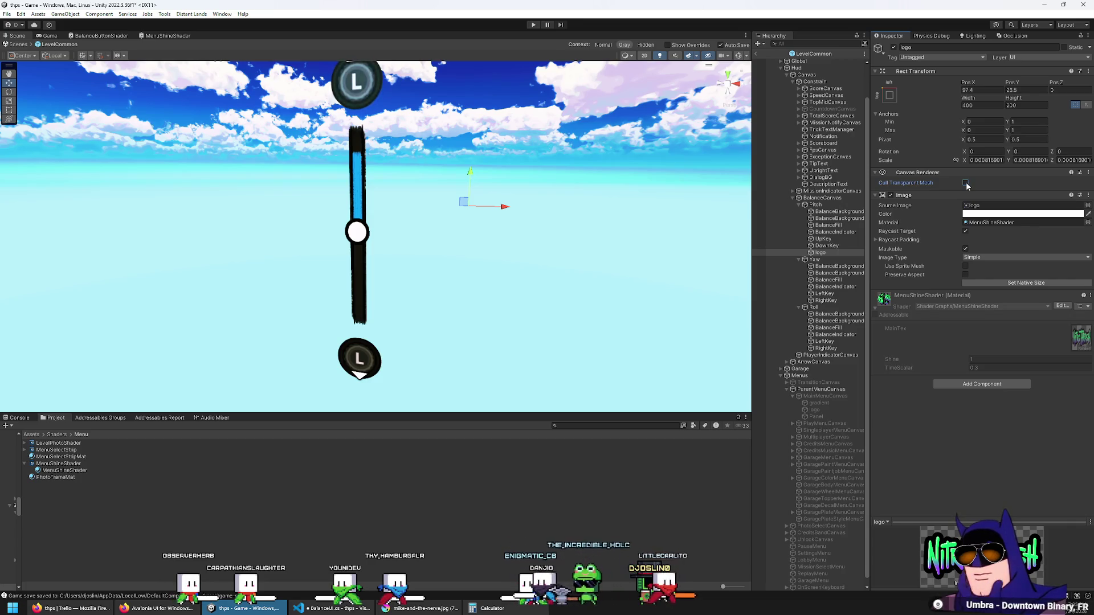
Set the logo's scale to 1 on all axes and check it in the Game view.
{"action": "left_click", "coordinate": [997, 160]}
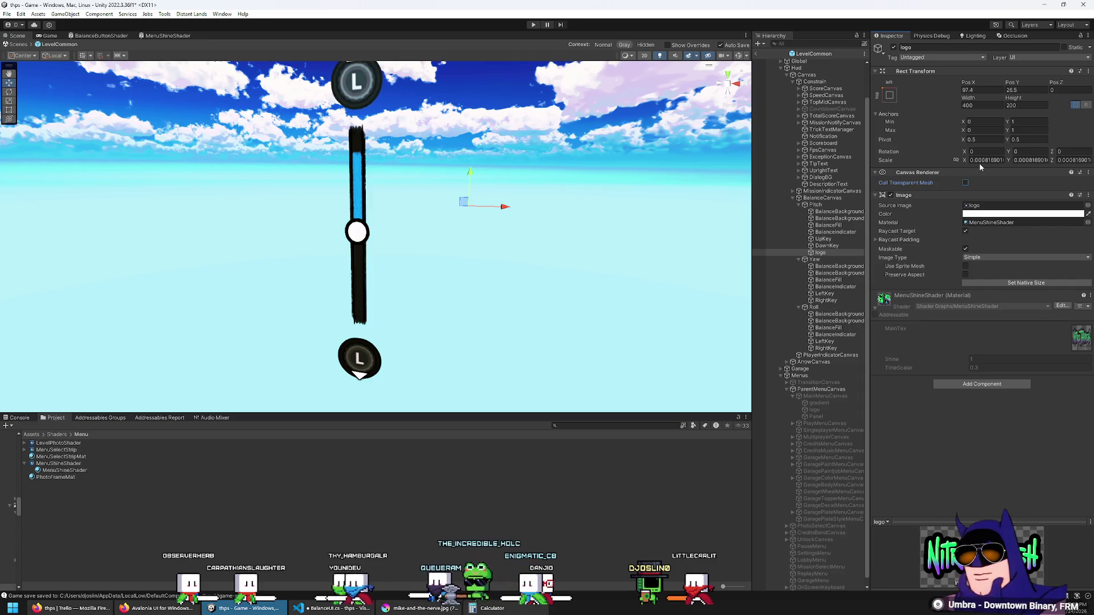
{"action": "type", "text": "1"}
{"action": "left_click", "coordinate": [1073, 162]}
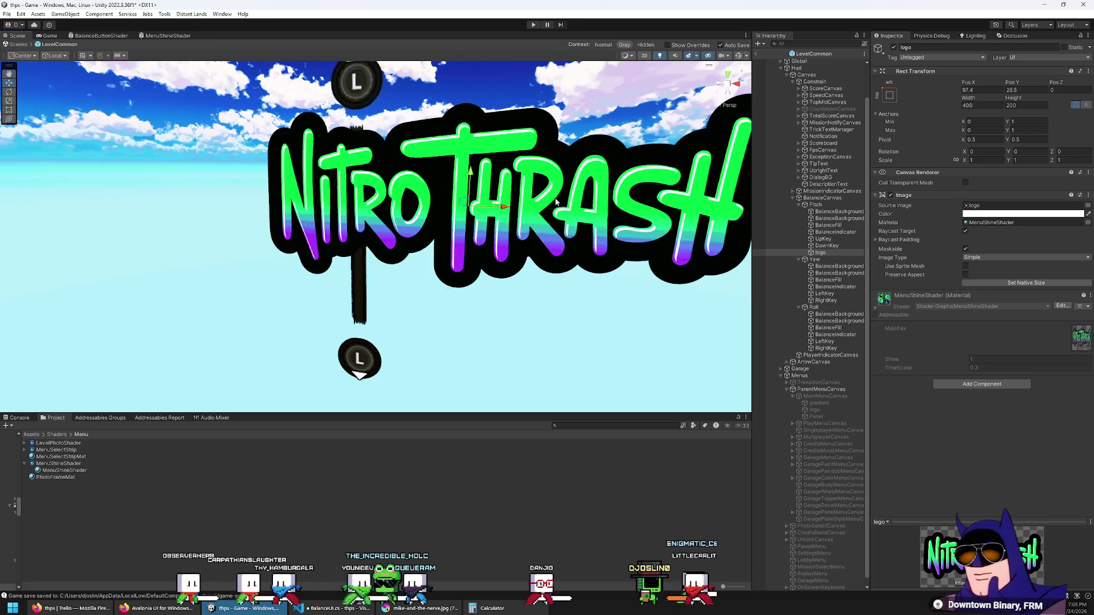
{"action": "left_click_drag", "start_coordinate": [535, 205], "coordinate": [556, 199]}
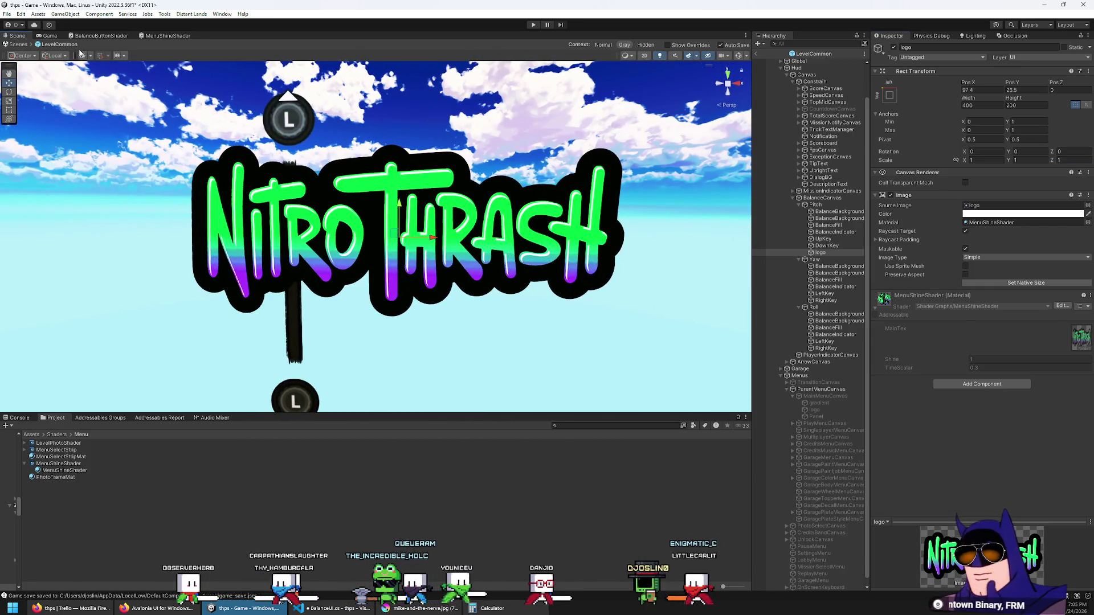
{"action": "left_click", "coordinate": [48, 35]}
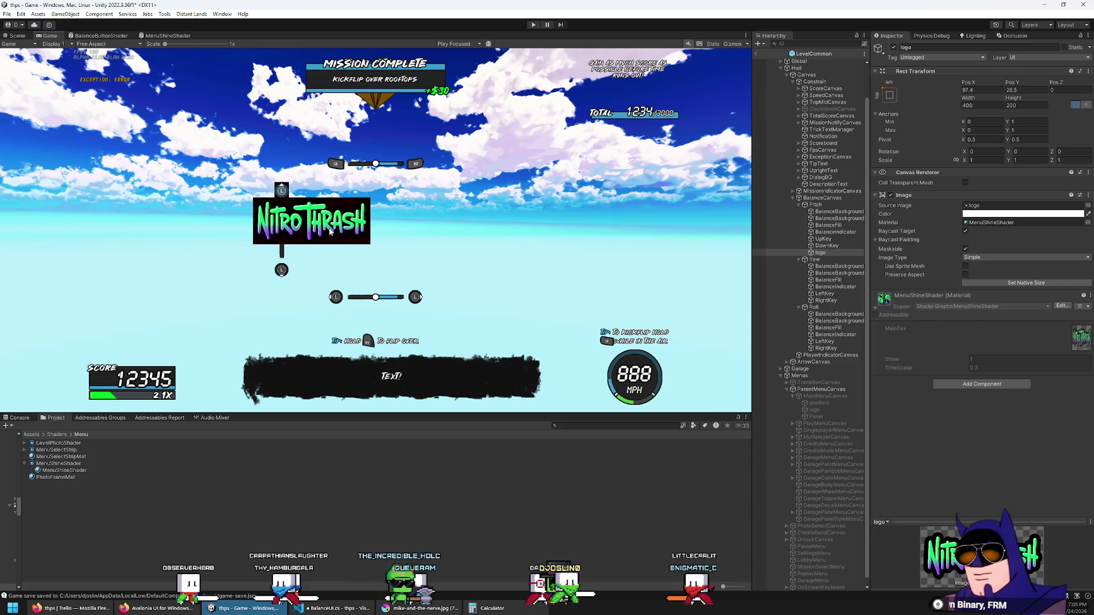
Inspect the NITRO THRASH logo in the Scene view, then return to the Game view.
{"action": "left_click", "coordinate": [16, 36]}
{"action": "mouse_move", "coordinate": [399, 193]}
{"action": "left_mouse_down"}
{"action": "mouse_move", "coordinate": [442, 189]}
{"action": "mouse_move", "coordinate": [366, 147]}
{"action": "left_mouse_up"}
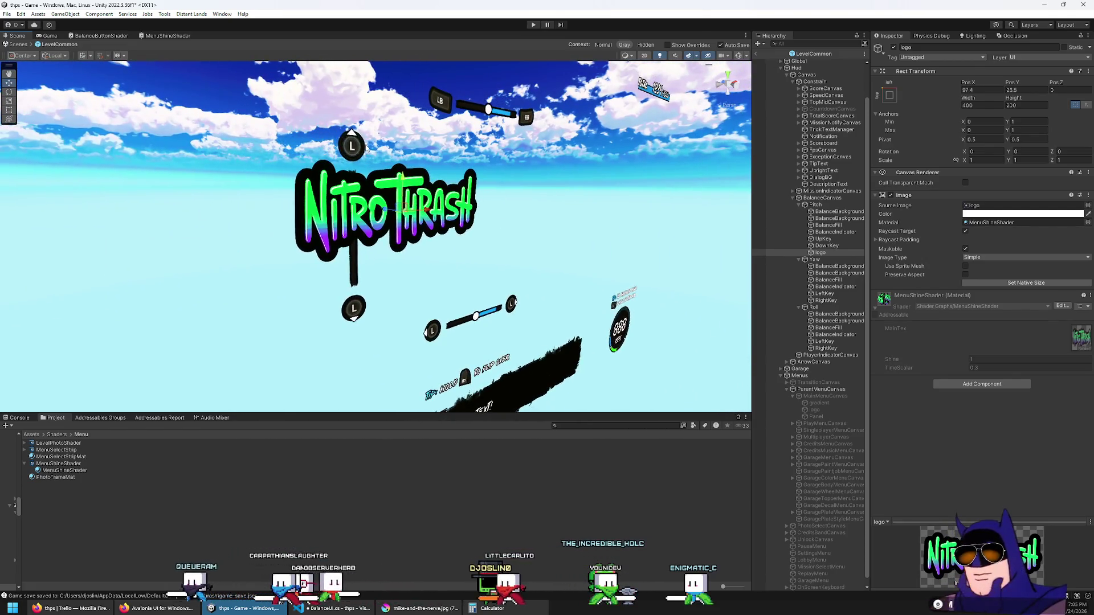
{"action": "left_click", "coordinate": [50, 36]}
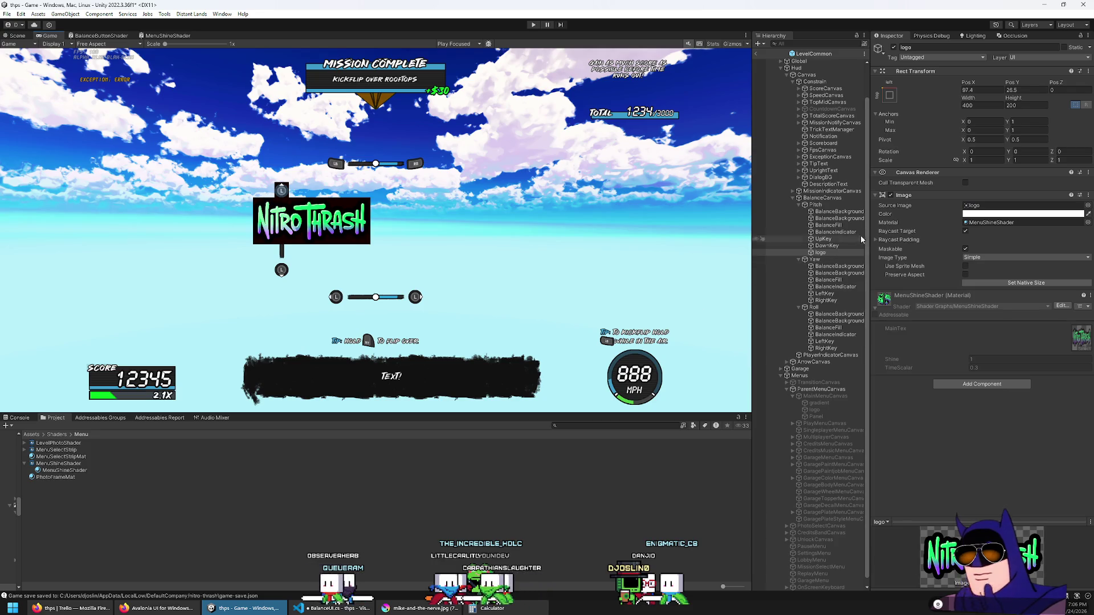
Scrub the logo's Pos Z to -81.35, then delete the logo object.
{"action": "left_click", "coordinate": [832, 251]}
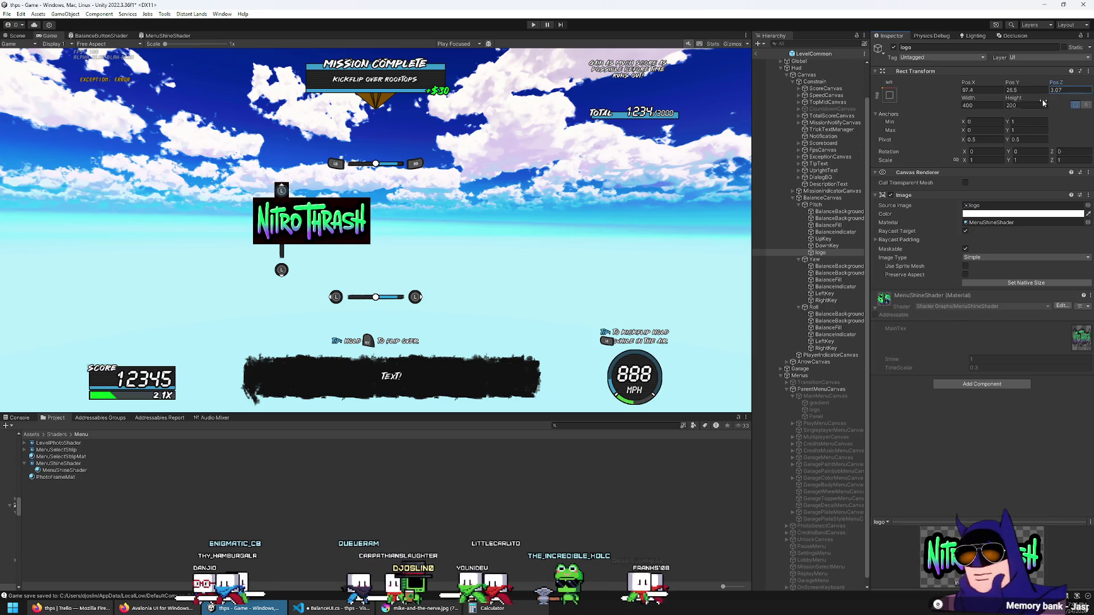
{"action": "left_click_drag", "start_coordinate": [1044, 102], "coordinate": [948, 143]}
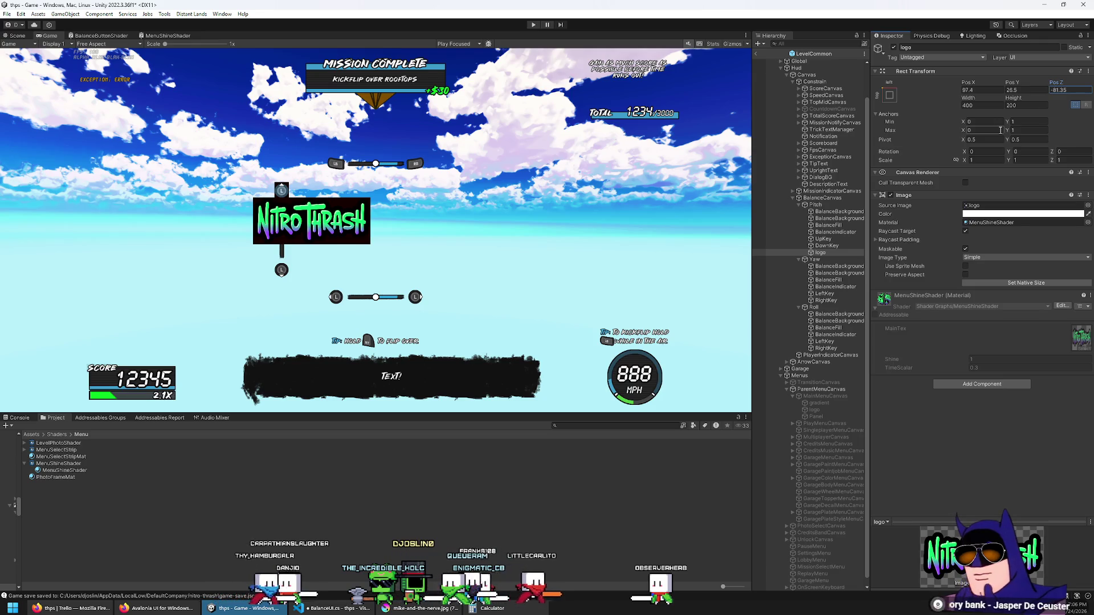
{"action": "left_click", "coordinate": [832, 254]}
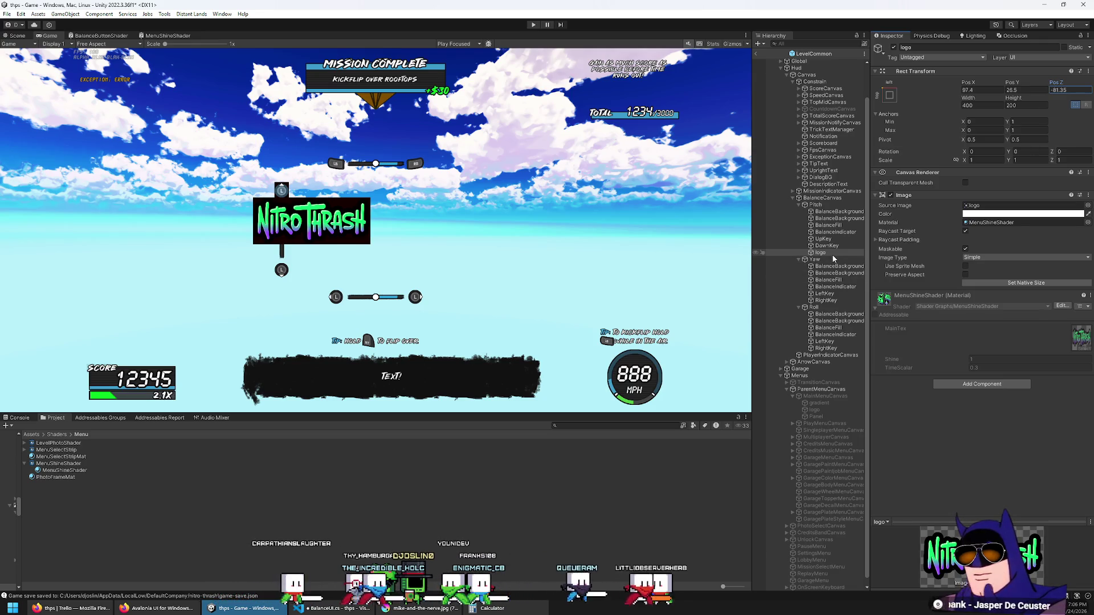
{"action": "key", "text": "Delete"}
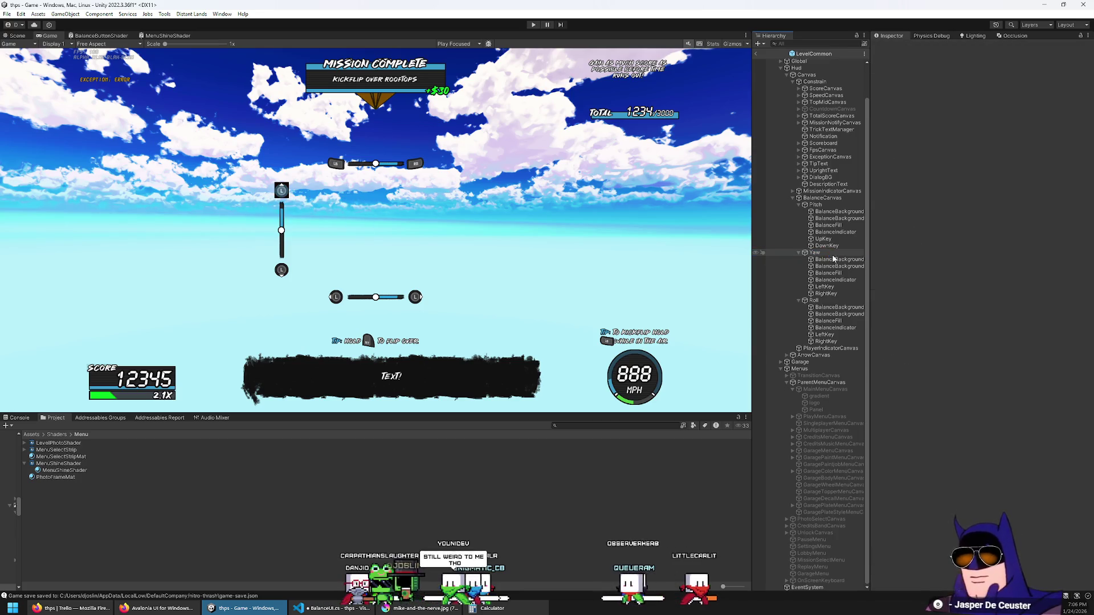
Select UpKey under Pitch to show its Image using the BalanceButtonShader material.
{"action": "left_click", "coordinate": [825, 241]}
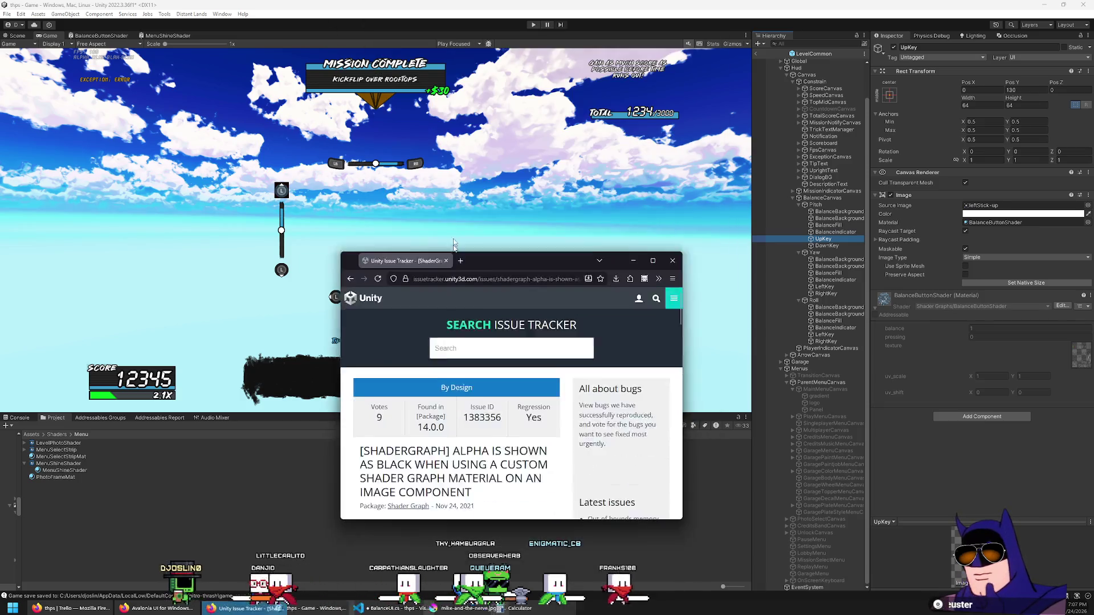
Maximize the browser and read the comments, highlighting the ShaderGraph-in-UI sentence and 'Unity 2020'.
{"action": "double_click", "coordinate": [487, 218]}
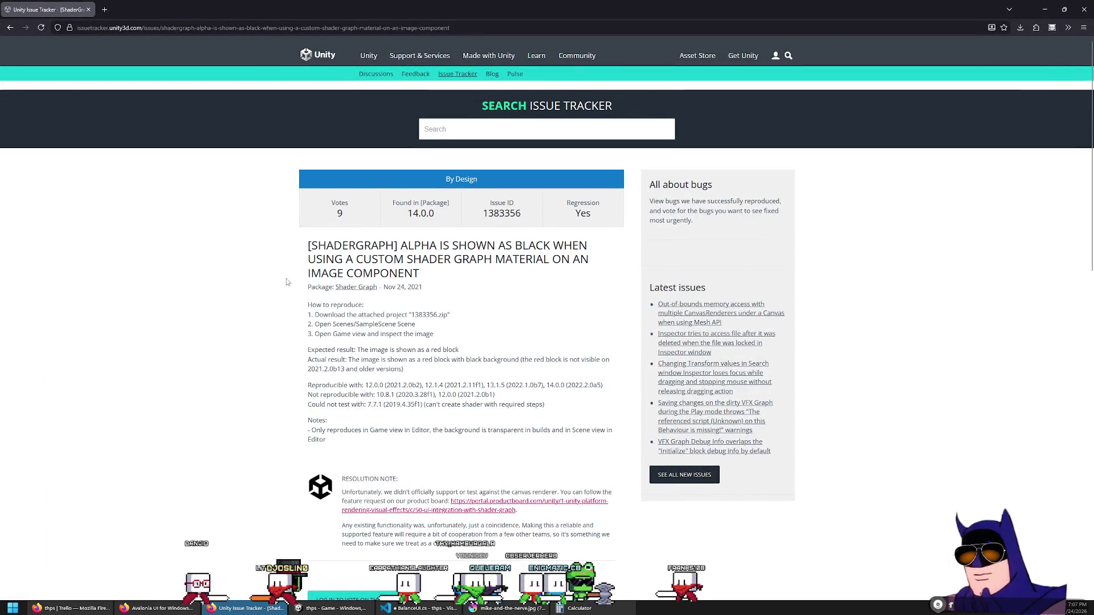
{"action": "scroll", "coordinate": [288, 280], "scroll_direction": "down", "scroll_amount": 2}
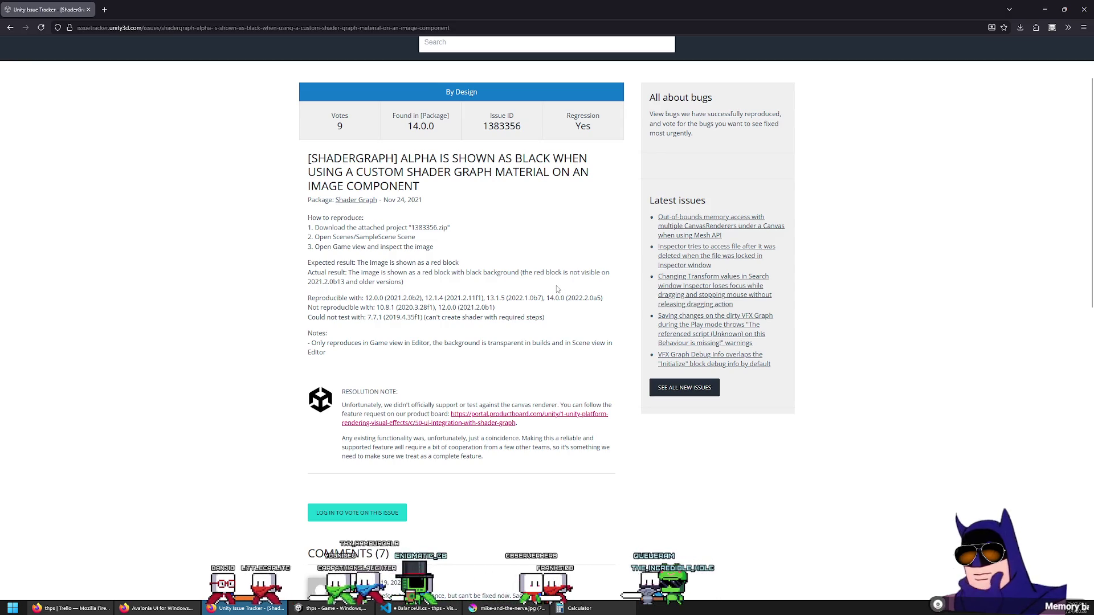
{"action": "scroll", "coordinate": [552, 290], "scroll_direction": "down", "scroll_amount": 5}
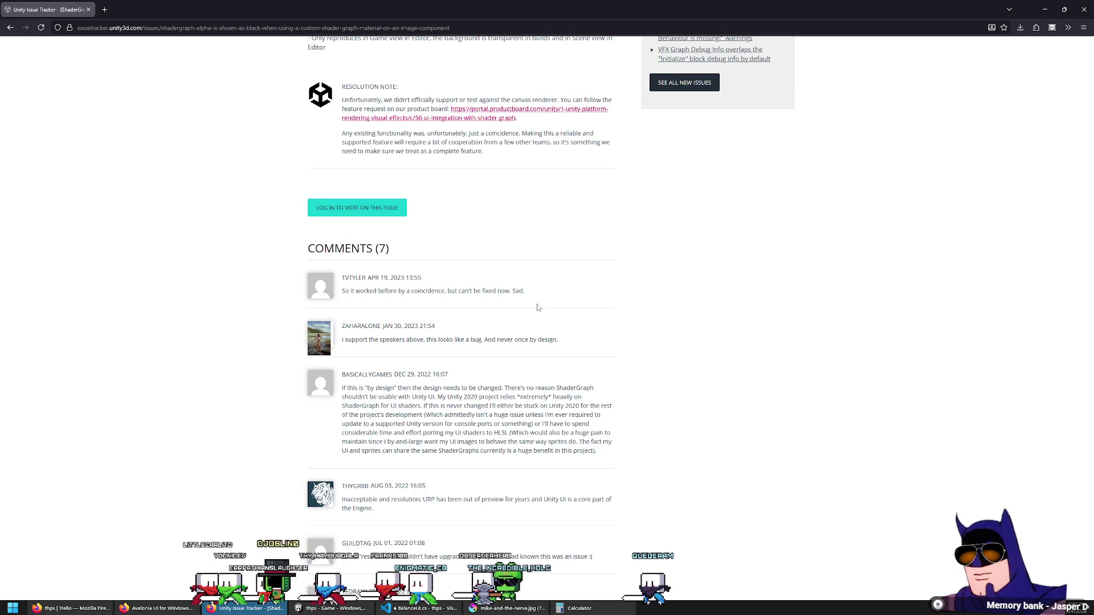
{"action": "scroll", "coordinate": [538, 311], "scroll_direction": "down", "scroll_amount": 1}
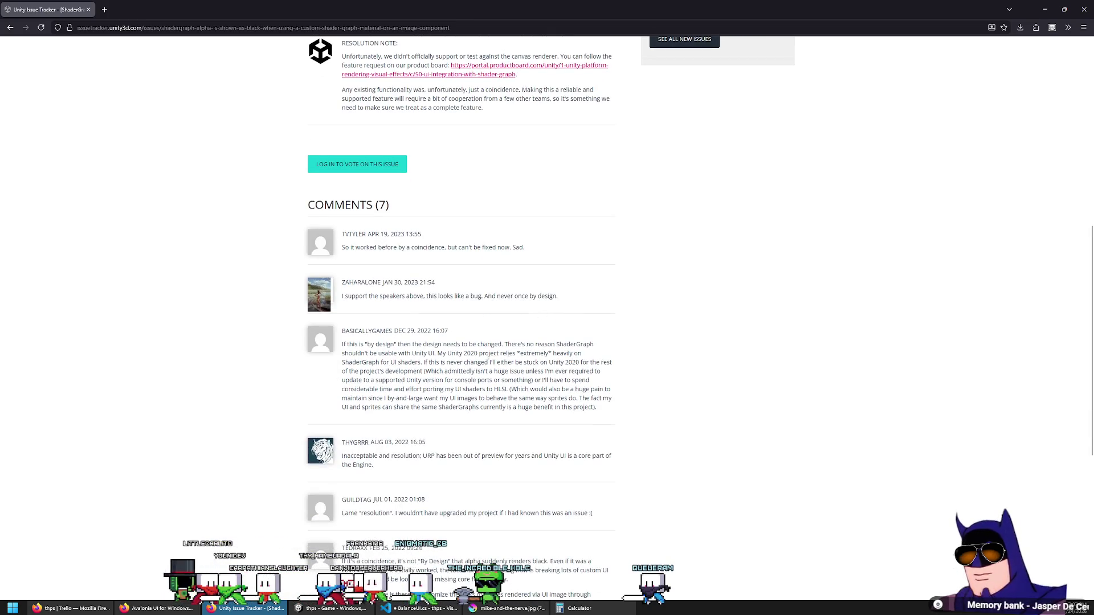
{"action": "left_click_drag", "start_coordinate": [433, 353], "coordinate": [505, 341]}
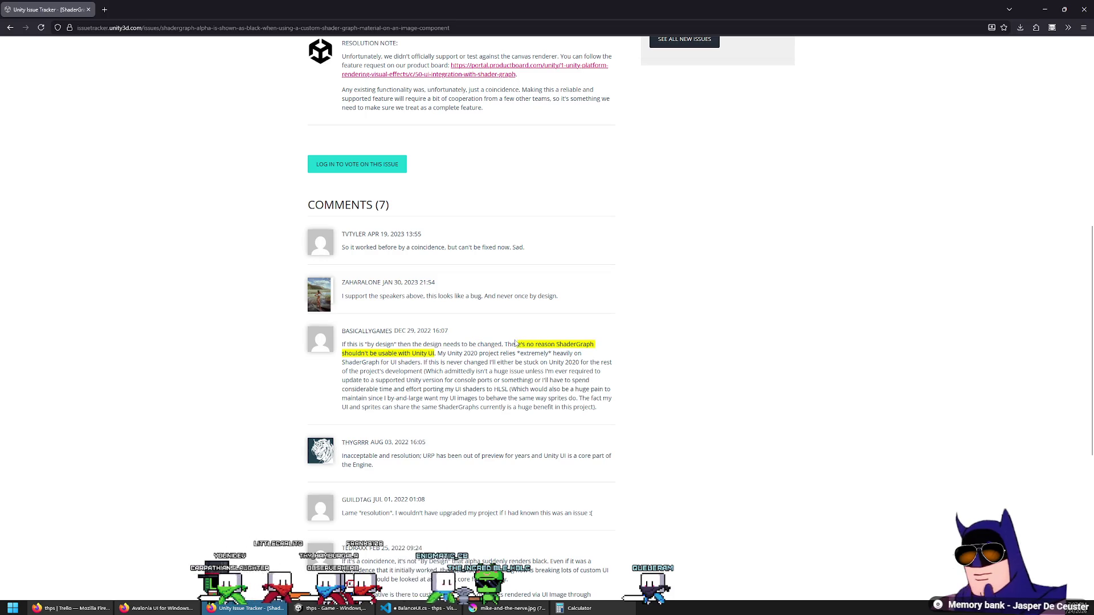
{"action": "scroll", "coordinate": [632, 342], "scroll_direction": "down", "scroll_amount": 1}
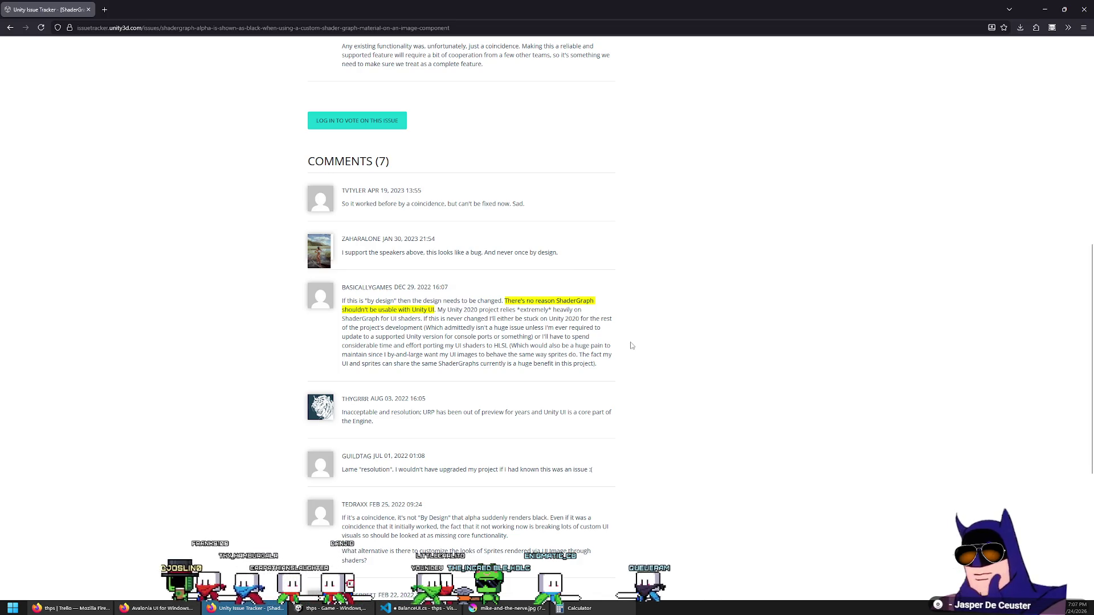
{"action": "double_click", "coordinate": [572, 319]}
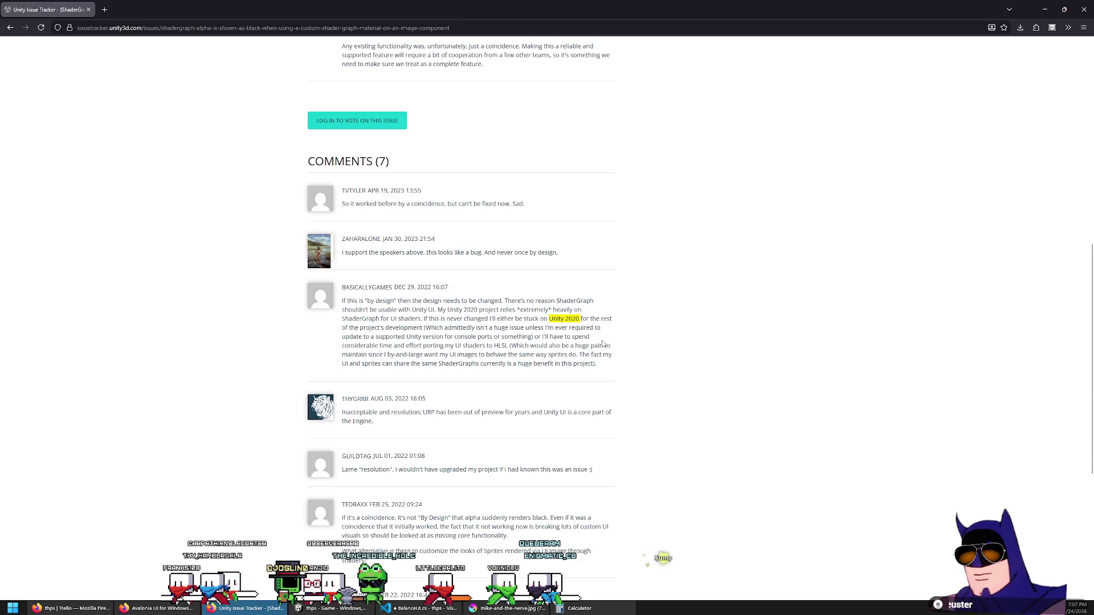
Highlight the paragraph about Shader Graph alpha rendering black.
{"action": "scroll", "coordinate": [588, 333], "scroll_direction": "down", "scroll_amount": 3}
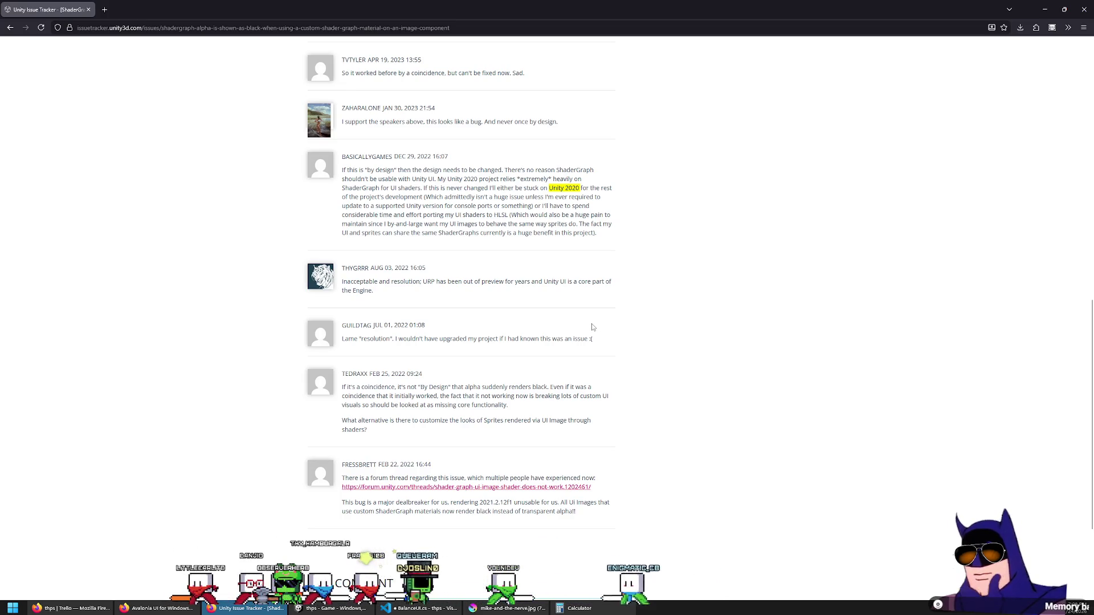
{"action": "scroll", "coordinate": [591, 327], "scroll_direction": "down", "scroll_amount": 3}
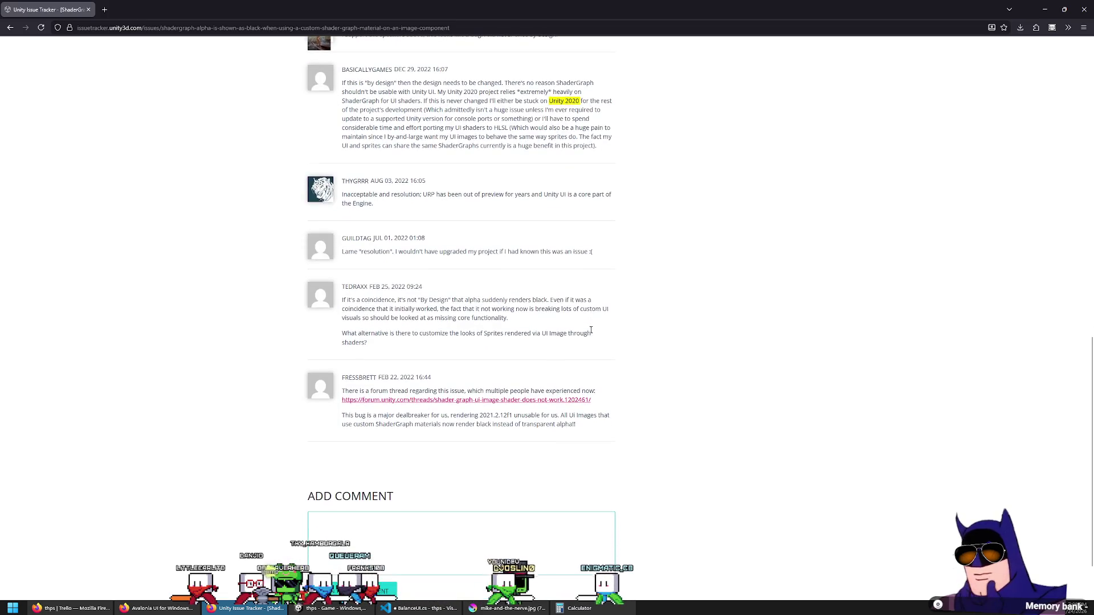
{"action": "left_click", "coordinate": [593, 251]}
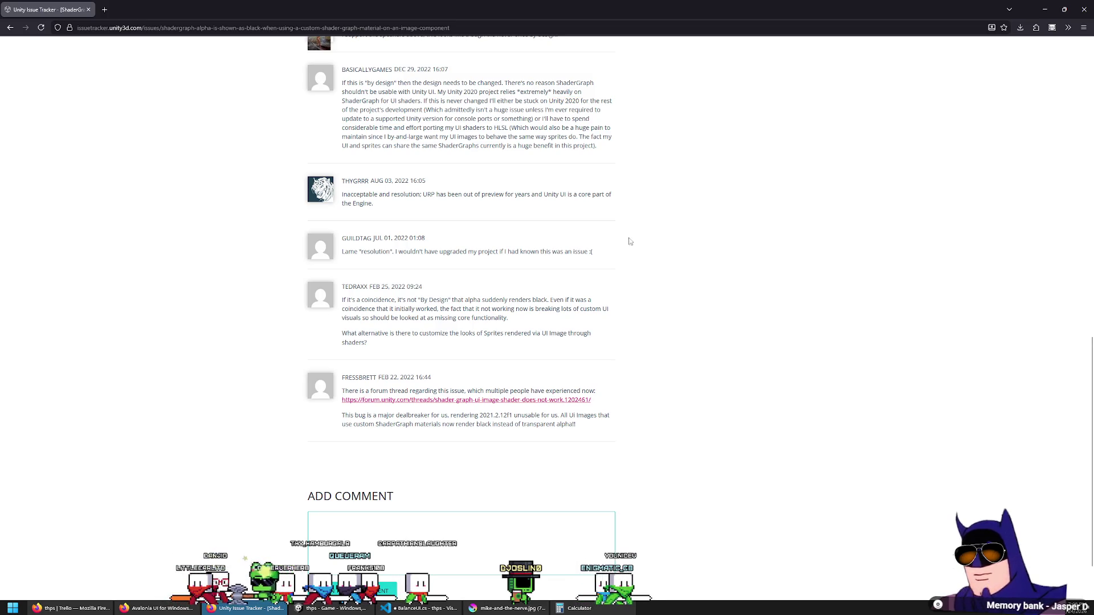
{"action": "left_click_drag", "start_coordinate": [629, 240], "coordinate": [342, 78]}
{"action": "left_click", "coordinate": [571, 309]}
{"action": "triple_click", "coordinate": [571, 309]}
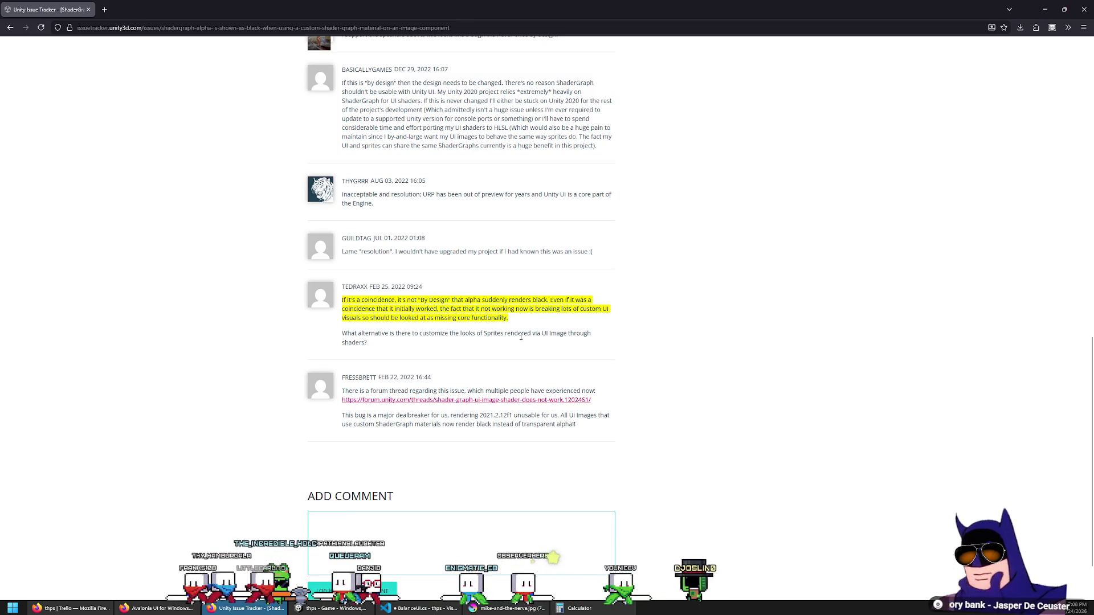
Open the linked forum thread in a new tab and view it.
{"action": "scroll", "coordinate": [521, 336], "scroll_direction": "down", "scroll_amount": 2}
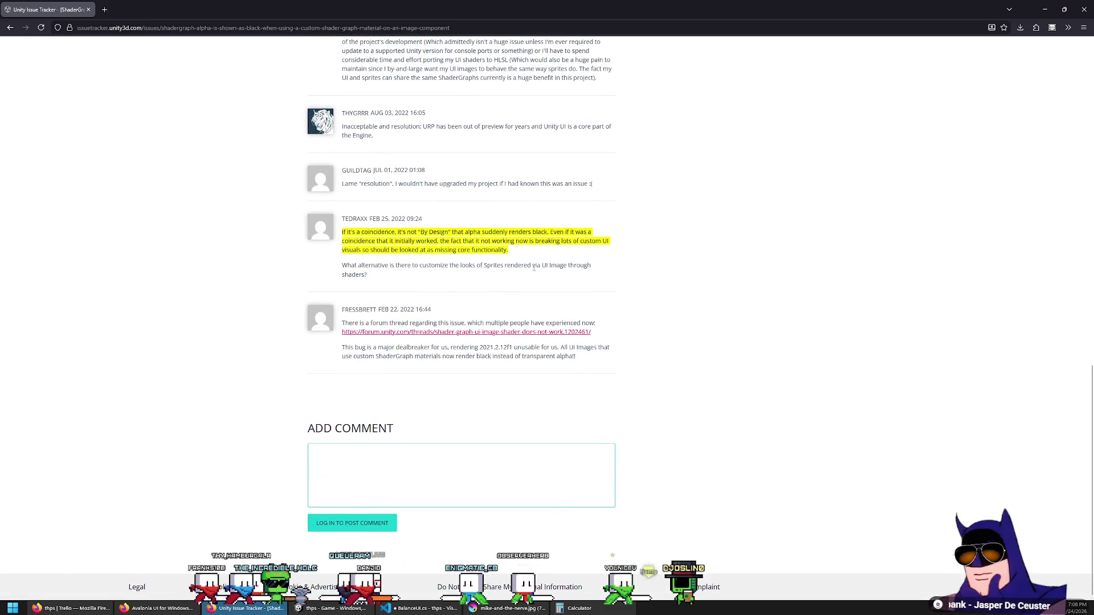
{"action": "middle_click", "coordinate": [504, 331]}
{"action": "left_click", "coordinate": [144, 9]}
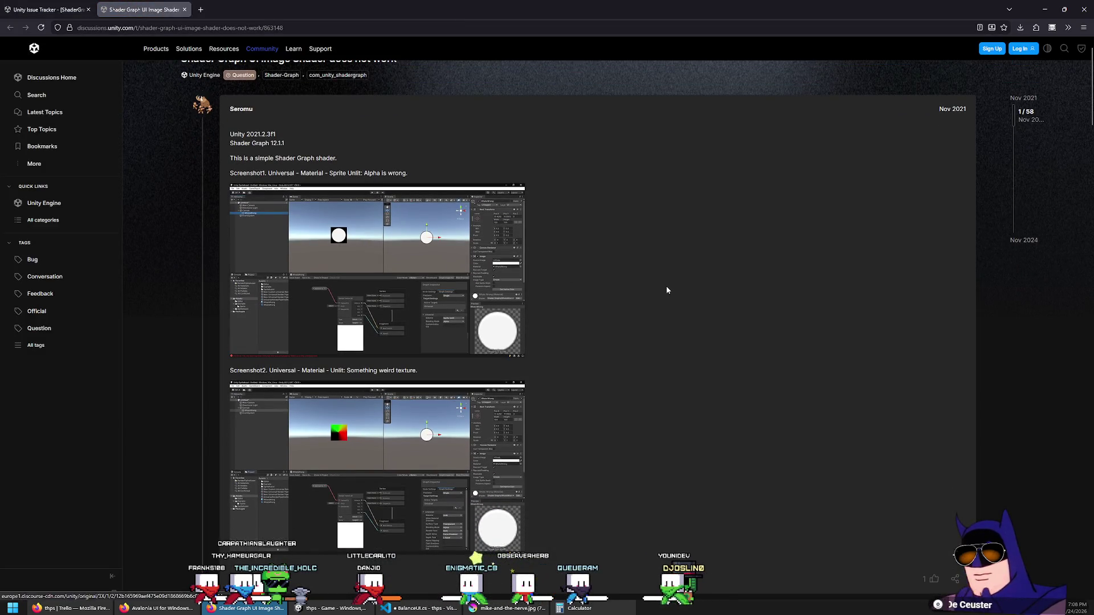
{"action": "scroll", "coordinate": [664, 288], "scroll_direction": "down", "scroll_amount": 1}
{"action": "scroll", "coordinate": [665, 289], "scroll_direction": "down", "scroll_amount": 2}
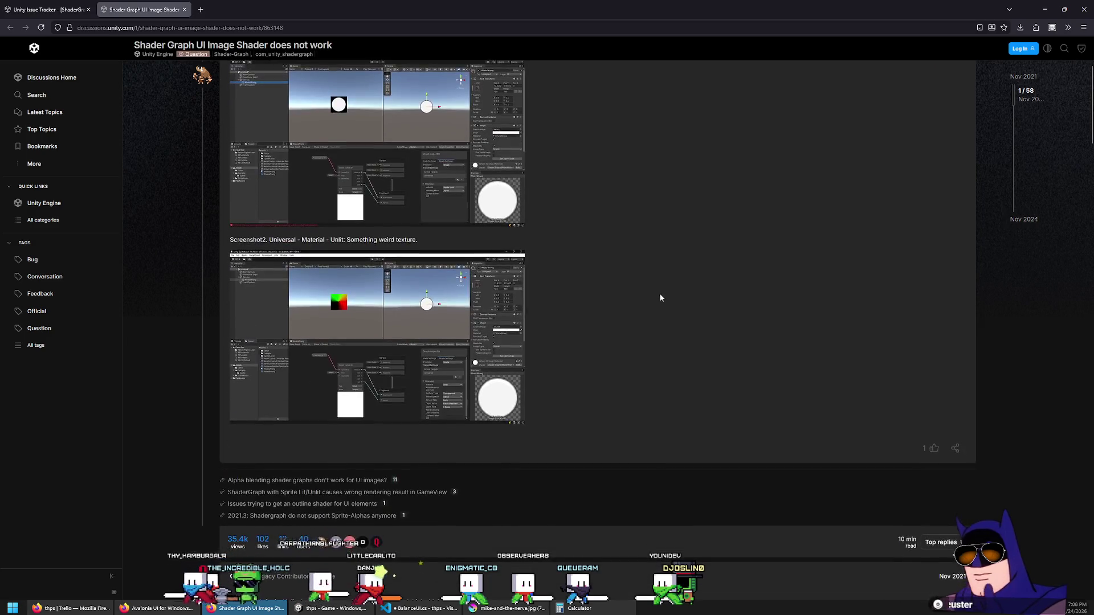
{"action": "scroll", "coordinate": [661, 308], "scroll_direction": "down", "scroll_amount": 4}
{"action": "scroll", "coordinate": [661, 322], "scroll_direction": "down", "scroll_amount": 3}
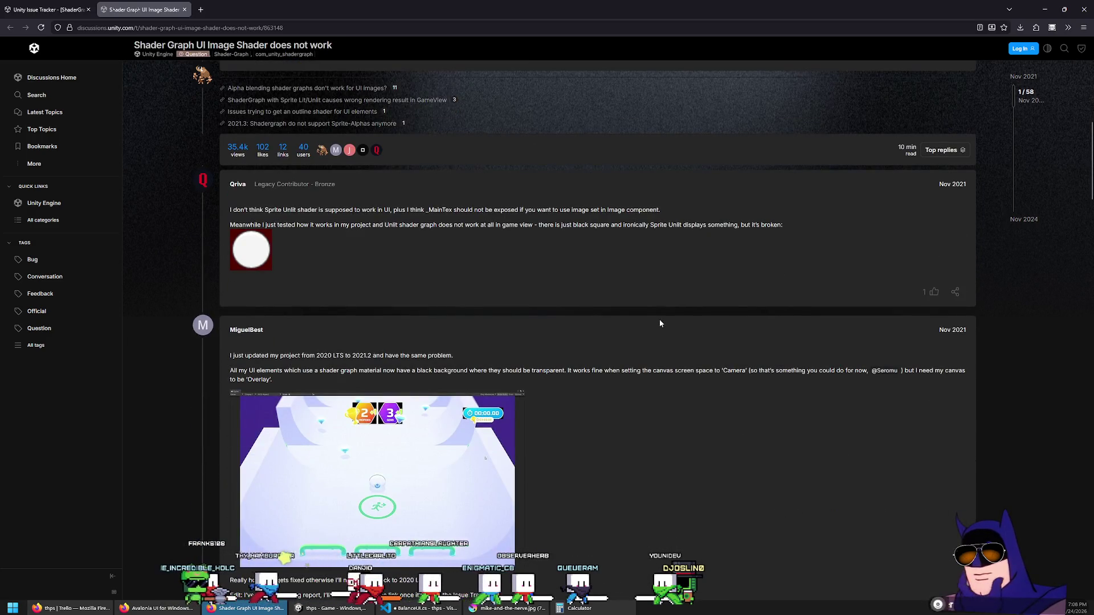
{"action": "left_click_drag", "start_coordinate": [264, 209], "coordinate": [392, 210]}
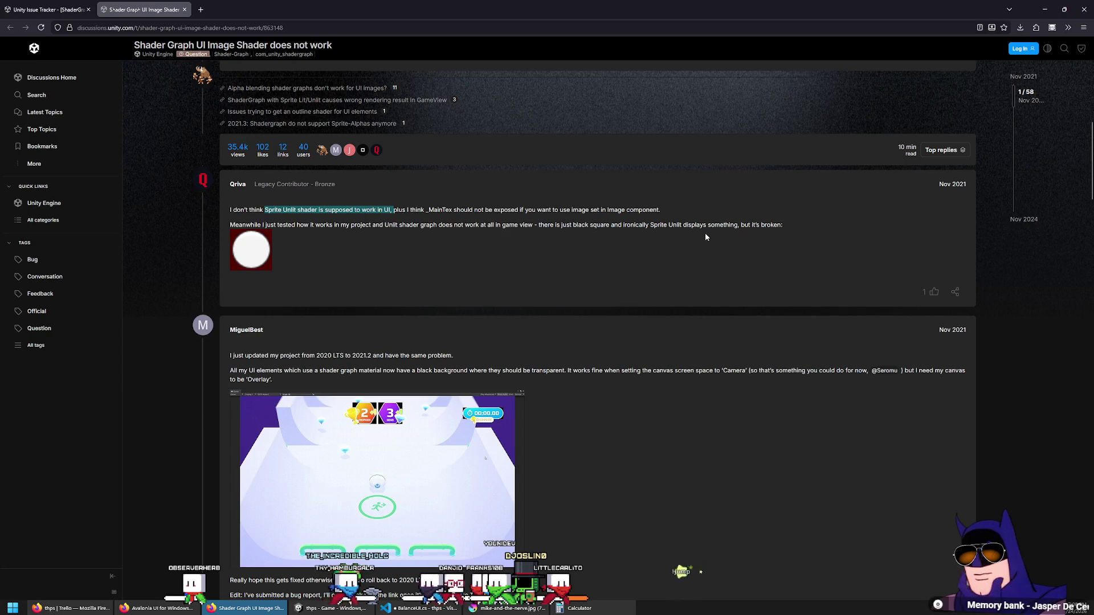
{"action": "scroll", "coordinate": [705, 237], "scroll_direction": "down", "scroll_amount": 3}
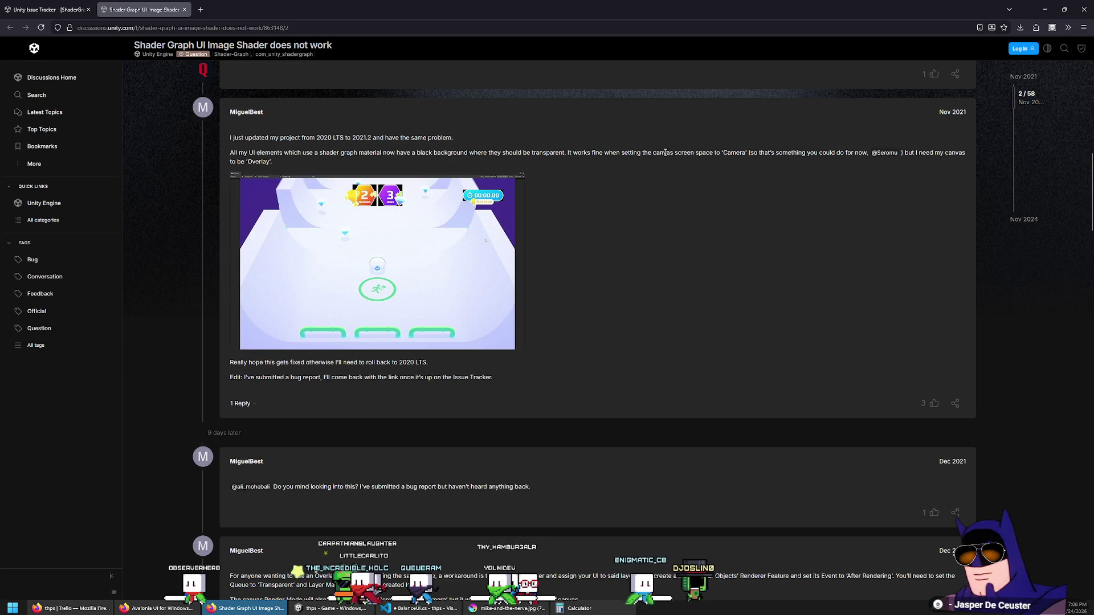
{"action": "left_click_drag", "start_coordinate": [653, 153], "coordinate": [745, 152]}
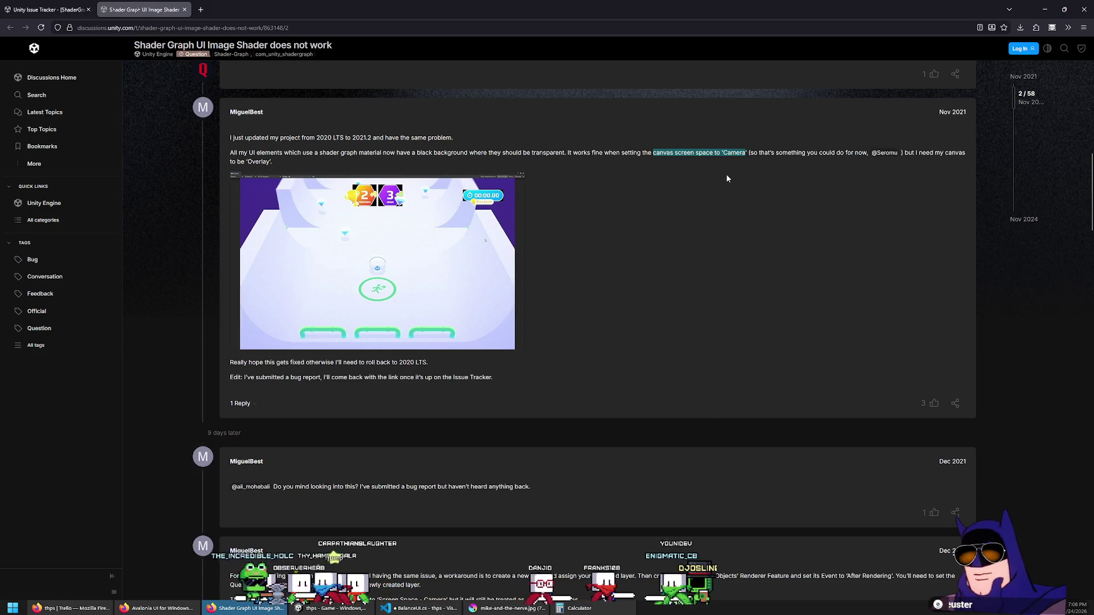
{"action": "scroll", "coordinate": [726, 174], "scroll_direction": "down", "scroll_amount": 1}
{"action": "scroll", "coordinate": [725, 174], "scroll_direction": "down", "scroll_amount": 4}
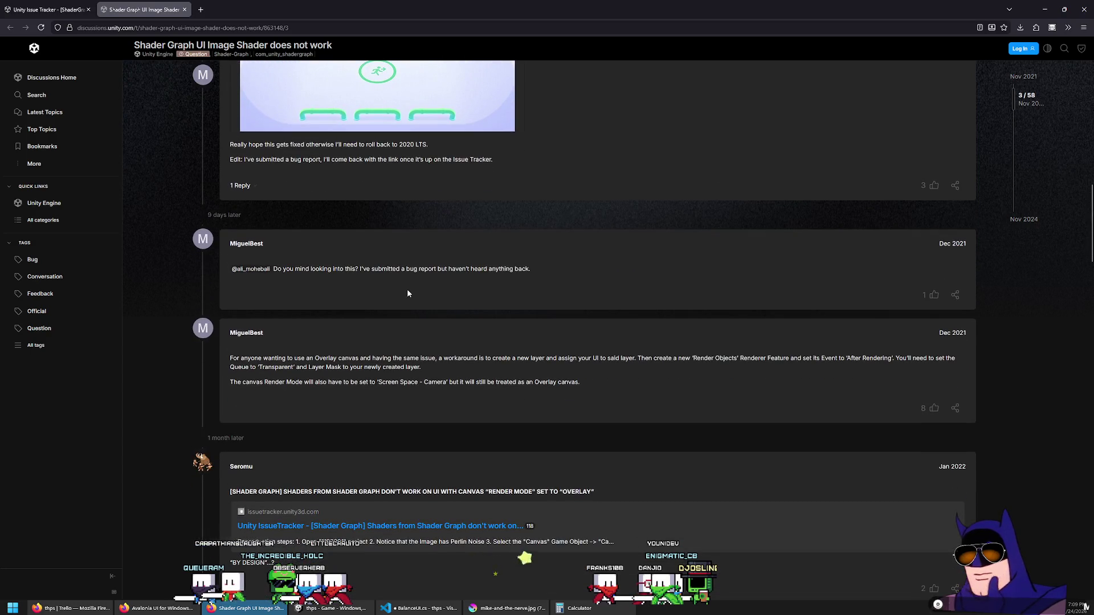
{"action": "scroll", "coordinate": [409, 294], "scroll_direction": "down", "scroll_amount": 1}
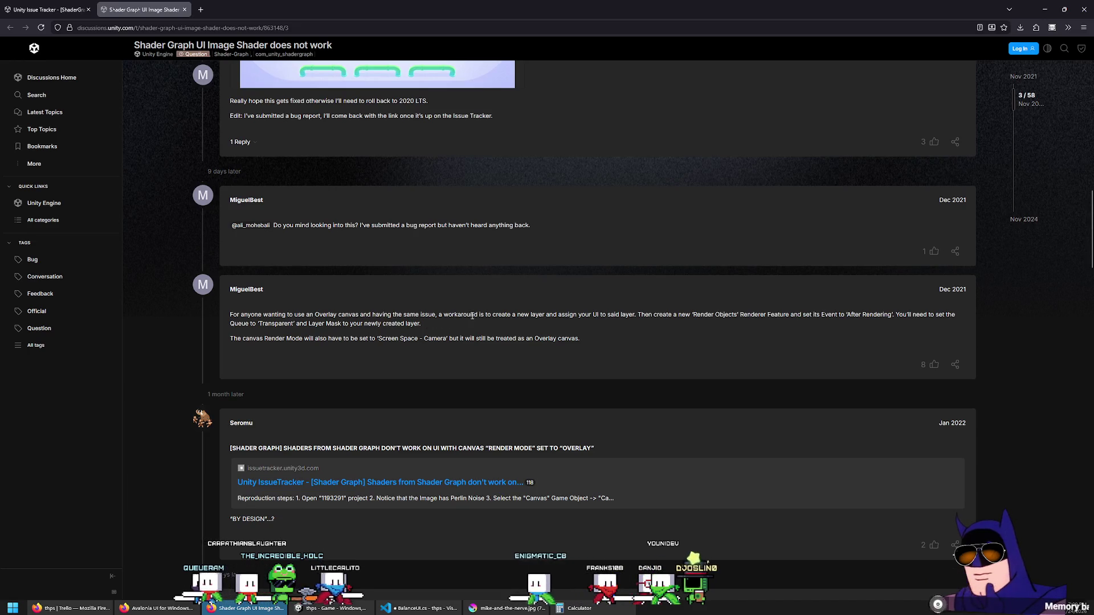
{"action": "mouse_move", "coordinate": [513, 315]}
{"action": "left_mouse_down"}
{"action": "mouse_move", "coordinate": [533, 315]}
{"action": "mouse_move", "coordinate": [490, 324]}
{"action": "mouse_move", "coordinate": [634, 315]}
{"action": "left_mouse_up"}
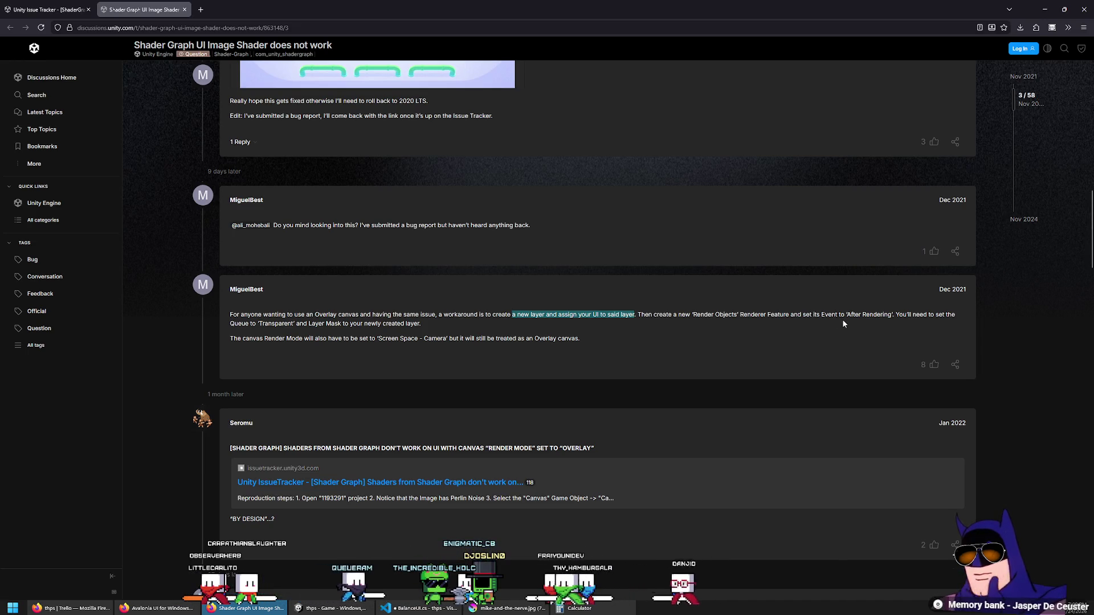
{"action": "scroll", "coordinate": [805, 322], "scroll_direction": "down", "scroll_amount": 1}
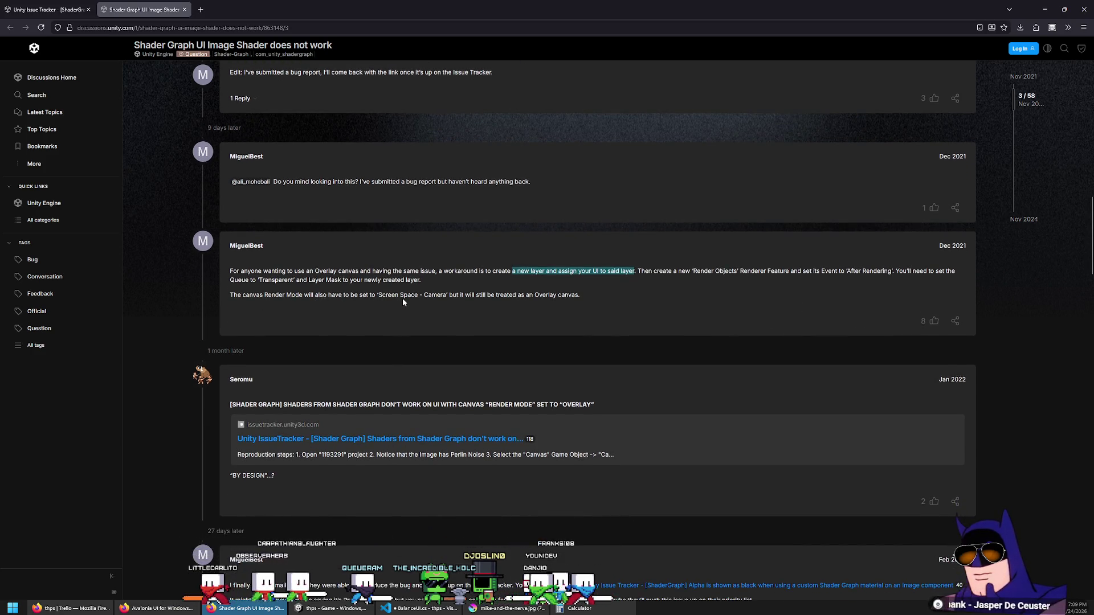
{"action": "left_click", "coordinate": [387, 293]}
{"action": "left_click_drag", "start_coordinate": [386, 293], "coordinate": [452, 293]}
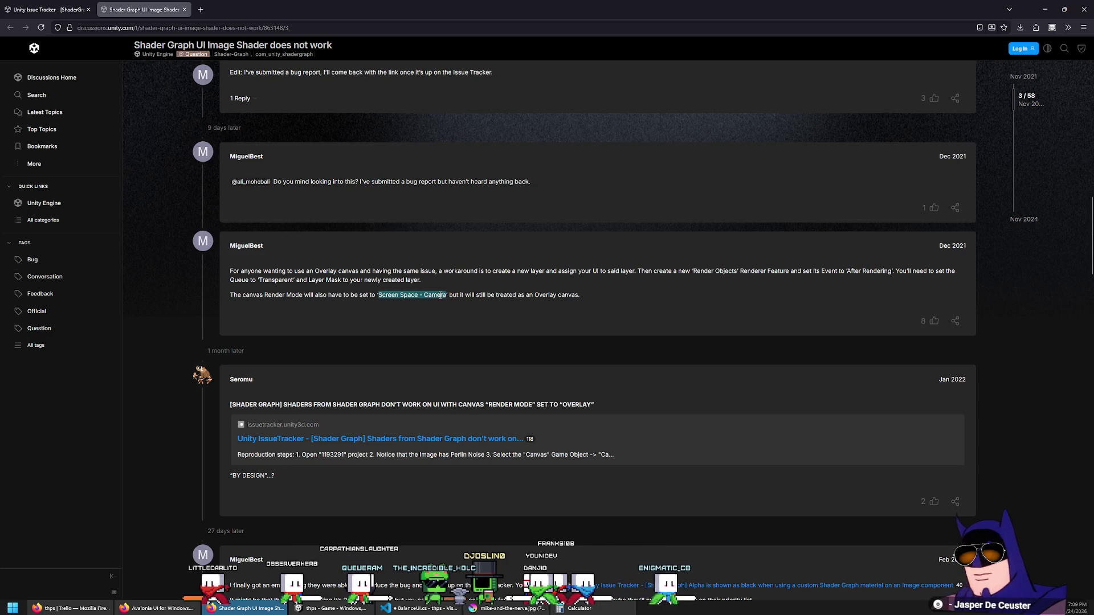
{"action": "scroll", "coordinate": [638, 347], "scroll_direction": "down", "scroll_amount": 5}
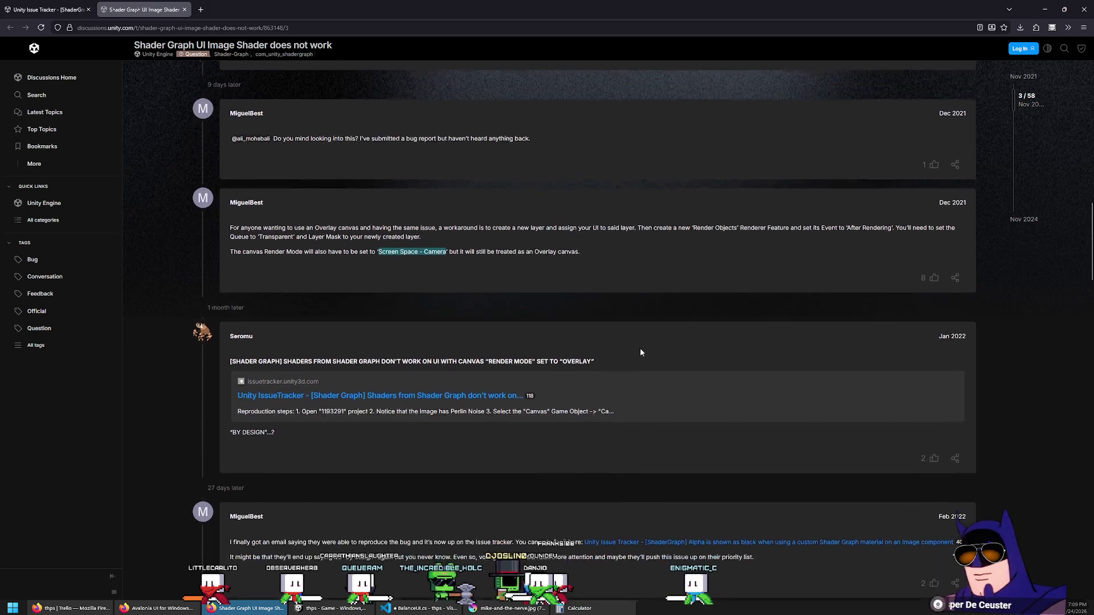
{"action": "scroll", "coordinate": [630, 348], "scroll_direction": "down", "scroll_amount": 3}
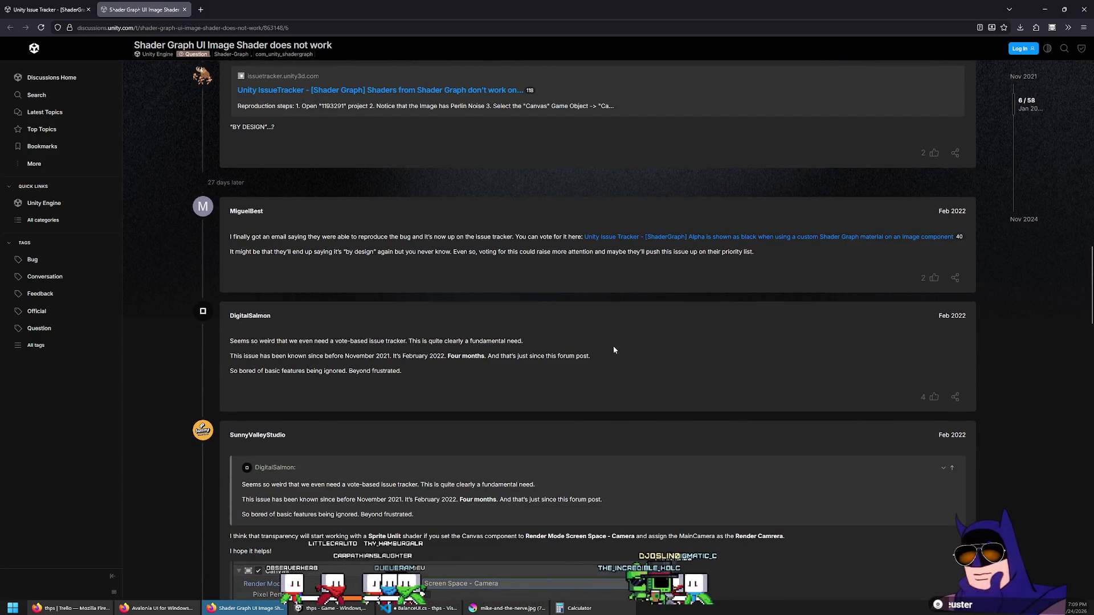
{"action": "middle_click", "coordinate": [626, 236]}
{"action": "key", "text": "ctrl+Tab"}
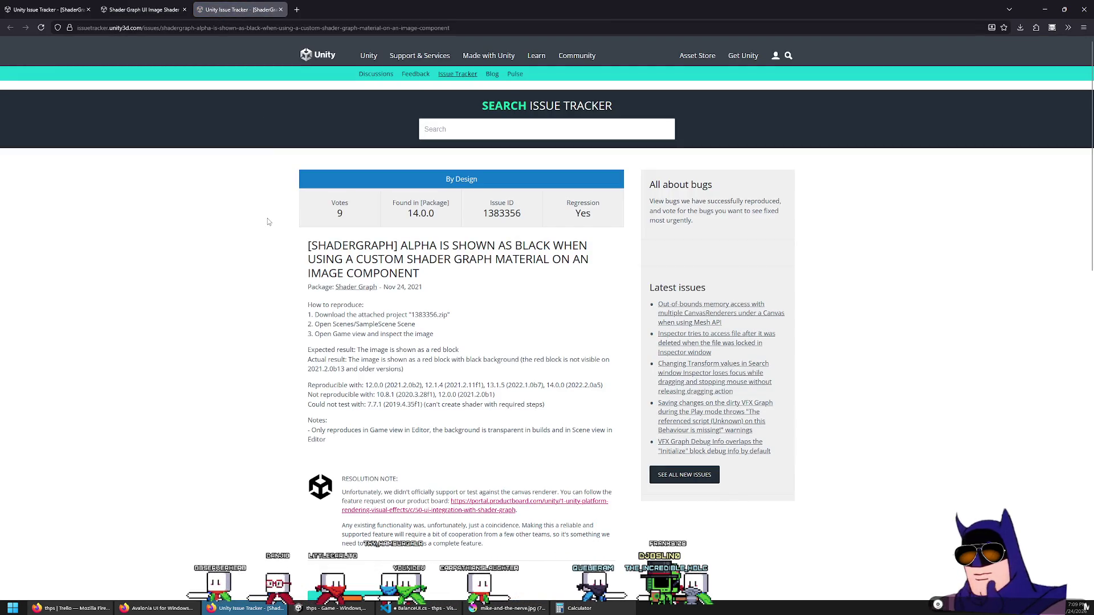
{"action": "middle_click", "coordinate": [216, 14]}
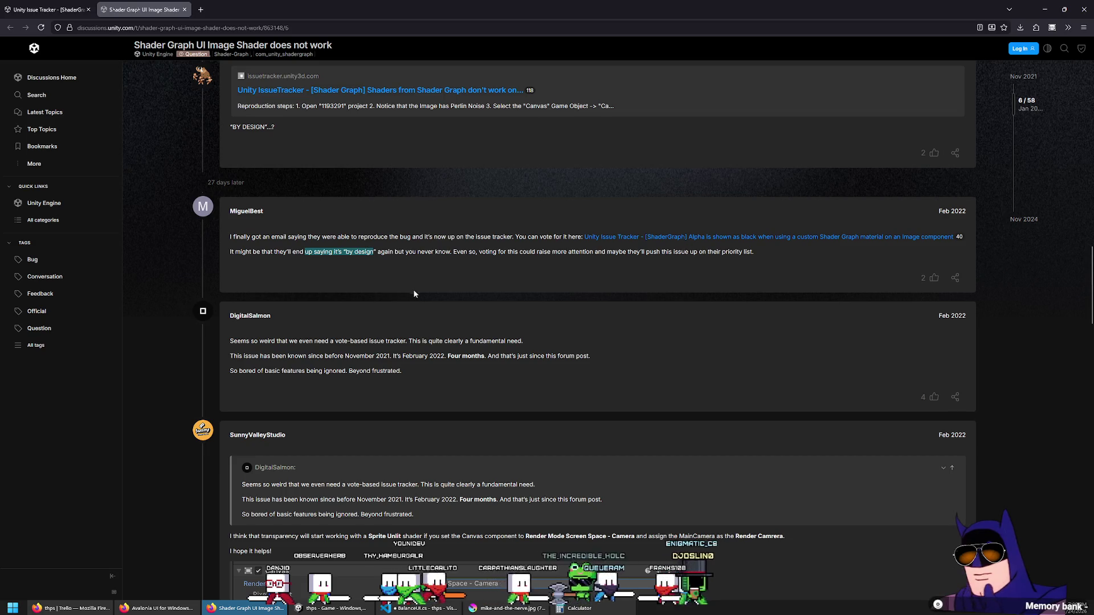
{"action": "scroll", "coordinate": [414, 293], "scroll_direction": "down", "scroll_amount": 1}
{"action": "scroll", "coordinate": [408, 301], "scroll_direction": "down", "scroll_amount": 1}
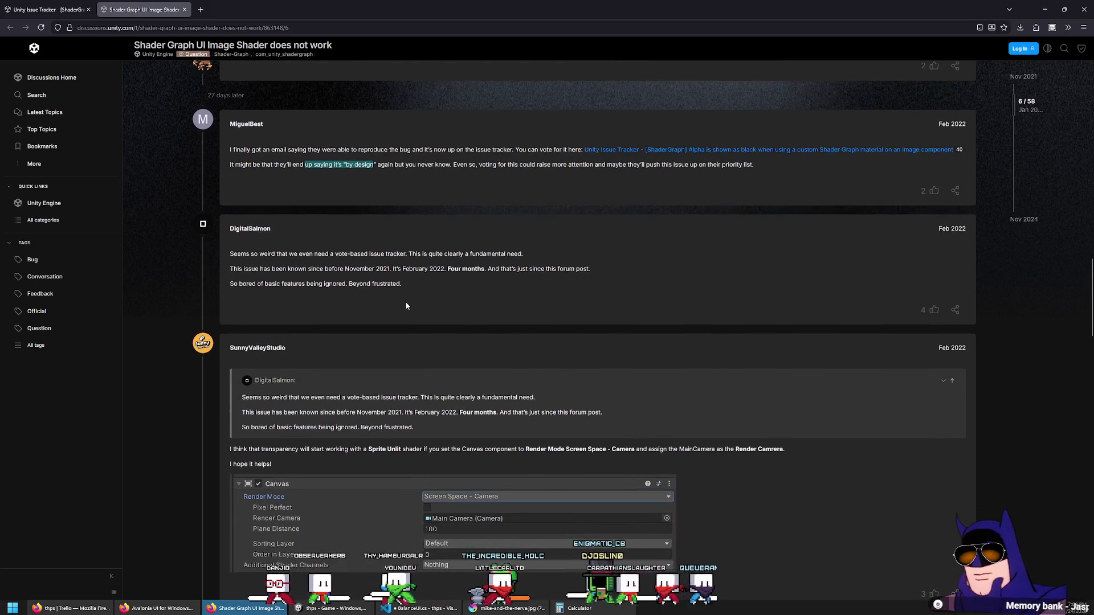
{"action": "scroll", "coordinate": [402, 303], "scroll_direction": "down", "scroll_amount": 2}
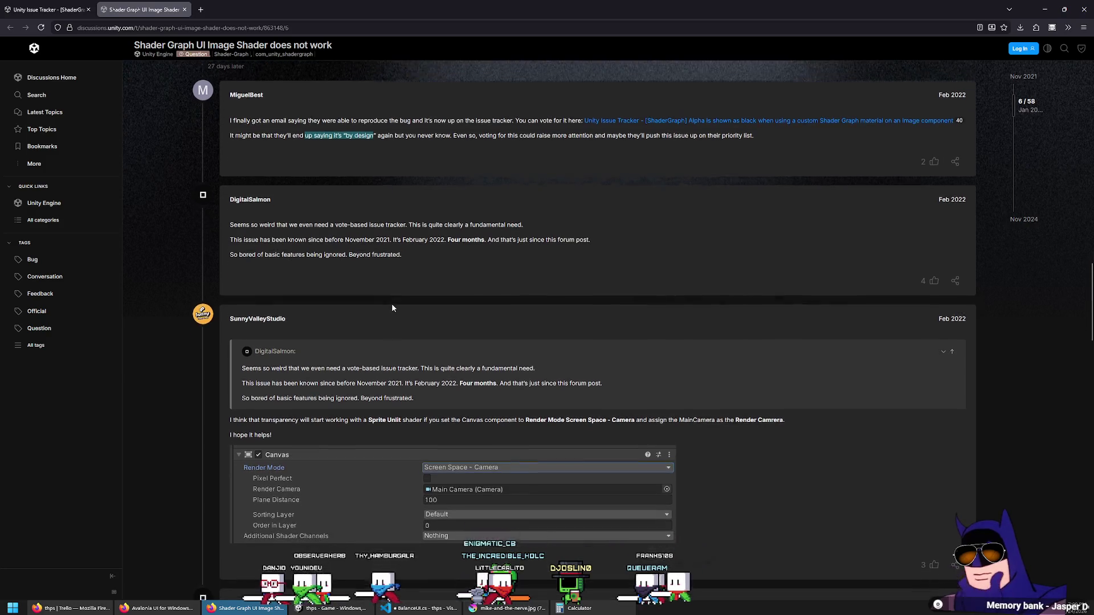
{"action": "scroll", "coordinate": [388, 311], "scroll_direction": "down", "scroll_amount": 1}
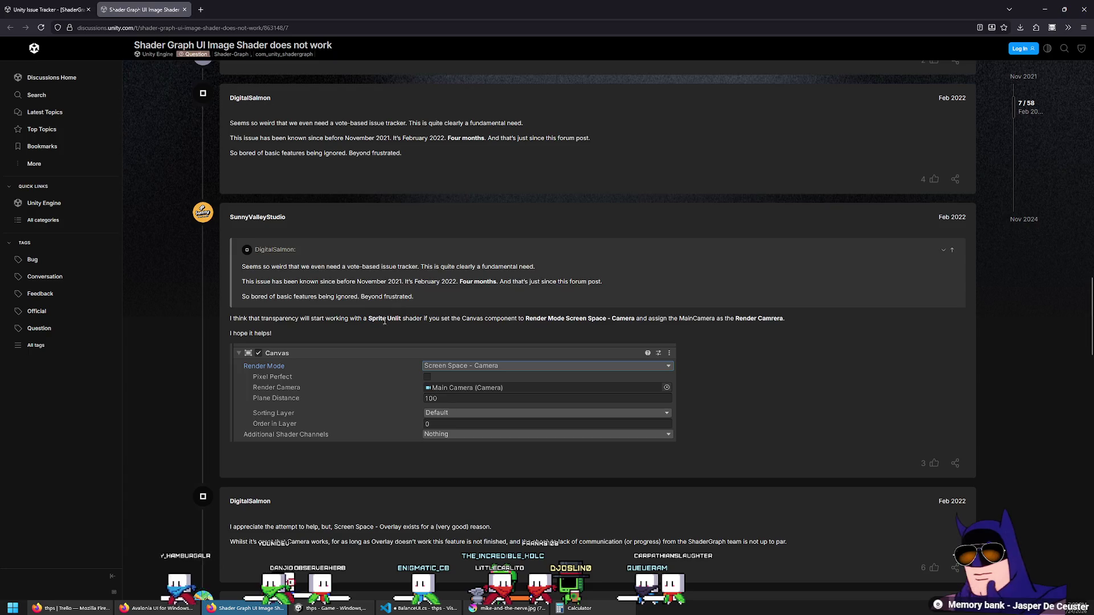
{"action": "scroll", "coordinate": [382, 313], "scroll_direction": "down", "scroll_amount": 1}
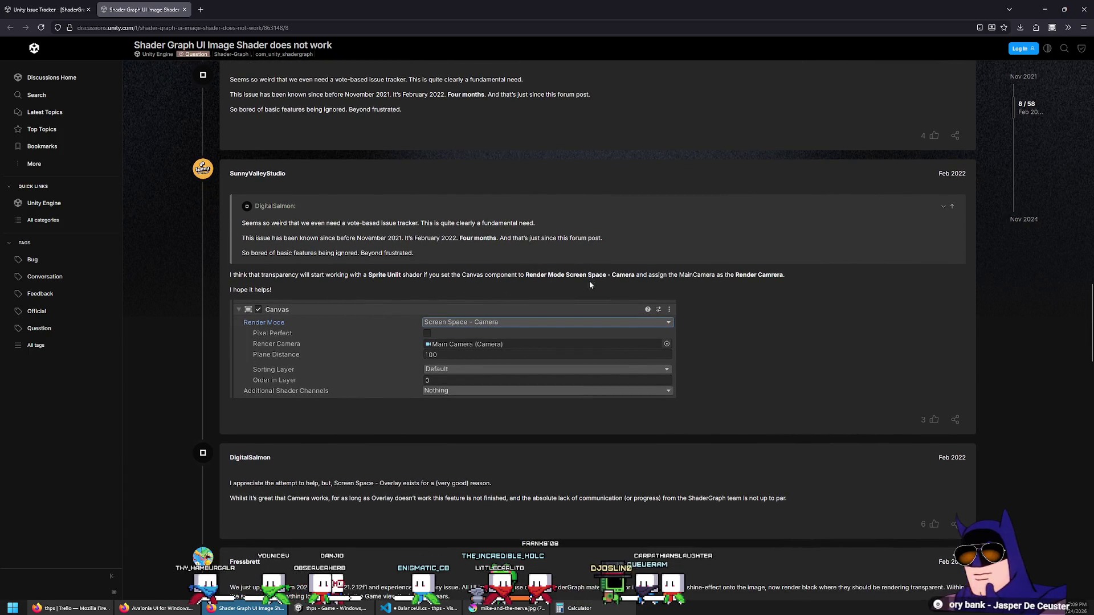
{"action": "scroll", "coordinate": [622, 285], "scroll_direction": "down", "scroll_amount": 3}
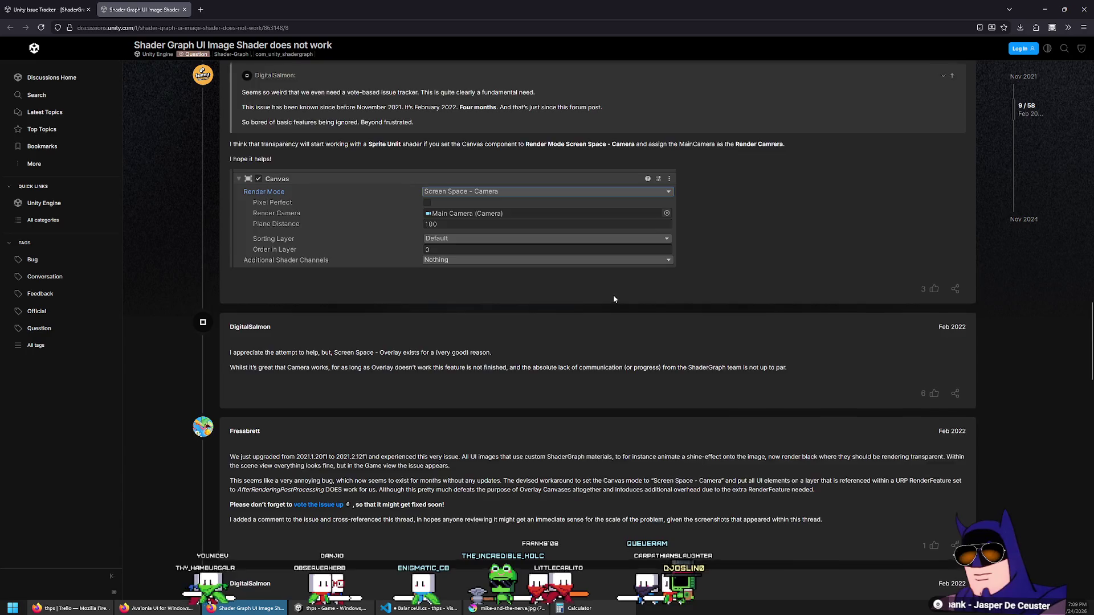
{"action": "scroll", "coordinate": [613, 299], "scroll_direction": "down", "scroll_amount": 1}
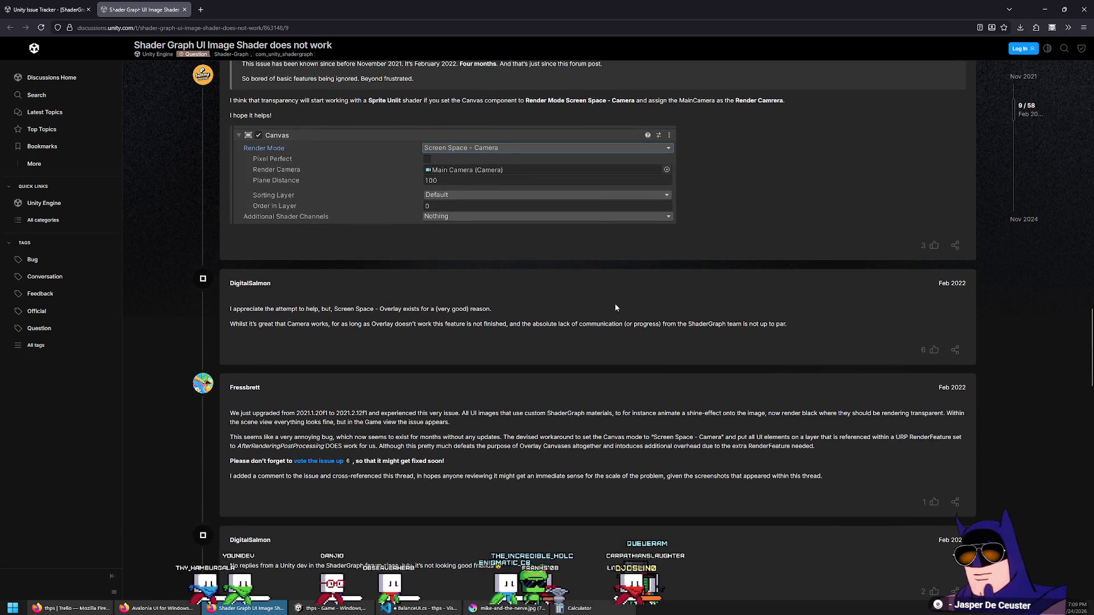
{"action": "scroll", "coordinate": [613, 313], "scroll_direction": "down", "scroll_amount": 2}
{"action": "scroll", "coordinate": [603, 321], "scroll_direction": "down", "scroll_amount": 1}
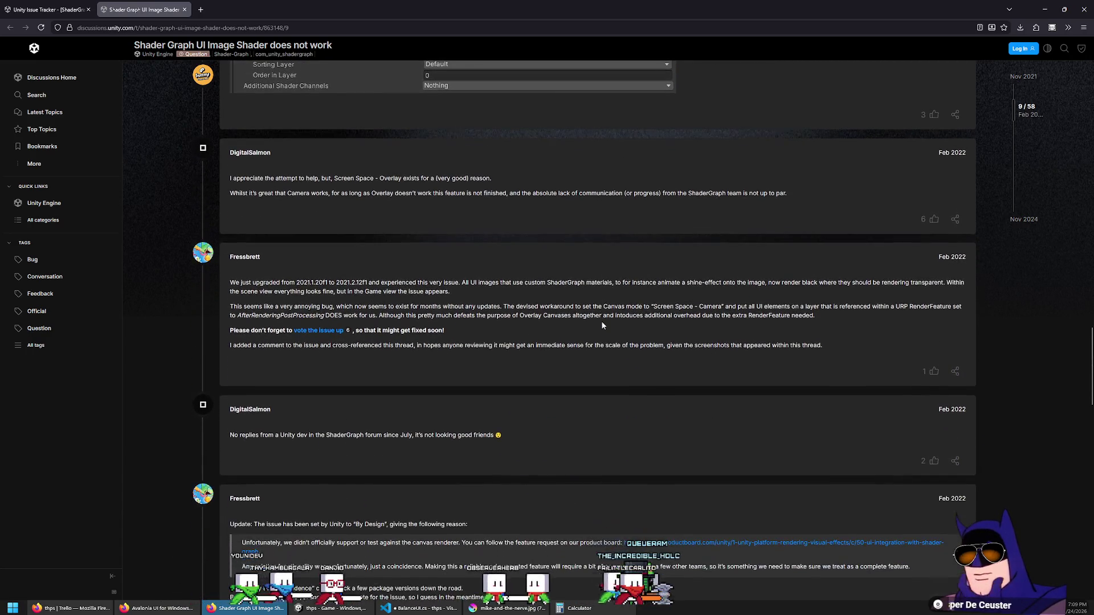
{"action": "scroll", "coordinate": [601, 321], "scroll_direction": "down", "scroll_amount": 1}
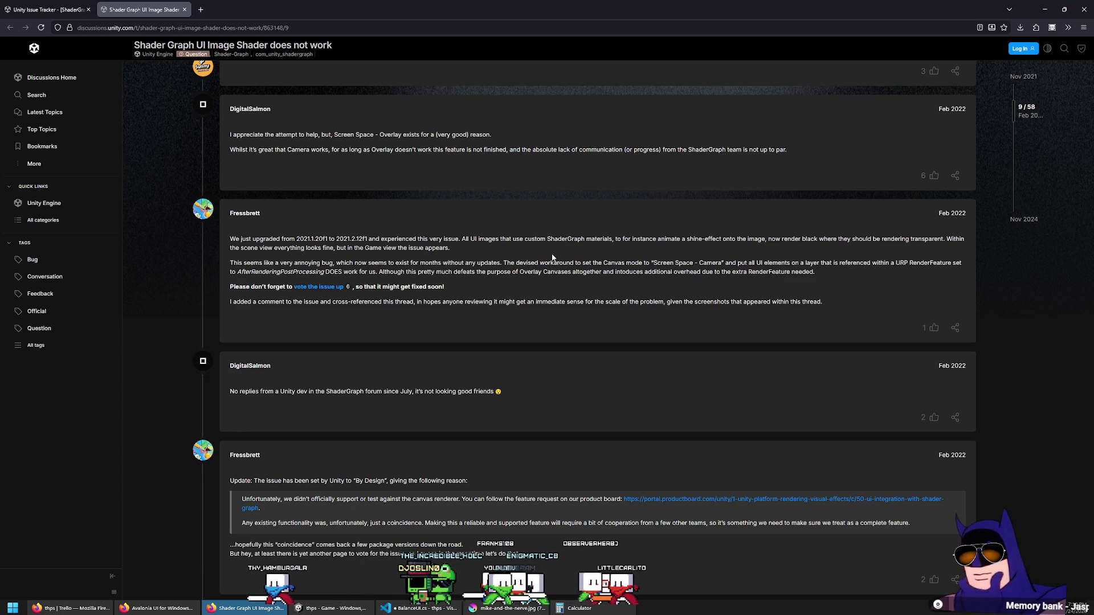
{"action": "scroll", "coordinate": [552, 258], "scroll_direction": "down", "scroll_amount": 1}
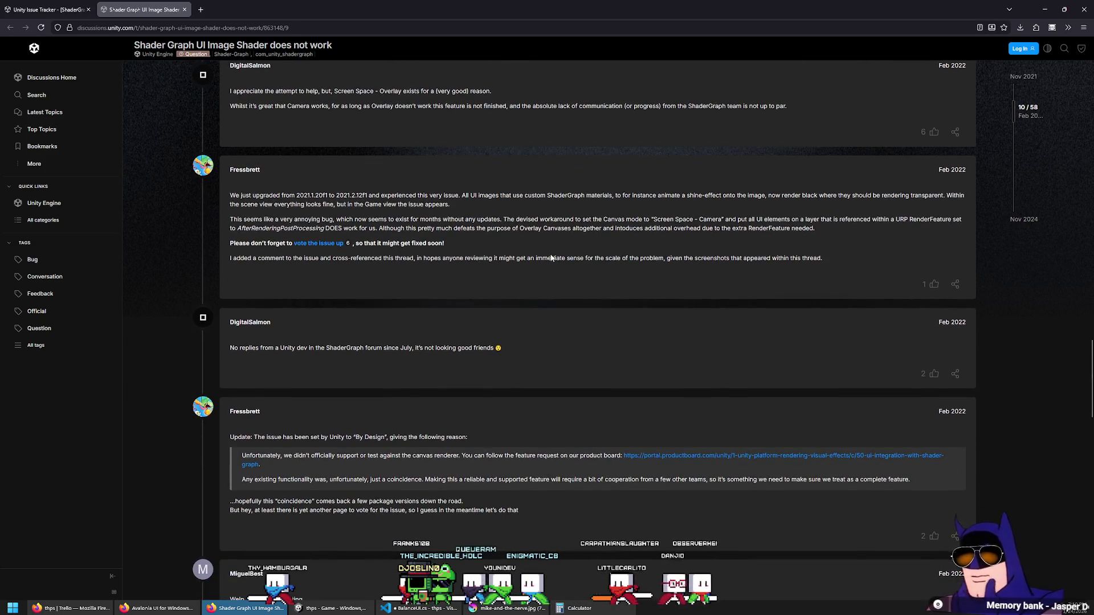
Find and highlight the 'Additional Shader Channels: TexCoord1' reply, then return to Unity Editor.
{"action": "scroll", "coordinate": [552, 258], "scroll_direction": "down", "scroll_amount": 2}
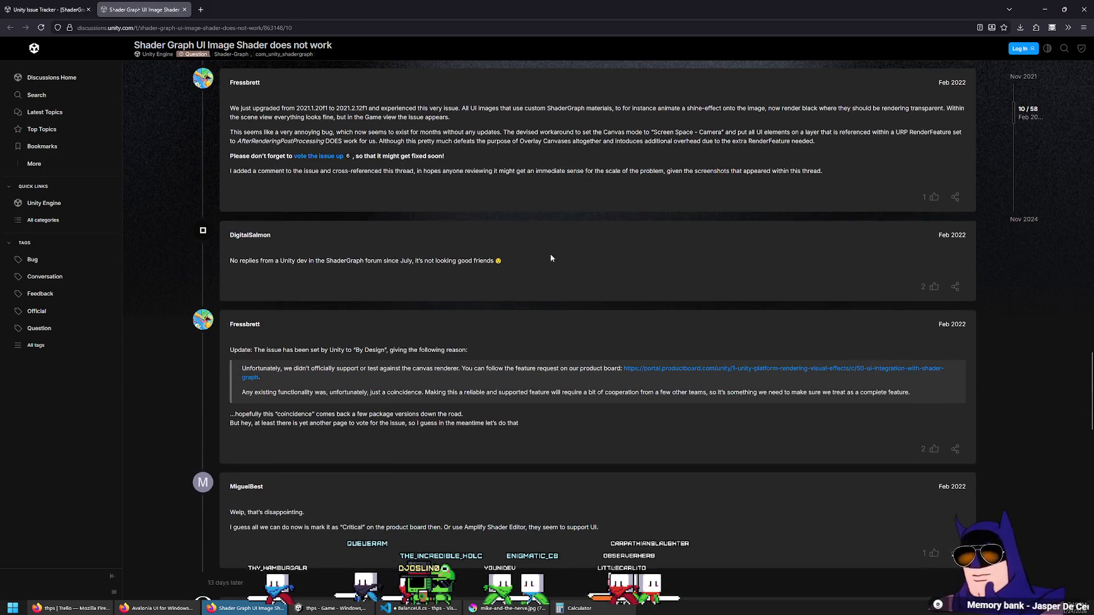
{"action": "scroll", "coordinate": [551, 258], "scroll_direction": "down", "scroll_amount": 2}
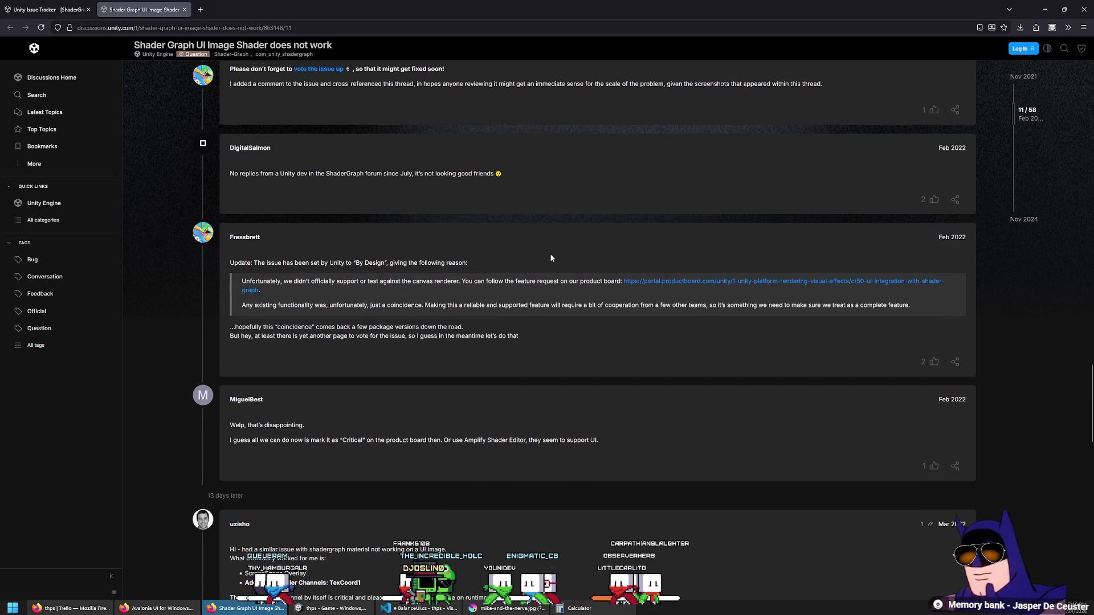
{"action": "scroll", "coordinate": [551, 258], "scroll_direction": "down", "scroll_amount": 1}
{"action": "scroll", "coordinate": [550, 256], "scroll_direction": "down", "scroll_amount": 3}
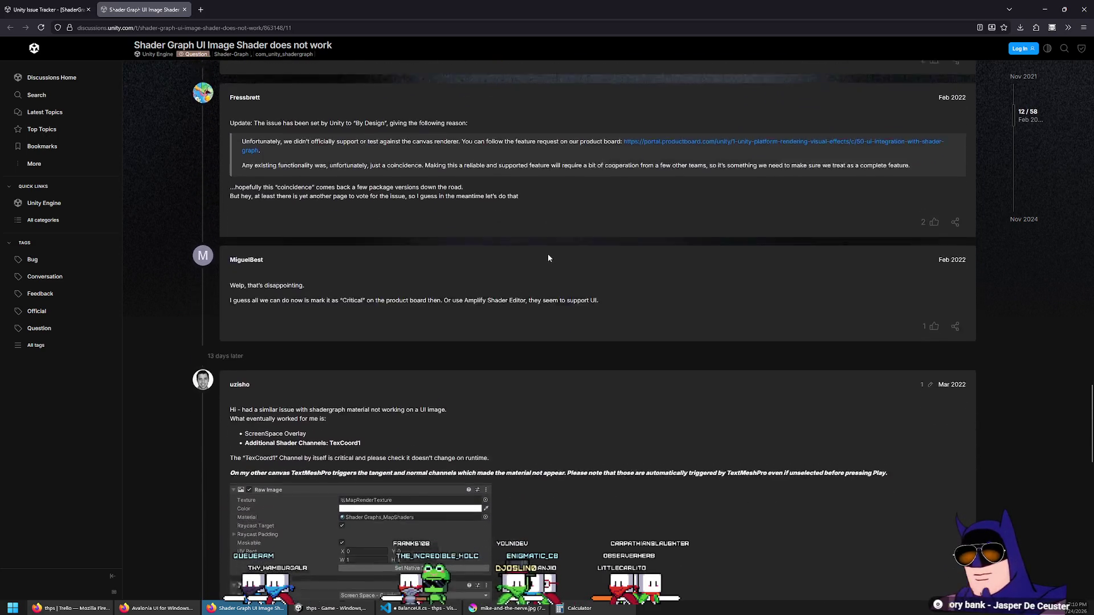
{"action": "scroll", "coordinate": [546, 256], "scroll_direction": "down", "scroll_amount": 3}
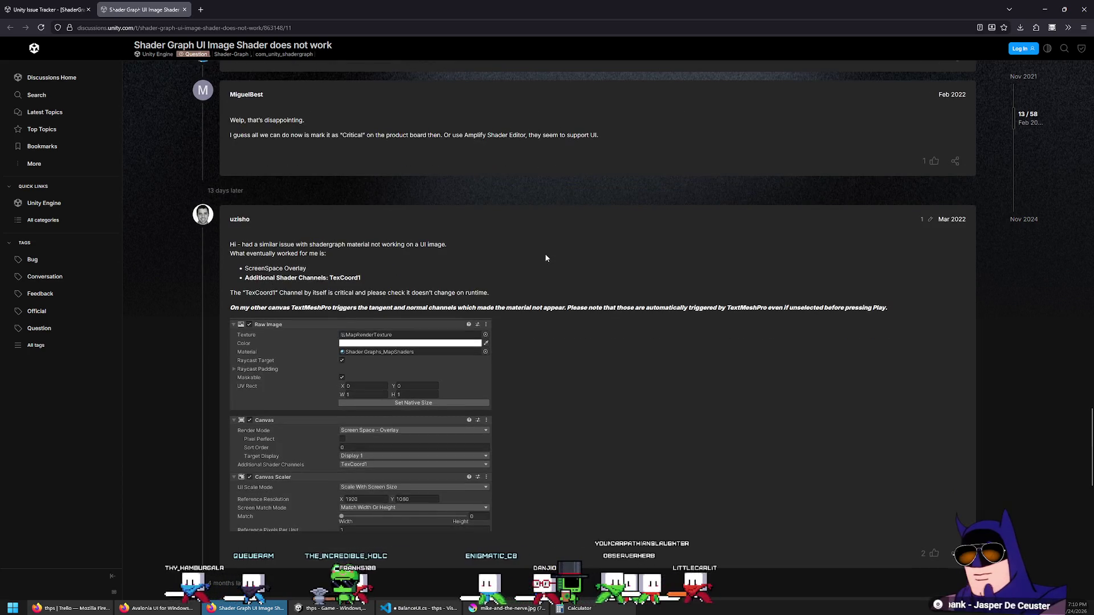
{"action": "scroll", "coordinate": [546, 258], "scroll_direction": "down", "scroll_amount": 1}
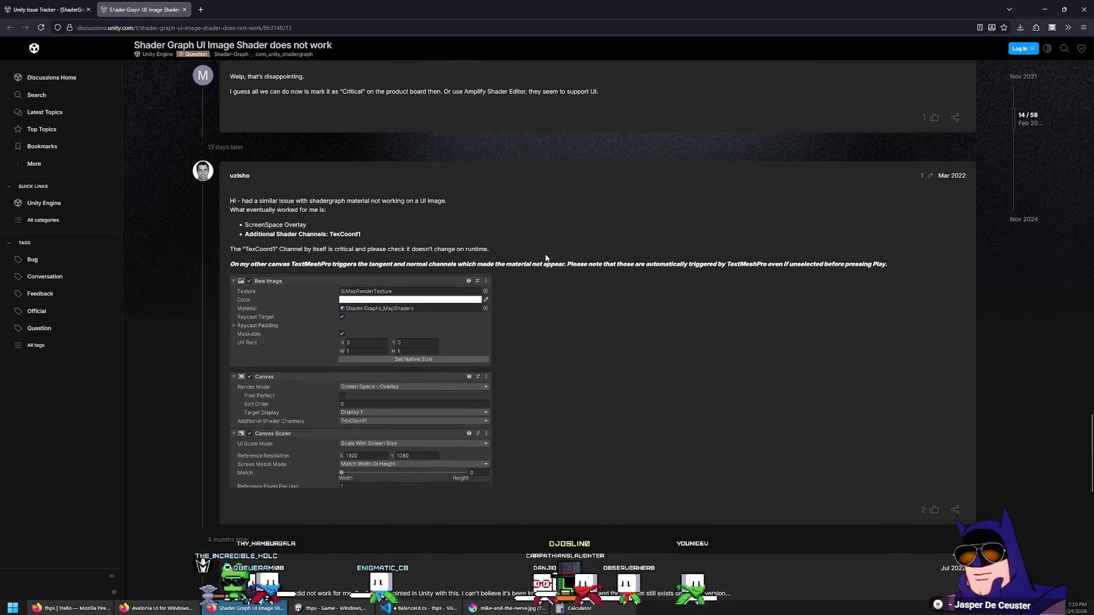
{"action": "scroll", "coordinate": [545, 258], "scroll_direction": "down", "scroll_amount": 1}
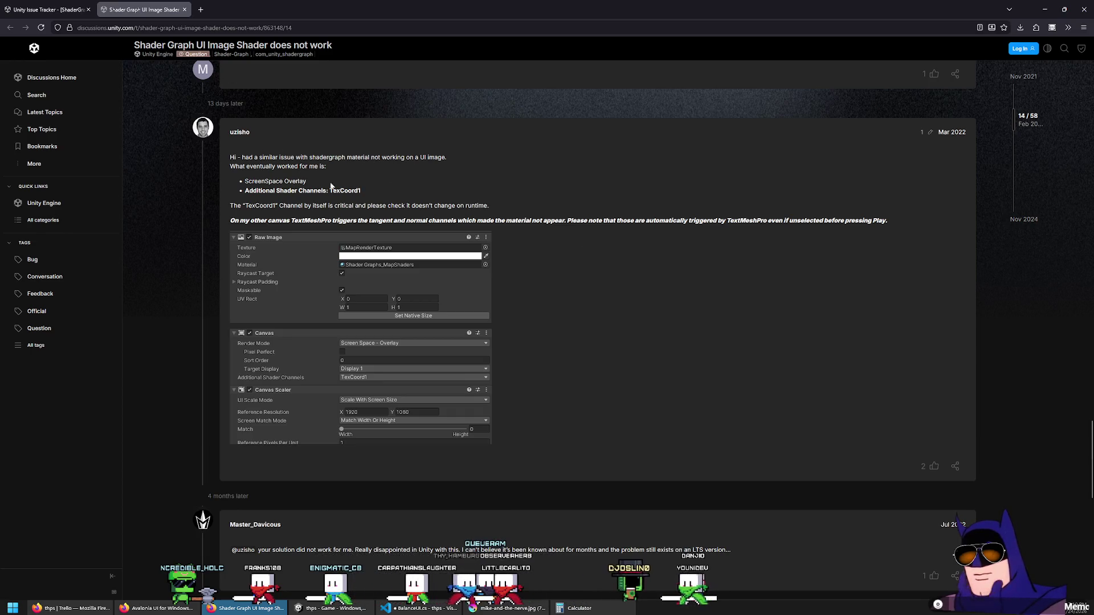
{"action": "left_click_drag", "start_coordinate": [245, 181], "coordinate": [380, 196]}
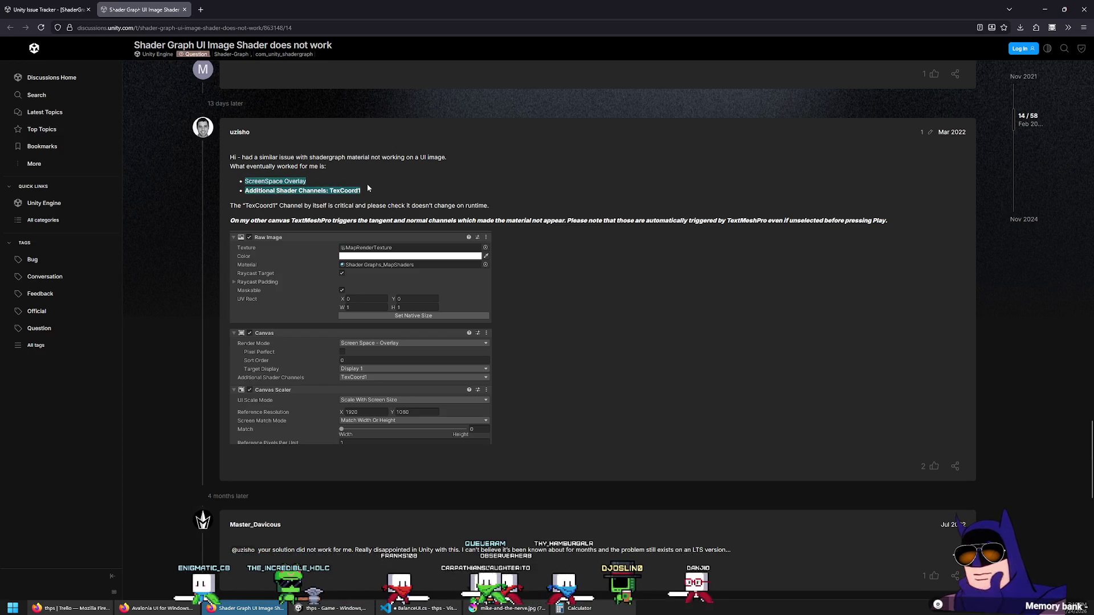
{"action": "triple_click", "coordinate": [319, 190]}
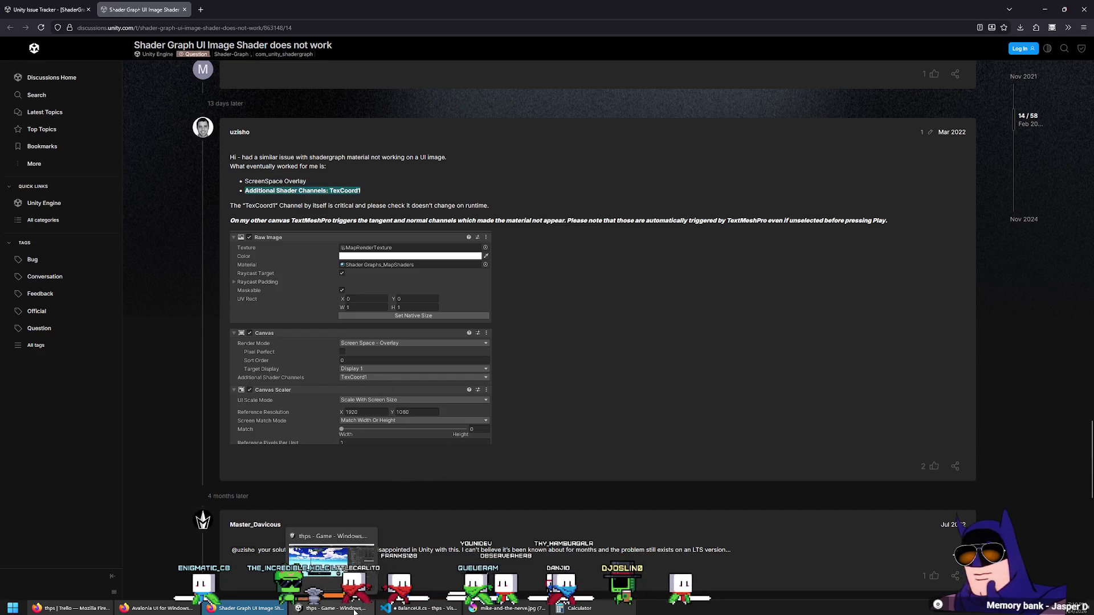
{"action": "left_click", "coordinate": [330, 608]}
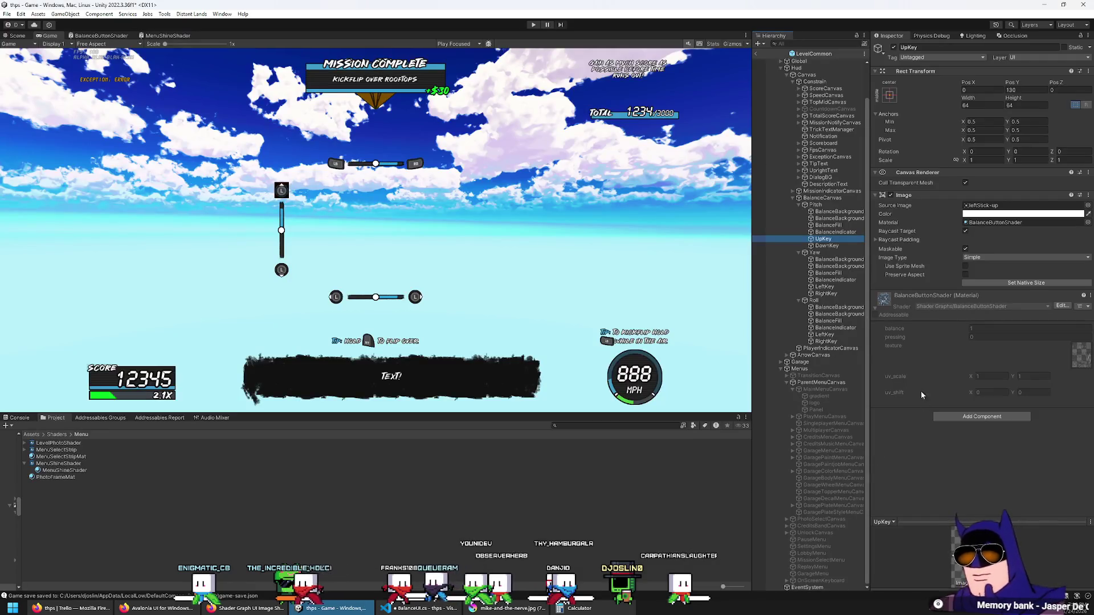
Enable the TexCoord1 additional shader channel on BalanceCanvas.
{"action": "left_click", "coordinate": [823, 198]}
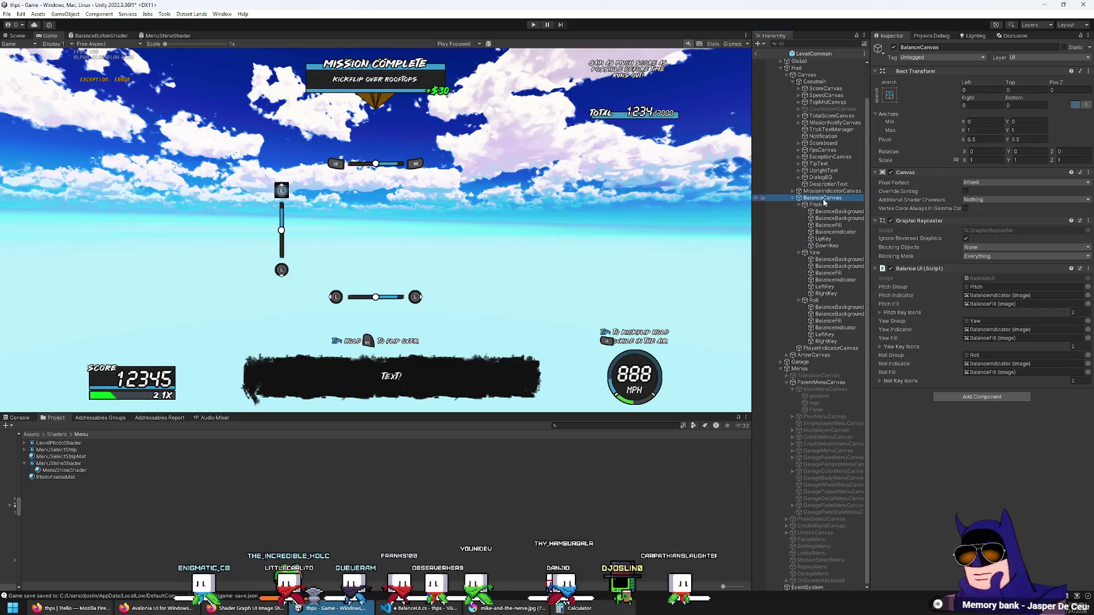
{"action": "left_click", "coordinate": [996, 200]}
{"action": "left_click", "coordinate": [994, 226]}
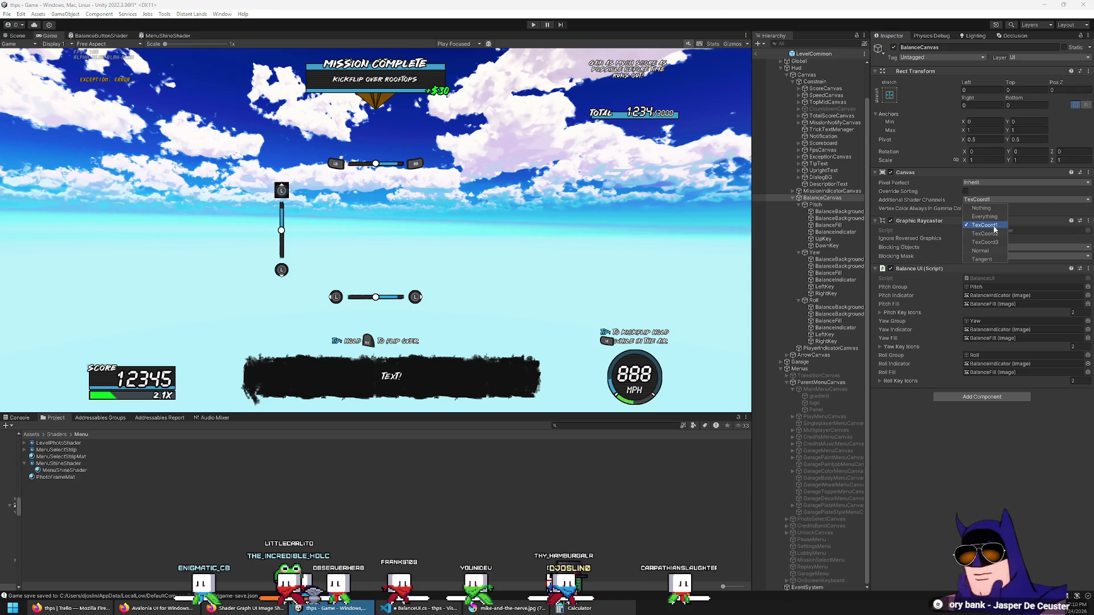
{"action": "left_click", "coordinate": [826, 253]}
{"action": "left_click", "coordinate": [830, 212]}
{"action": "left_click", "coordinate": [828, 205]}
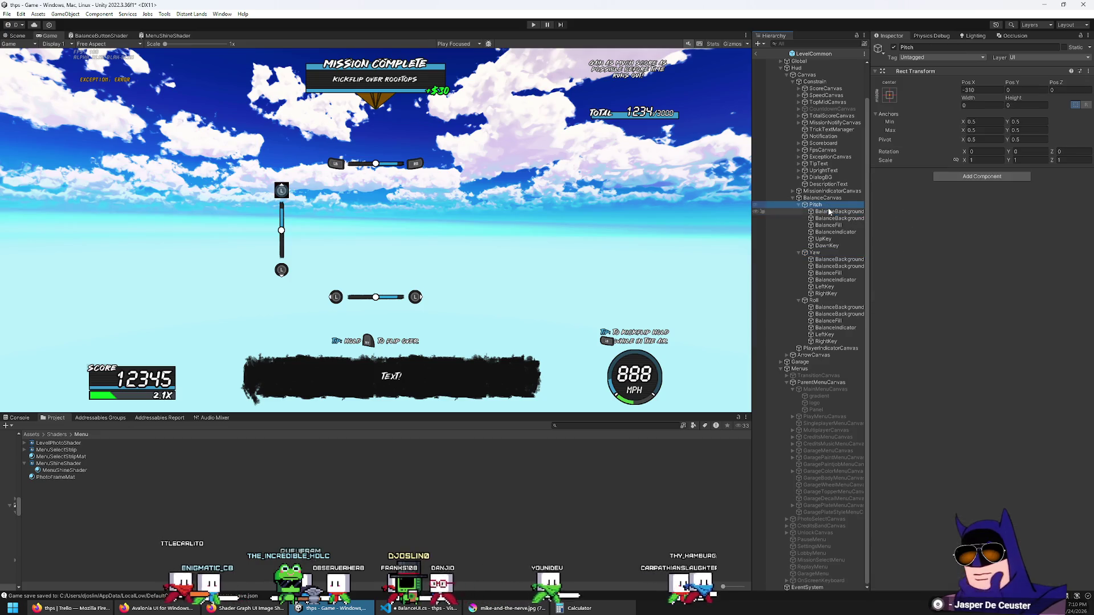
{"action": "left_click", "coordinate": [830, 211]}
{"action": "left_click", "coordinate": [827, 205]}
{"action": "left_click", "coordinate": [825, 199]}
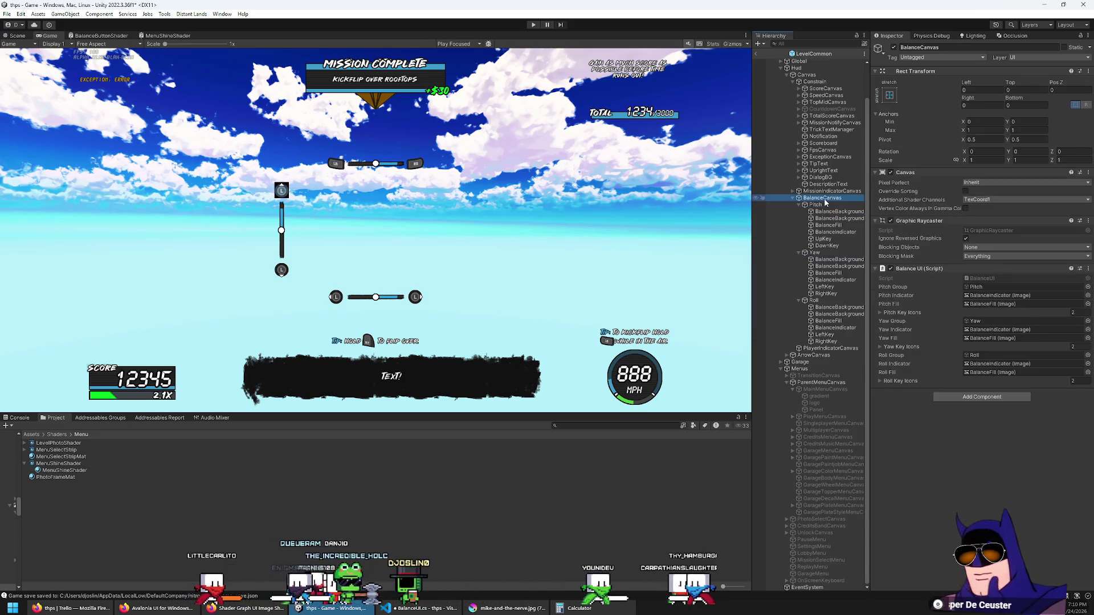
{"action": "scroll", "coordinate": [821, 170], "scroll_direction": "up", "scroll_amount": 1}
Uncheck Normal and Tangent on the Hud's main Canvas, leaving only TexCoord1.
{"action": "left_click", "coordinate": [807, 100]}
{"action": "left_click", "coordinate": [1013, 226]}
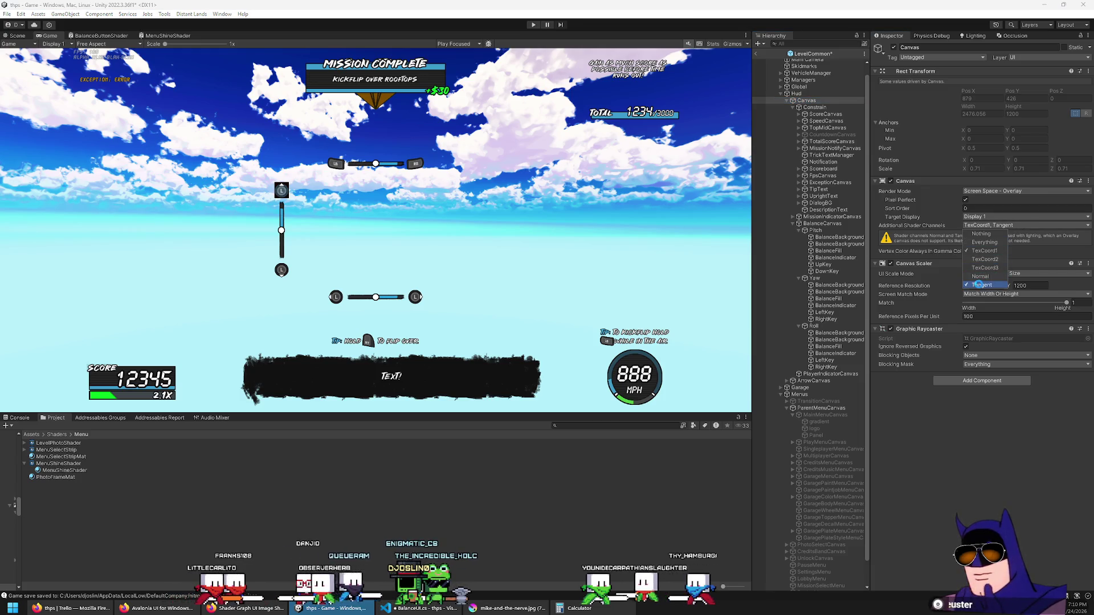
{"action": "left_click", "coordinate": [980, 277]}
{"action": "left_click", "coordinate": [981, 285]}
{"action": "left_click", "coordinate": [623, 218]}
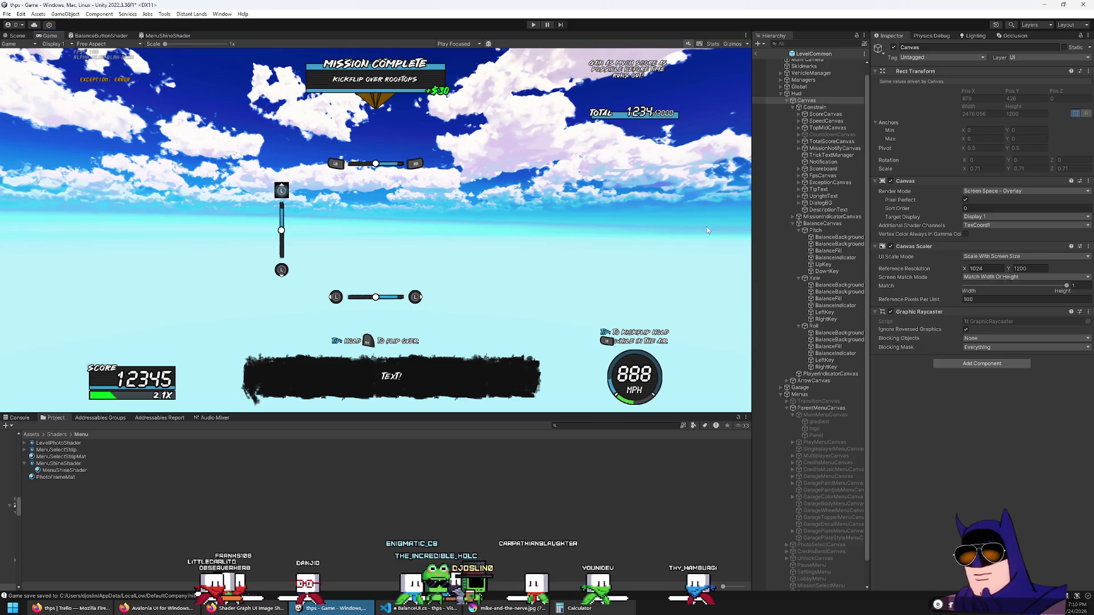
{"action": "scroll", "coordinate": [810, 117], "scroll_direction": "up", "scroll_amount": 1}
{"action": "left_click", "coordinate": [797, 103]}
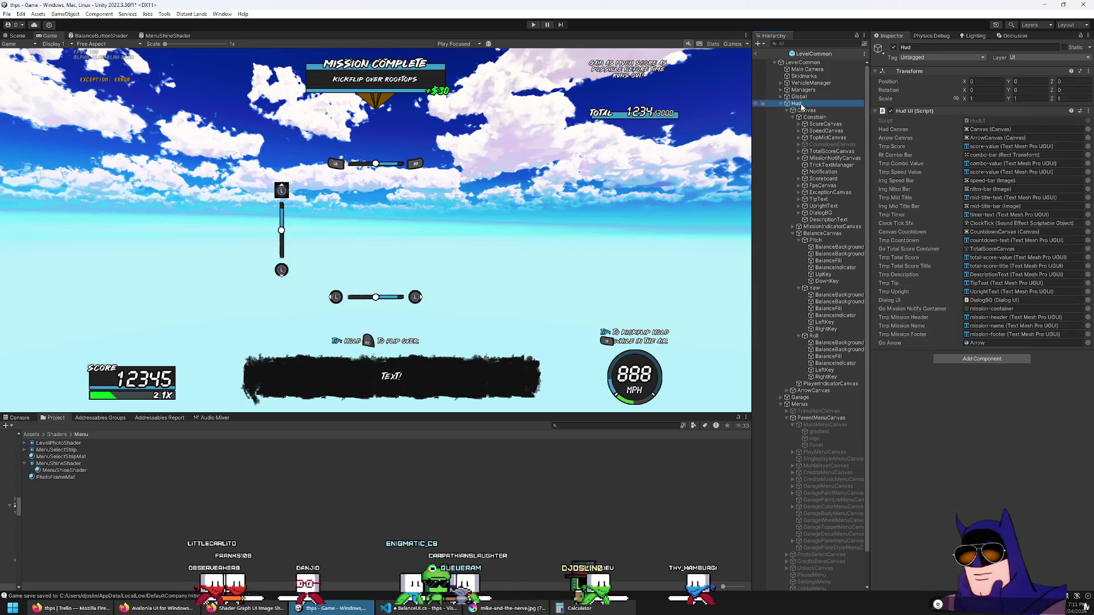
Switch the Hud Canvas to Screen Space - Camera with Main Camera as render camera, then enter Play mode.
{"action": "left_click", "coordinate": [807, 111]}
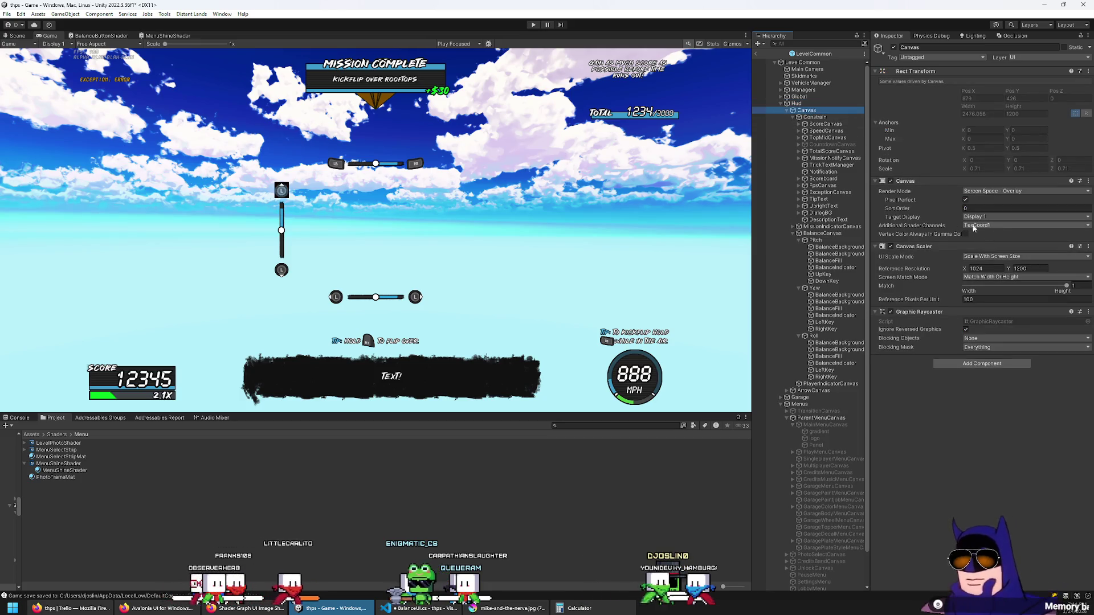
{"action": "left_click", "coordinate": [1006, 191]}
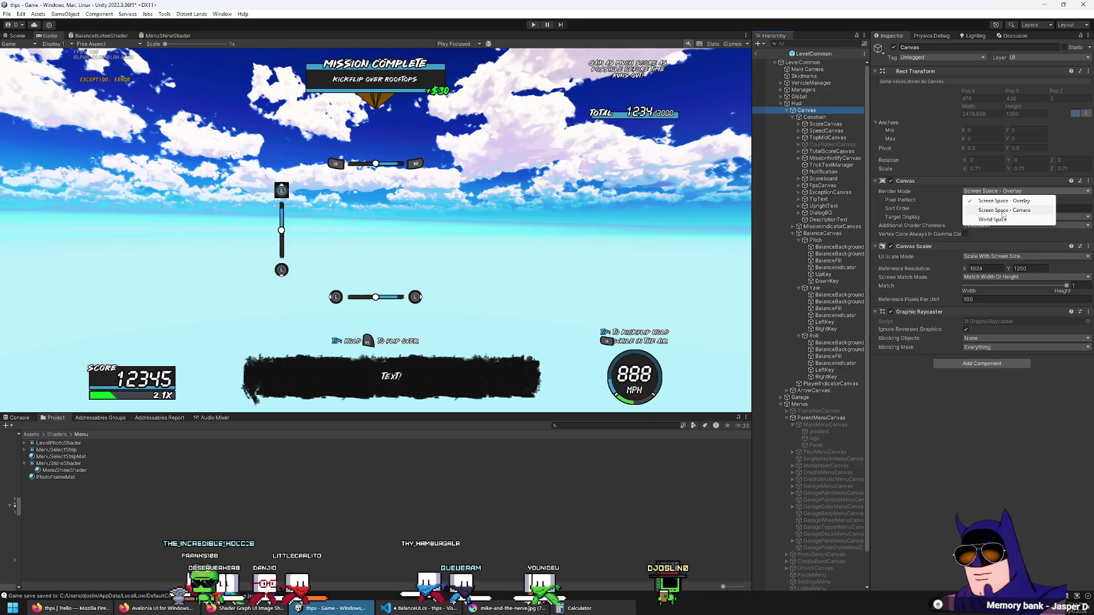
{"action": "left_click", "coordinate": [1003, 211]}
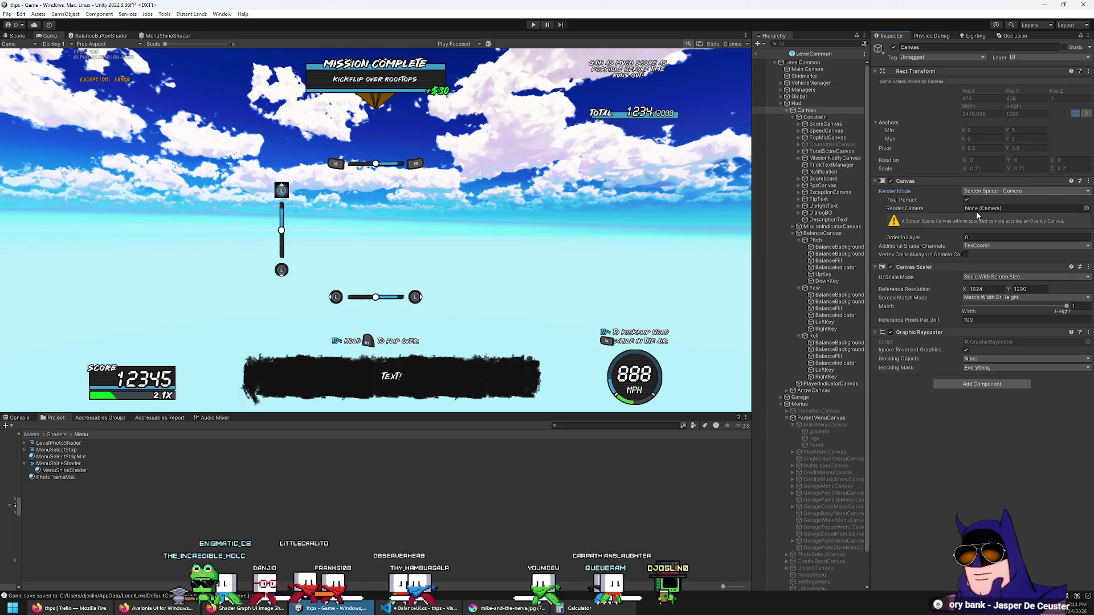
{"action": "mouse_move", "coordinate": [809, 71]}
{"action": "left_mouse_down"}
{"action": "mouse_move", "coordinate": [912, 159]}
{"action": "mouse_move", "coordinate": [1006, 209]}
{"action": "left_mouse_up"}
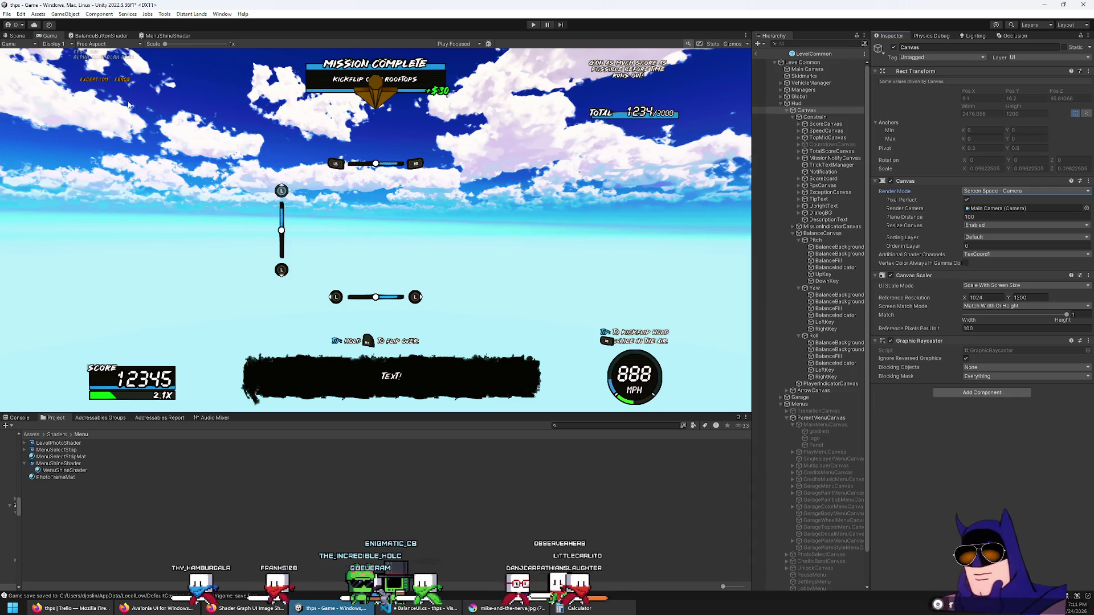
{"action": "left_click", "coordinate": [533, 25]}
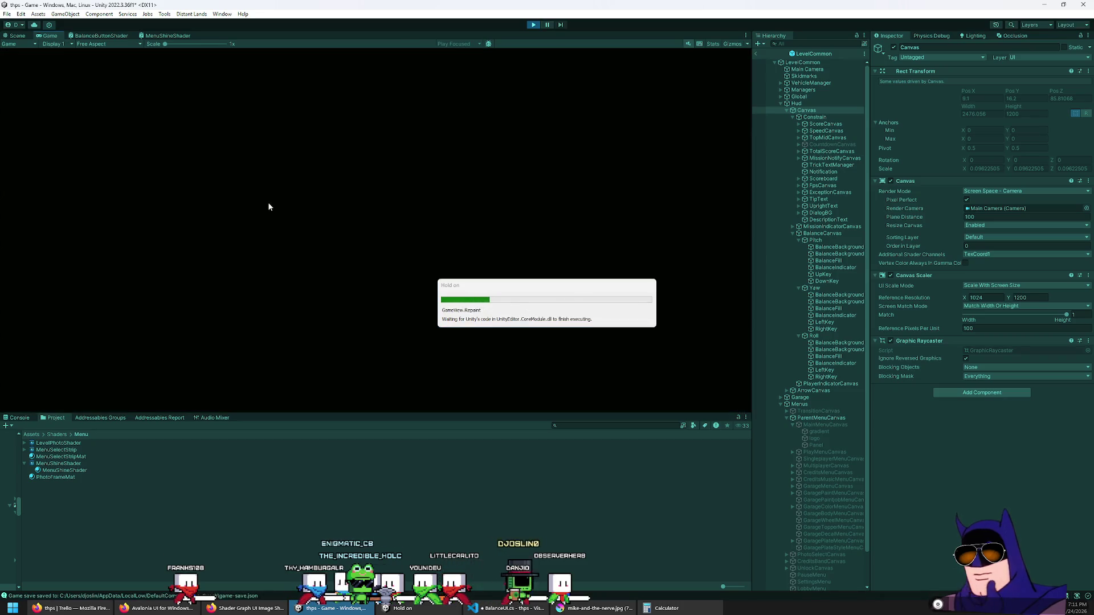
Maximize the Game view and start a singleplayer game on the Woodland level.
{"action": "double_click", "coordinate": [55, 35]}
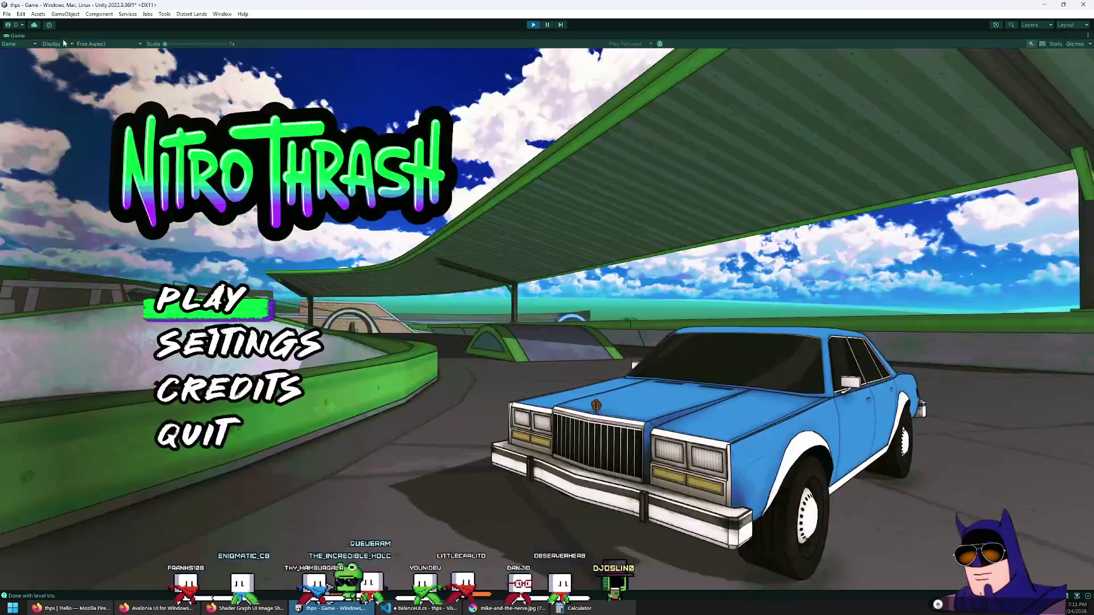
{"action": "left_click", "coordinate": [244, 305]}
{"action": "left_click", "coordinate": [243, 305]}
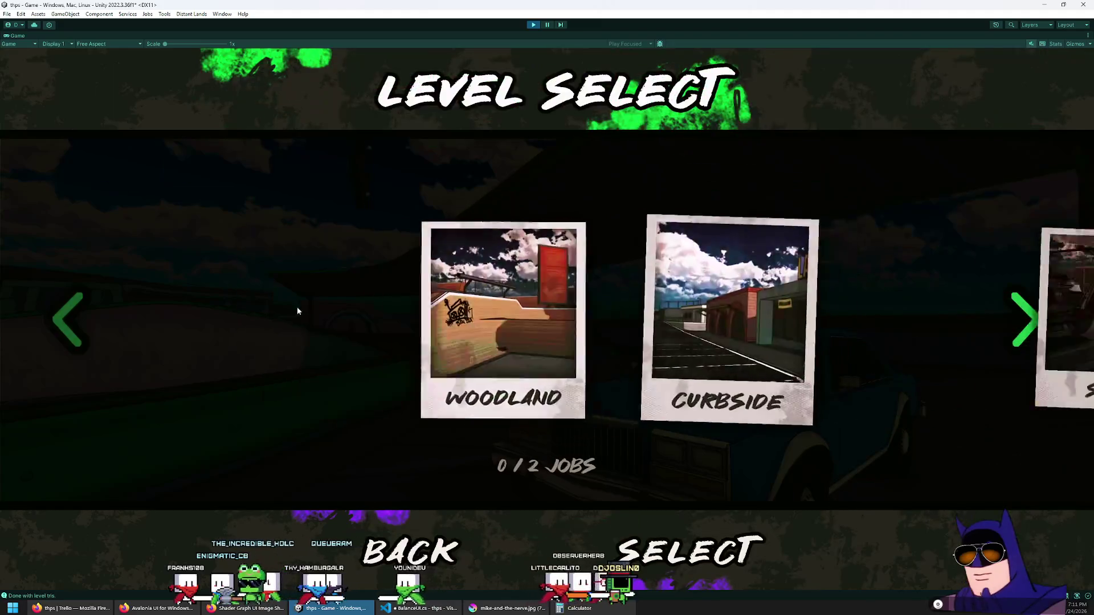
{"action": "left_click", "coordinate": [656, 289]}
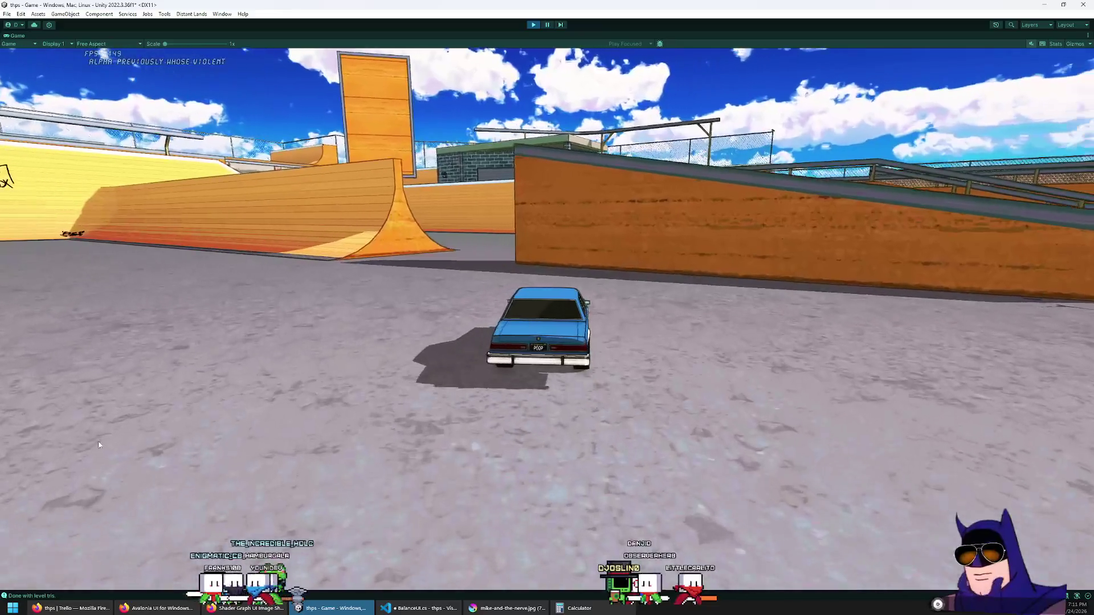
Drive the car along the orange wall and across the rail, then stop Play mode.
{"action": "key", "text": "w"}
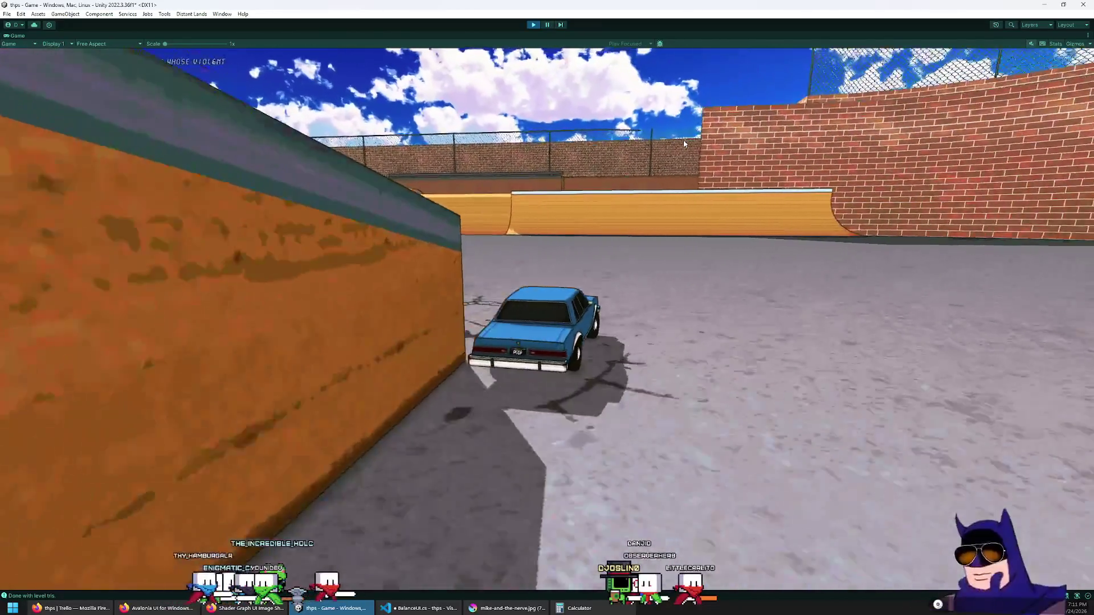
{"action": "key", "text": "a"}
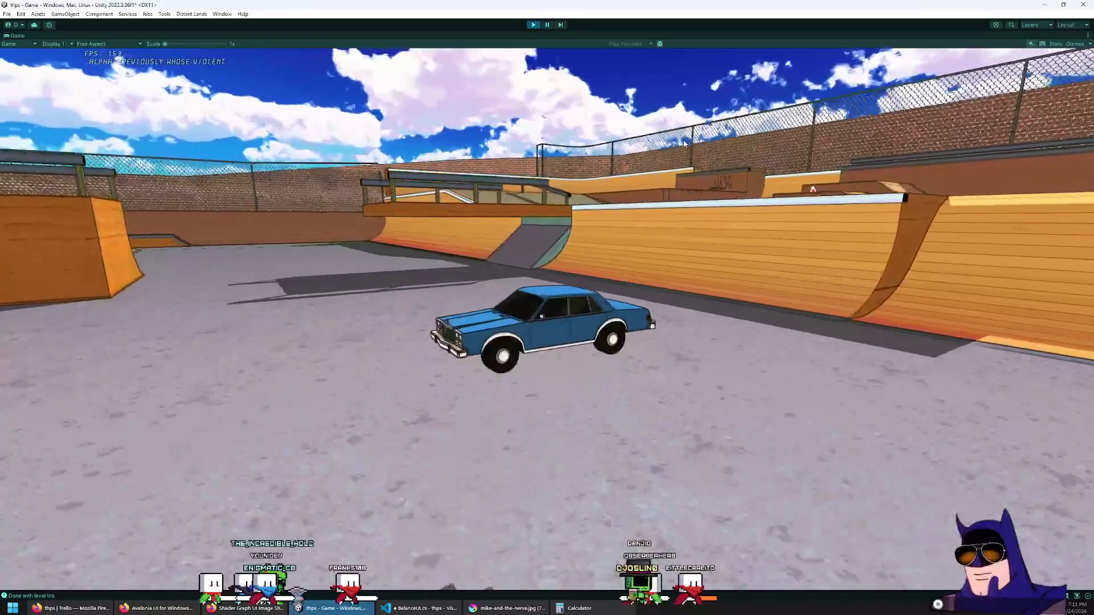
{"action": "key", "text": "a"}
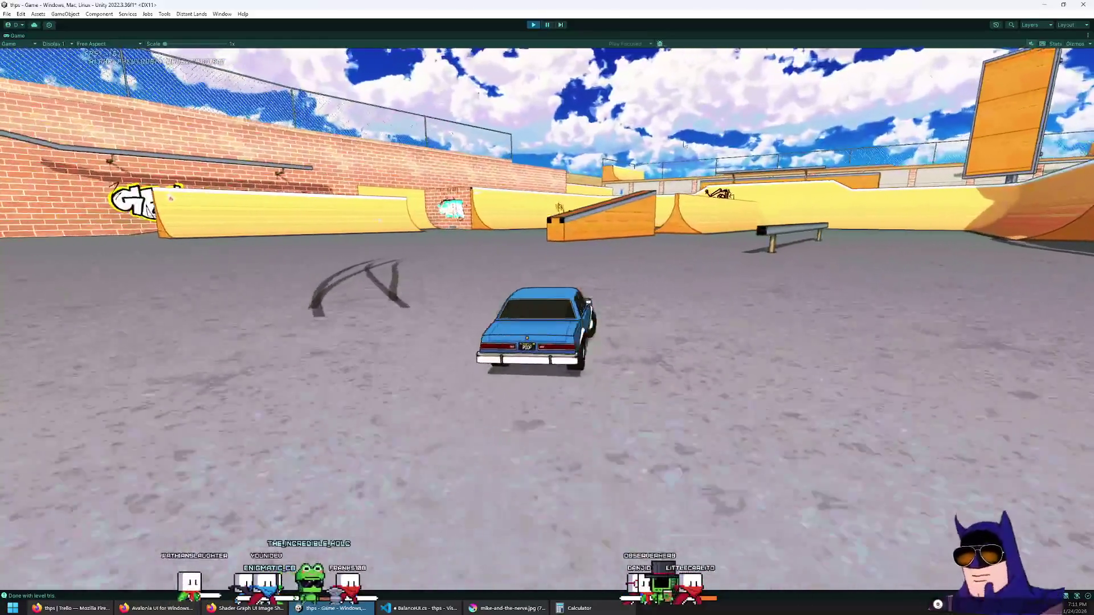
{"action": "key", "text": "d"}
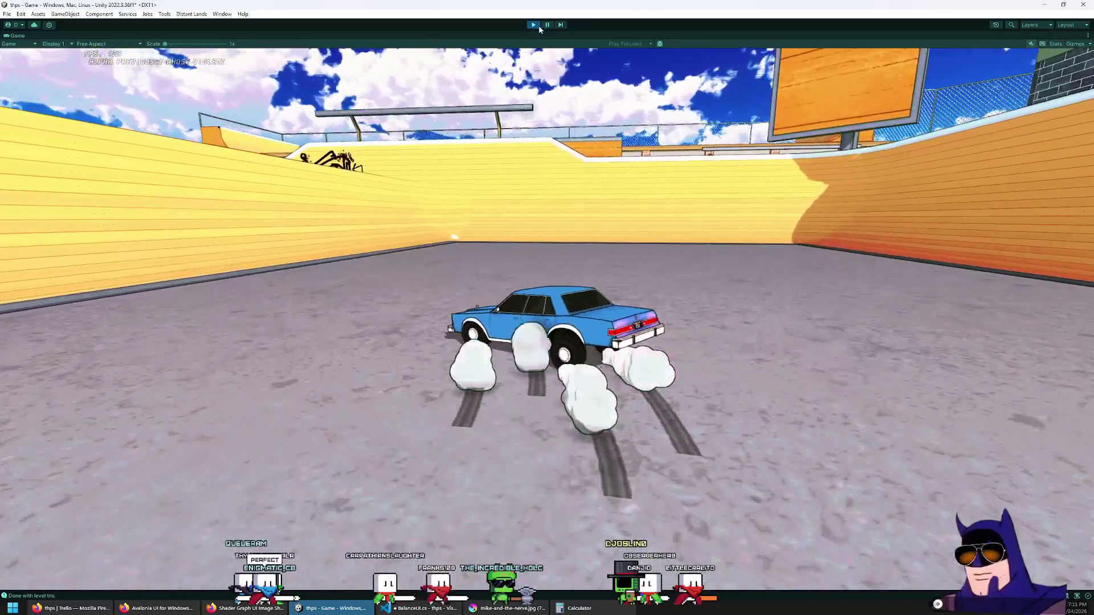
{"action": "left_click", "coordinate": [533, 25]}
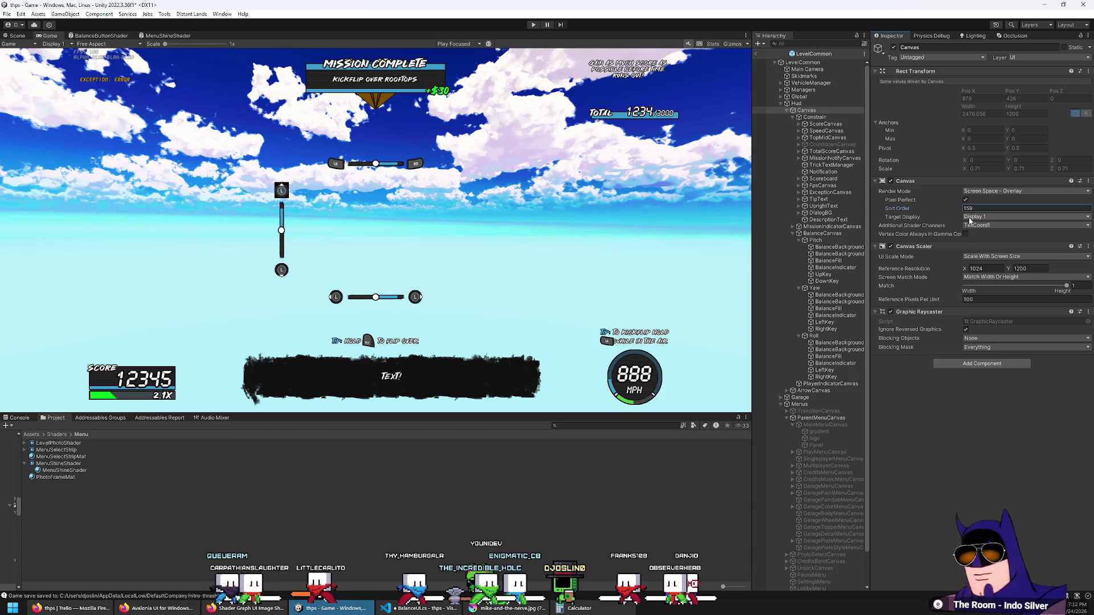
Set the Hud Canvas Sort Order to 0, keeping TexCoord1 as the additional shader channel, then switch to Firefox.
{"action": "type", "text": "0"}
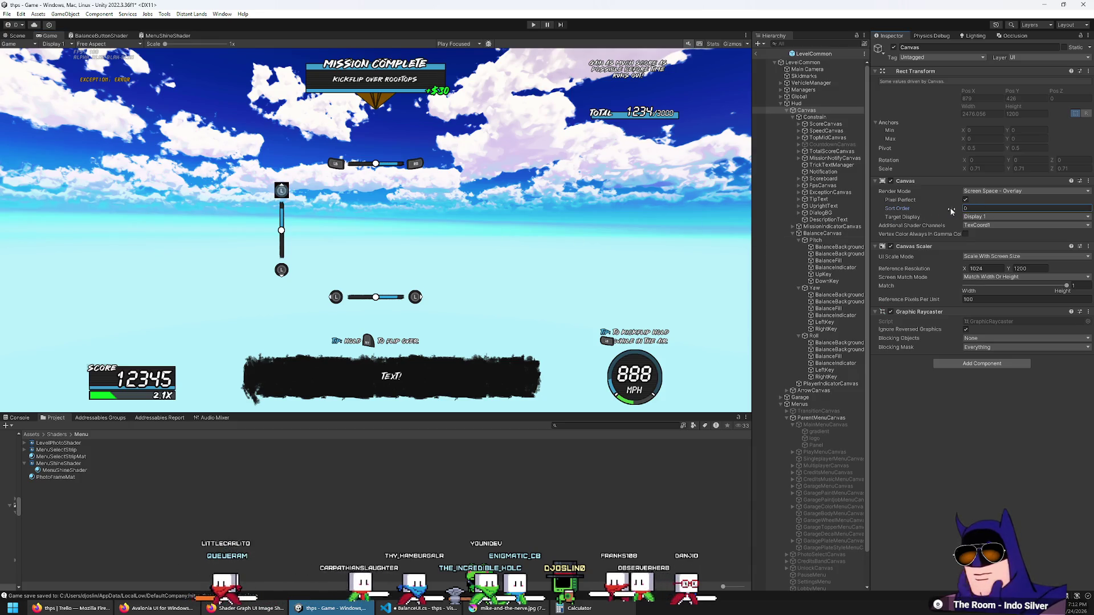
{"action": "left_click", "coordinate": [1003, 225]}
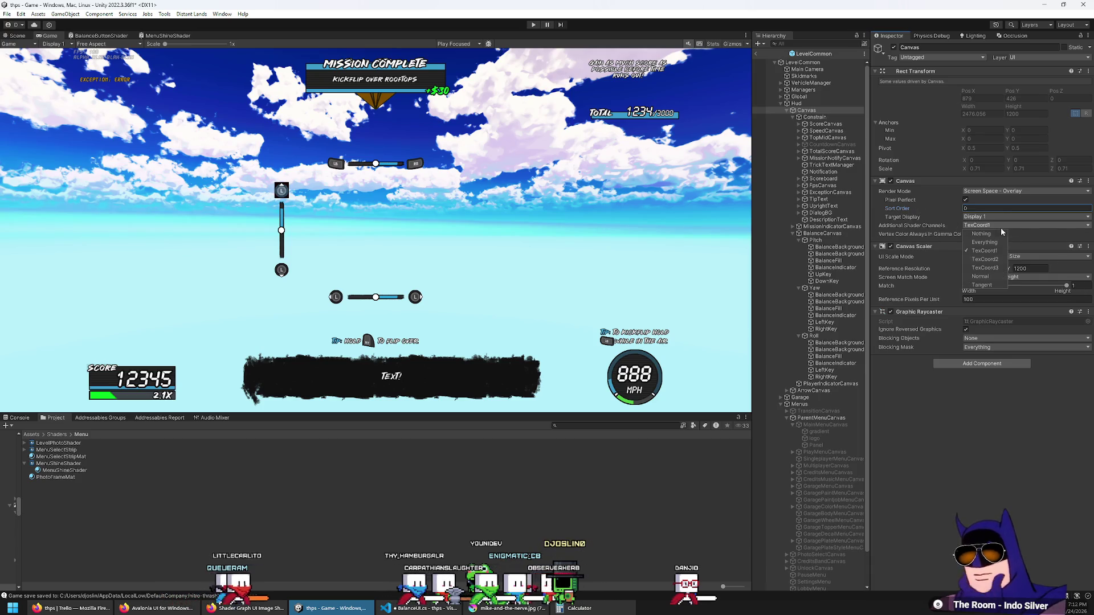
{"action": "left_click", "coordinate": [1018, 277]}
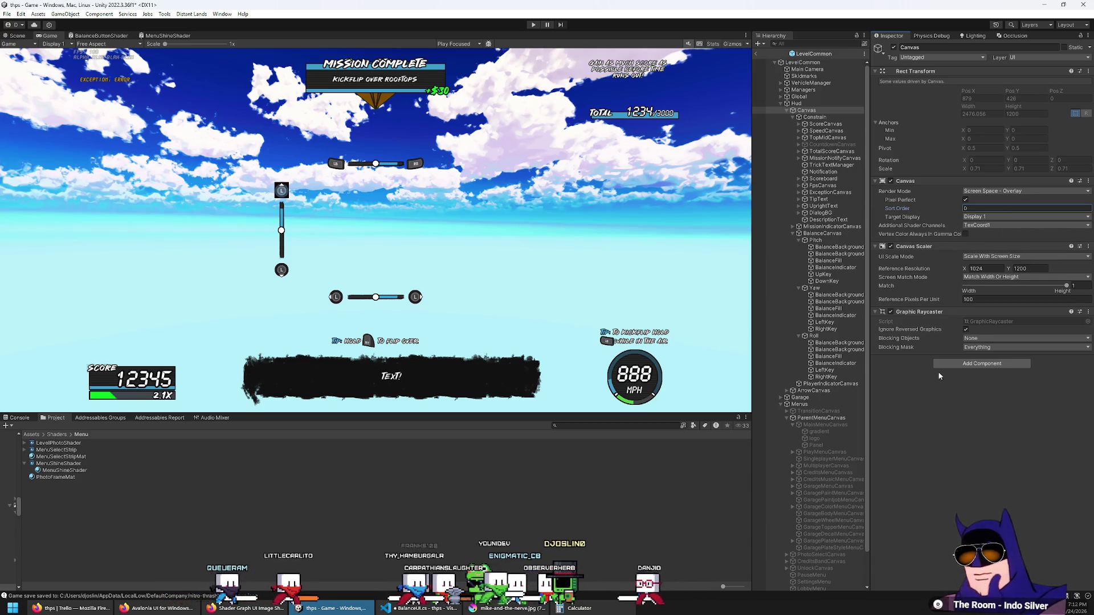
{"action": "mouse_move", "coordinate": [928, 236]}
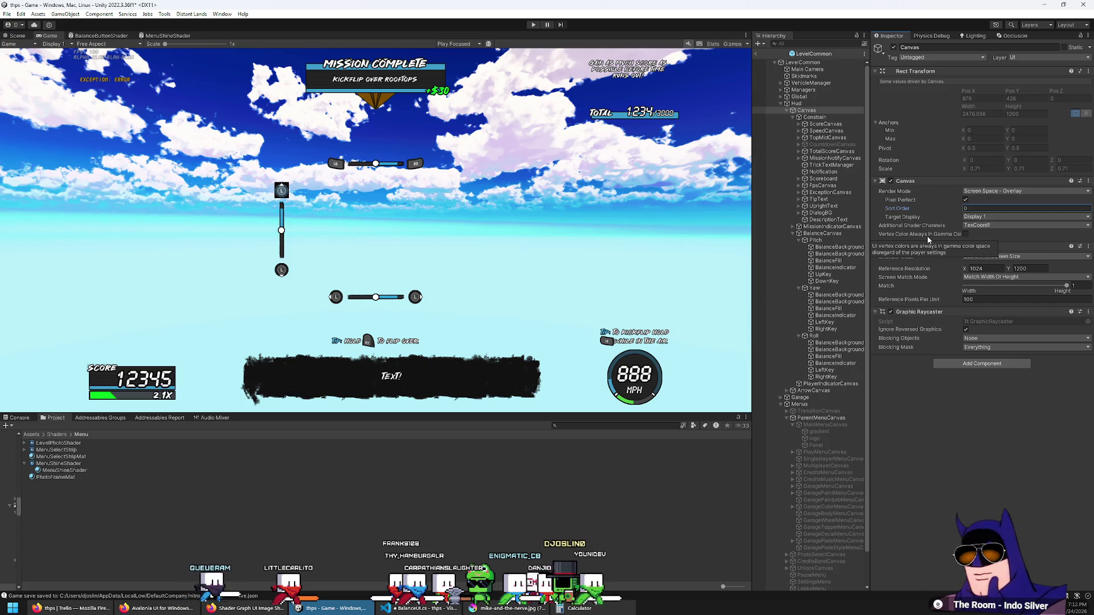
{"action": "left_click", "coordinate": [68, 608]}
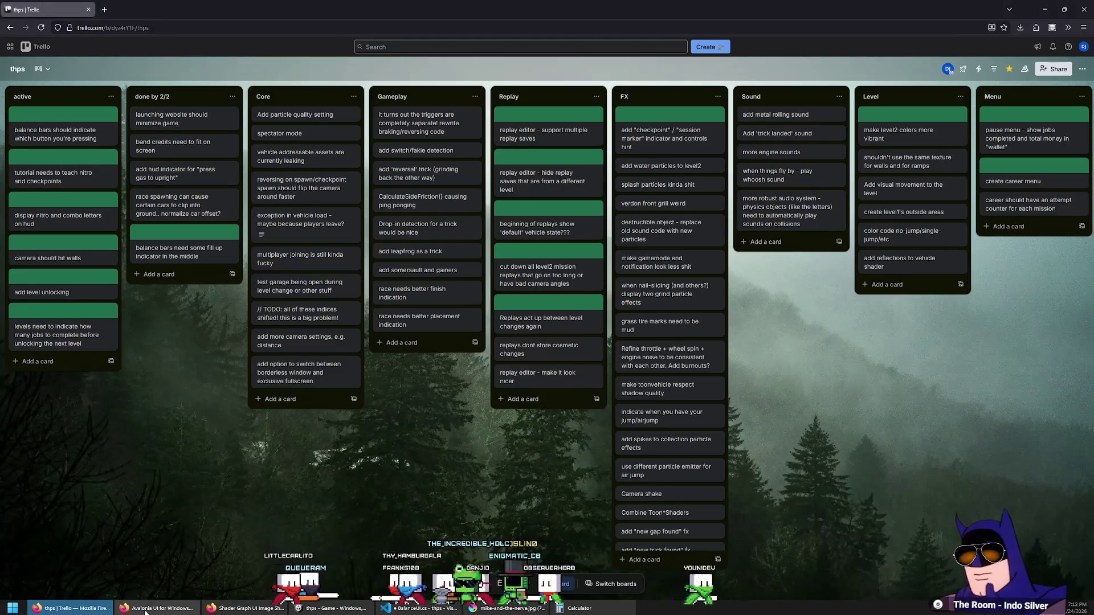
Open the Shader Graph UI Image Shader thread and select the Screen Space Overlay and TexCoord1 fix lines.
{"action": "mouse_move", "coordinate": [208, 596]}
{"action": "left_click", "coordinate": [248, 567]}
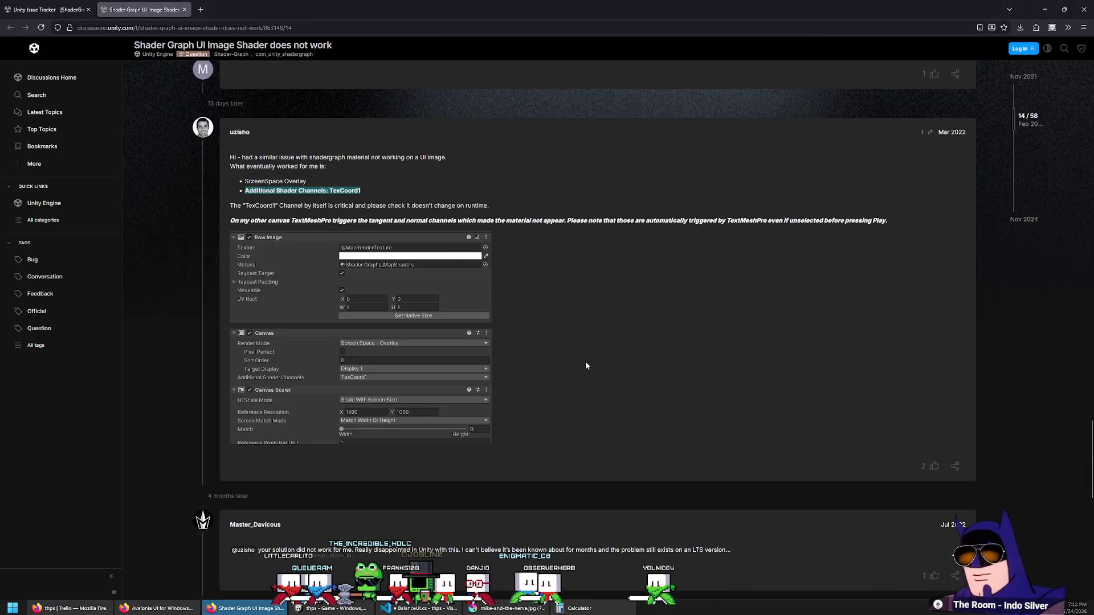
{"action": "scroll", "coordinate": [584, 361], "scroll_direction": "down", "scroll_amount": 1}
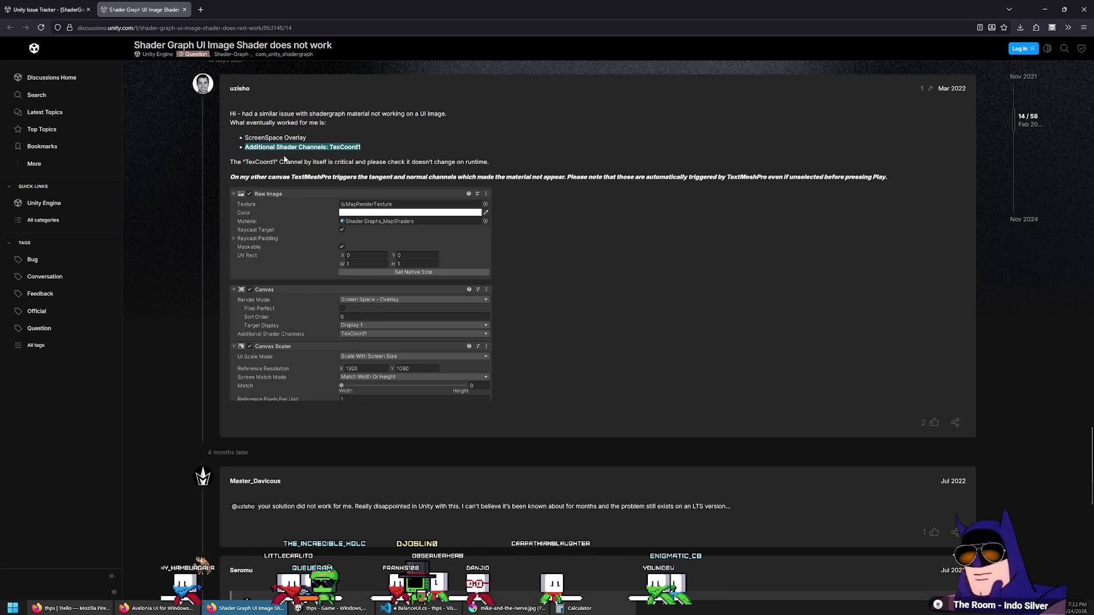
{"action": "double_click", "coordinate": [295, 137]}
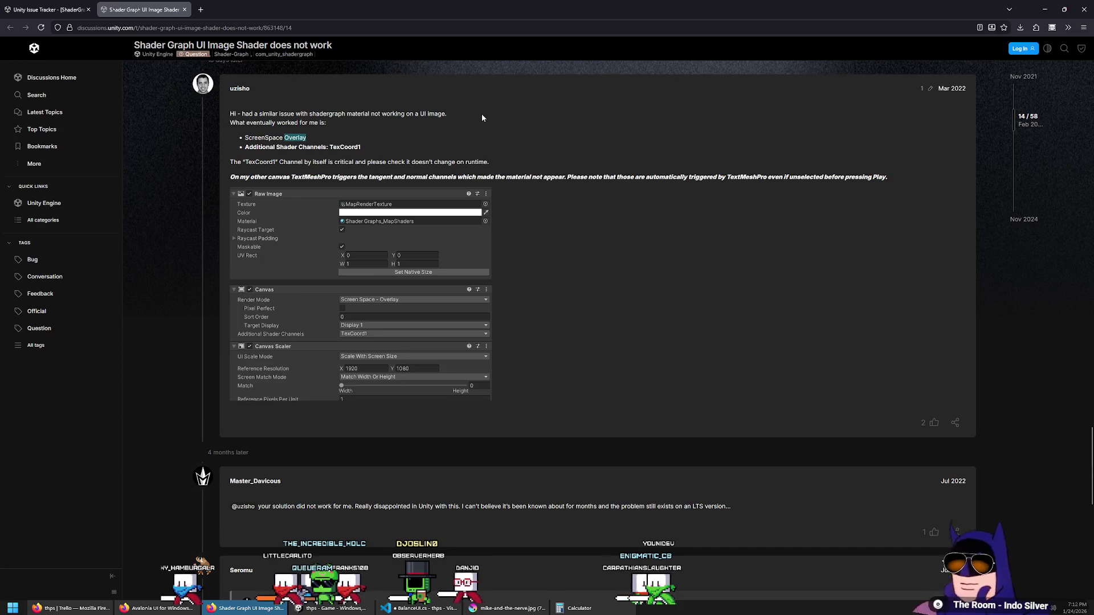
{"action": "triple_click", "coordinate": [357, 143]}
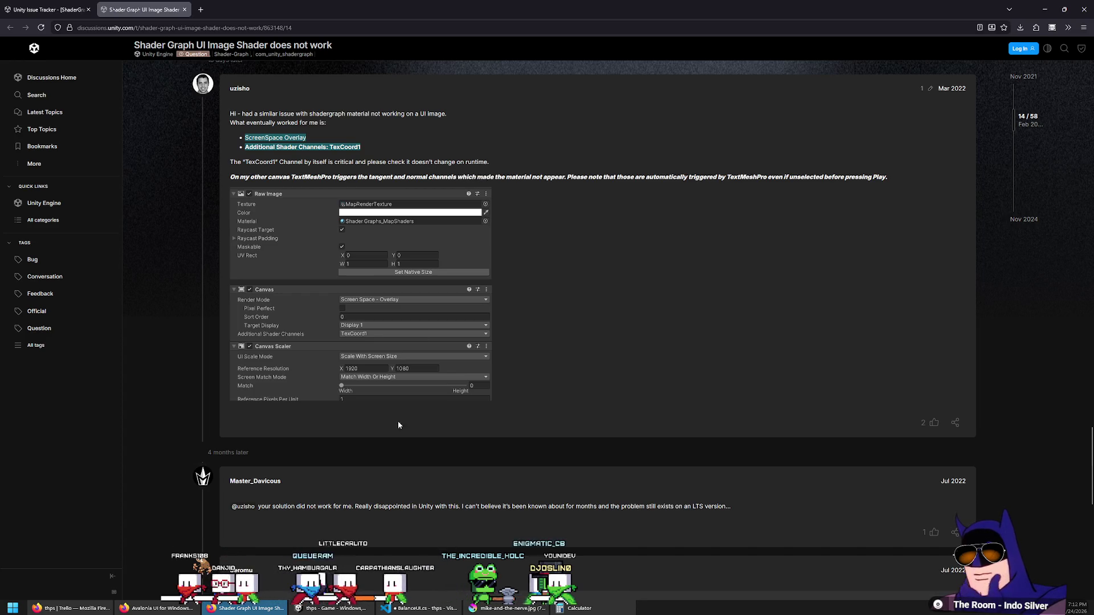
{"action": "key", "text": "alt+Tab"}
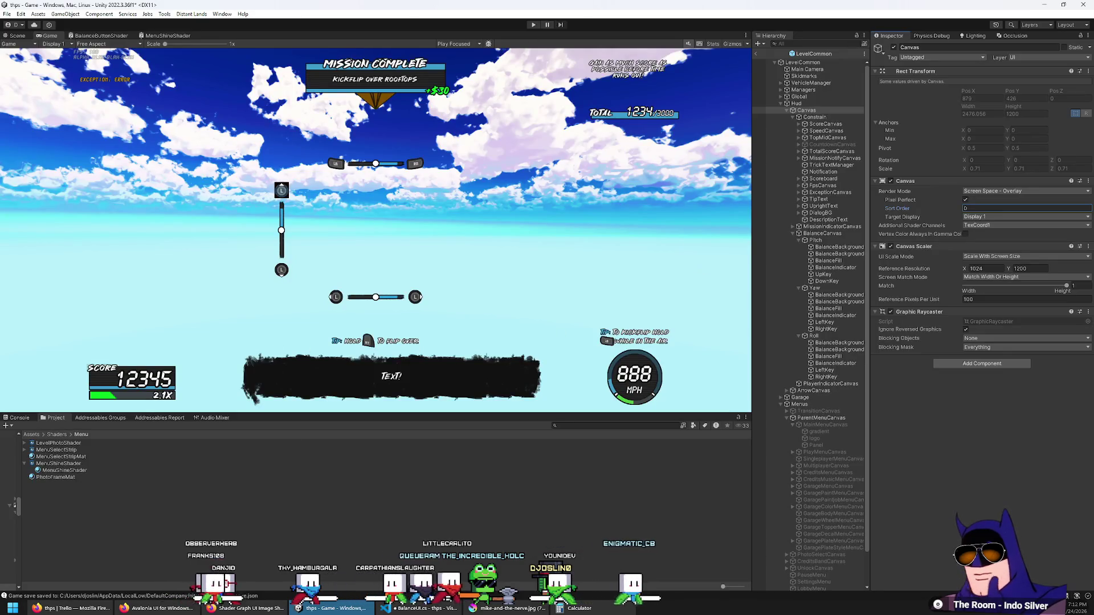
Start Play mode and drift the car into a left turn, jumping onto a rail to grind.
{"action": "key", "text": "ctrl+p"}
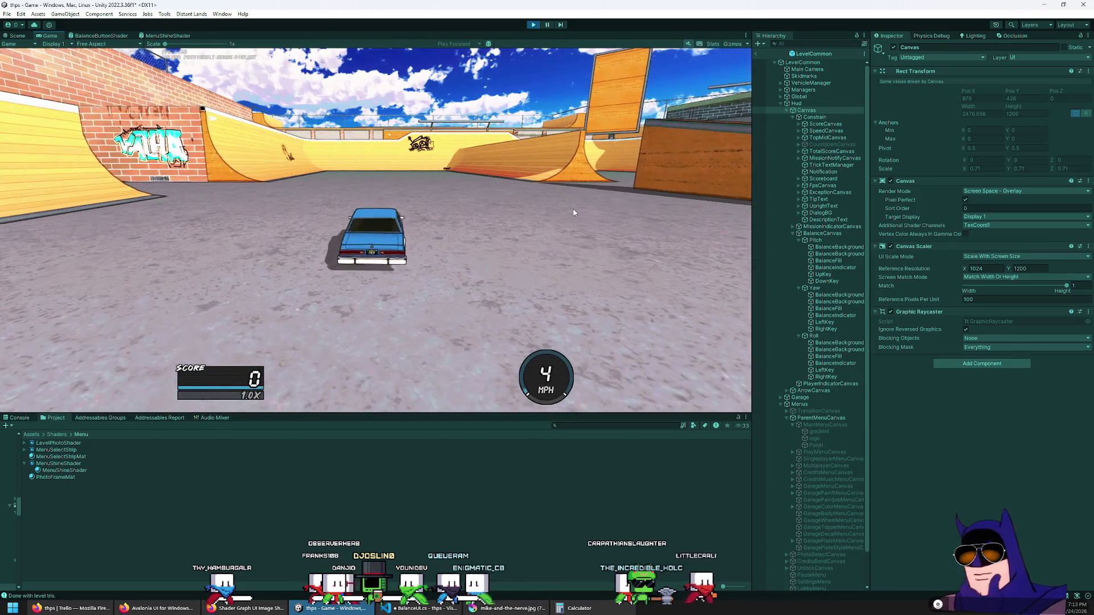
{"action": "key", "text": "w"}
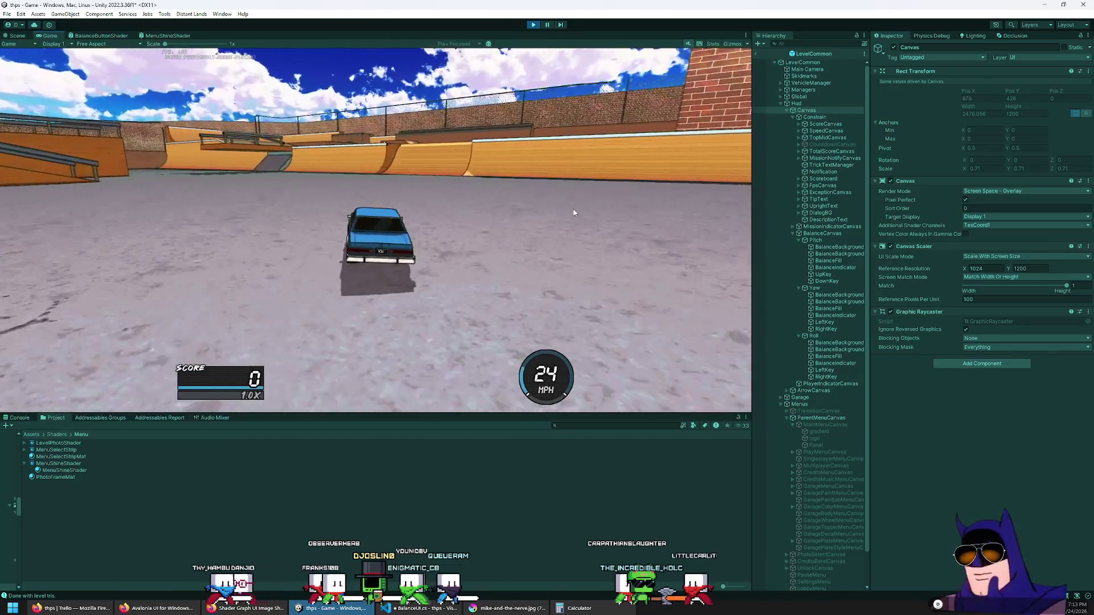
{"action": "key", "text": "a"}
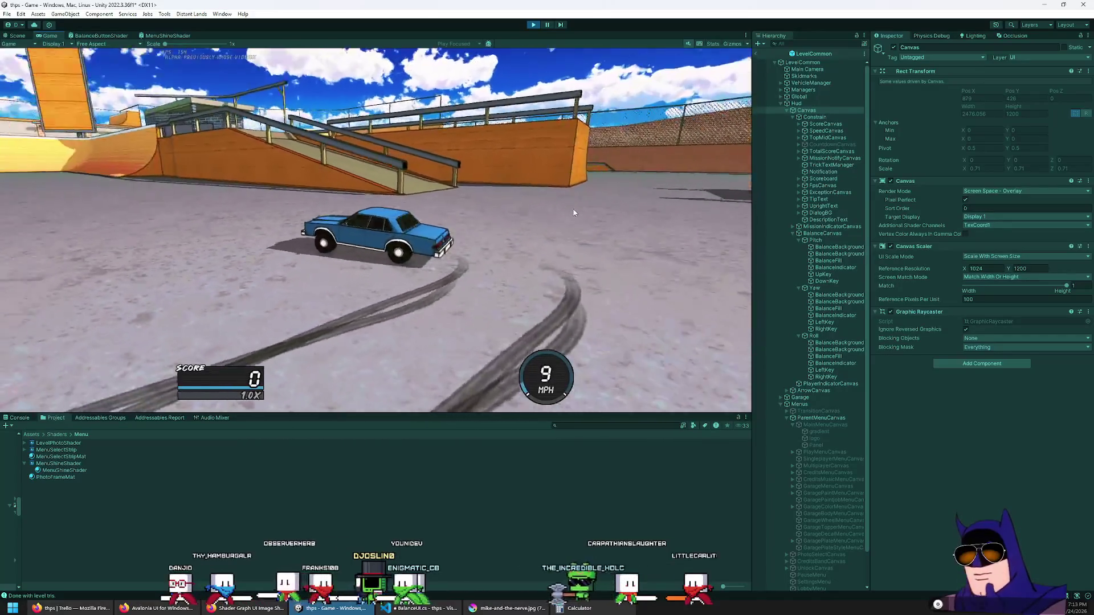
{"action": "key", "text": "space"}
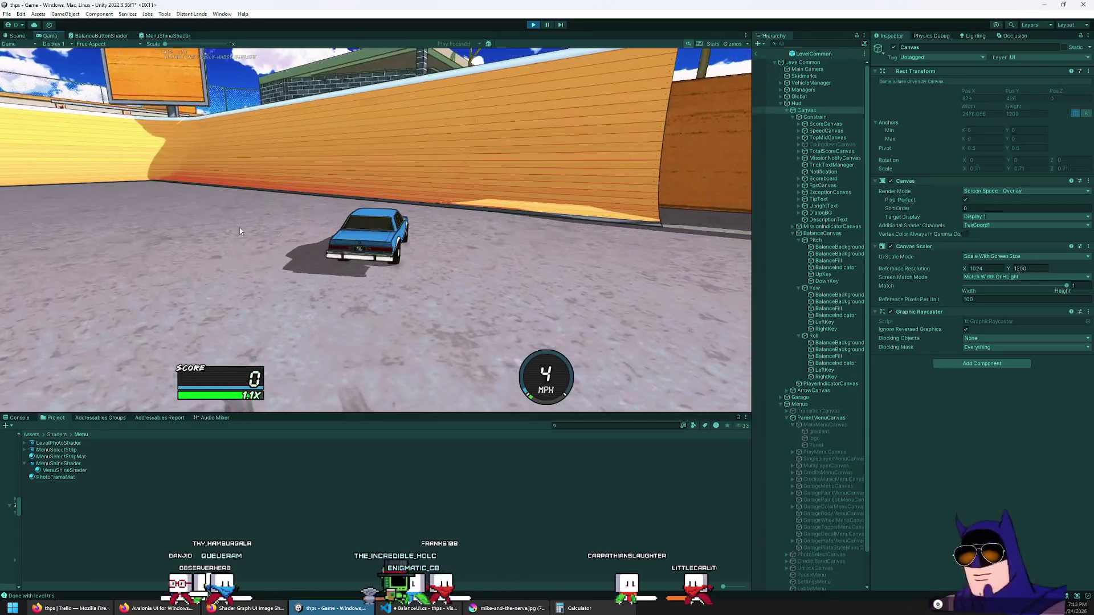
Maximize the Game view and boardslide two rails, hopping off with heelflips, to watch the balance meter.
{"action": "key", "text": "shift+space"}
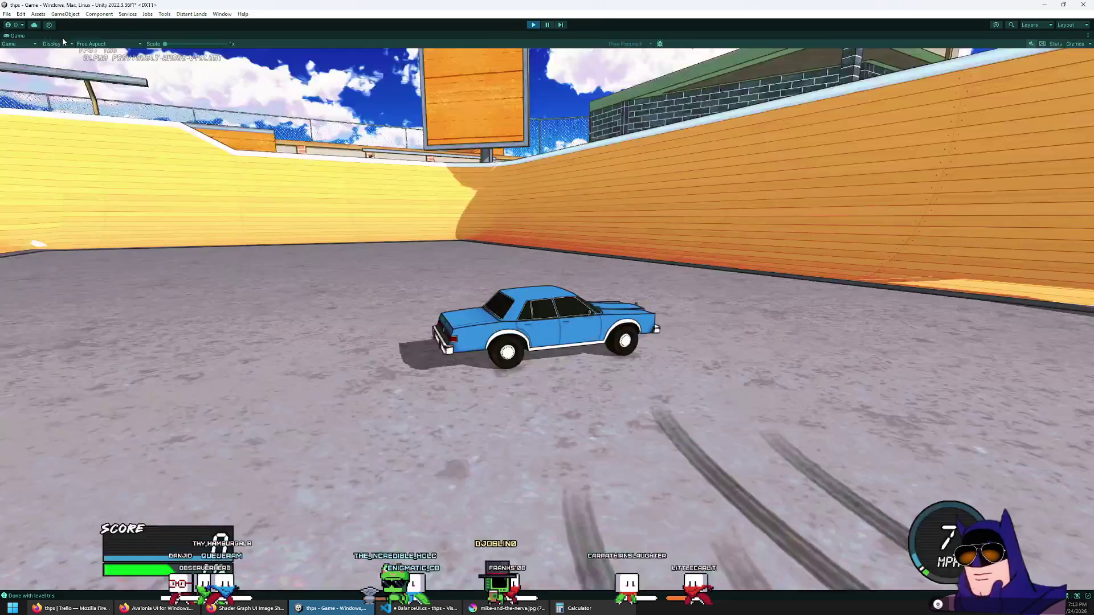
{"action": "key", "text": "w"}
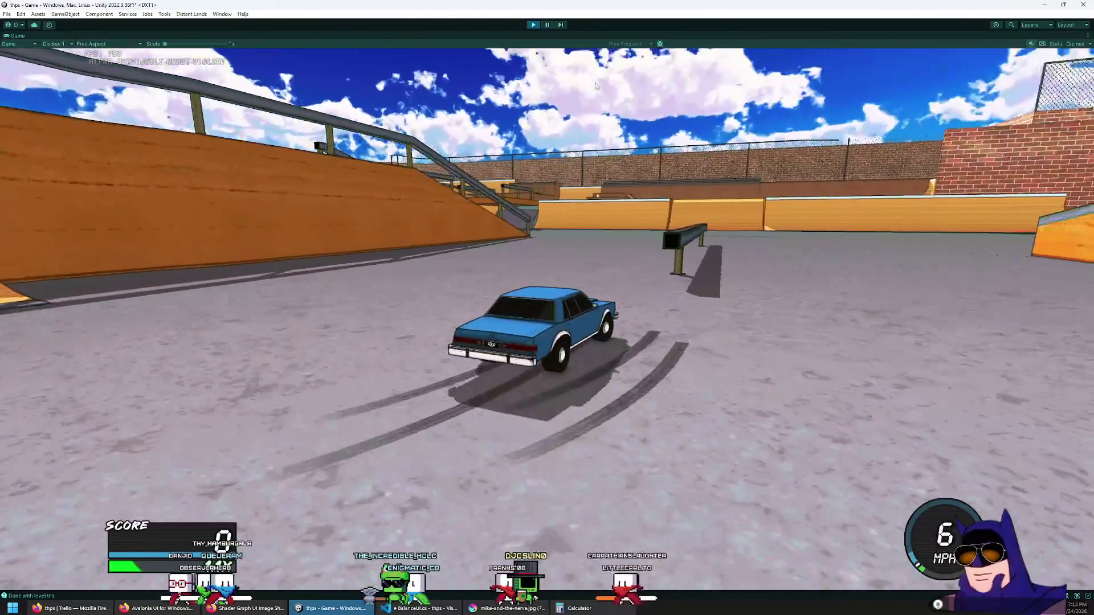
{"action": "key", "text": "space"}
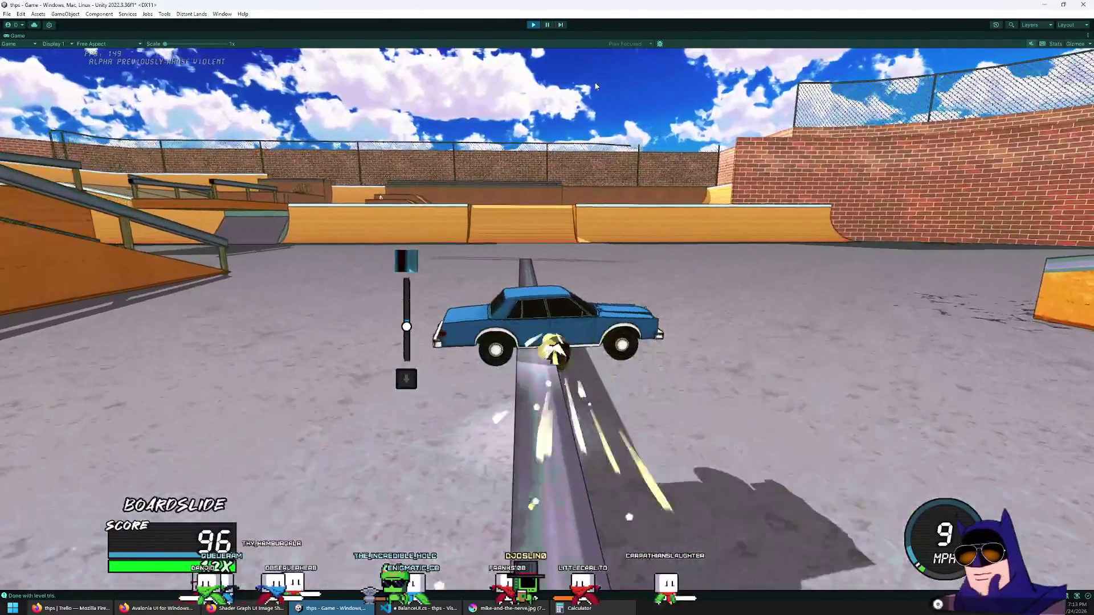
{"action": "key", "text": "space"}
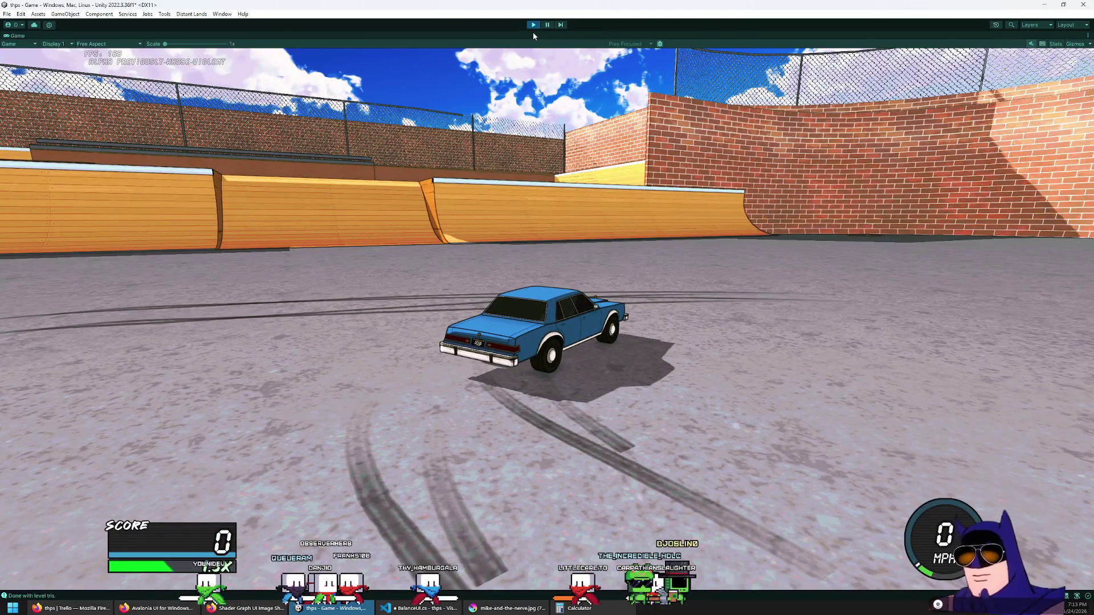
{"action": "key", "text": "w"}
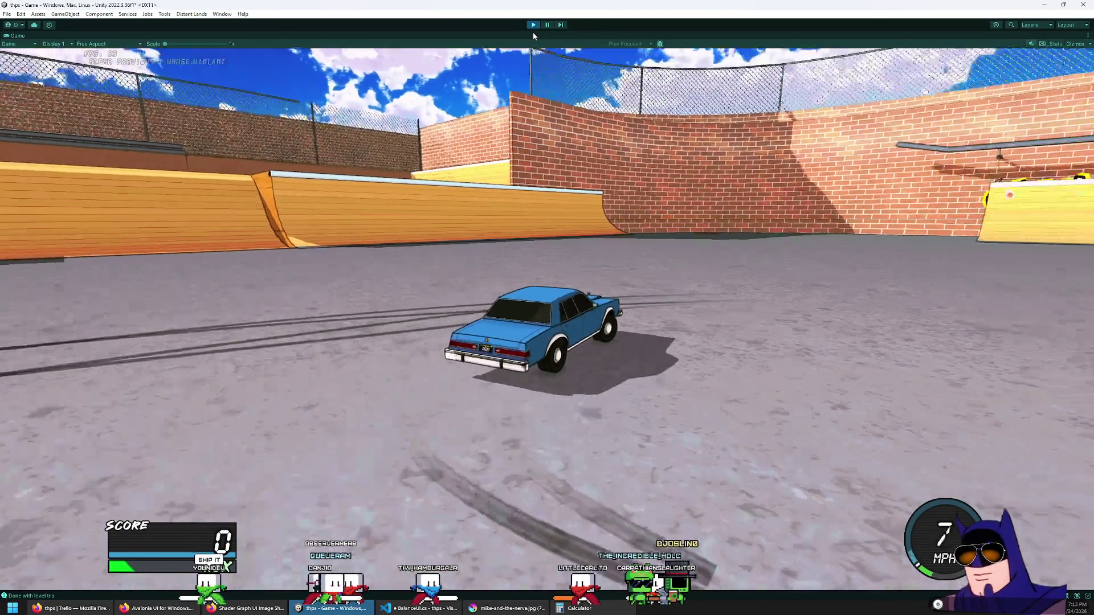
{"action": "key", "text": "space"}
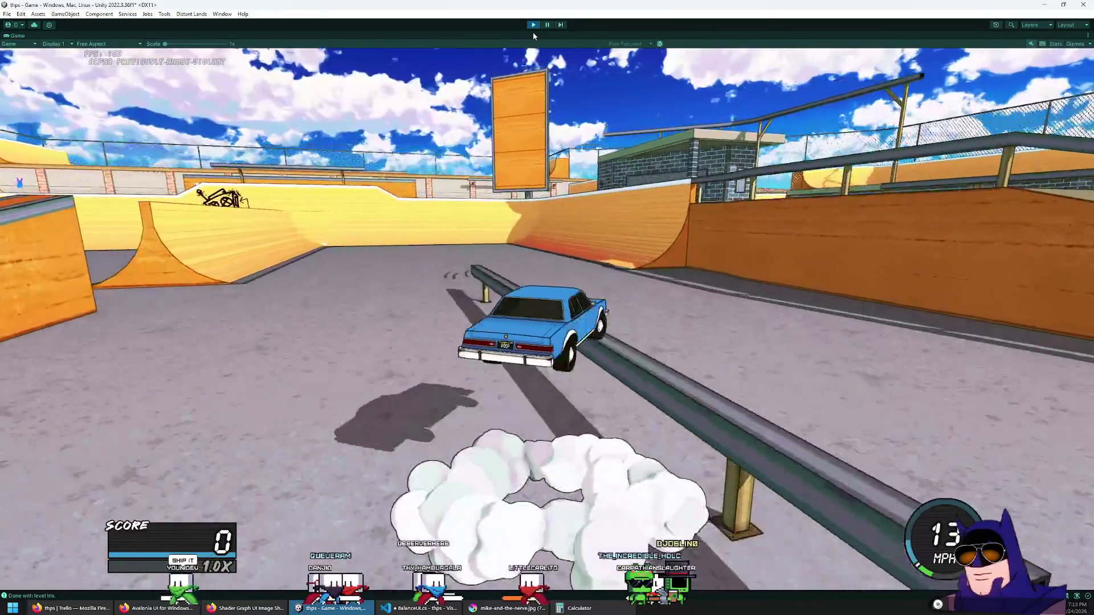
{"action": "key", "text": "space"}
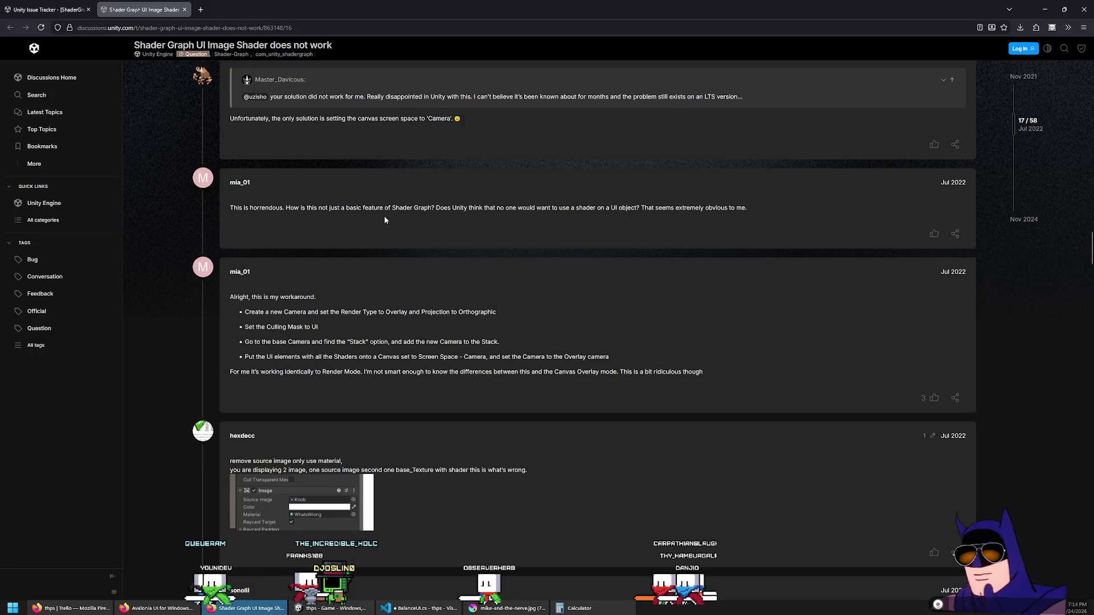
Highlight 'Screen Space - Camera' in the workaround post and scroll through the surrounding replies.
{"action": "scroll", "coordinate": [384, 218], "scroll_direction": "down", "scroll_amount": 1}
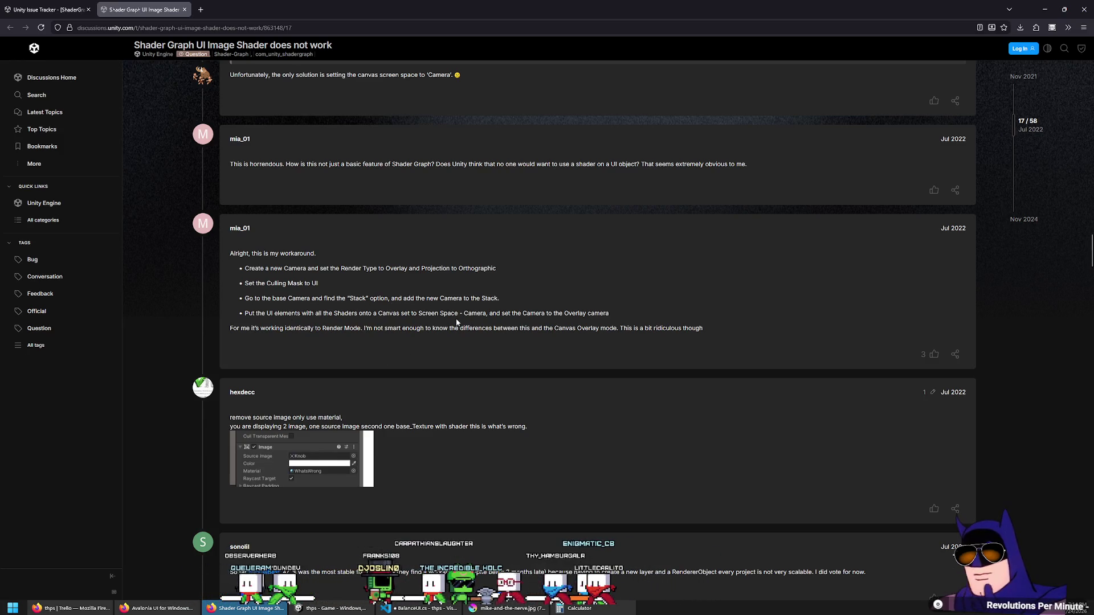
{"action": "left_click_drag", "start_coordinate": [420, 314], "coordinate": [470, 314]}
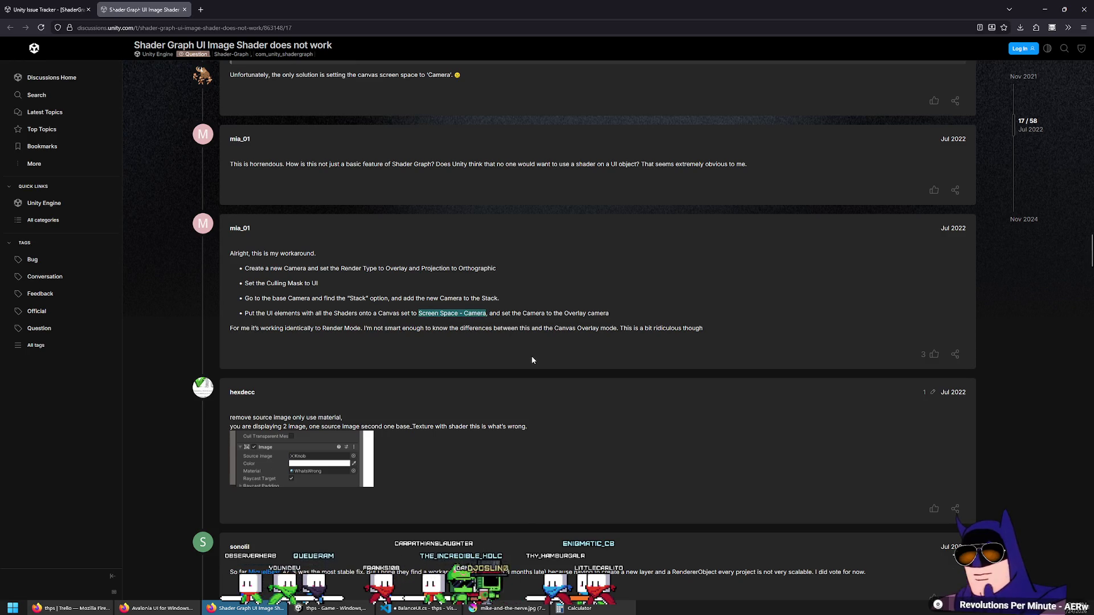
{"action": "scroll", "coordinate": [532, 360], "scroll_direction": "down", "scroll_amount": 2}
{"action": "scroll", "coordinate": [528, 364], "scroll_direction": "down", "scroll_amount": 2}
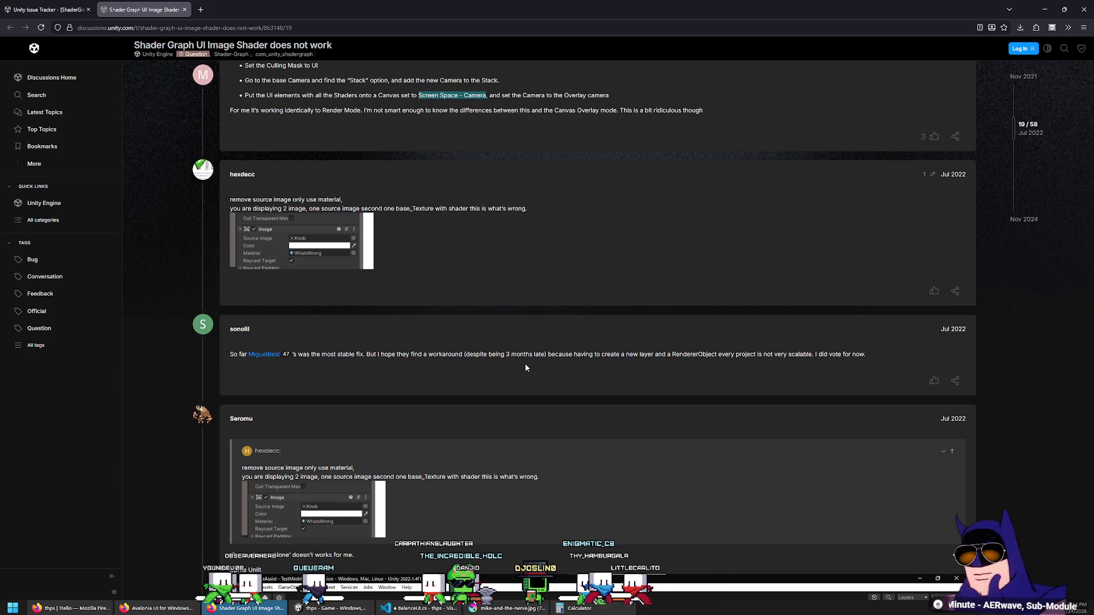
{"action": "scroll", "coordinate": [519, 364], "scroll_direction": "down", "scroll_amount": 1}
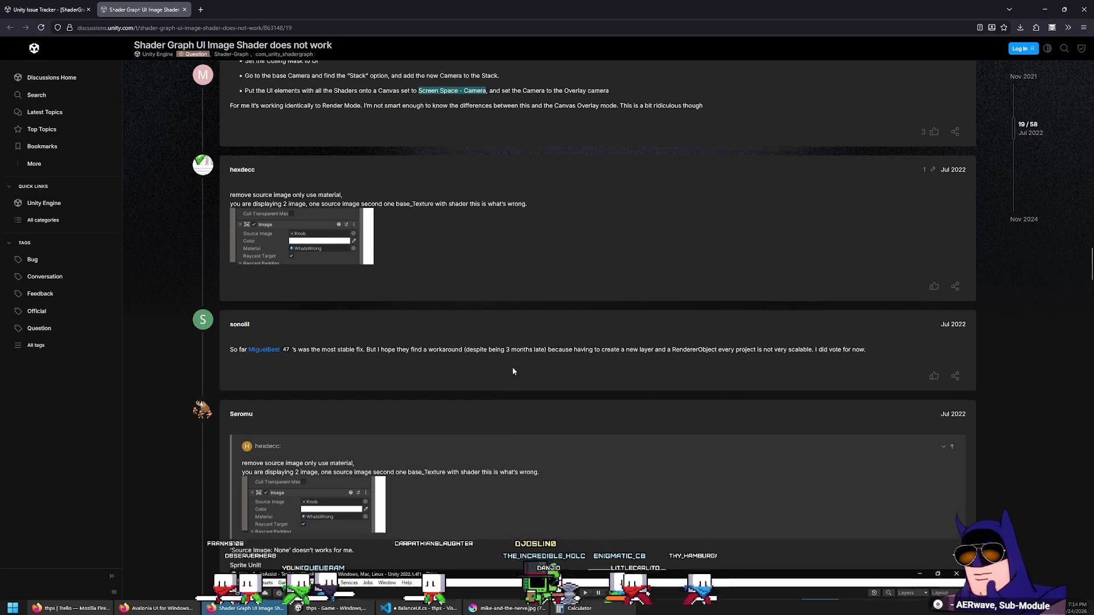
{"action": "scroll", "coordinate": [508, 366], "scroll_direction": "down", "scroll_amount": 2}
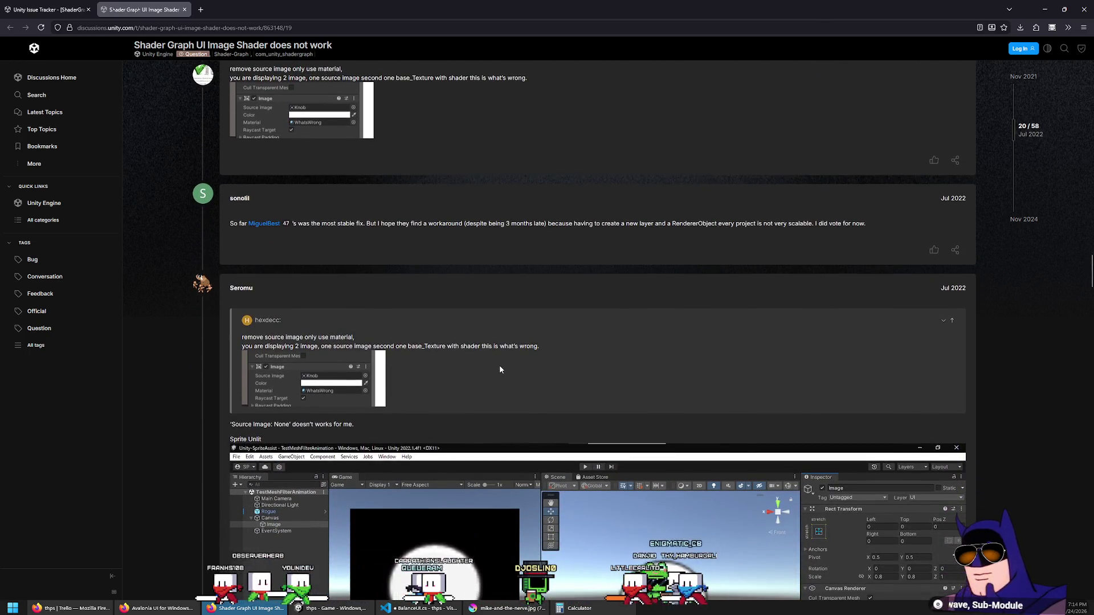
{"action": "scroll", "coordinate": [498, 369], "scroll_direction": "down", "scroll_amount": 1}
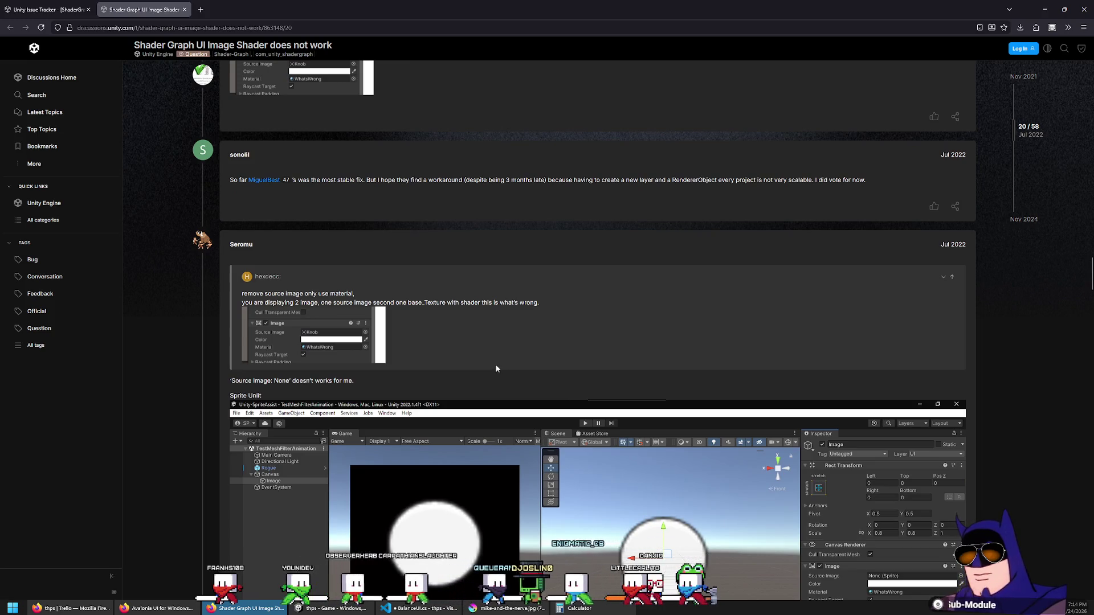
{"action": "scroll", "coordinate": [322, 231], "scroll_direction": "up", "scroll_amount": 15}
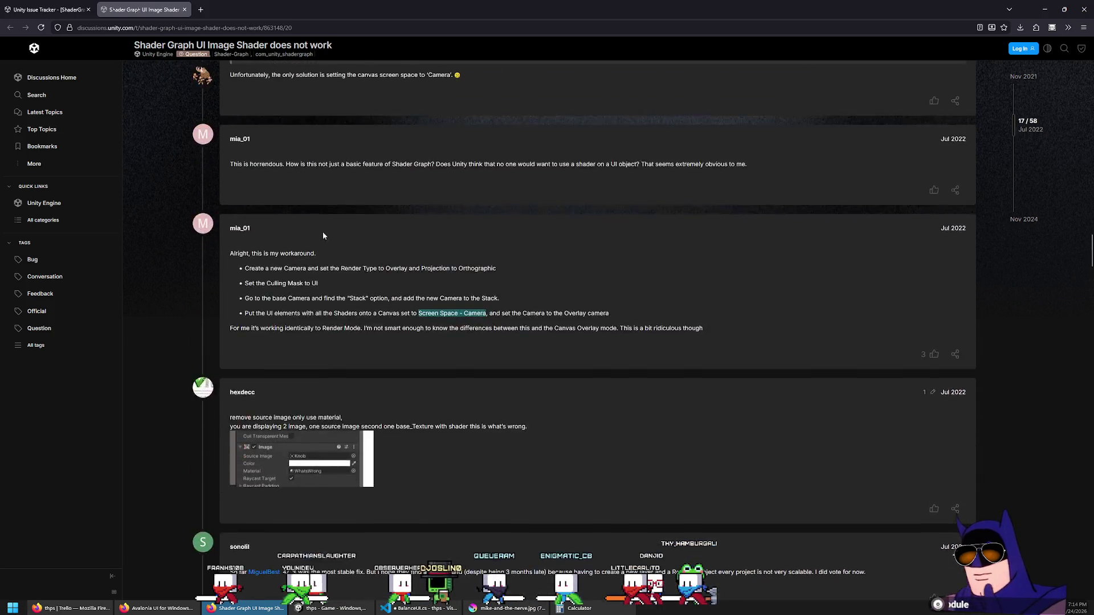
{"action": "scroll", "coordinate": [318, 257], "scroll_direction": "up", "scroll_amount": 9}
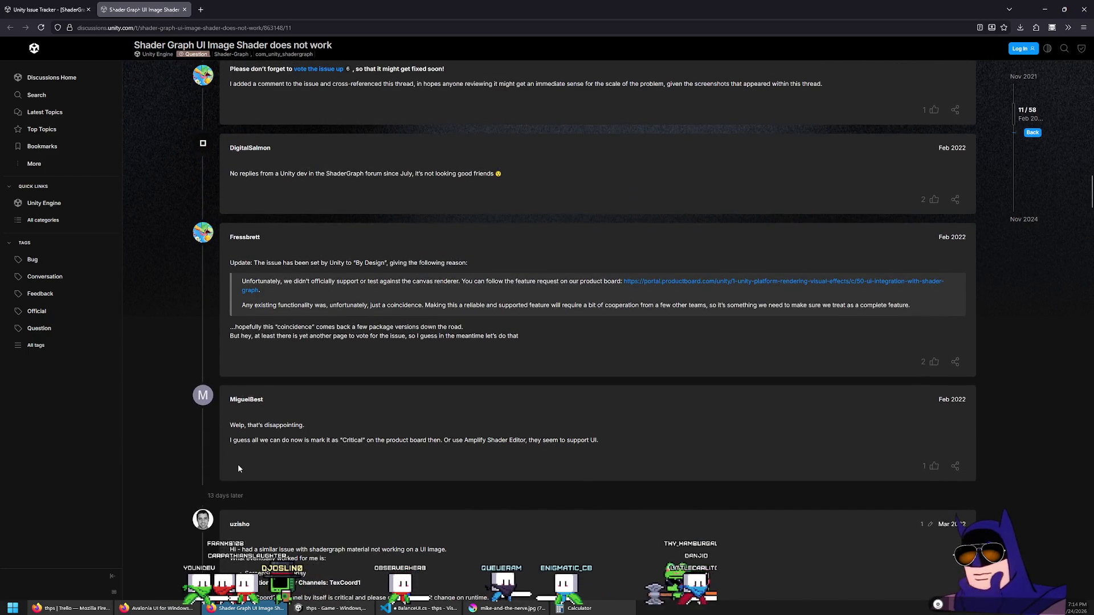
{"action": "scroll", "coordinate": [238, 467], "scroll_direction": "up", "scroll_amount": 8}
{"action": "scroll", "coordinate": [246, 441], "scroll_direction": "up", "scroll_amount": 3}
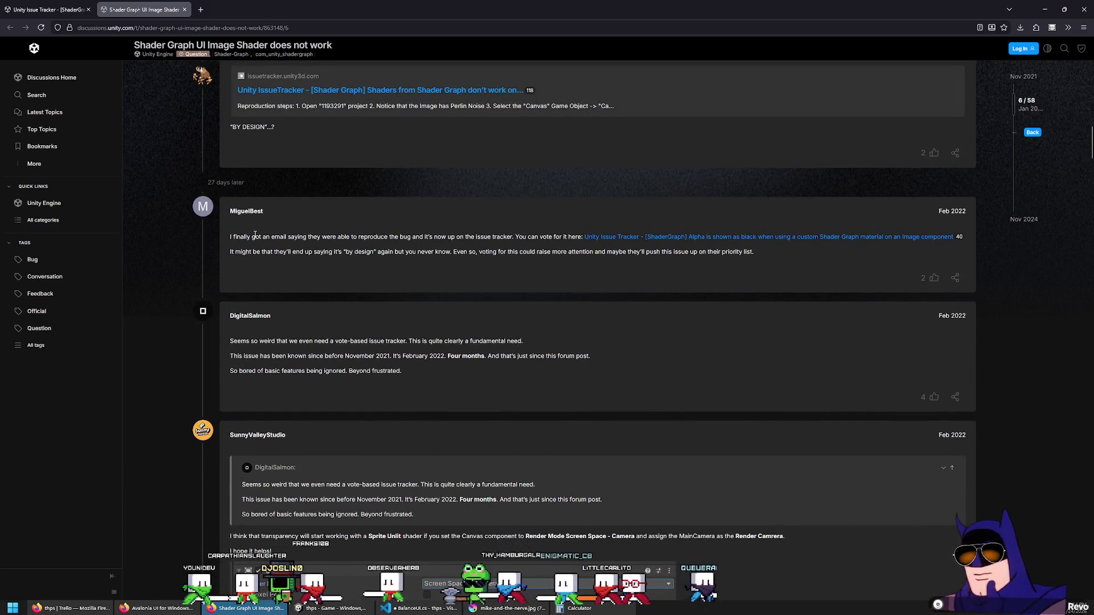
{"action": "scroll", "coordinate": [259, 257], "scroll_direction": "up", "scroll_amount": 6}
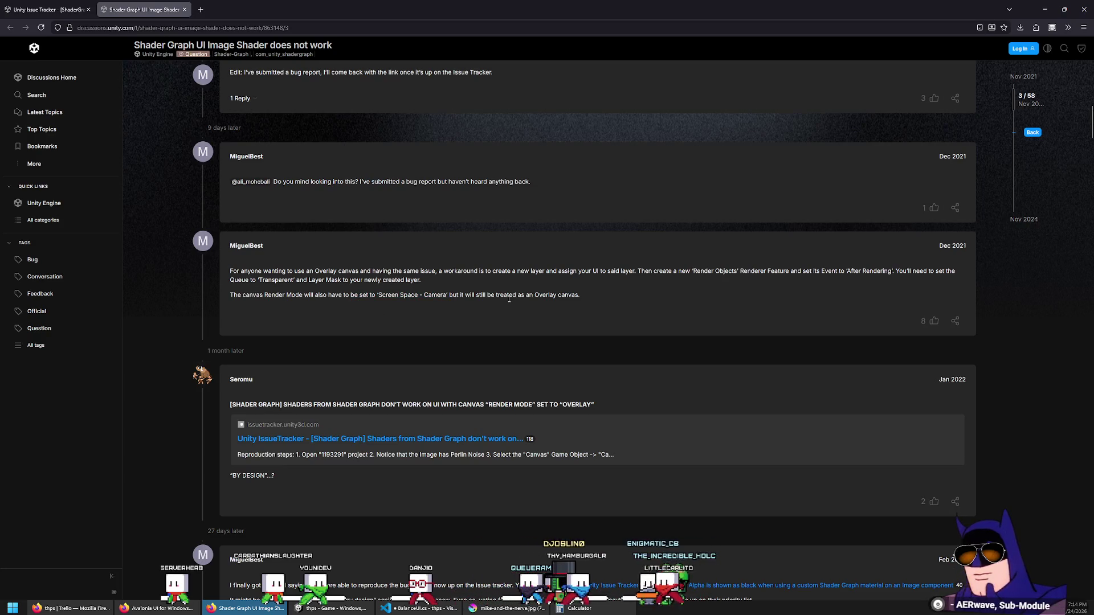
{"action": "scroll", "coordinate": [547, 313], "scroll_direction": "down", "scroll_amount": 20}
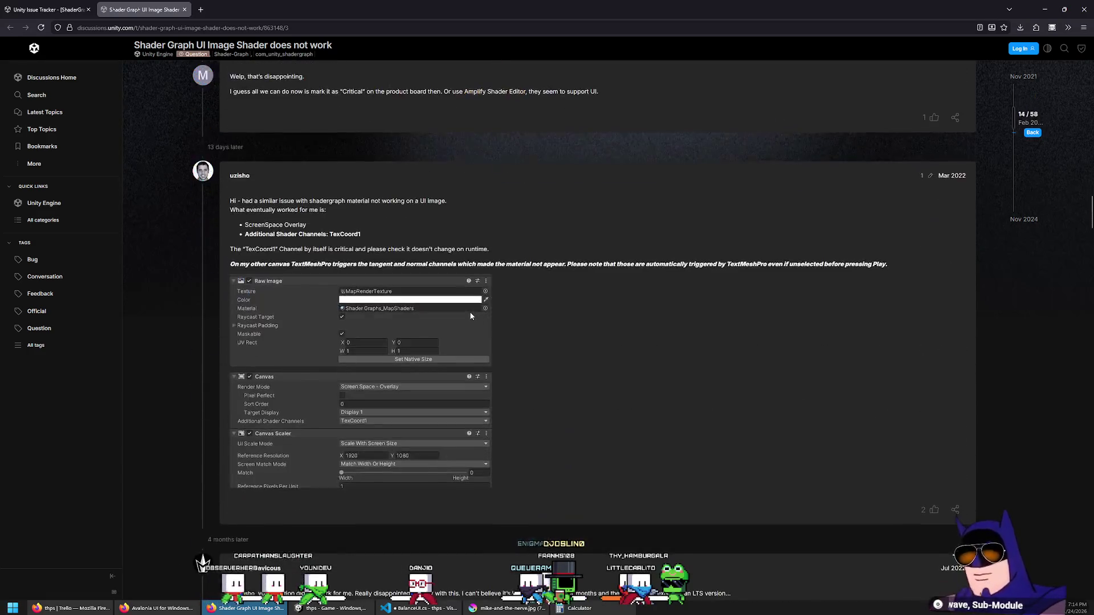
{"action": "scroll", "coordinate": [502, 318], "scroll_direction": "down", "scroll_amount": 15}
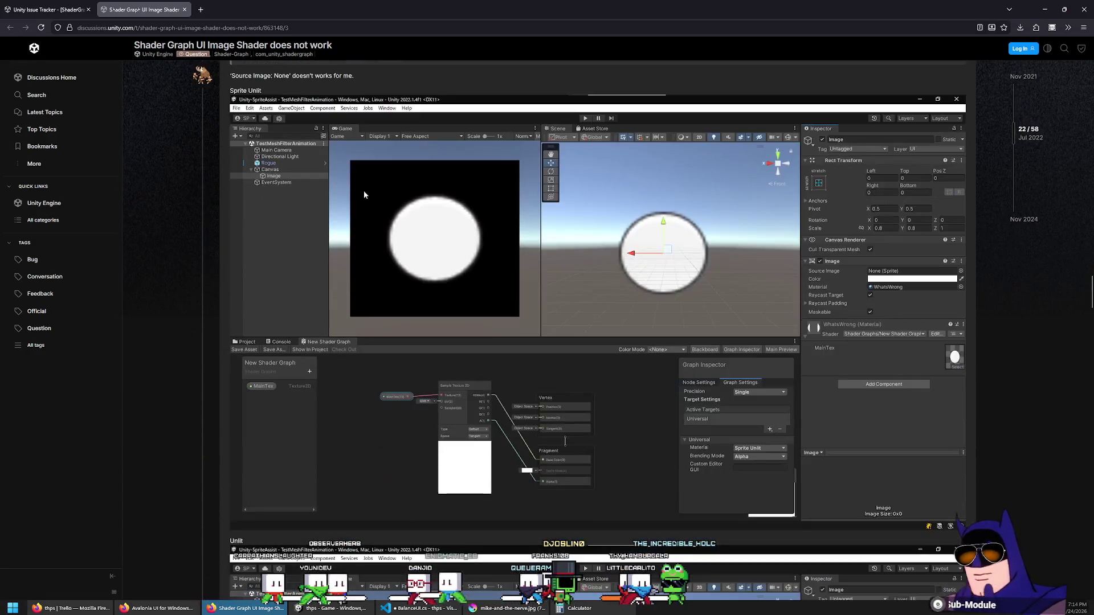
{"action": "scroll", "coordinate": [308, 262], "scroll_direction": "up", "scroll_amount": 7}
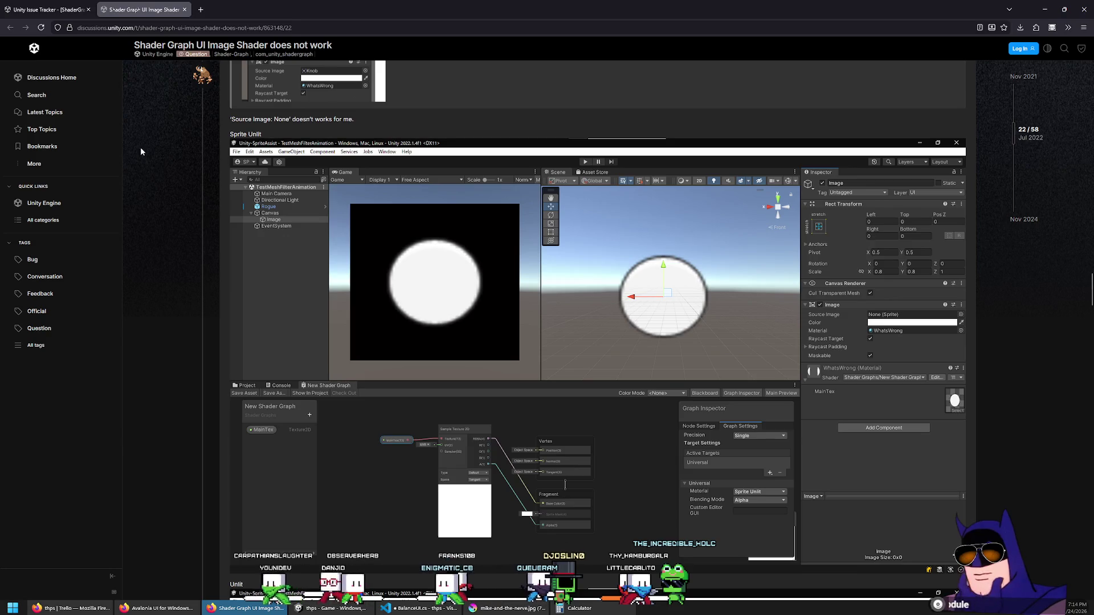
{"action": "scroll", "coordinate": [312, 410], "scroll_direction": "down", "scroll_amount": 20}
{"action": "scroll", "coordinate": [590, 364], "scroll_direction": "down", "scroll_amount": 20}
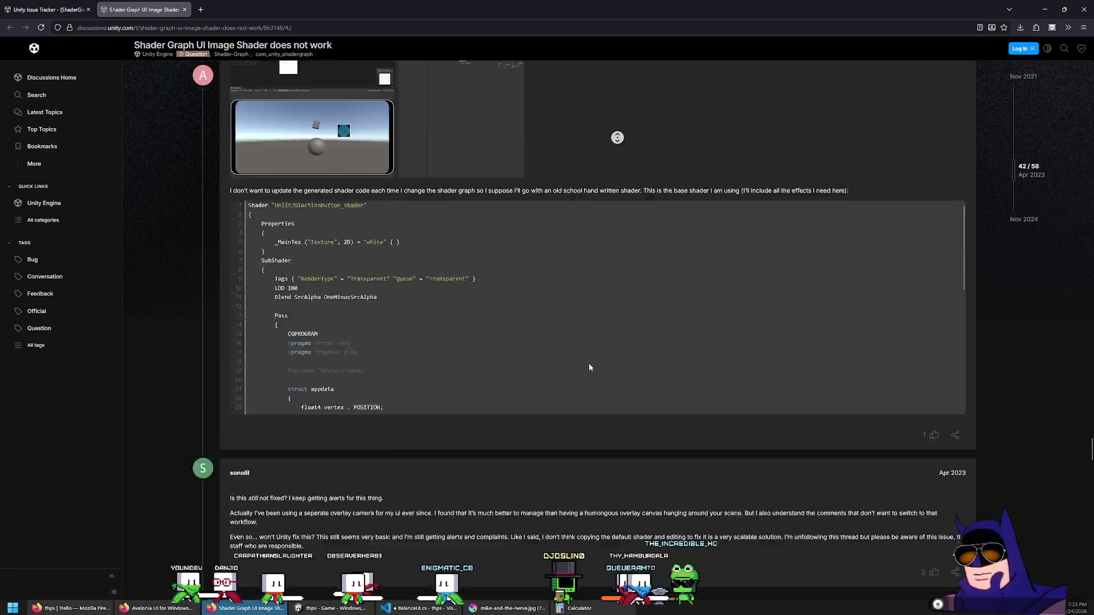
{"action": "scroll", "coordinate": [578, 390], "scroll_direction": "up", "scroll_amount": 8}
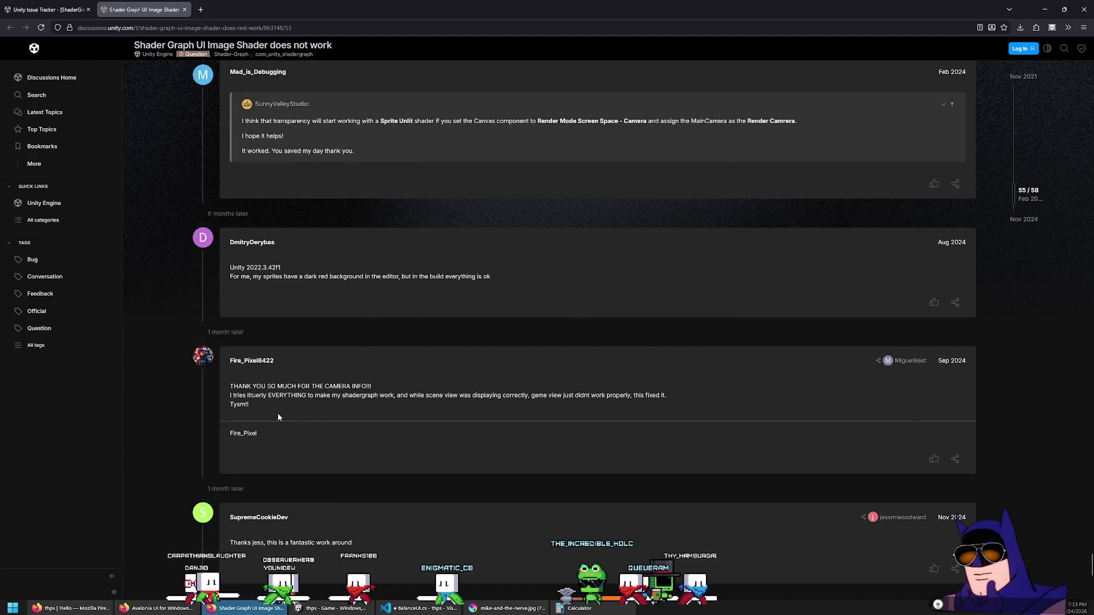
{"action": "scroll", "coordinate": [278, 412], "scroll_direction": "down", "scroll_amount": 3}
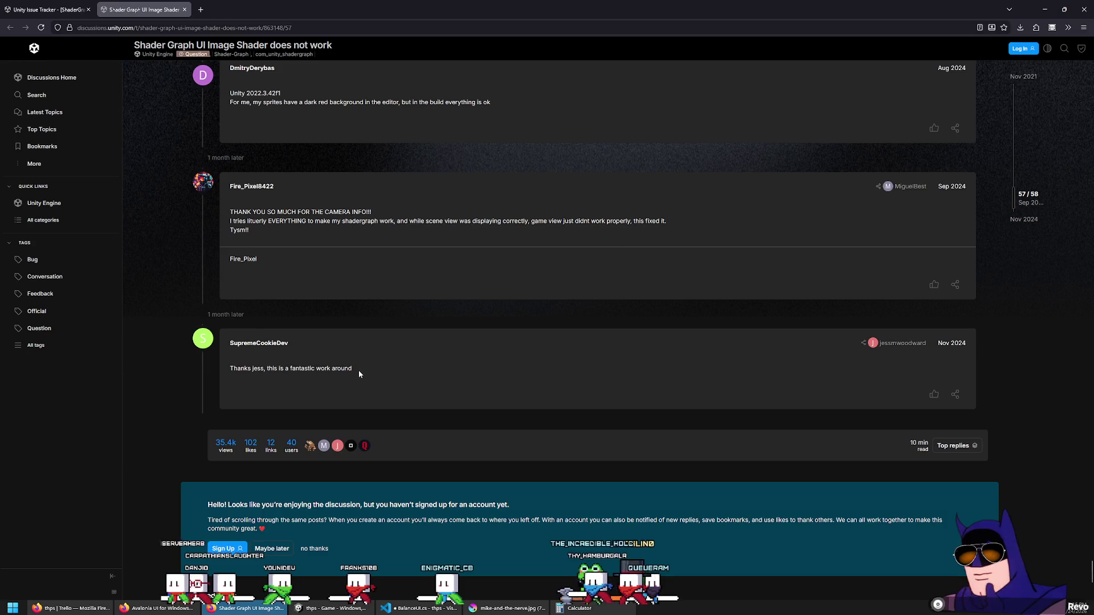
{"action": "scroll", "coordinate": [295, 374], "scroll_direction": "up", "scroll_amount": 3}
{"action": "scroll", "coordinate": [301, 375], "scroll_direction": "up", "scroll_amount": 5}
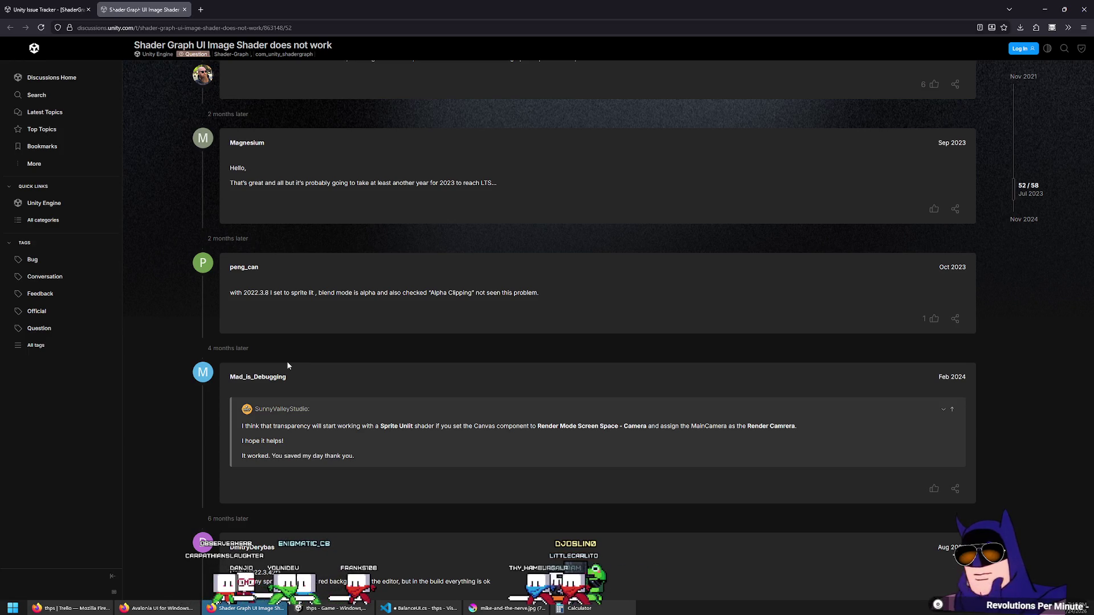
{"action": "scroll", "coordinate": [254, 329], "scroll_direction": "up", "scroll_amount": 1}
{"action": "scroll", "coordinate": [248, 329], "scroll_direction": "down", "scroll_amount": 5}
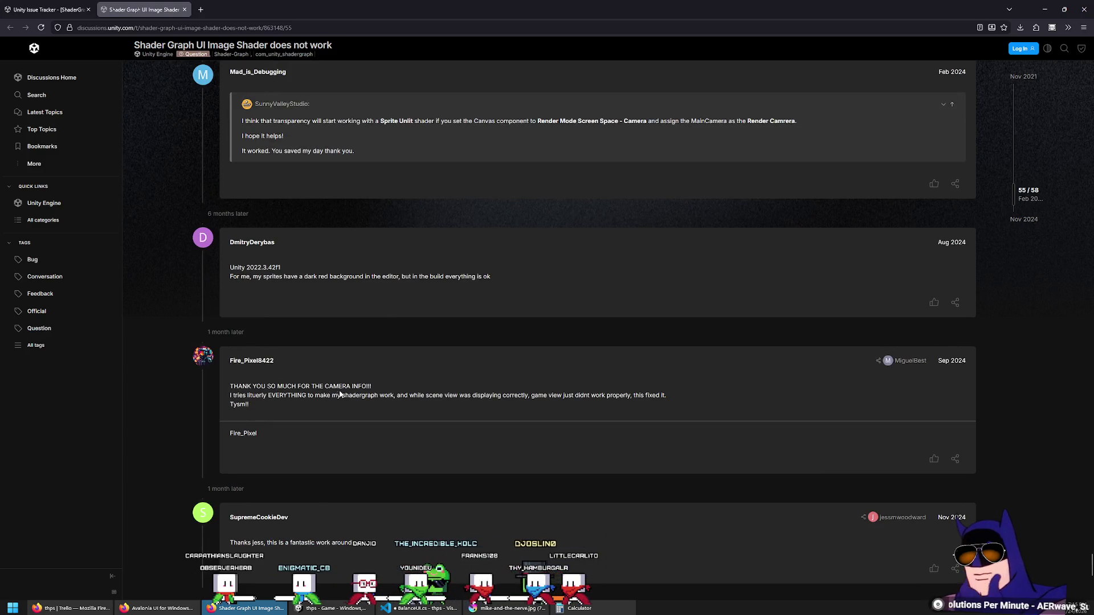
{"action": "scroll", "coordinate": [292, 394], "scroll_direction": "down", "scroll_amount": 1}
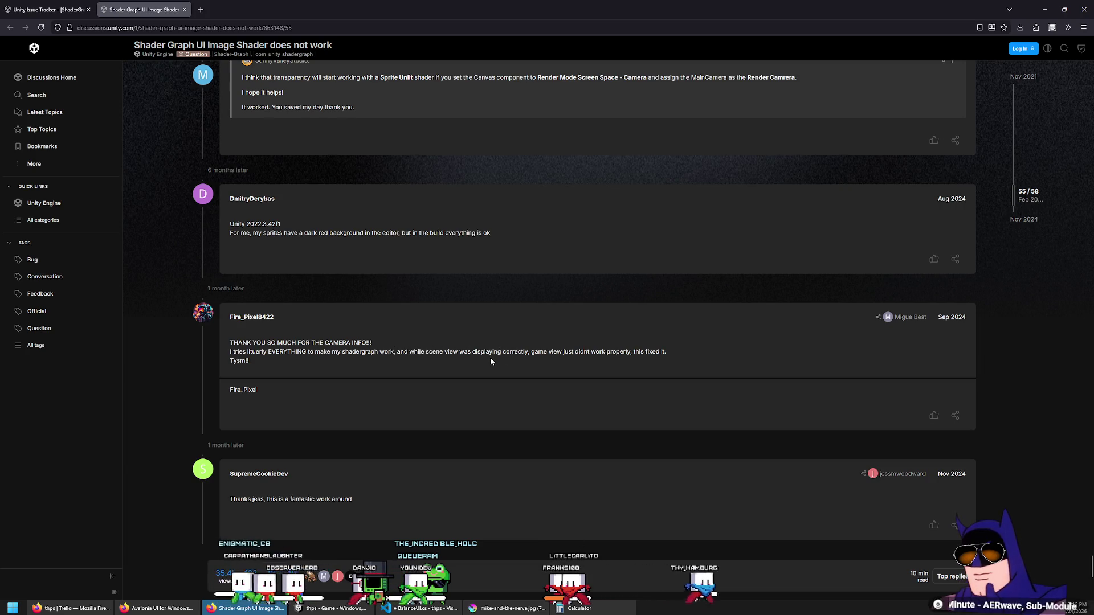
Mark the reply saying the camera fix worked, then highlight 'Canvas Shadergraph' in the 2023.2.0a22 template reply.
{"action": "triple_click", "coordinate": [590, 352]}
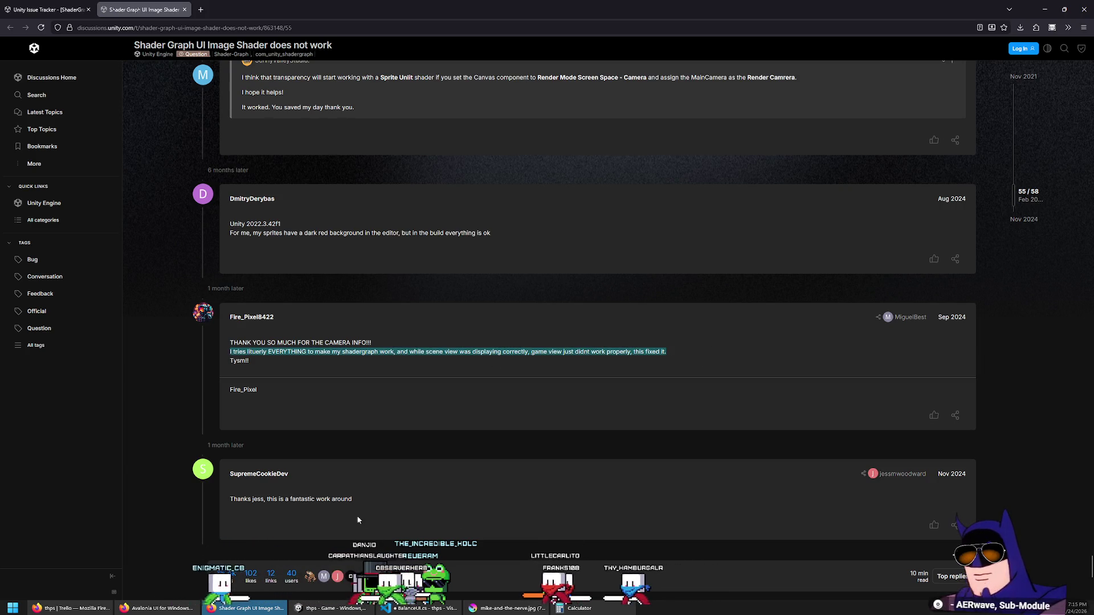
{"action": "scroll", "coordinate": [337, 412], "scroll_direction": "up", "scroll_amount": 4}
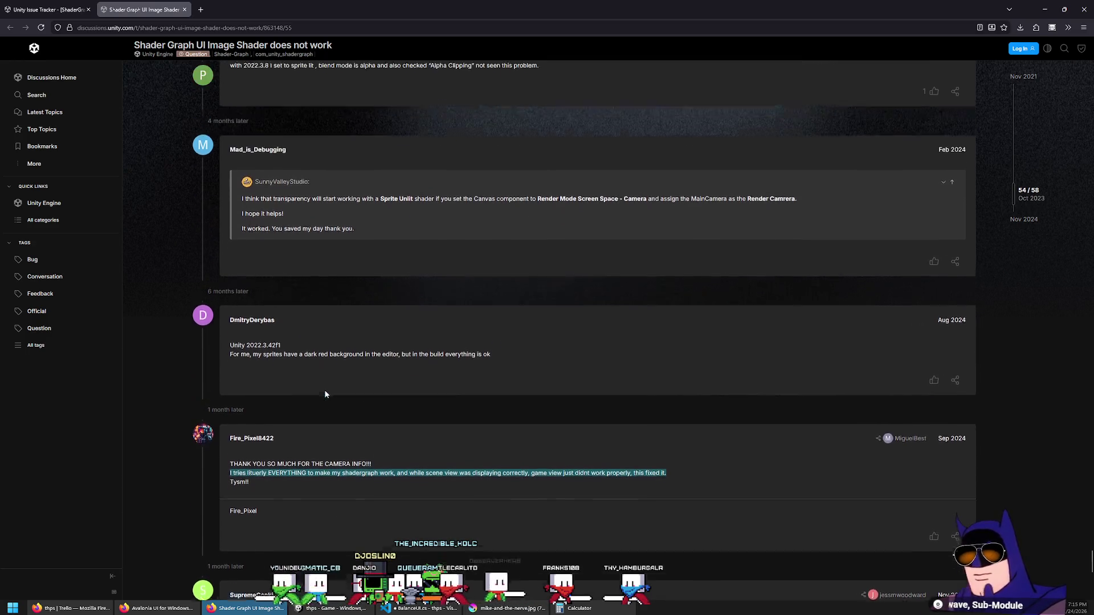
{"action": "scroll", "coordinate": [319, 393], "scroll_direction": "up", "scroll_amount": 8}
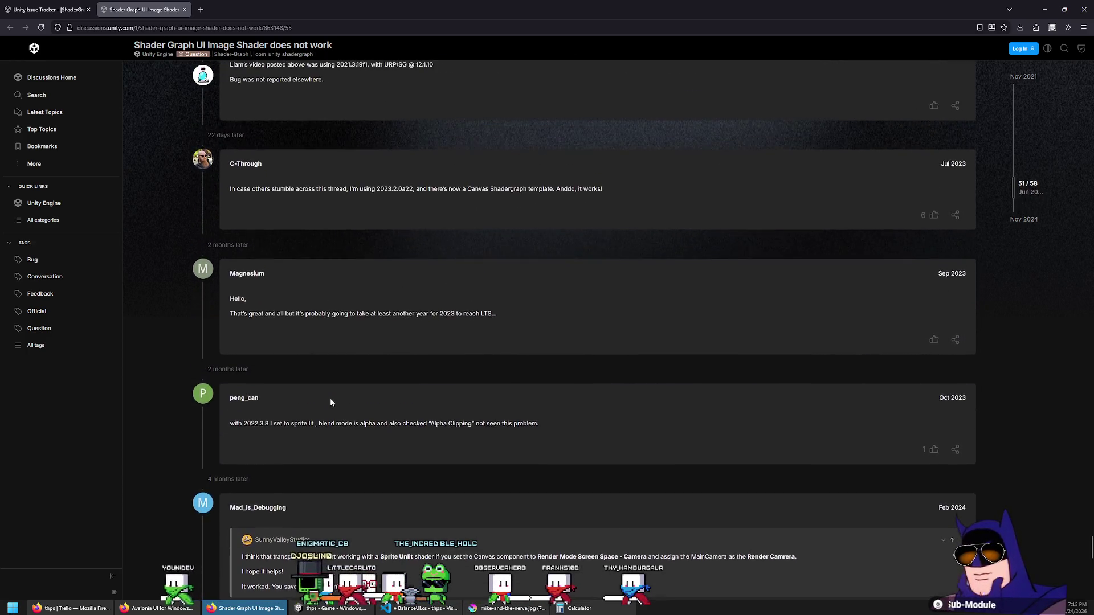
{"action": "scroll", "coordinate": [332, 416], "scroll_direction": "up", "scroll_amount": 4}
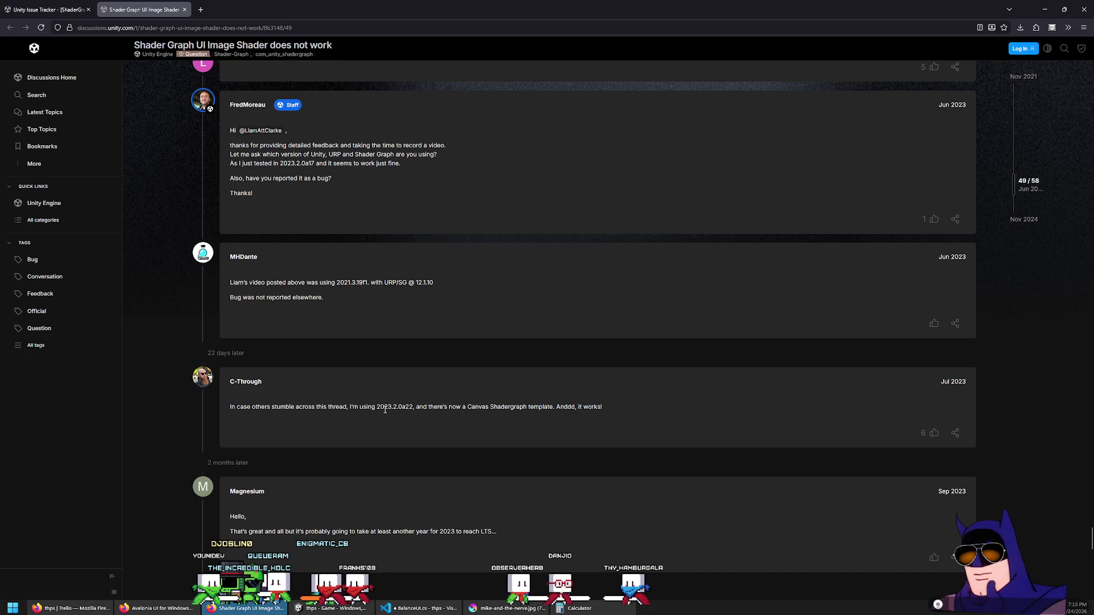
{"action": "left_click_drag", "start_coordinate": [468, 408], "coordinate": [530, 408]}
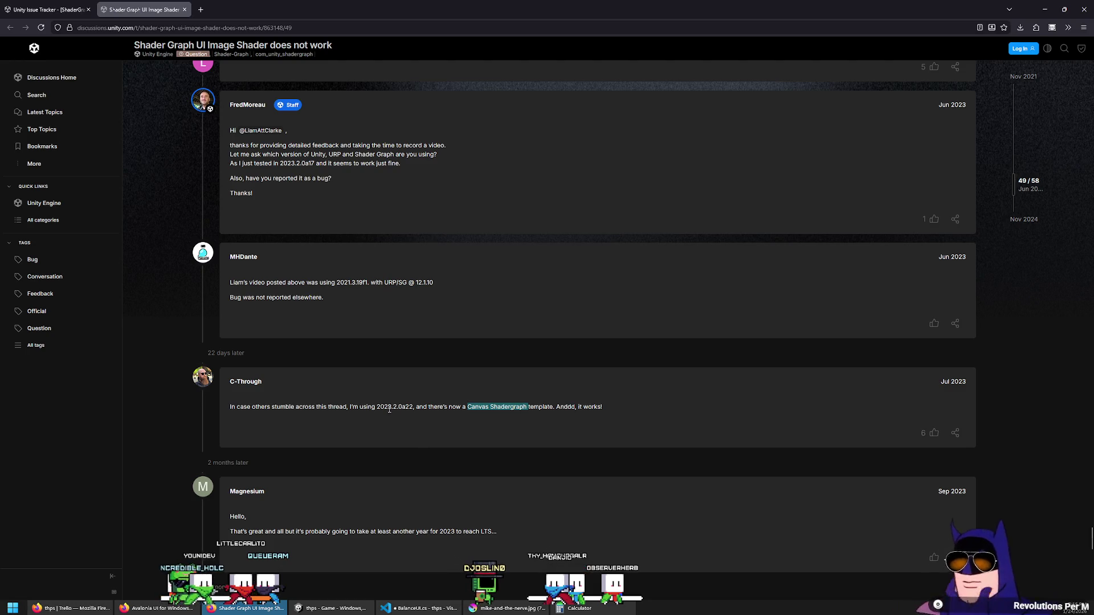
{"action": "scroll", "coordinate": [396, 410], "scroll_direction": "up", "scroll_amount": 3}
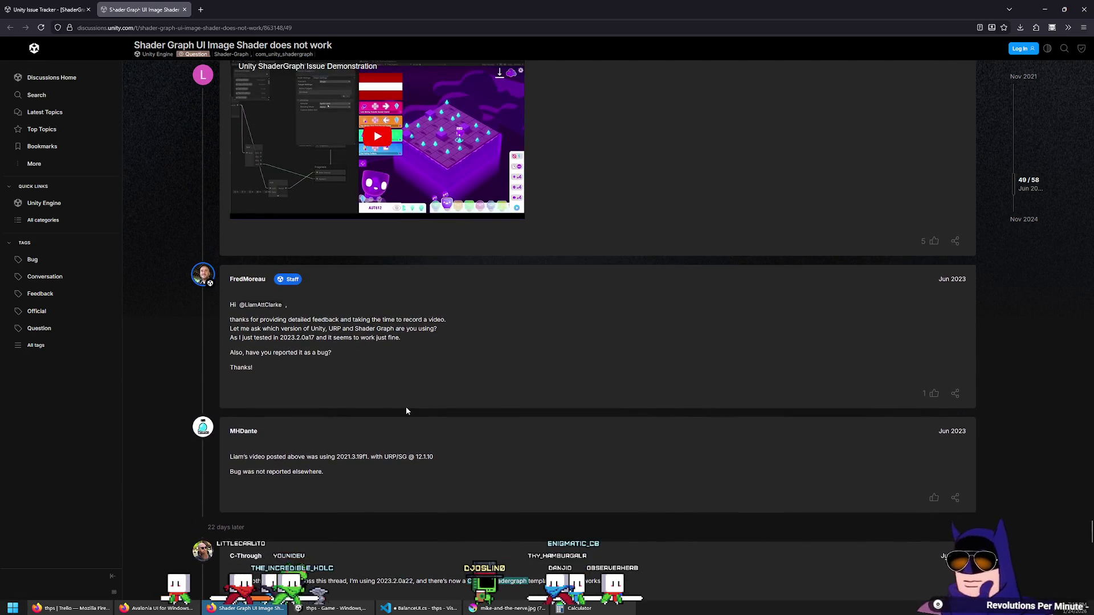
Scroll up past the video embed to the April 2023 posts 42/58 complaining UI shaders remain broken.
{"action": "scroll", "coordinate": [407, 411], "scroll_direction": "up", "scroll_amount": 3}
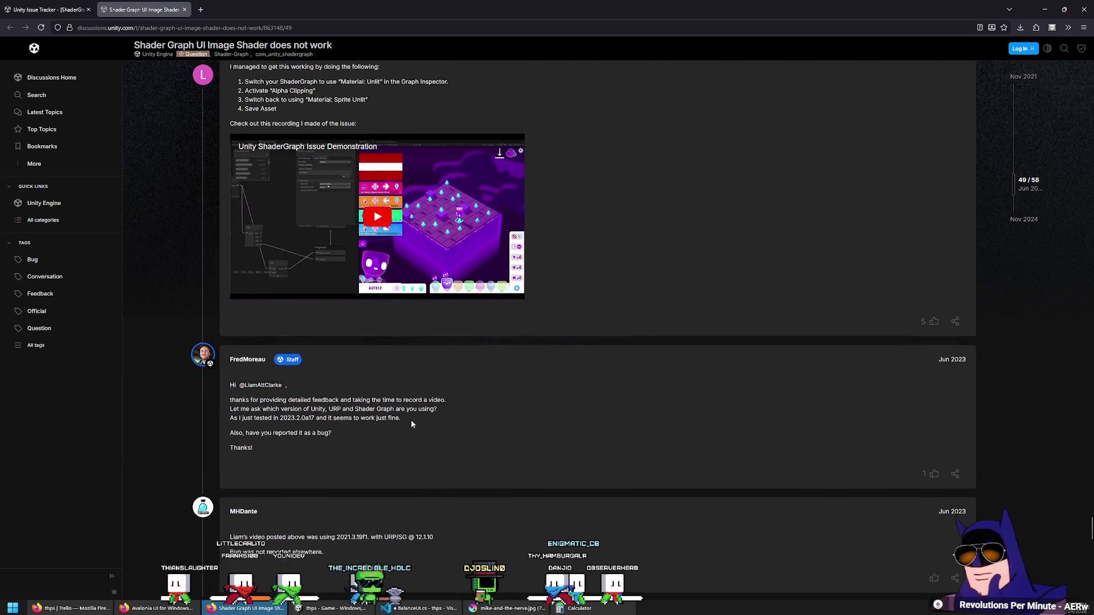
{"action": "scroll", "coordinate": [381, 413], "scroll_direction": "up", "scroll_amount": 6}
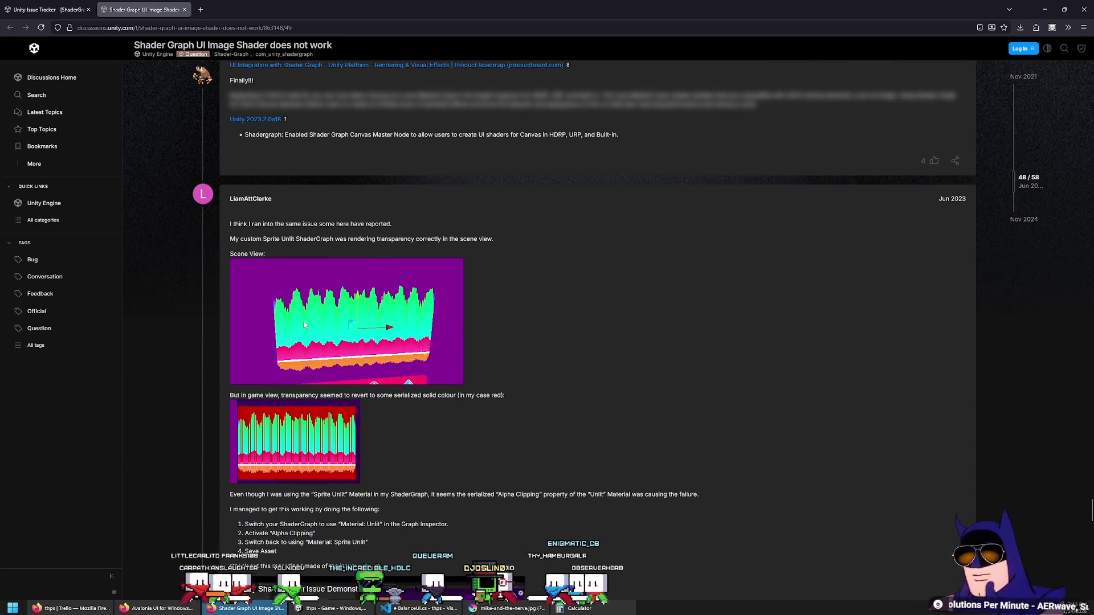
{"action": "scroll", "coordinate": [320, 340], "scroll_direction": "up", "scroll_amount": 5}
{"action": "scroll", "coordinate": [320, 339], "scroll_direction": "up", "scroll_amount": 8}
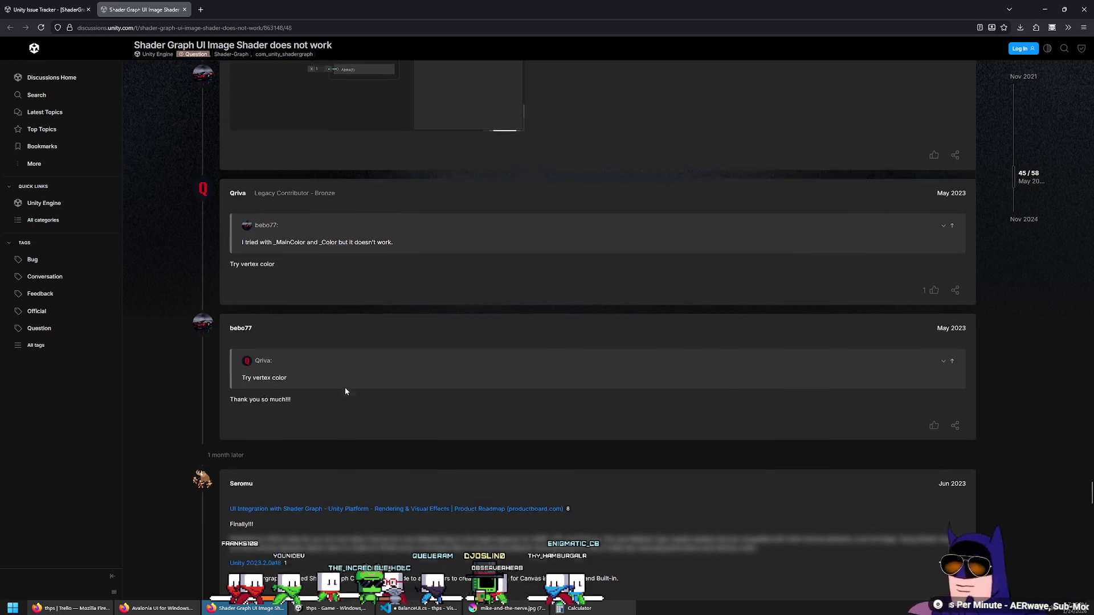
{"action": "scroll", "coordinate": [353, 405], "scroll_direction": "up", "scroll_amount": 15}
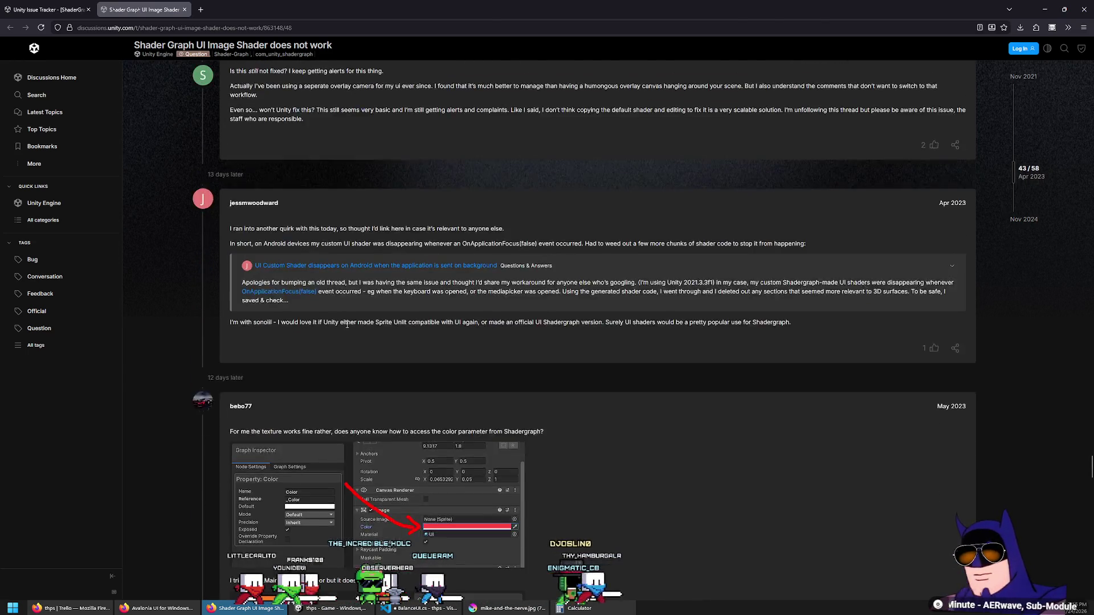
{"action": "scroll", "coordinate": [304, 414], "scroll_direction": "up", "scroll_amount": 1}
{"action": "scroll", "coordinate": [256, 319], "scroll_direction": "down", "scroll_amount": 3}
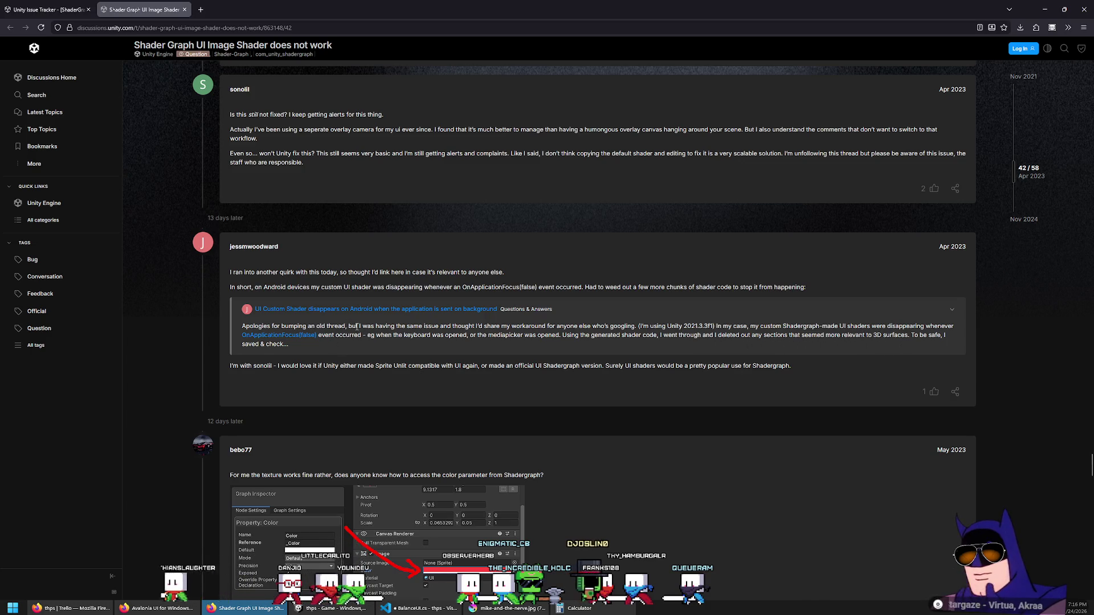
{"action": "scroll", "coordinate": [359, 328], "scroll_direction": "up", "scroll_amount": 6}
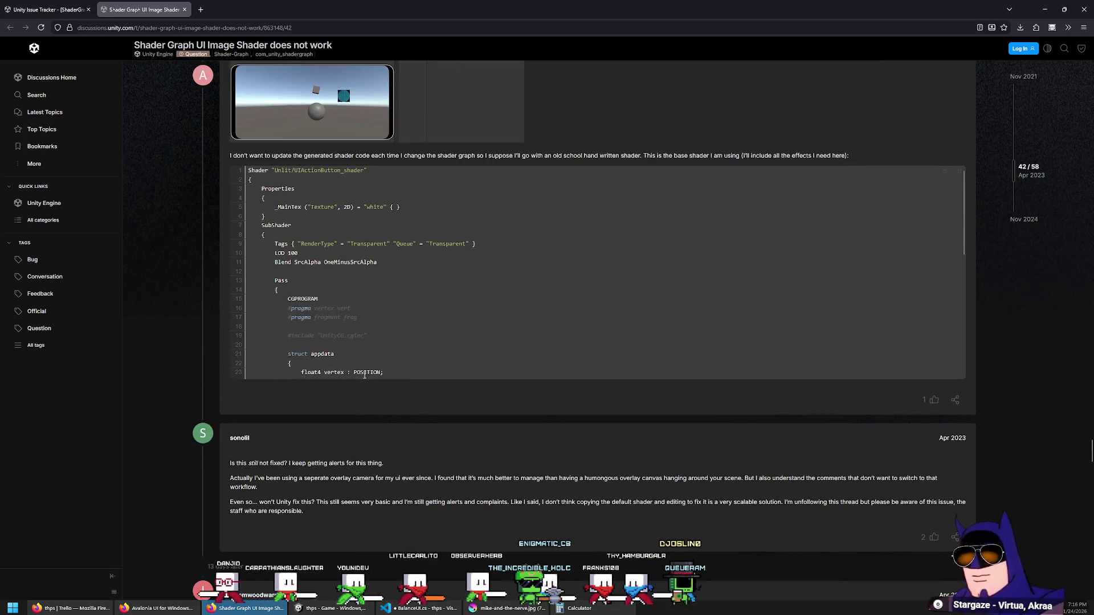
Scroll back and forth through the posted Unlit/UIActionButton_shader code and the following replies.
{"action": "scroll", "coordinate": [364, 376], "scroll_direction": "down", "scroll_amount": 1}
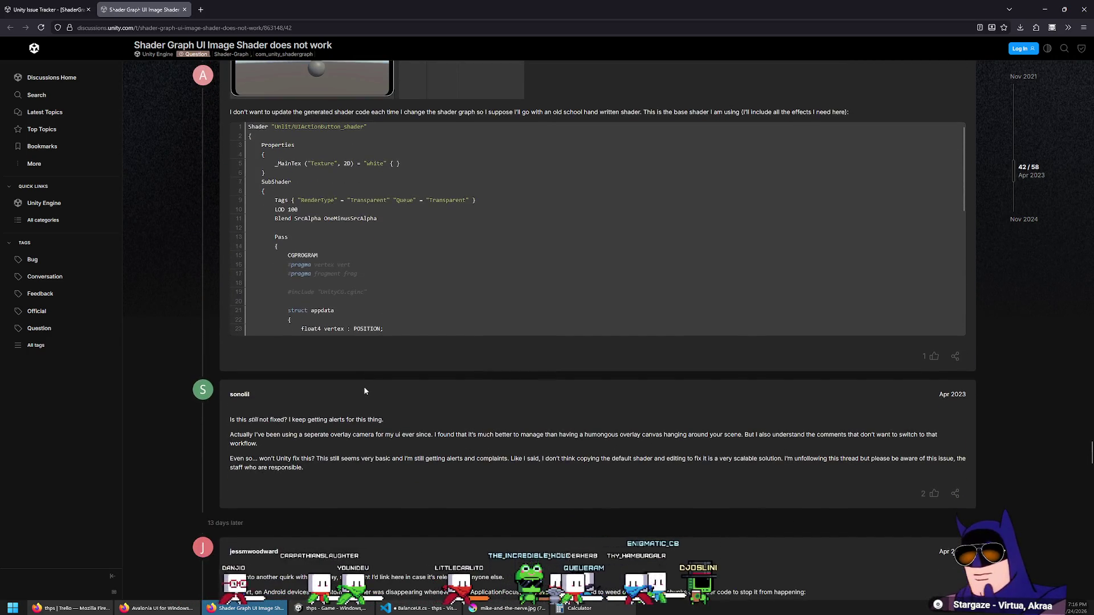
{"action": "scroll", "coordinate": [364, 391], "scroll_direction": "up", "scroll_amount": 7}
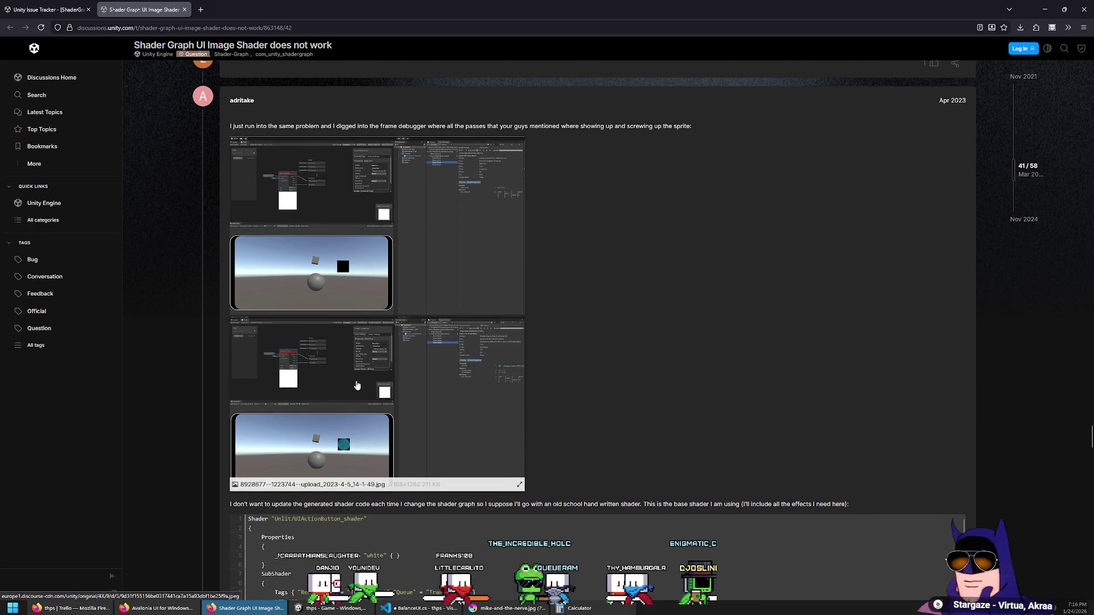
{"action": "scroll", "coordinate": [376, 396], "scroll_direction": "up", "scroll_amount": 1}
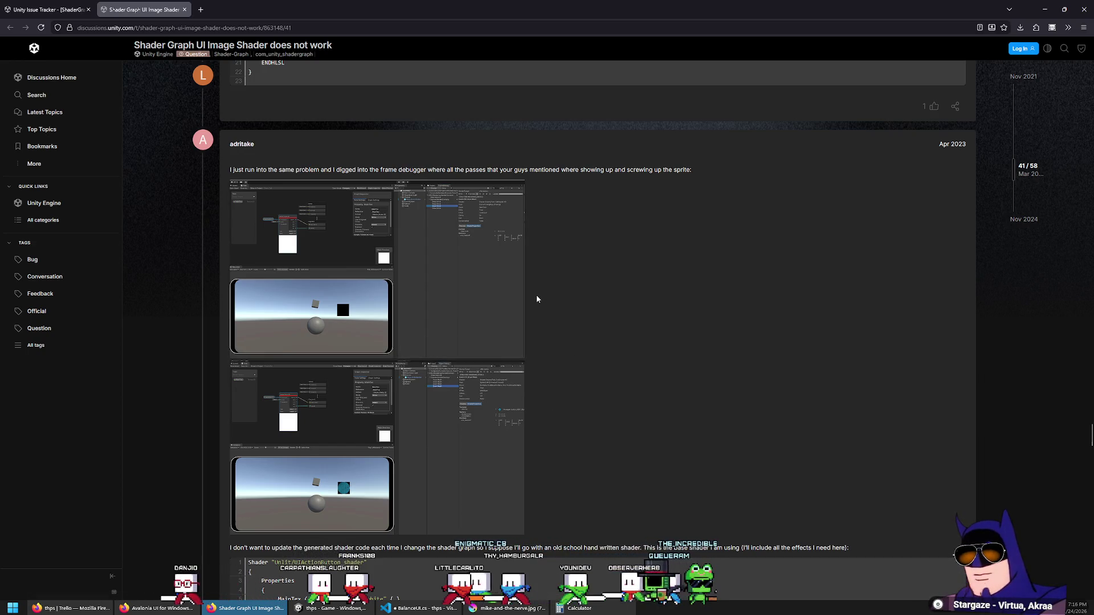
{"action": "scroll", "coordinate": [658, 171], "scroll_direction": "down", "scroll_amount": 4}
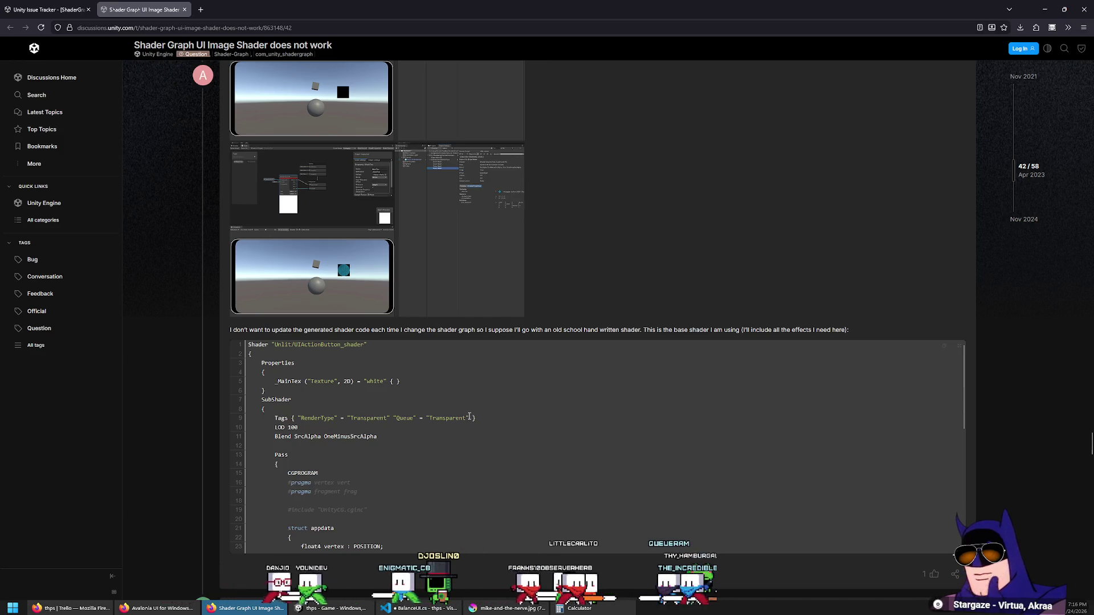
{"action": "scroll", "coordinate": [467, 417], "scroll_direction": "down", "scroll_amount": 1}
{"action": "scroll", "coordinate": [466, 416], "scroll_direction": "down", "scroll_amount": 5}
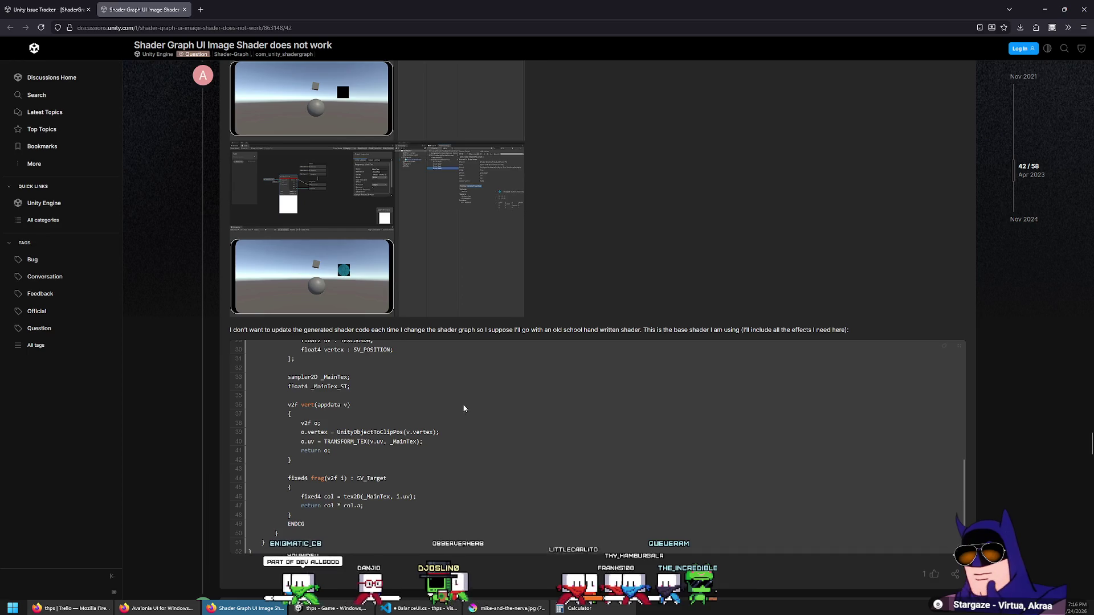
{"action": "scroll", "coordinate": [460, 403], "scroll_direction": "up", "scroll_amount": 10}
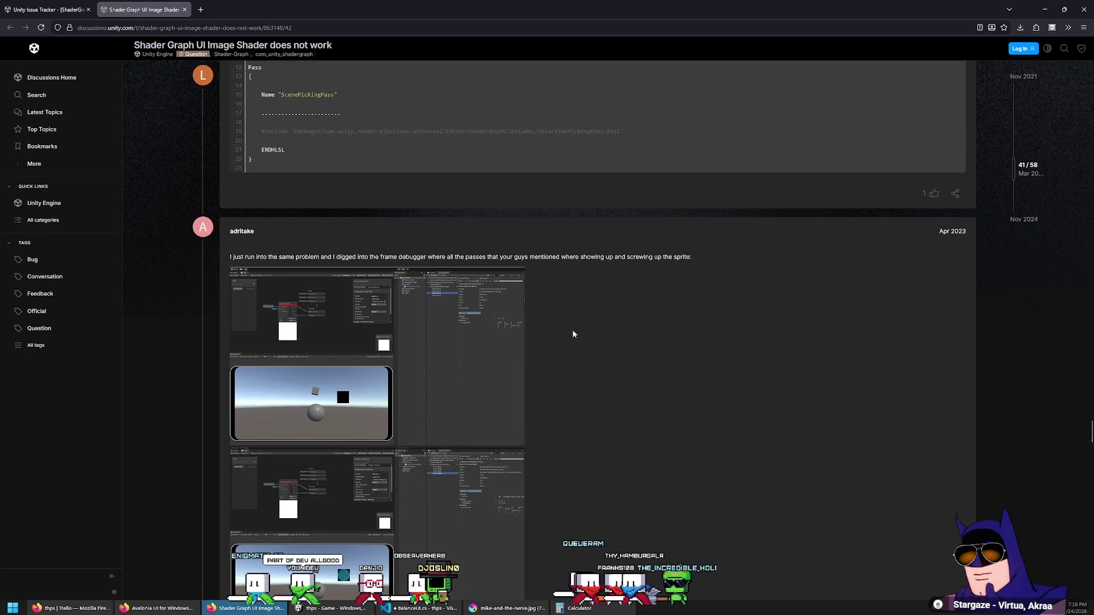
{"action": "scroll", "coordinate": [573, 333], "scroll_direction": "down", "scroll_amount": 3}
{"action": "scroll", "coordinate": [513, 365], "scroll_direction": "up", "scroll_amount": 1}
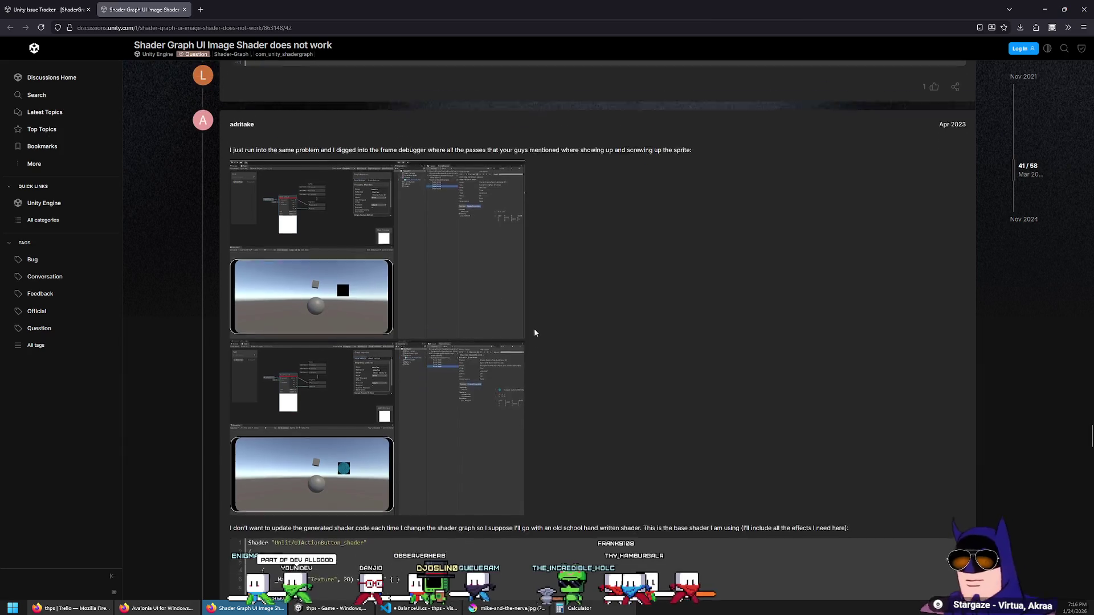
{"action": "scroll", "coordinate": [538, 329], "scroll_direction": "down", "scroll_amount": 6}
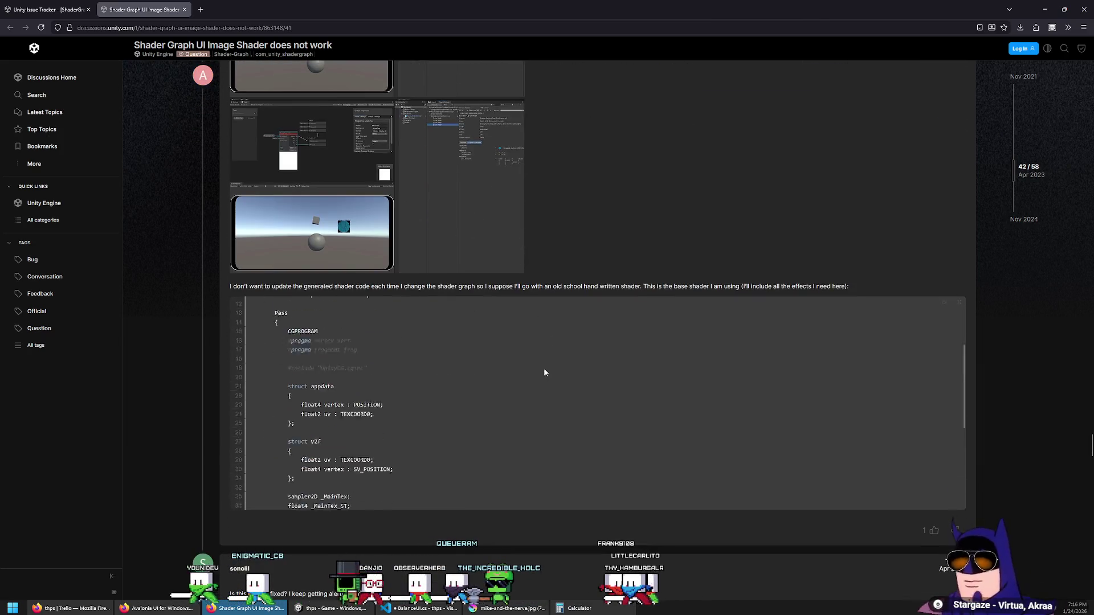
{"action": "scroll", "coordinate": [536, 370], "scroll_direction": "down", "scroll_amount": 4}
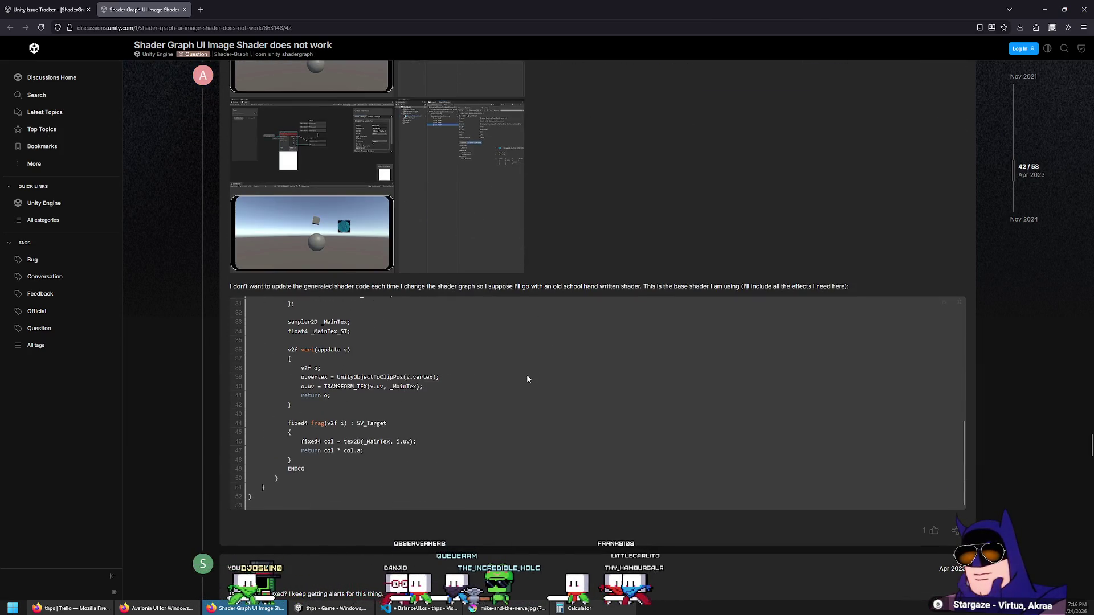
{"action": "scroll", "coordinate": [531, 377], "scroll_direction": "up", "scroll_amount": 5}
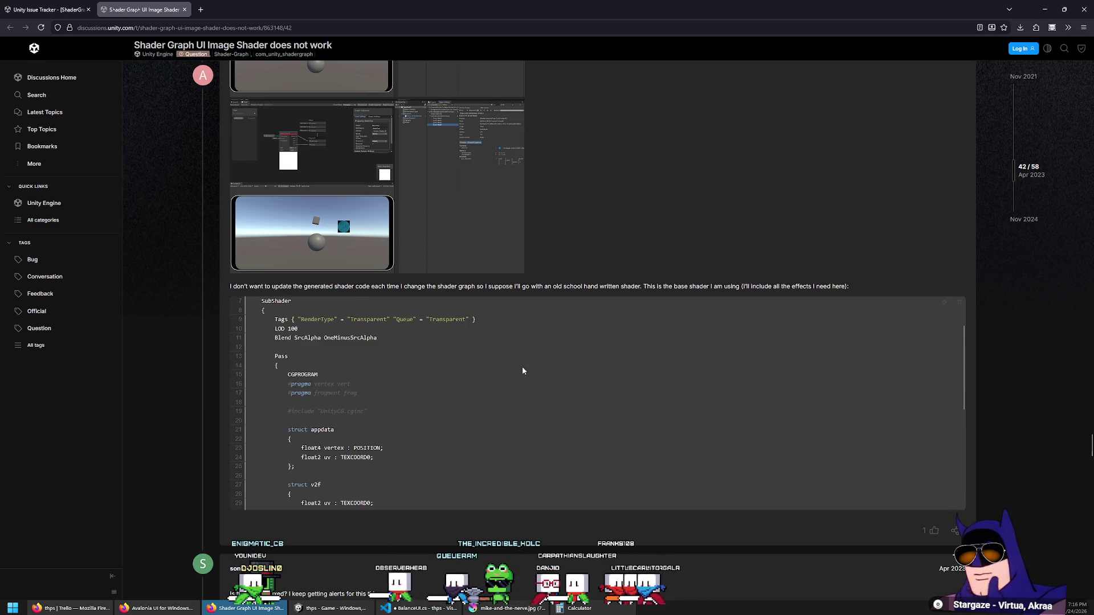
{"action": "scroll", "coordinate": [522, 350], "scroll_direction": "up", "scroll_amount": 2}
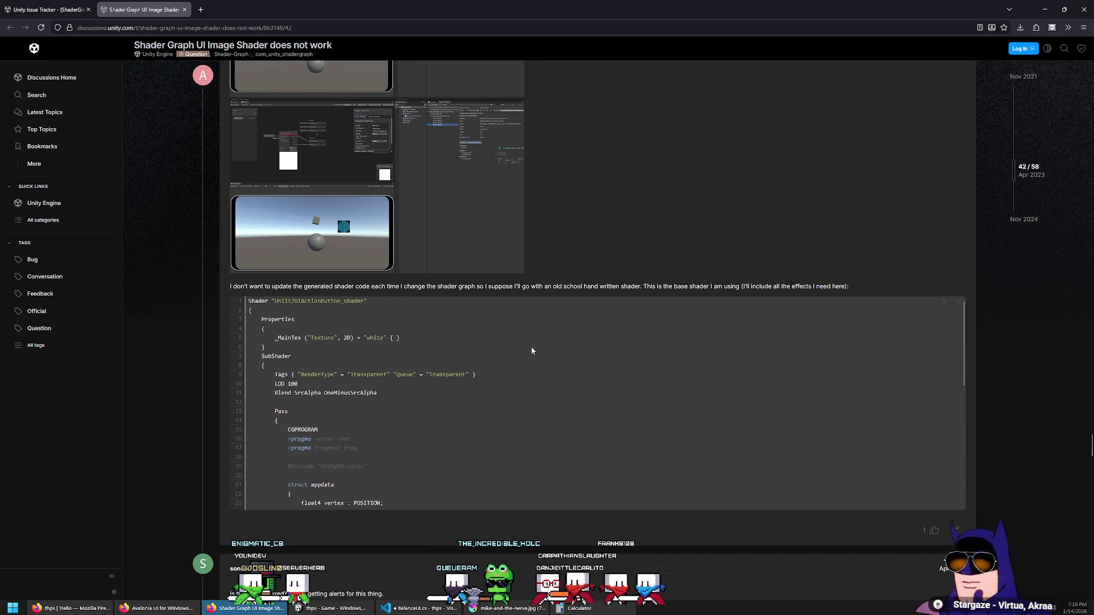
{"action": "scroll", "coordinate": [518, 353], "scroll_direction": "down", "scroll_amount": 6}
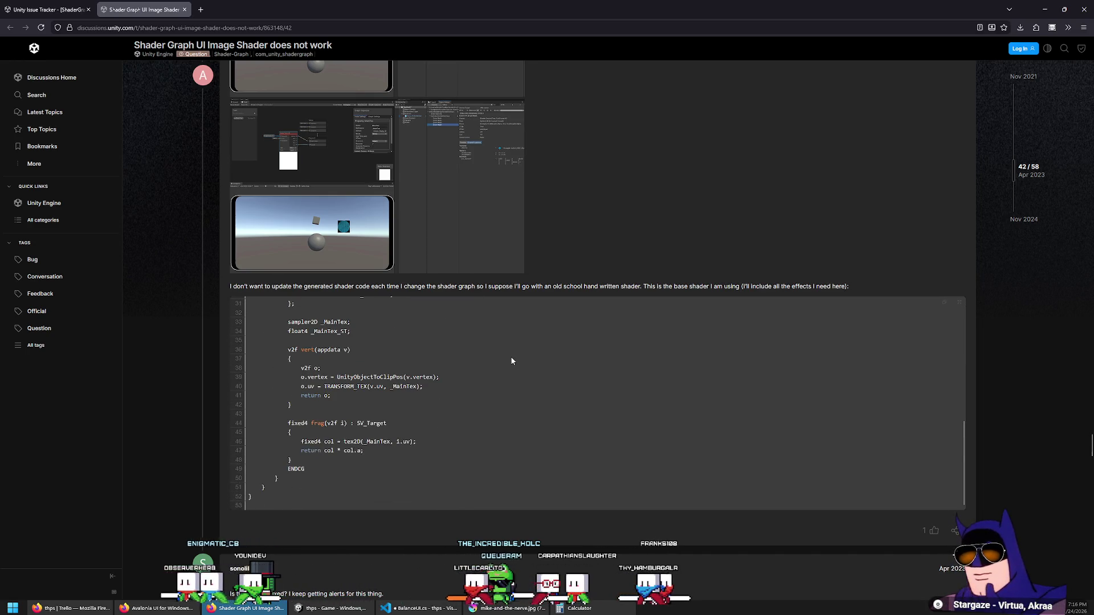
{"action": "scroll", "coordinate": [507, 364], "scroll_direction": "down", "scroll_amount": 3}
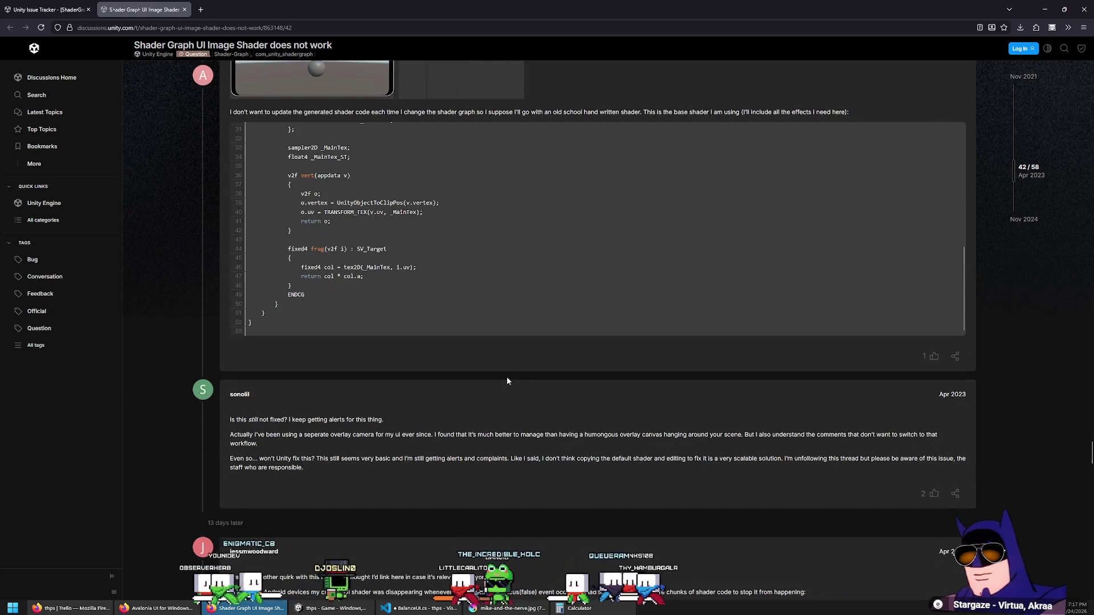
{"action": "scroll", "coordinate": [507, 377], "scroll_direction": "up", "scroll_amount": 5}
{"action": "scroll", "coordinate": [502, 342], "scroll_direction": "up", "scroll_amount": 15}
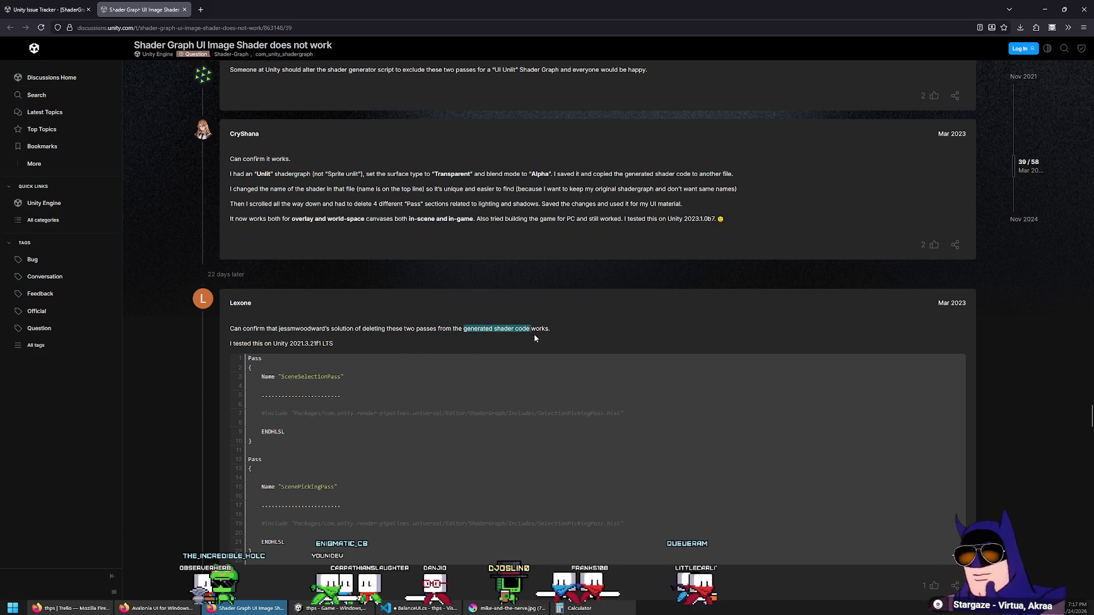
Highlight 'generated shader code works' in the reply about deleting SceneSelectionPass and ScenePickingPass, then return to Unity.
{"action": "left_click_drag", "start_coordinate": [534, 335], "coordinate": [545, 322]}
{"action": "scroll", "coordinate": [529, 332], "scroll_direction": "down", "scroll_amount": 2}
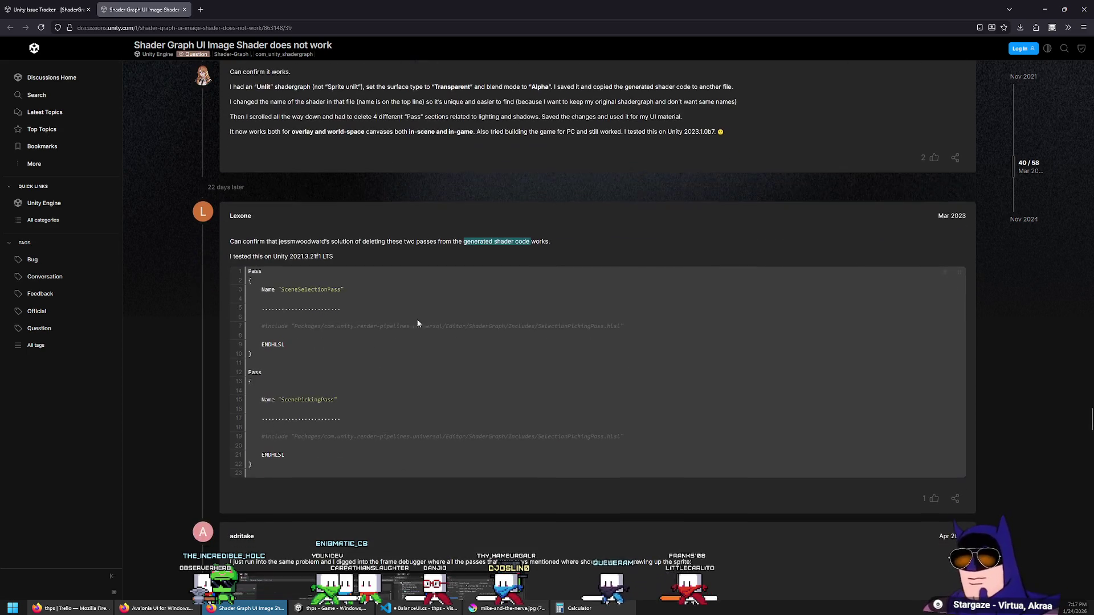
{"action": "scroll", "coordinate": [306, 335], "scroll_direction": "down", "scroll_amount": 1}
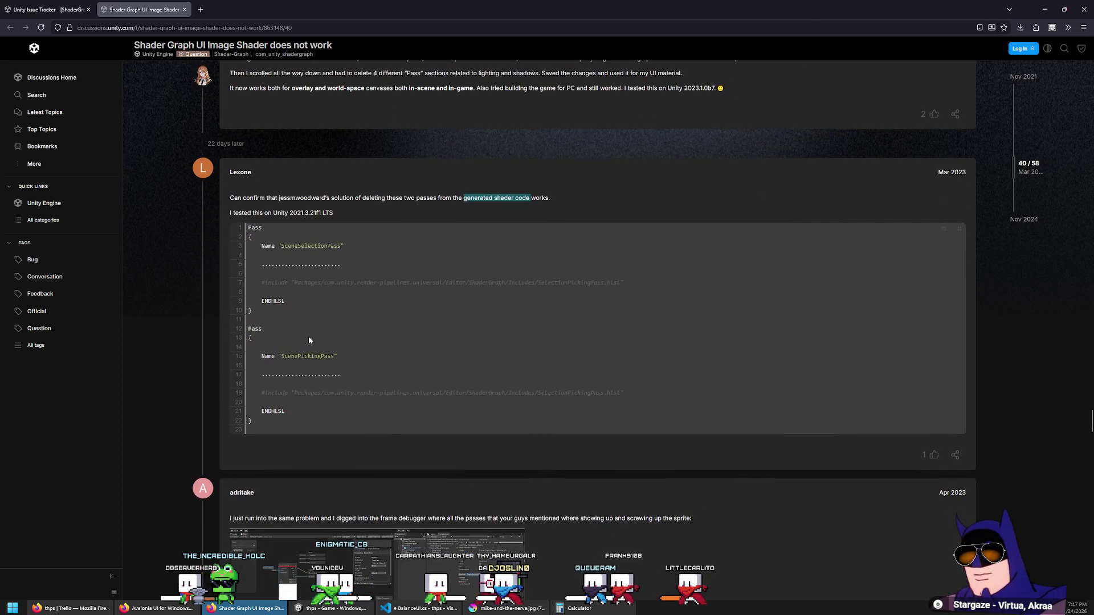
{"action": "left_click", "coordinate": [334, 608]}
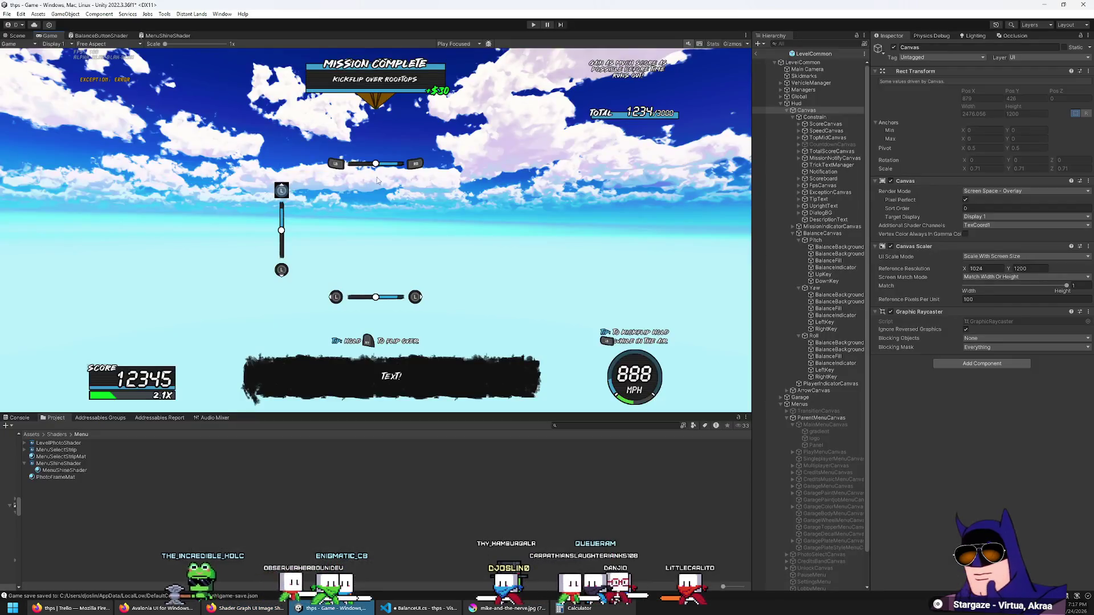
Select BalanceButtonShader in the Shaders folder and open its generated shader code.
{"action": "left_click", "coordinate": [57, 435]}
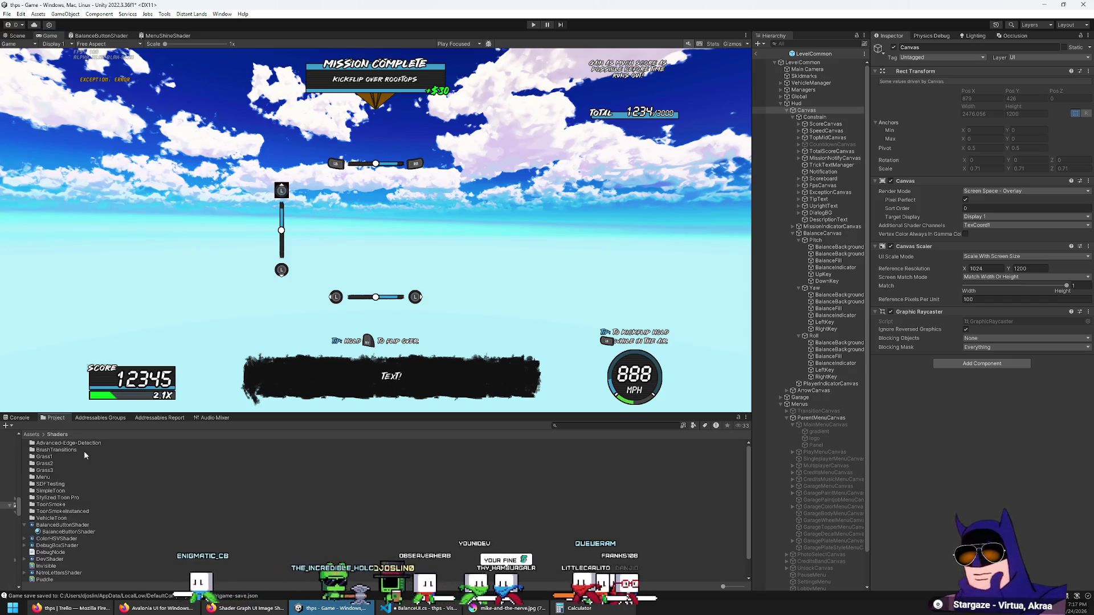
{"action": "scroll", "coordinate": [60, 512], "scroll_direction": "down", "scroll_amount": 3}
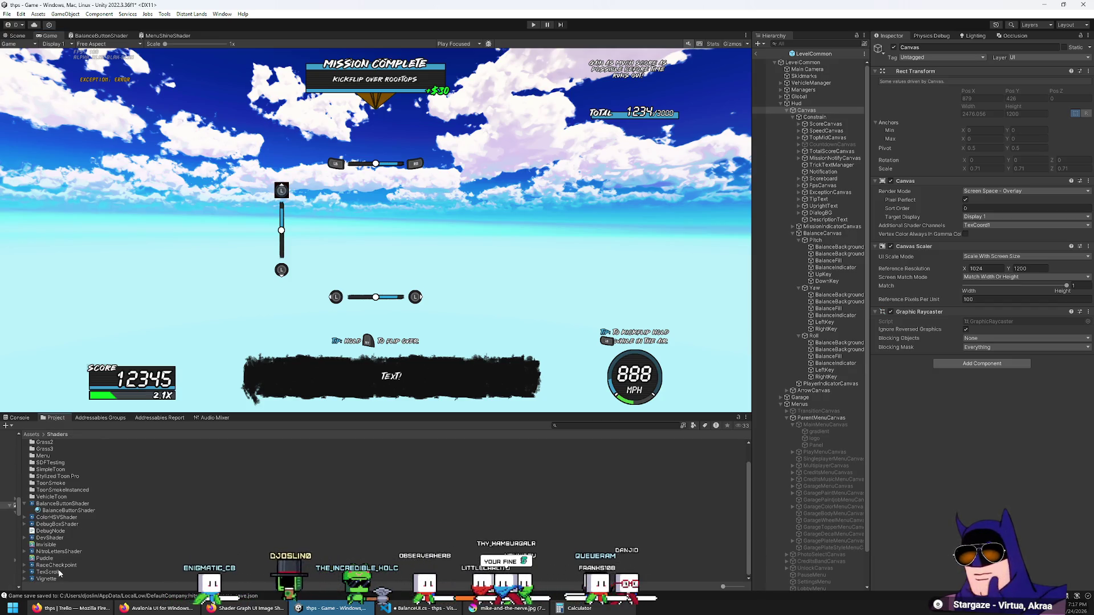
{"action": "scroll", "coordinate": [75, 495], "scroll_direction": "up", "scroll_amount": 2}
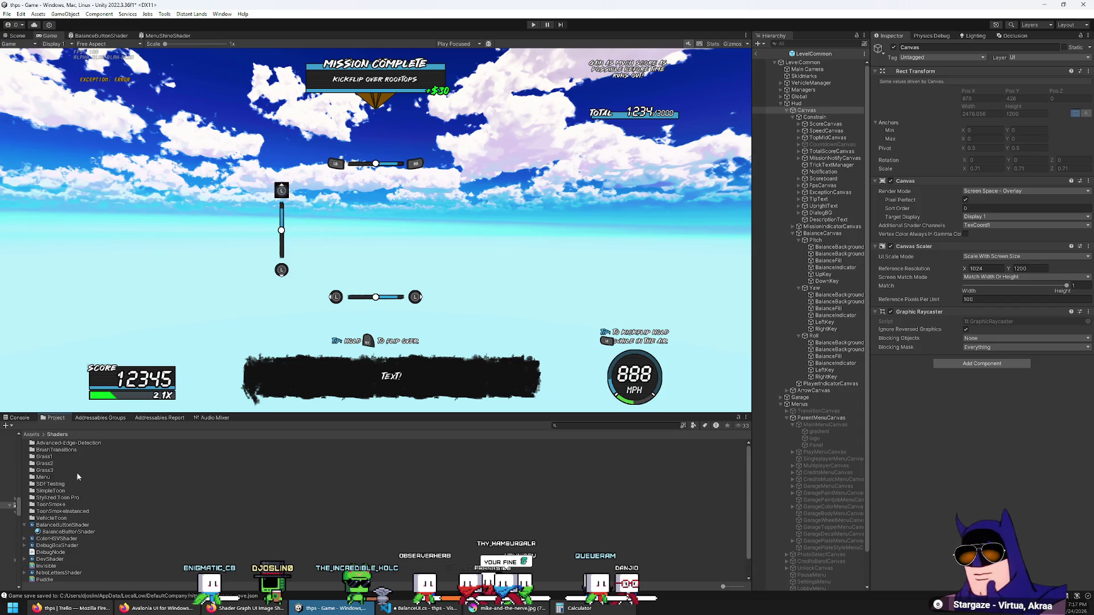
{"action": "scroll", "coordinate": [78, 476], "scroll_direction": "down", "scroll_amount": 3}
{"action": "left_click", "coordinate": [61, 504]}
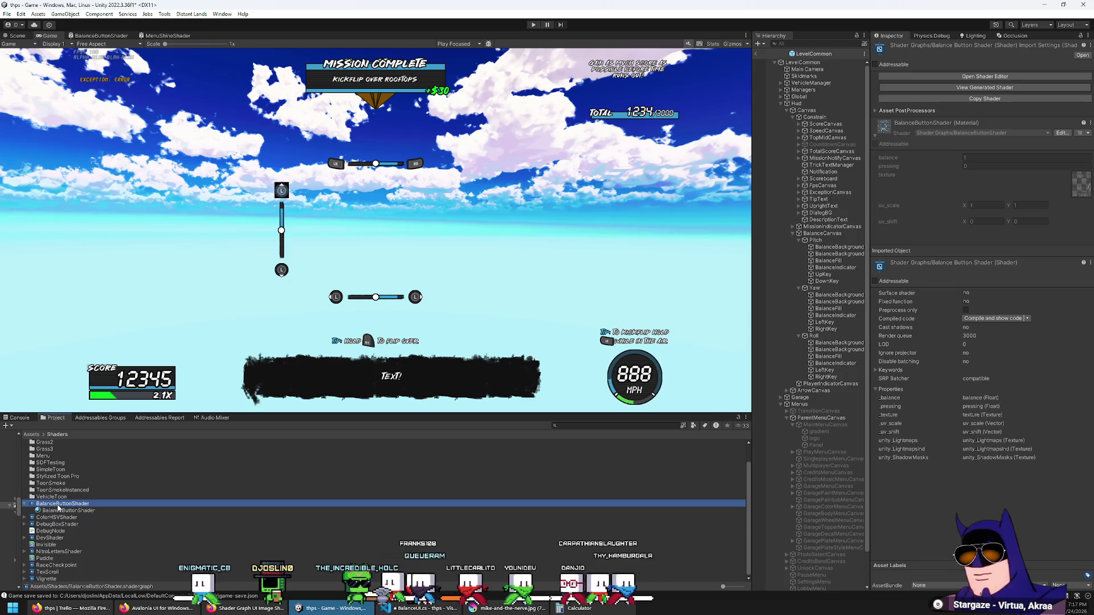
{"action": "right_click", "coordinate": [57, 507]}
{"action": "left_click", "coordinate": [74, 293]}
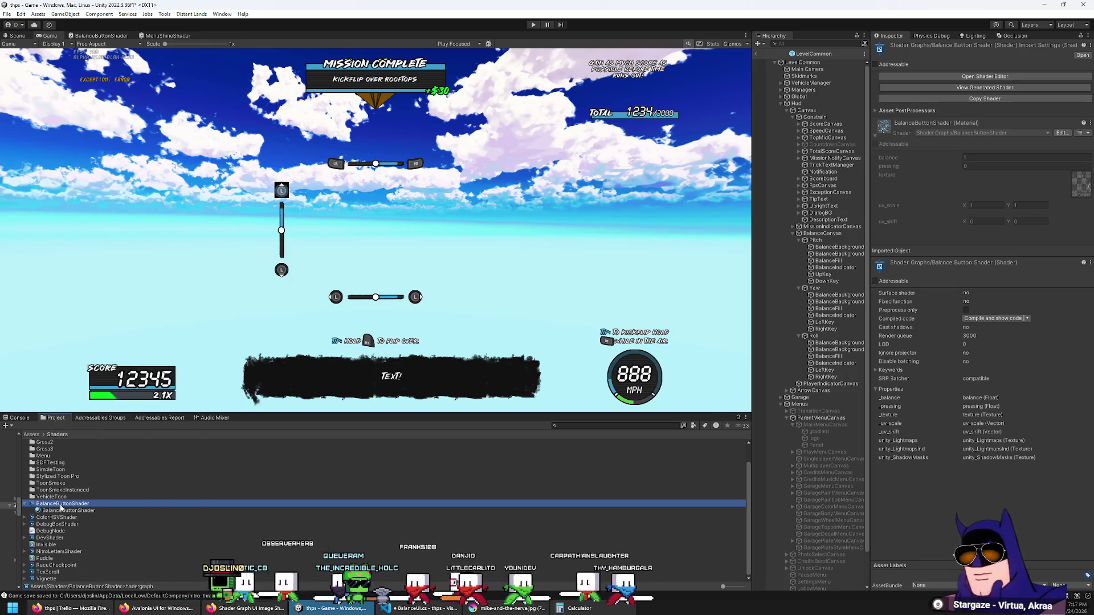
{"action": "left_click", "coordinate": [982, 88]}
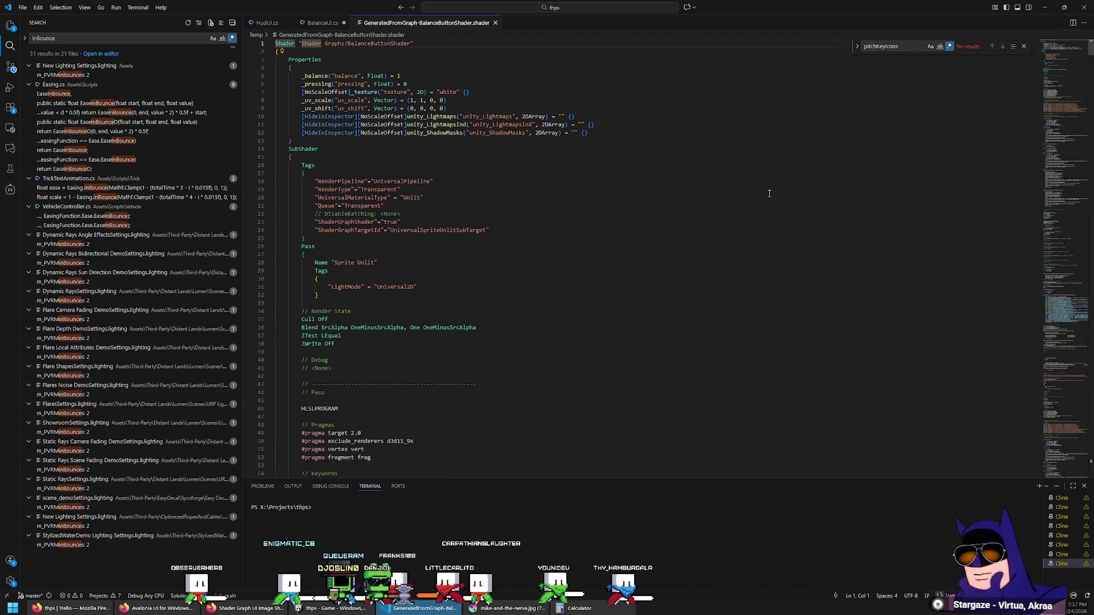
Copy 'SceneSelectionPass' from the forum thread and find its block near line 407 of the generated shader.
{"action": "key", "text": "alt+Tab"}
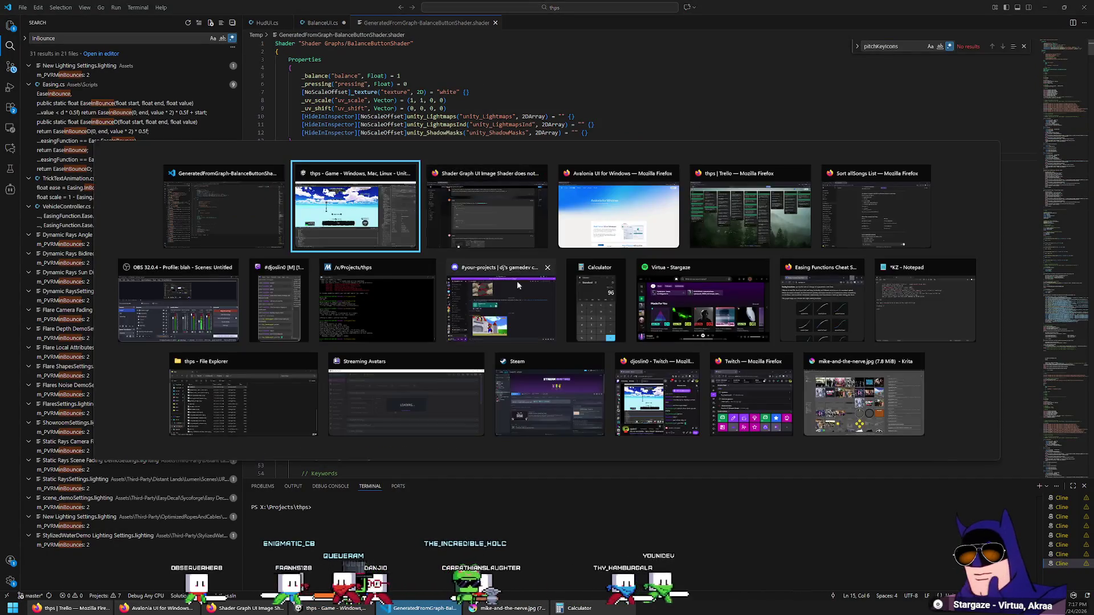
{"action": "double_click", "coordinate": [304, 244]}
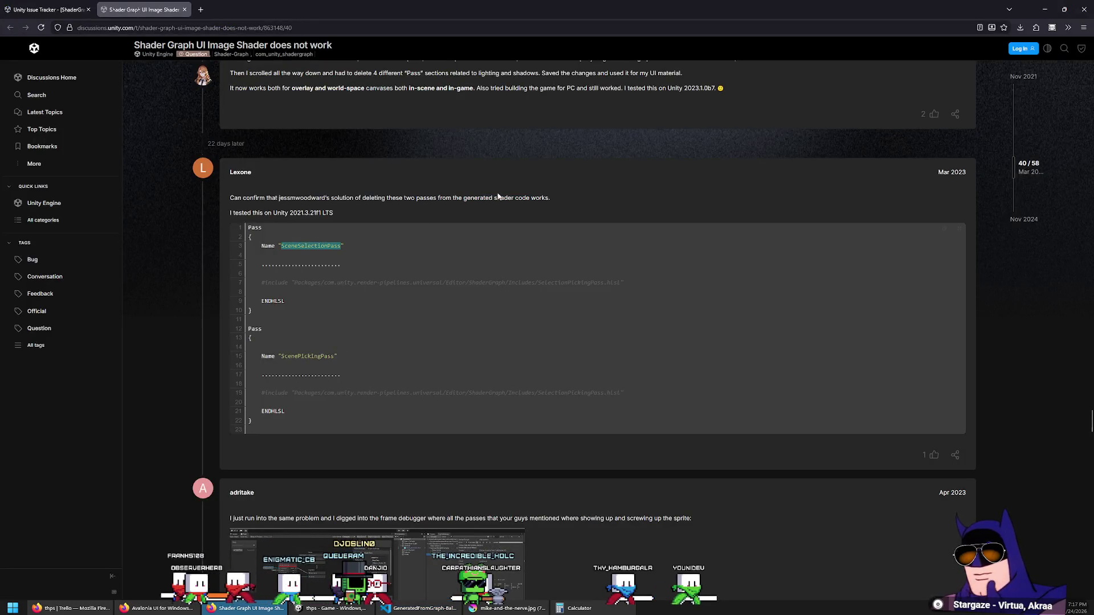
{"action": "key", "text": "ctrl+c"}
{"action": "key", "text": "alt+Tab"}
{"action": "key", "text": "ctrl+f"}
{"action": "key", "text": "ctrl+v"}
{"action": "key", "text": "Return"}
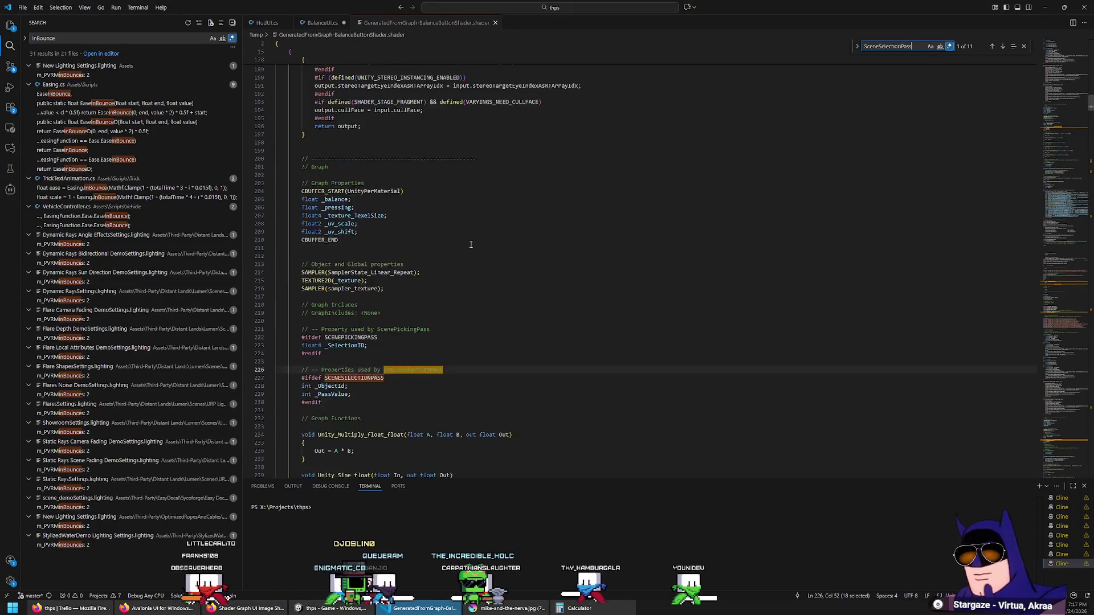
{"action": "key", "text": "Return"}
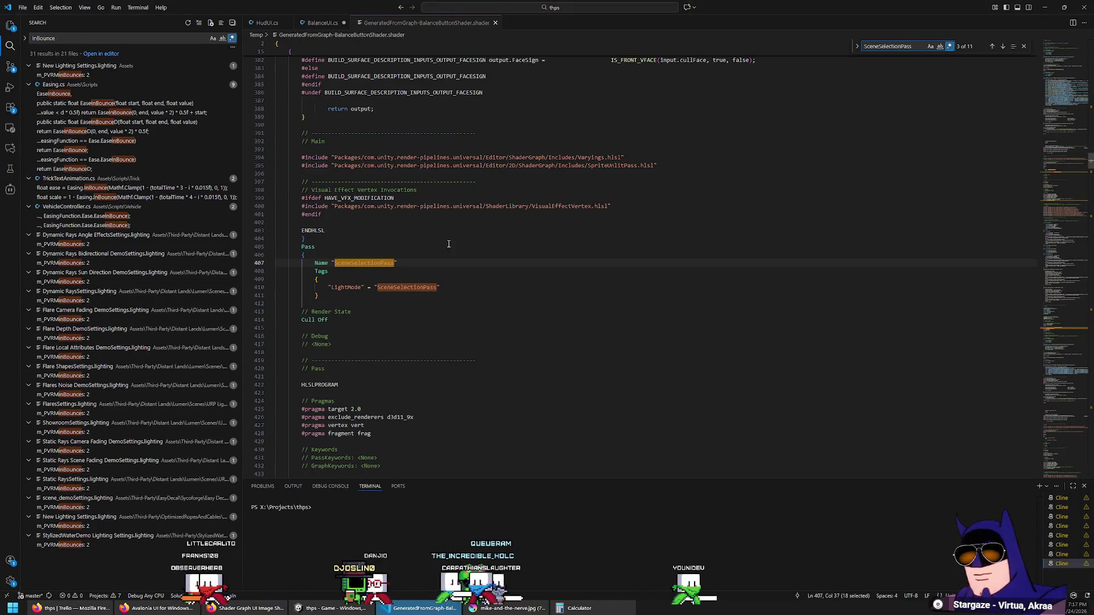
Select the whole SceneSelectionPass block from line 406 to line 718.
{"action": "scroll", "coordinate": [401, 252], "scroll_direction": "down", "scroll_amount": 3}
{"action": "left_click", "coordinate": [270, 171]}
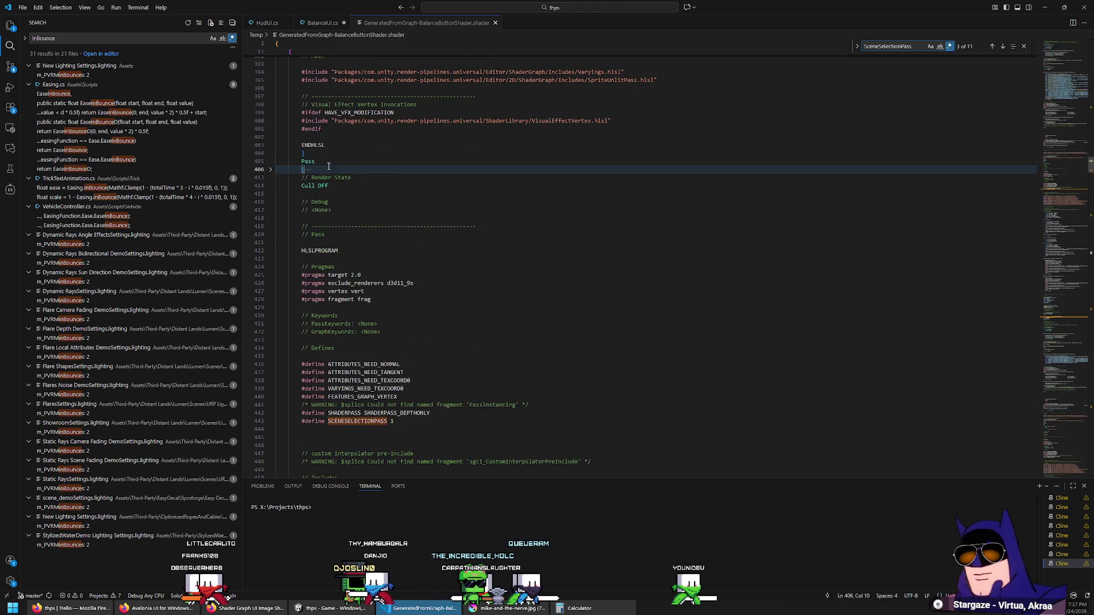
{"action": "left_click", "coordinate": [270, 171]}
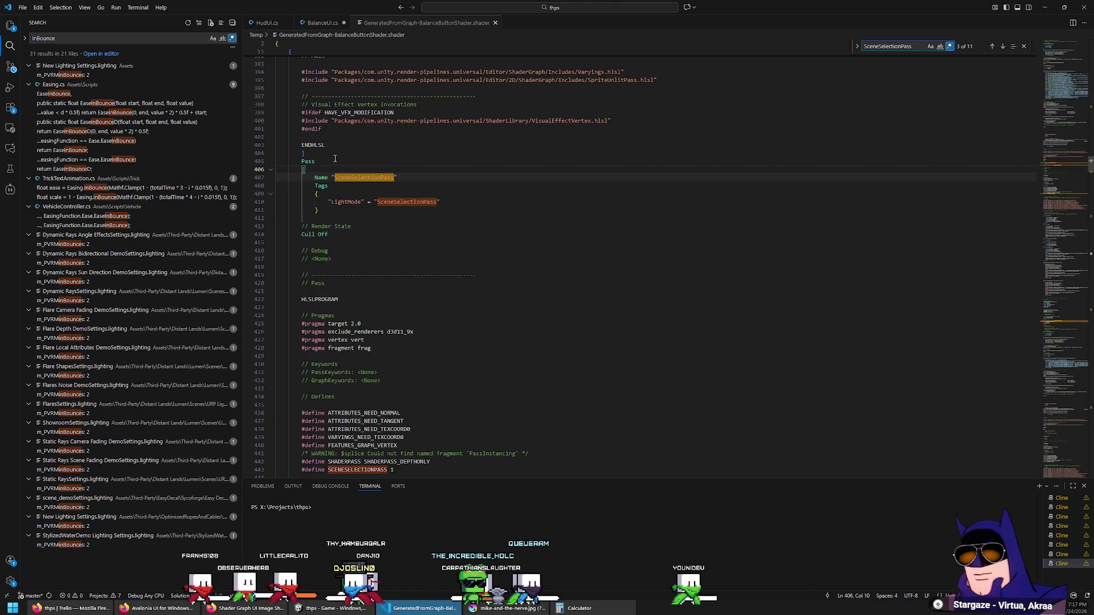
{"action": "left_click", "coordinate": [340, 153]}
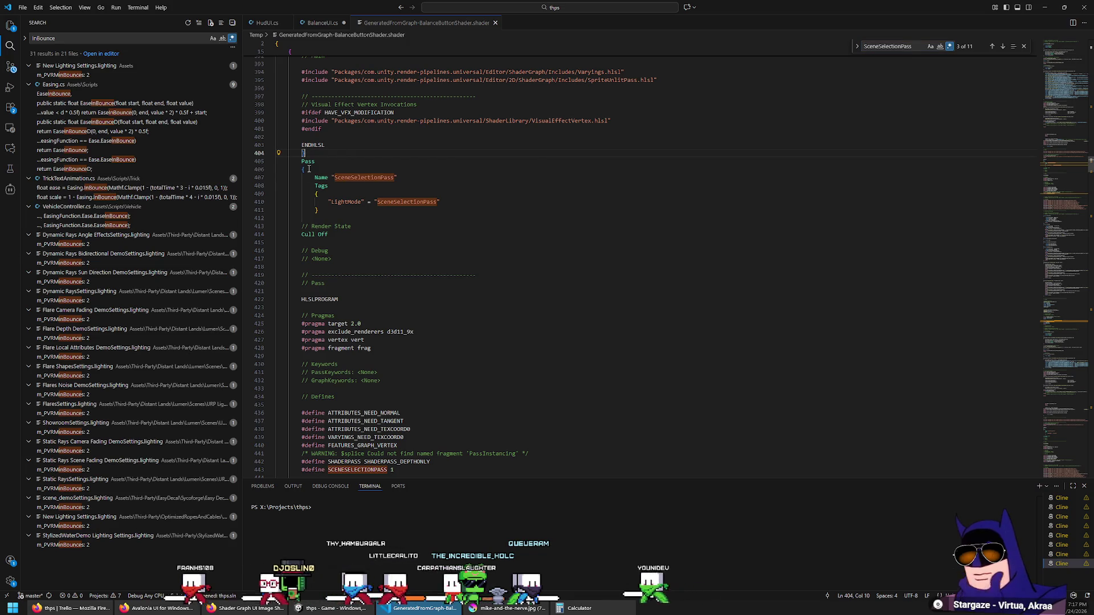
{"action": "scroll", "coordinate": [369, 203], "scroll_direction": "down", "scroll_amount": 2}
{"action": "left_click", "coordinate": [325, 144]}
{"action": "scroll", "coordinate": [354, 240], "scroll_direction": "down", "scroll_amount": 20}
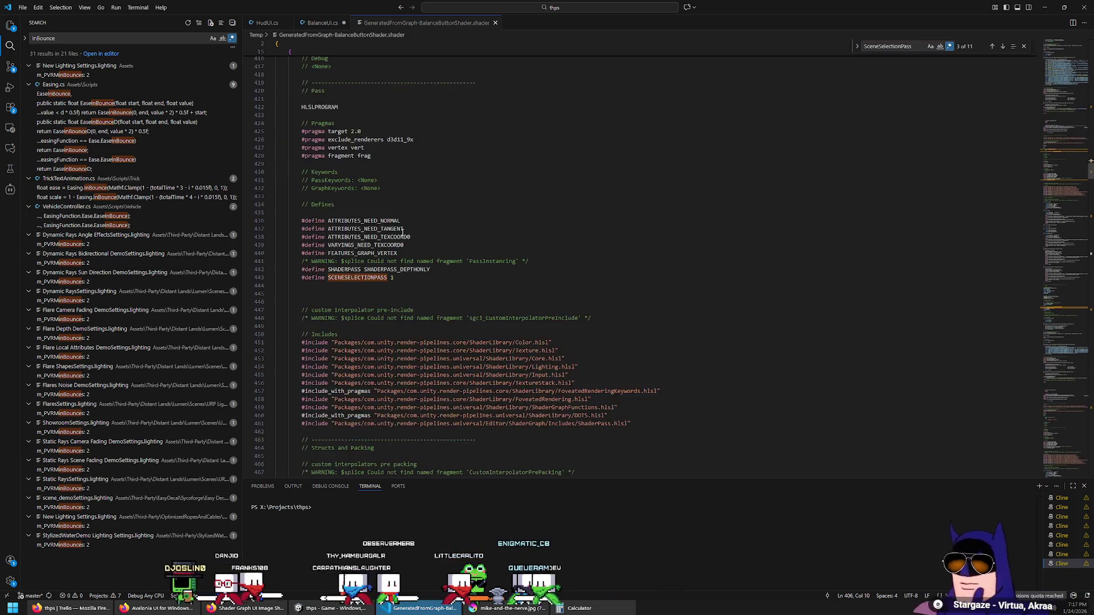
{"action": "scroll", "coordinate": [365, 296], "scroll_direction": "down", "scroll_amount": 20}
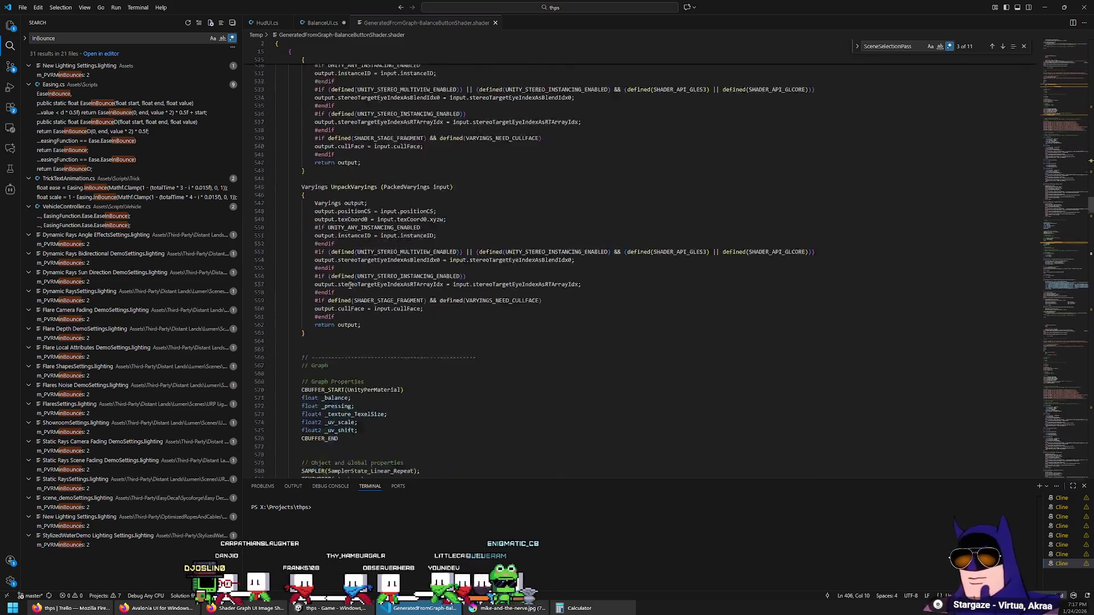
{"action": "scroll", "coordinate": [312, 278], "scroll_direction": "down", "scroll_amount": 20}
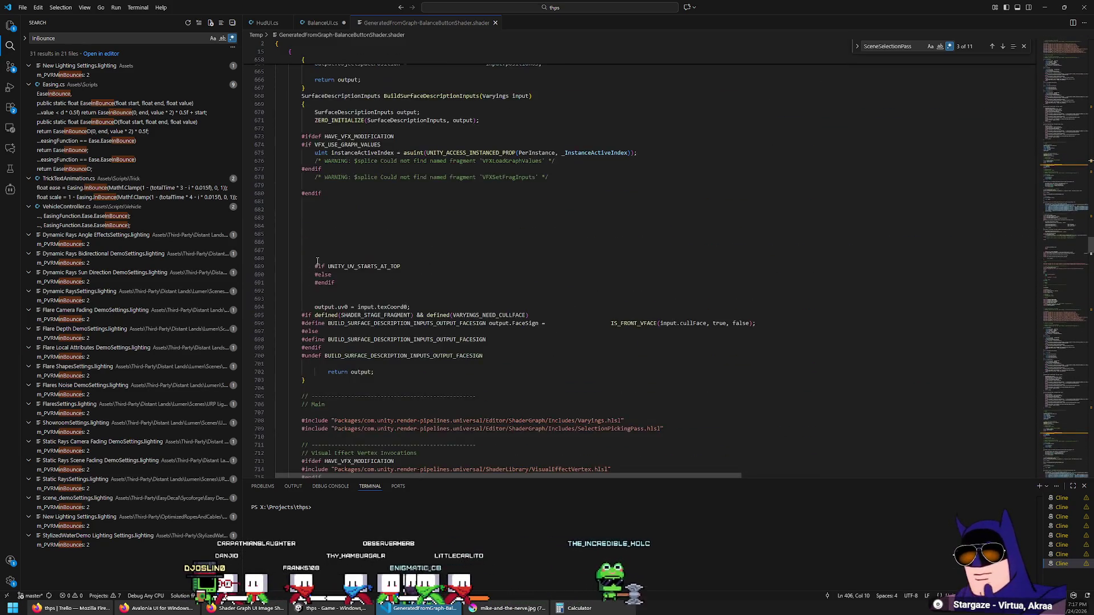
{"action": "left_click", "coordinate": [319, 141], "text": "shift"}
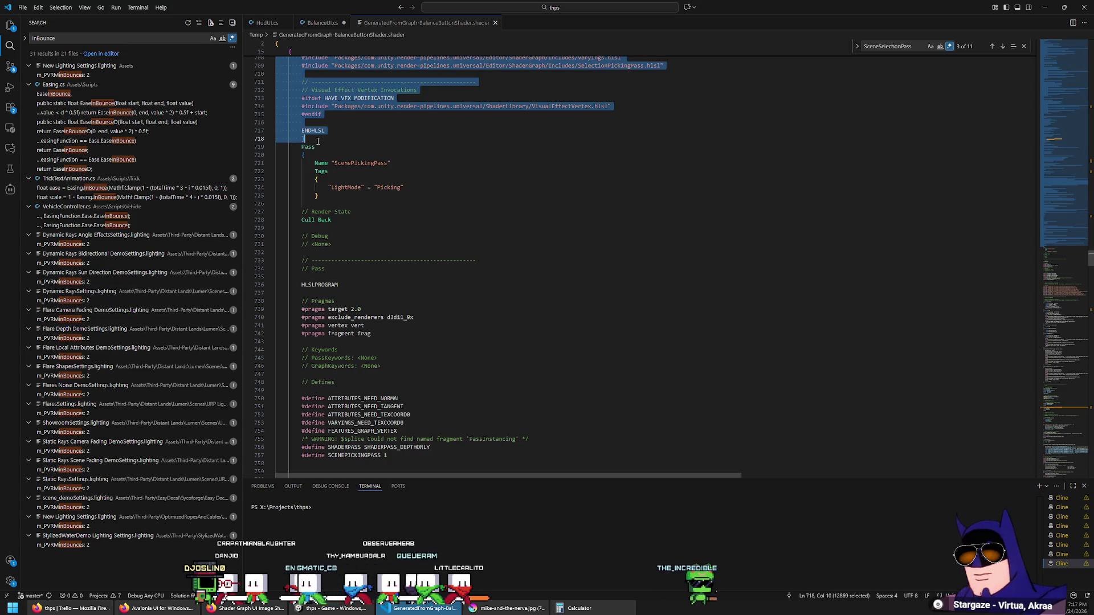
Delete the selected SceneSelectionPass block and recheck the forum's list of passes to remove.
{"action": "scroll", "coordinate": [399, 188], "scroll_direction": "up", "scroll_amount": 20}
{"action": "scroll", "coordinate": [445, 215], "scroll_direction": "up", "scroll_amount": 20}
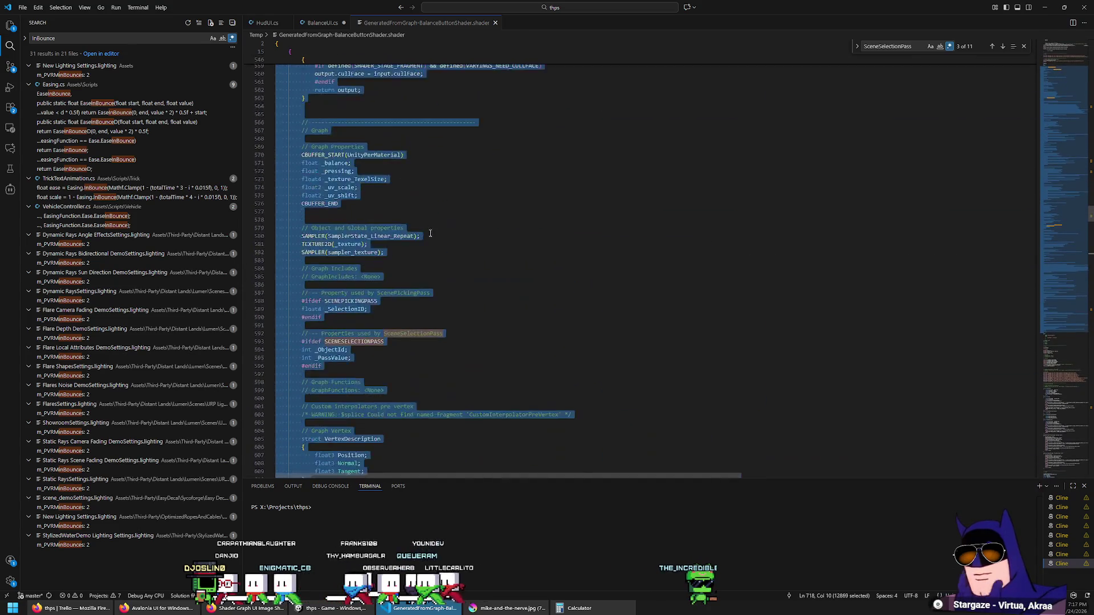
{"action": "scroll", "coordinate": [435, 223], "scroll_direction": "up", "scroll_amount": 18}
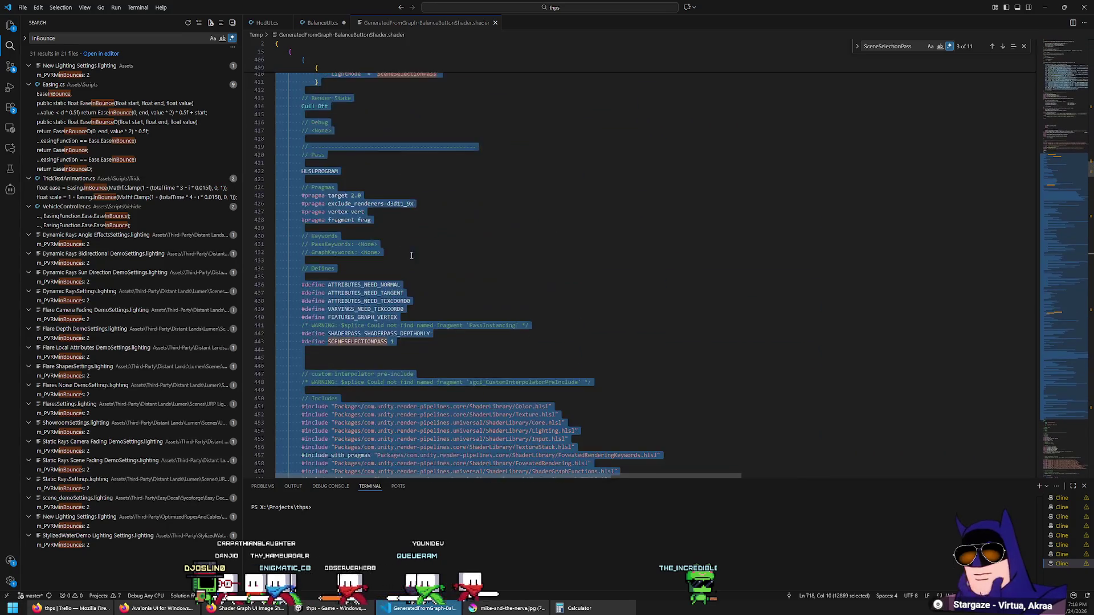
{"action": "key", "text": "Delete"}
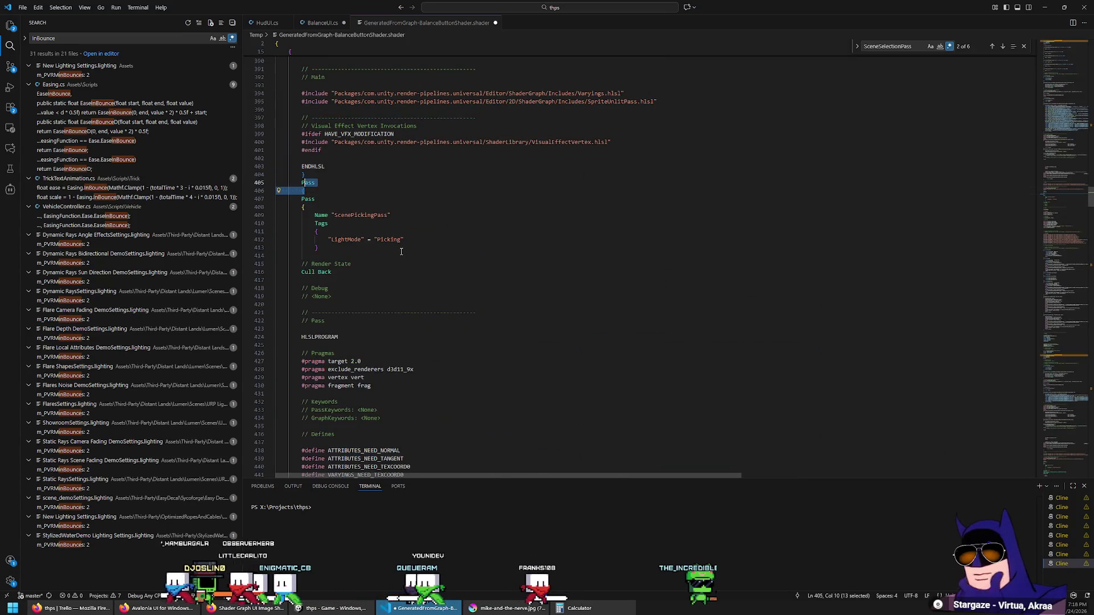
{"action": "key", "text": "alt+Tab"}
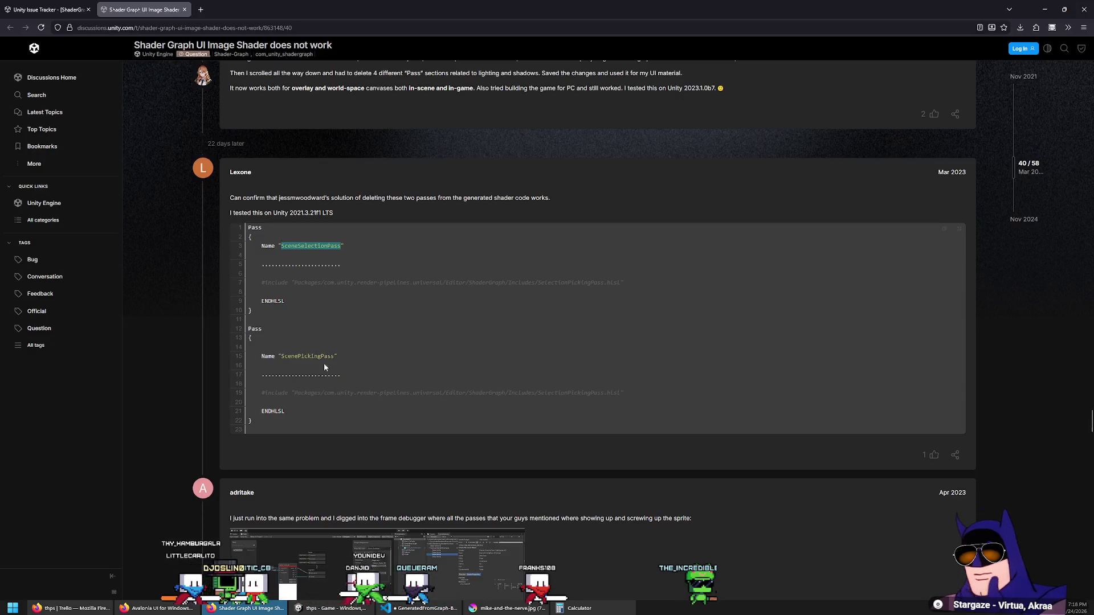
{"action": "key", "text": "alt+Tab"}
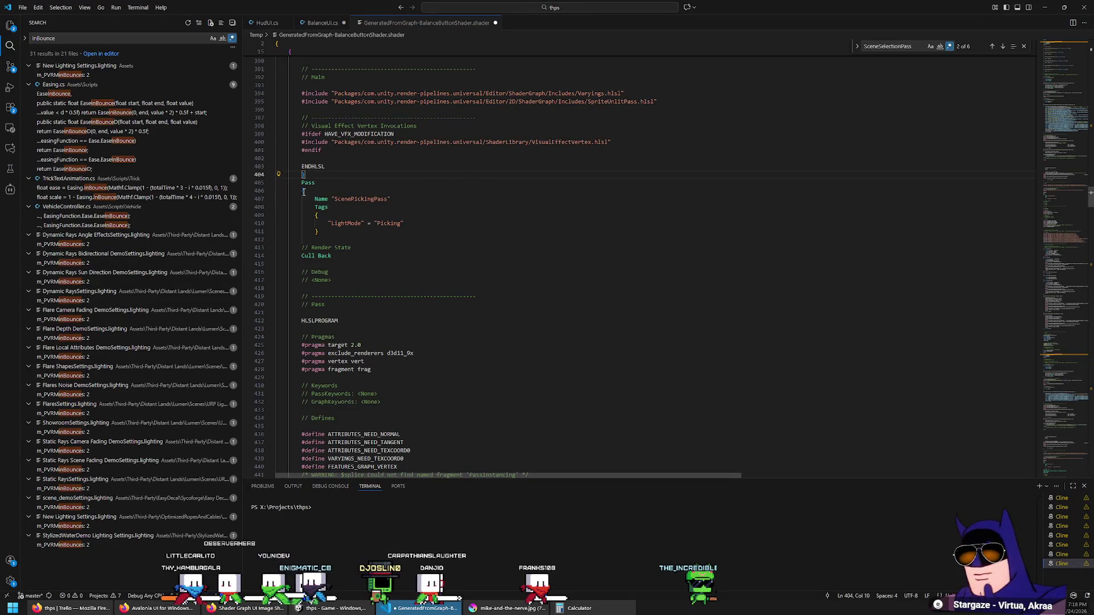
Locate the ScenePickingPass block, which now starts at line 406.
{"action": "scroll", "coordinate": [322, 178], "scroll_direction": "down", "scroll_amount": 20}
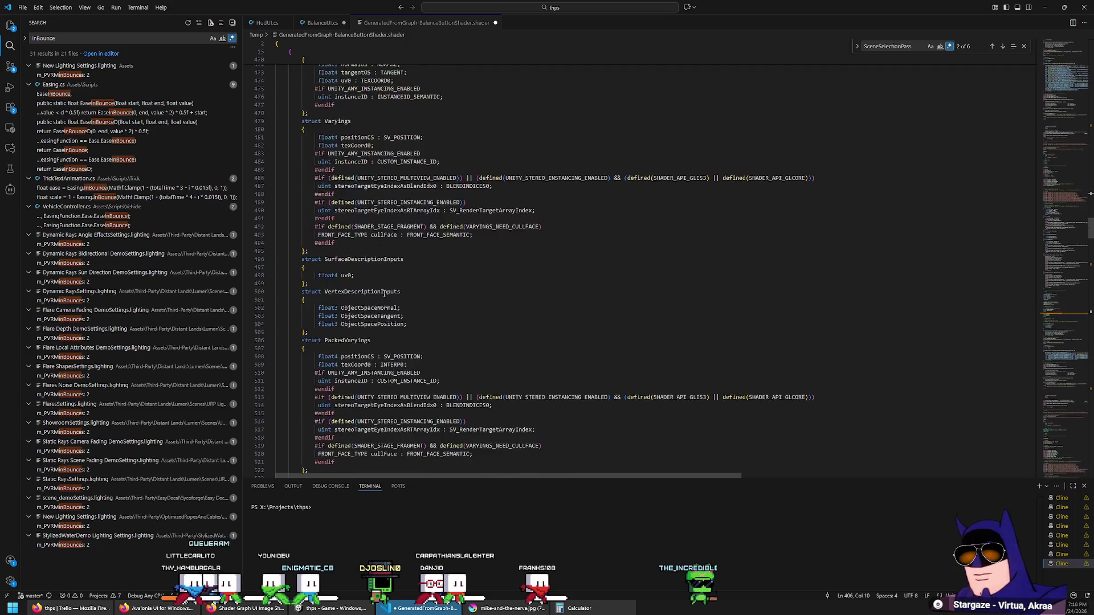
{"action": "scroll", "coordinate": [362, 288], "scroll_direction": "down", "scroll_amount": 10}
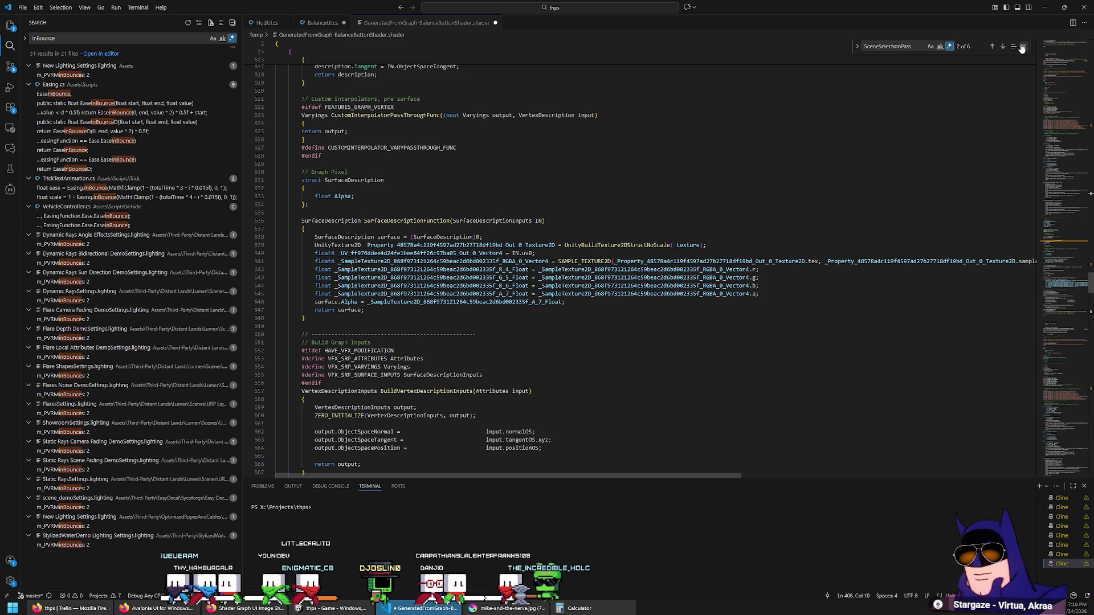
{"action": "scroll", "coordinate": [430, 284], "scroll_direction": "down", "scroll_amount": 10}
{"action": "scroll", "coordinate": [429, 283], "scroll_direction": "down", "scroll_amount": 5}
{"action": "scroll", "coordinate": [410, 282], "scroll_direction": "up", "scroll_amount": 15}
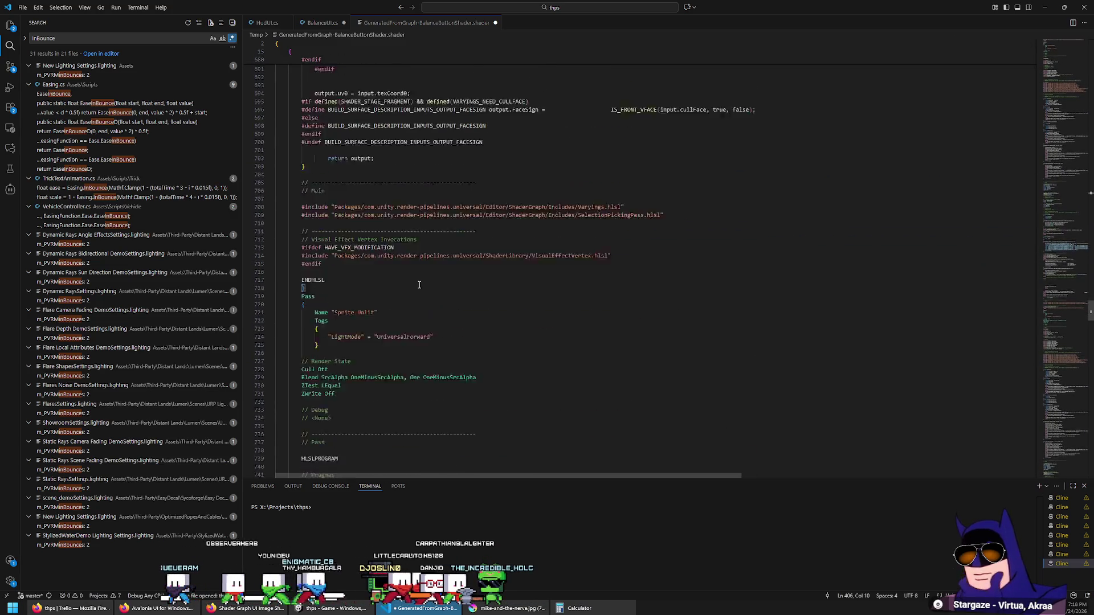
{"action": "scroll", "coordinate": [399, 282], "scroll_direction": "up", "scroll_amount": 20}
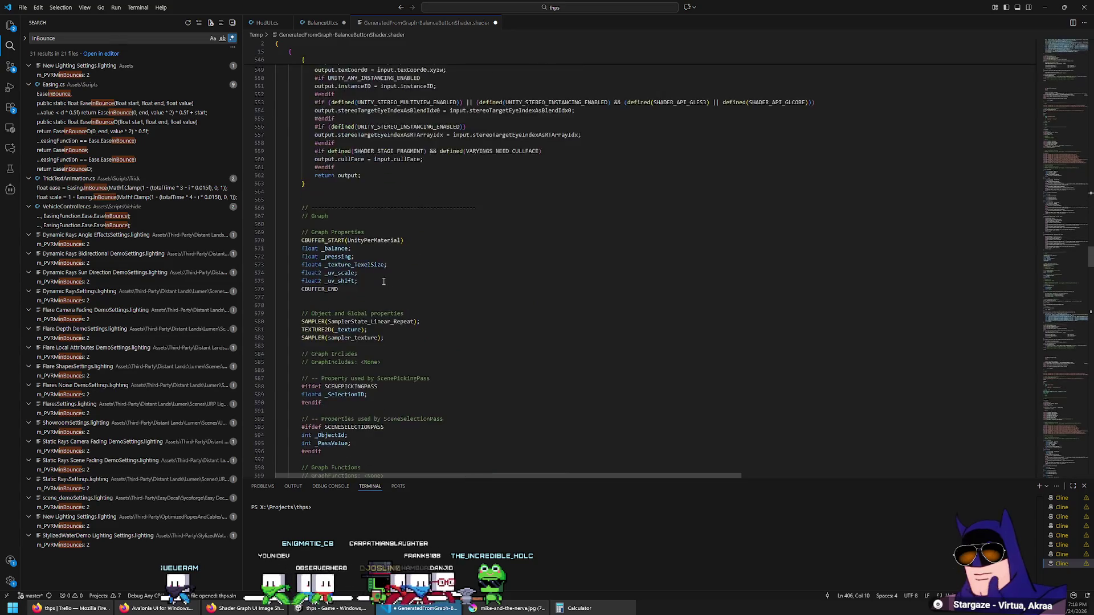
{"action": "scroll", "coordinate": [373, 269], "scroll_direction": "up", "scroll_amount": 20}
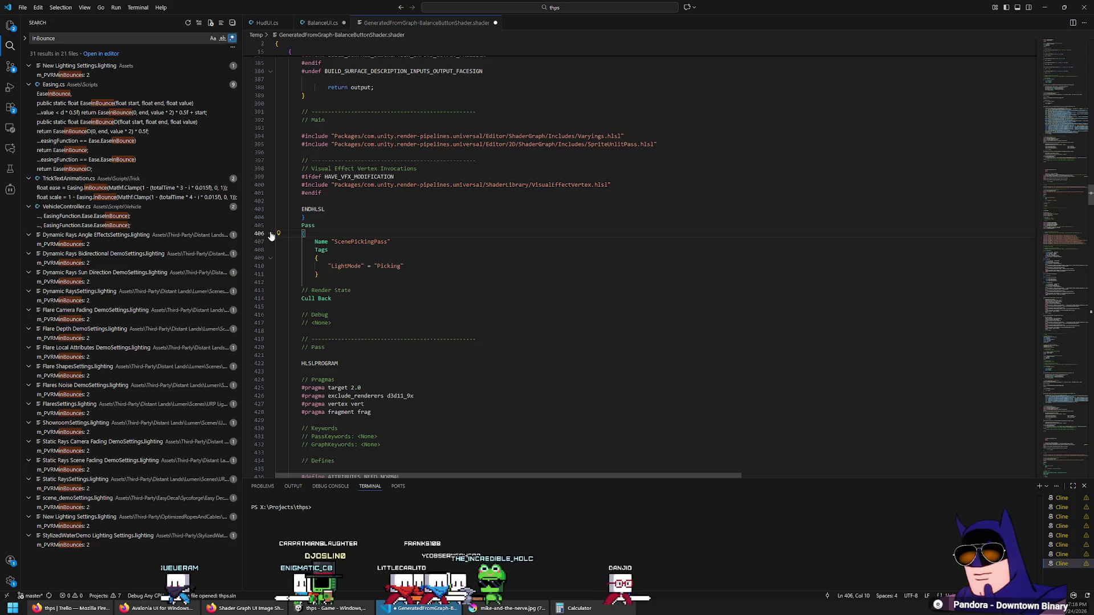
{"action": "left_click", "coordinate": [271, 235]}
{"action": "left_click", "coordinate": [271, 234]}
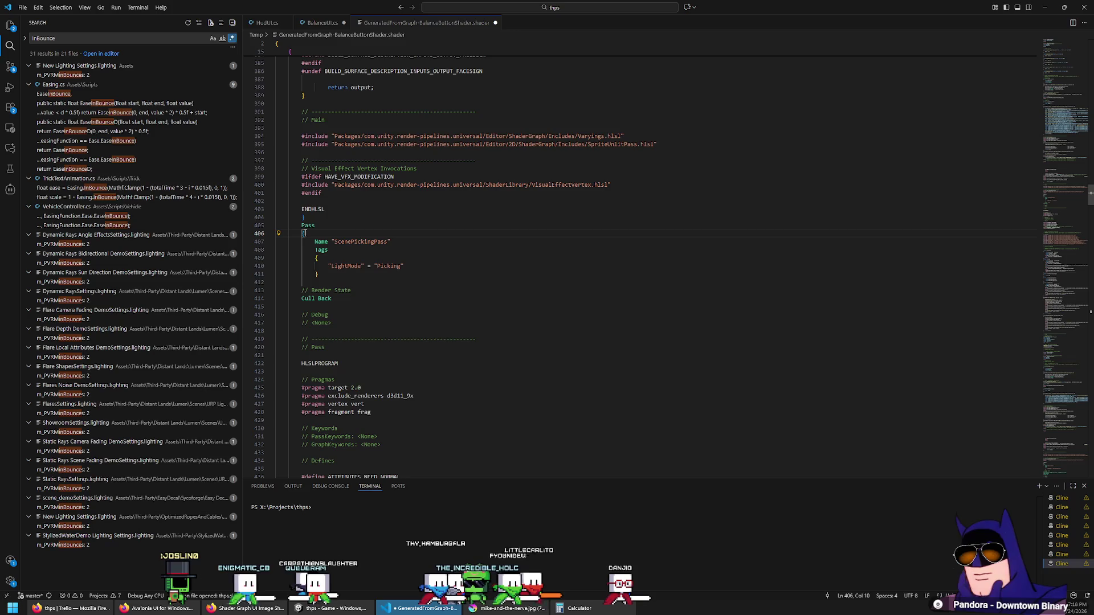
Review the remaining passes, undo the last two edits, and begin saving under a new name.
{"action": "scroll", "coordinate": [372, 273], "scroll_direction": "down", "scroll_amount": 20}
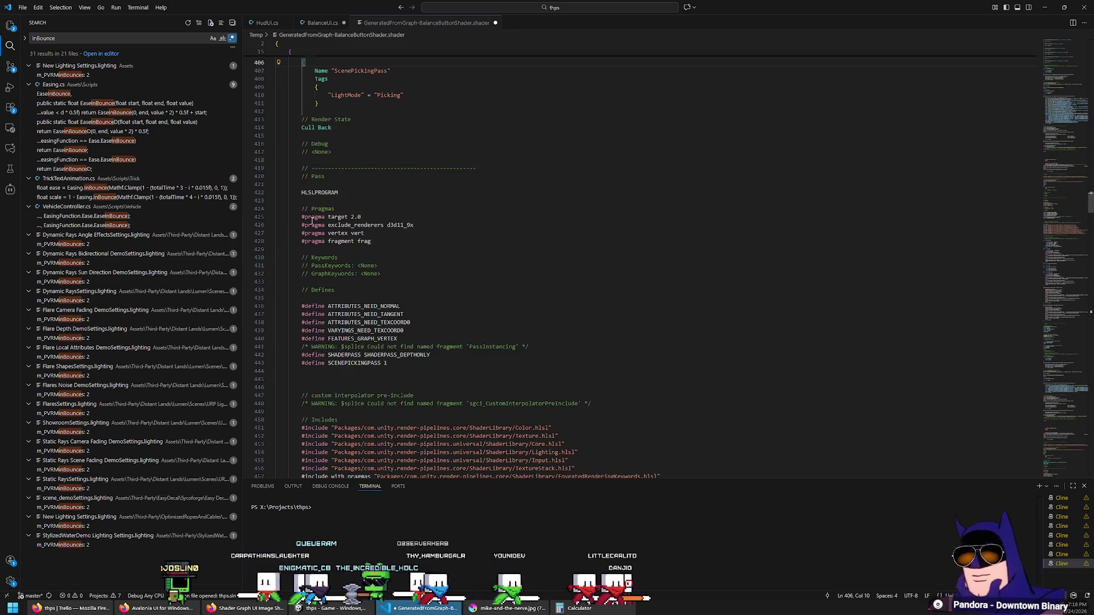
{"action": "scroll", "coordinate": [313, 237], "scroll_direction": "down", "scroll_amount": 20}
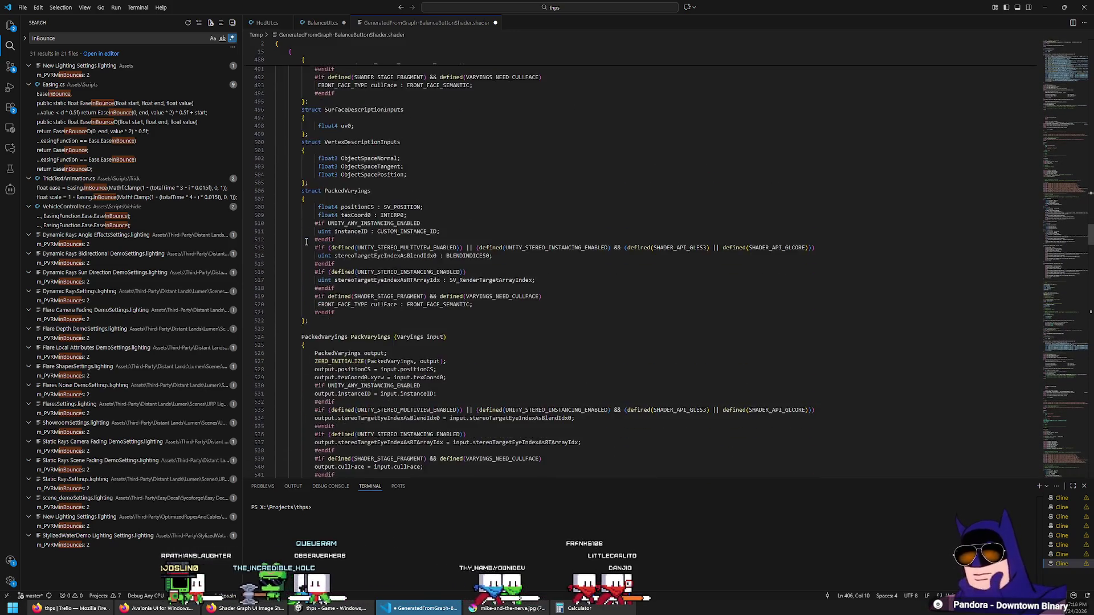
{"action": "scroll", "coordinate": [307, 244], "scroll_direction": "down", "scroll_amount": 20}
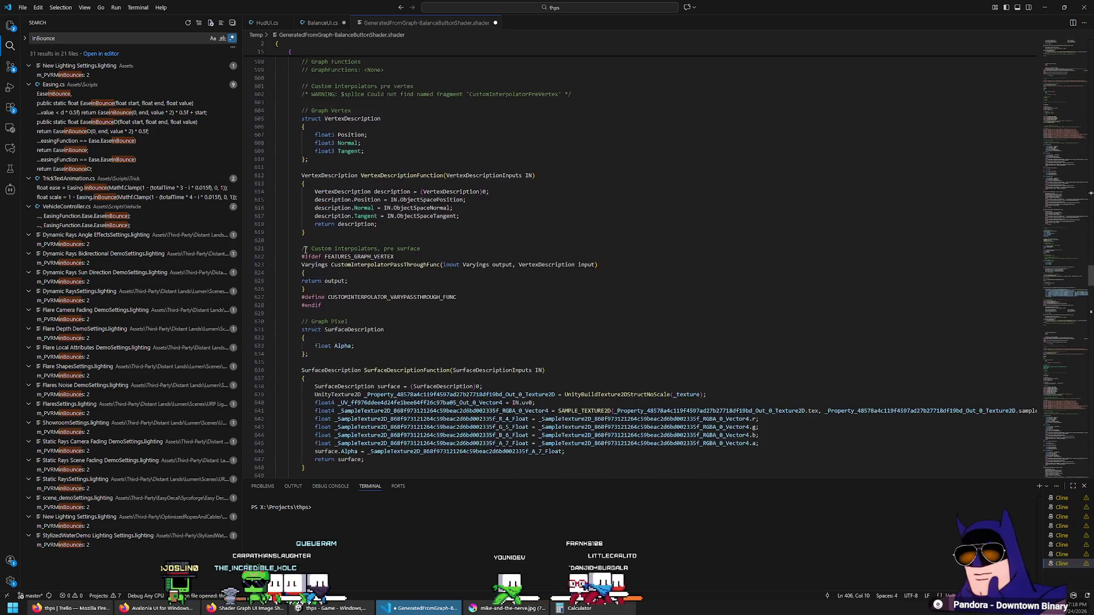
{"action": "scroll", "coordinate": [305, 247], "scroll_direction": "down", "scroll_amount": 20}
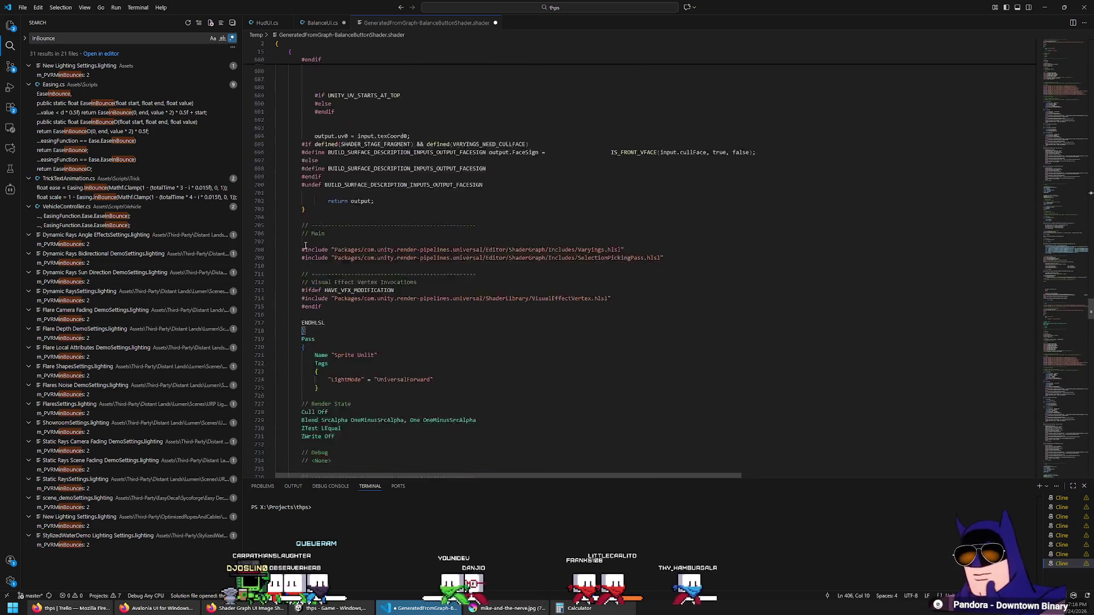
{"action": "scroll", "coordinate": [305, 246], "scroll_direction": "down", "scroll_amount": 4}
{"action": "scroll", "coordinate": [305, 245], "scroll_direction": "up", "scroll_amount": 5}
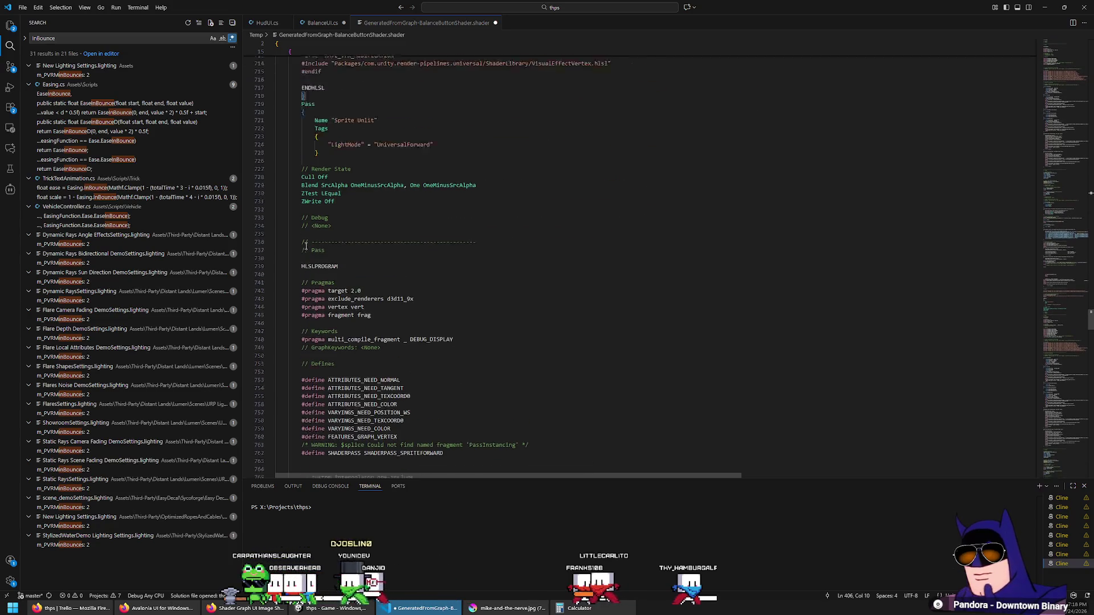
{"action": "key", "text": "ctrl+z"}
{"action": "key", "text": "ctrl+z"}
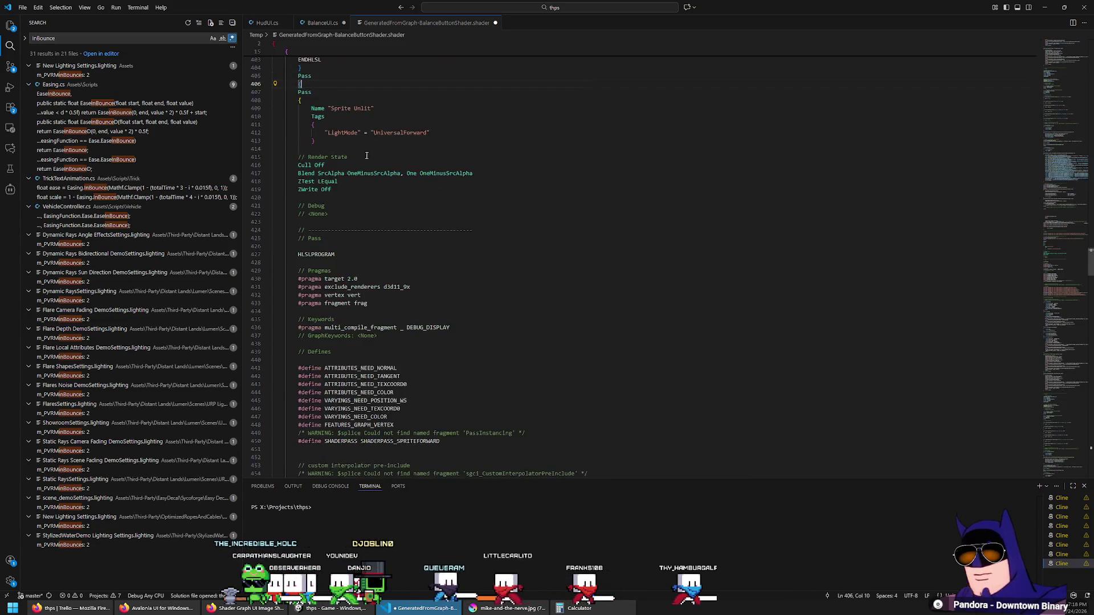
{"action": "key", "text": "ctrl+z"}
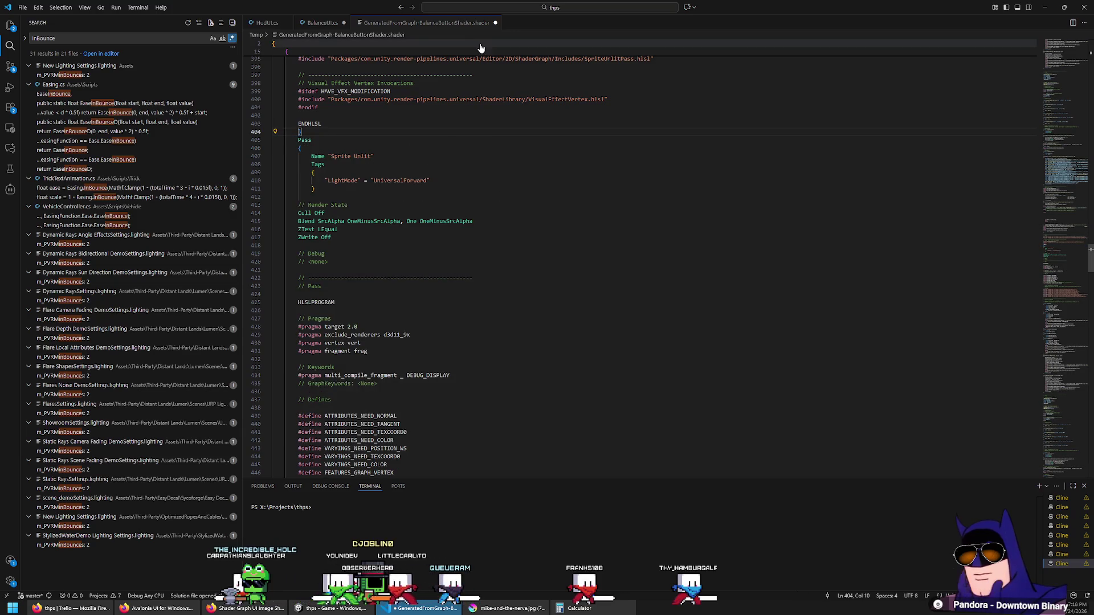
{"action": "key", "text": "ctrl+shift+s"}
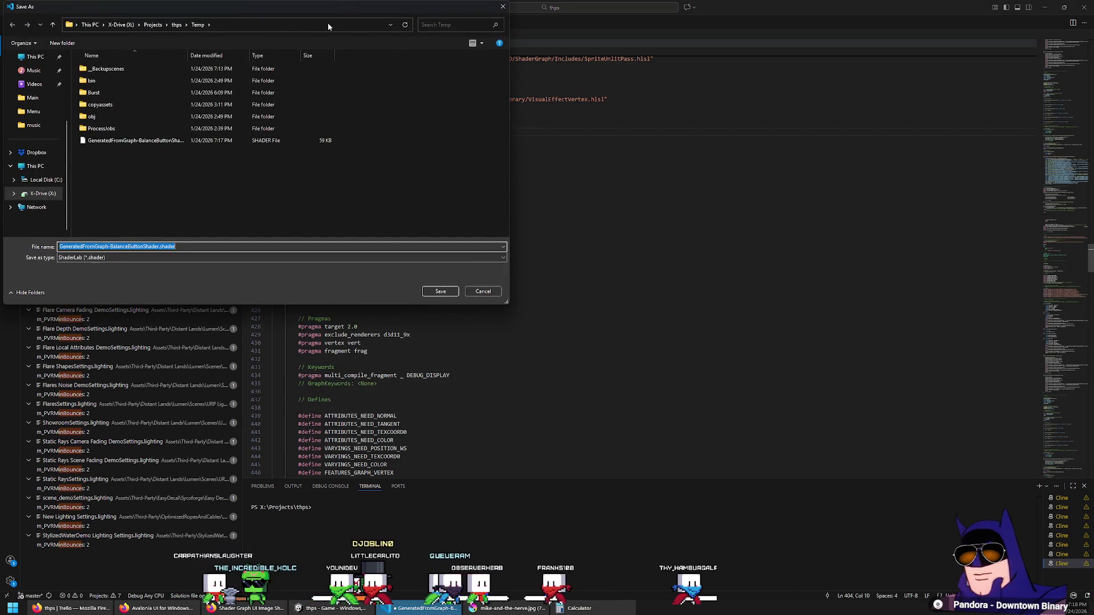
Move the Save As window to the centre, then in Unity collapse BalanceButtonShader and browse to Assets.
{"action": "left_click_drag", "start_coordinate": [315, 11], "coordinate": [675, 107]}
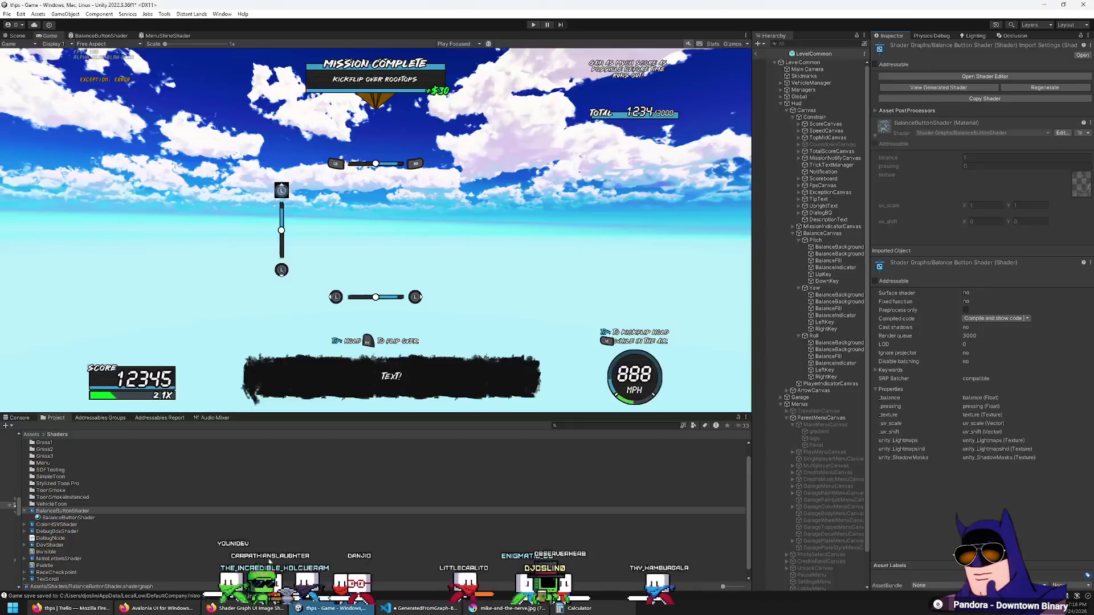
{"action": "key", "text": "alt+Tab"}
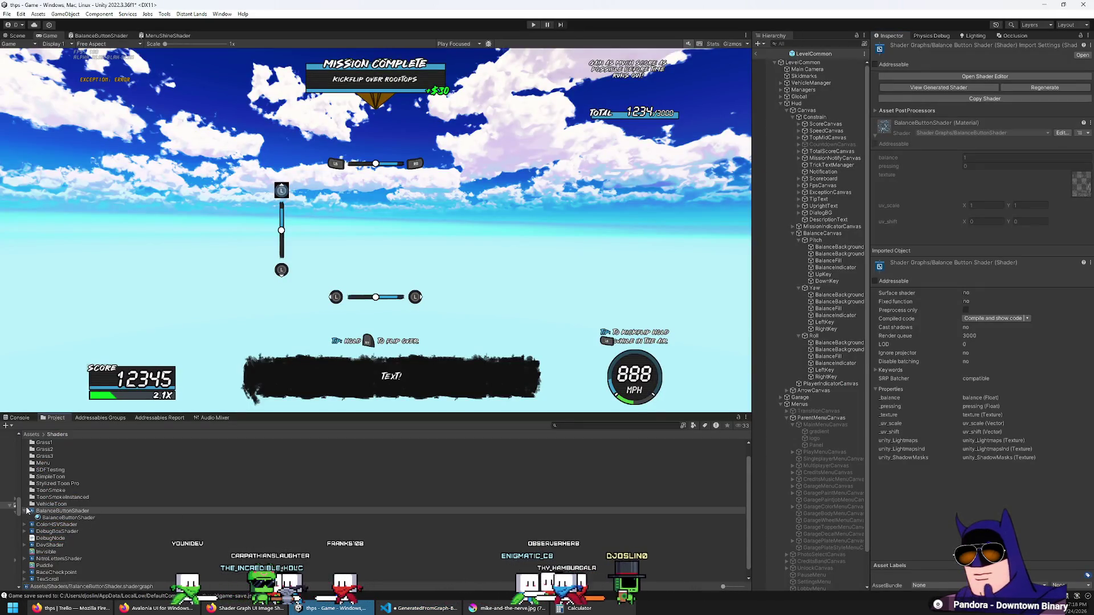
{"action": "left_click", "coordinate": [63, 510]}
{"action": "key", "text": "Left"}
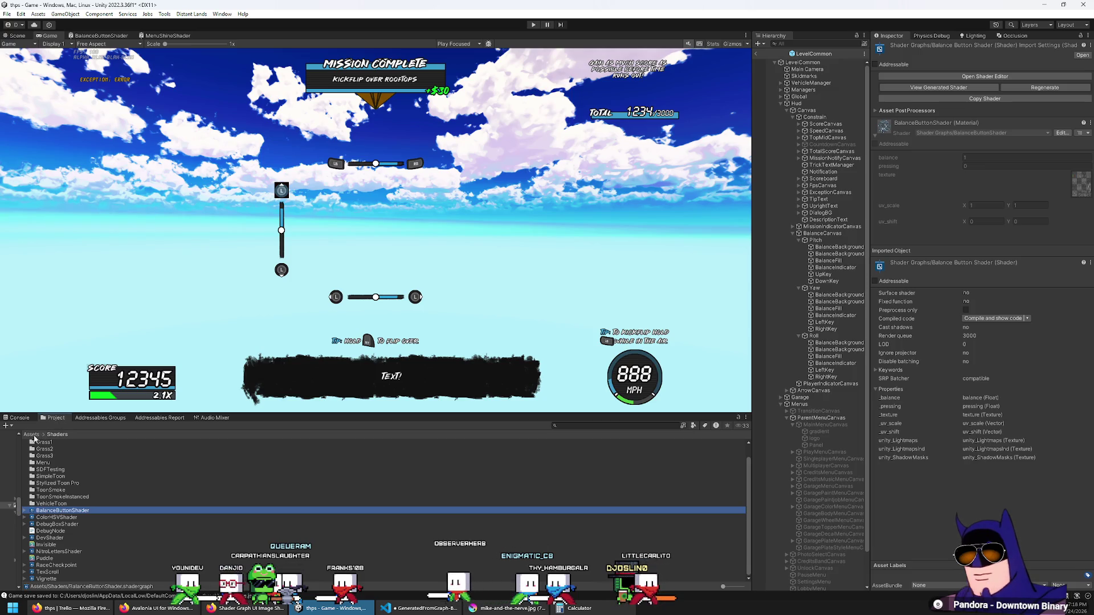
{"action": "left_click", "coordinate": [32, 435]}
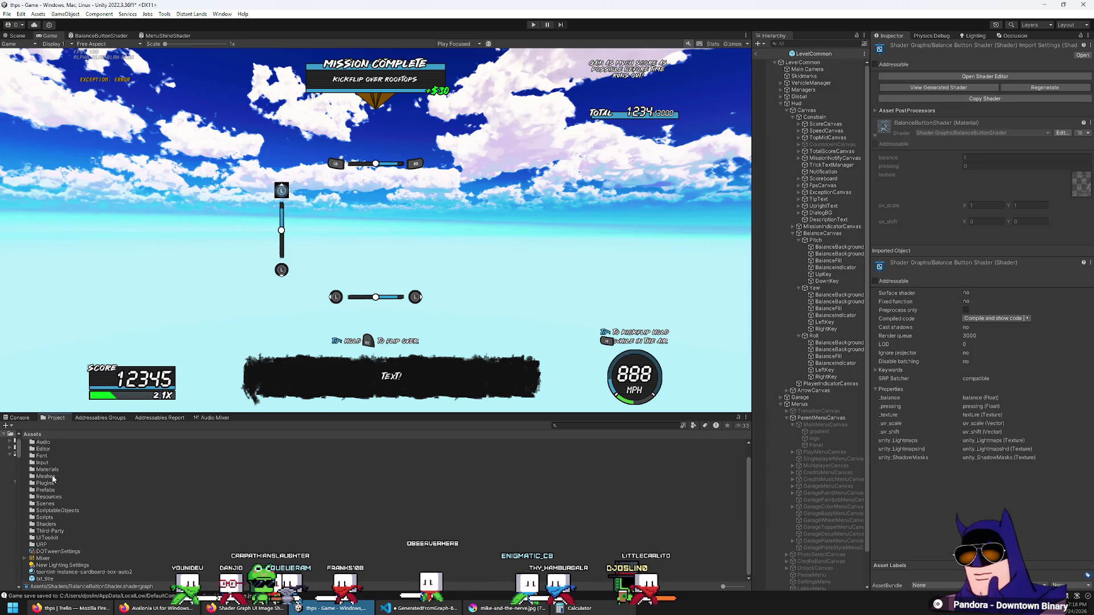
Show the Shaders folder in Explorer and paste X:\Projects\thps\Assets\ as the Save As location.
{"action": "right_click", "coordinate": [47, 524]}
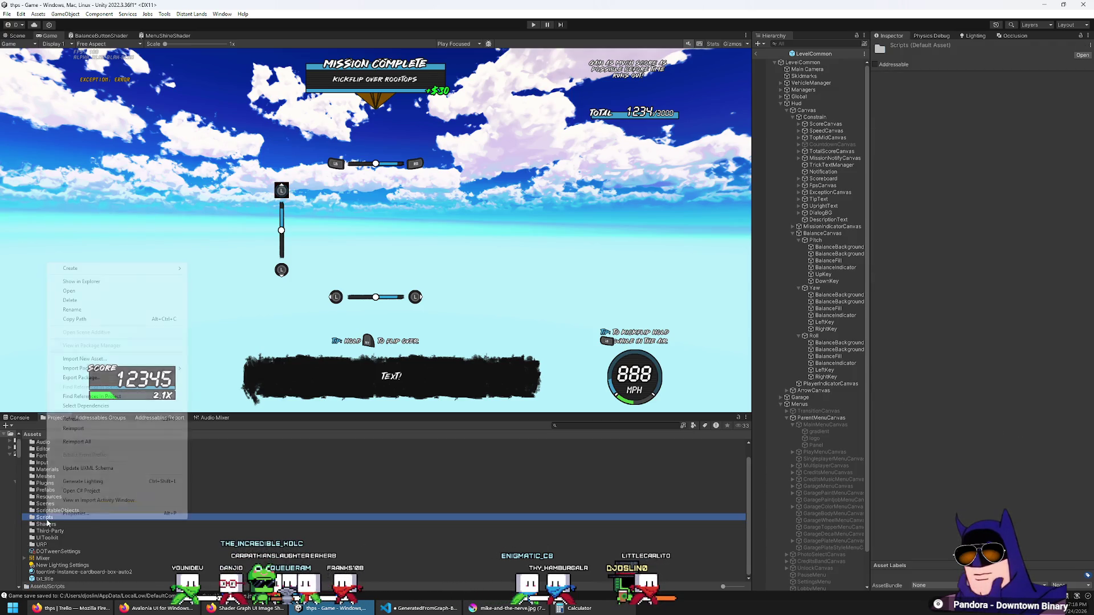
{"action": "left_click", "coordinate": [102, 288]}
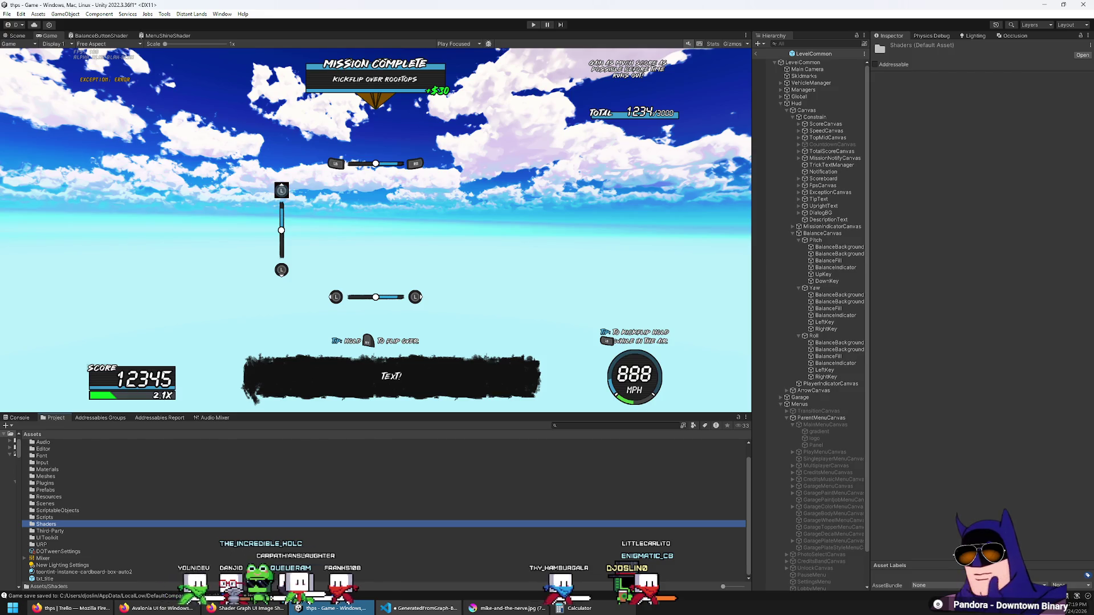
{"action": "type", "text": "X:\\Projects\\thps\\Assets"}
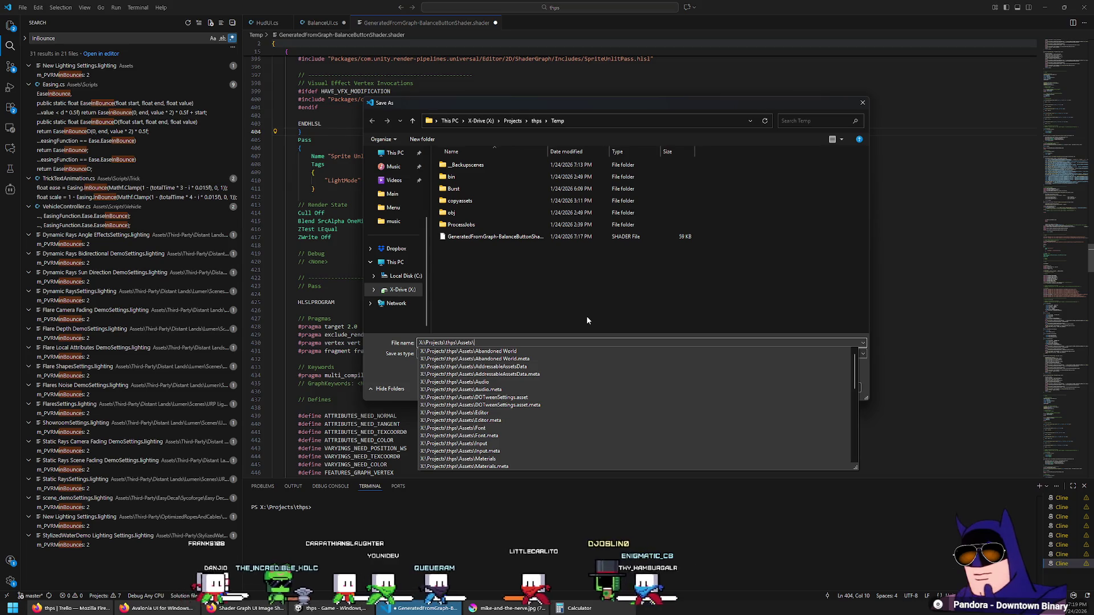
Save as Assets\BalanceButtonShader-gen.shader and rename its shader to Shader Graphs/BalanceButtonShaderGen on line 1.
{"action": "type", "text": "BalanceButtonShader-gen."}
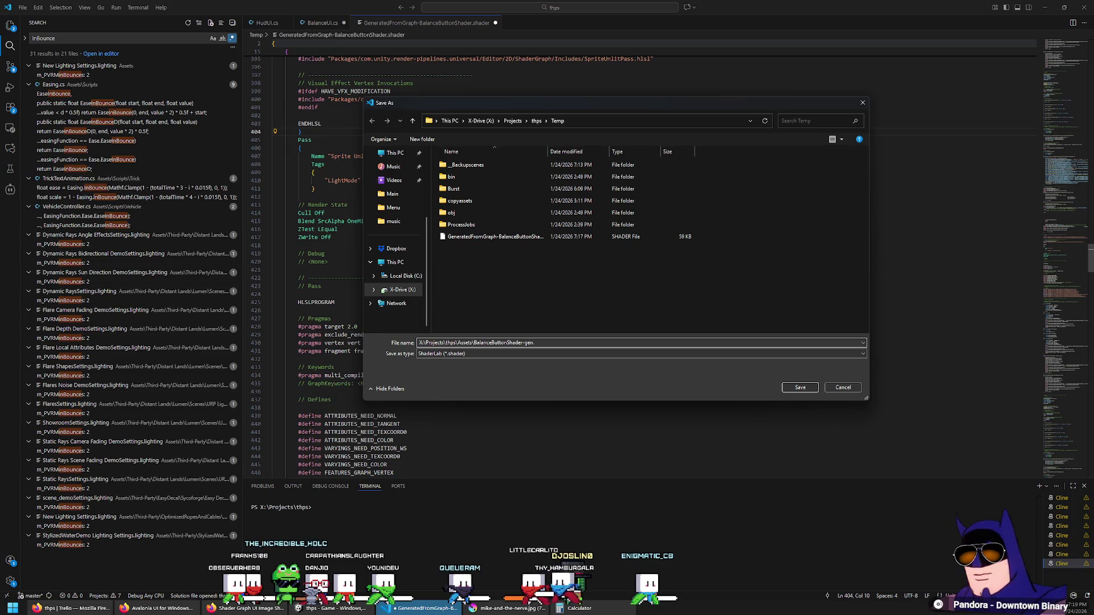
{"action": "key", "text": "Return"}
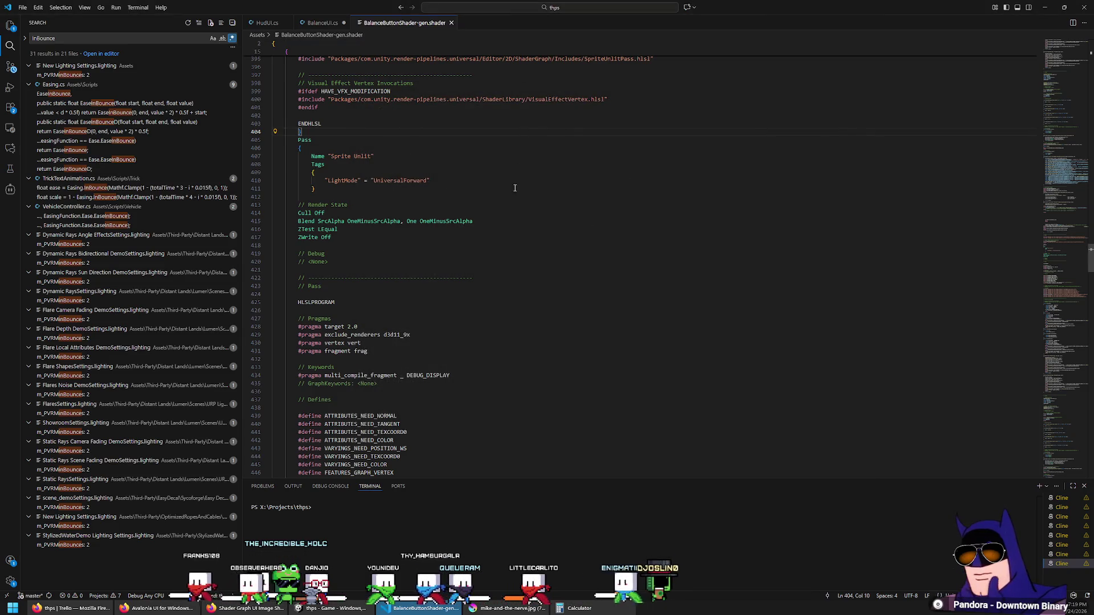
{"action": "left_click", "coordinate": [617, 253]}
{"action": "key", "text": "ctrl+Home"}
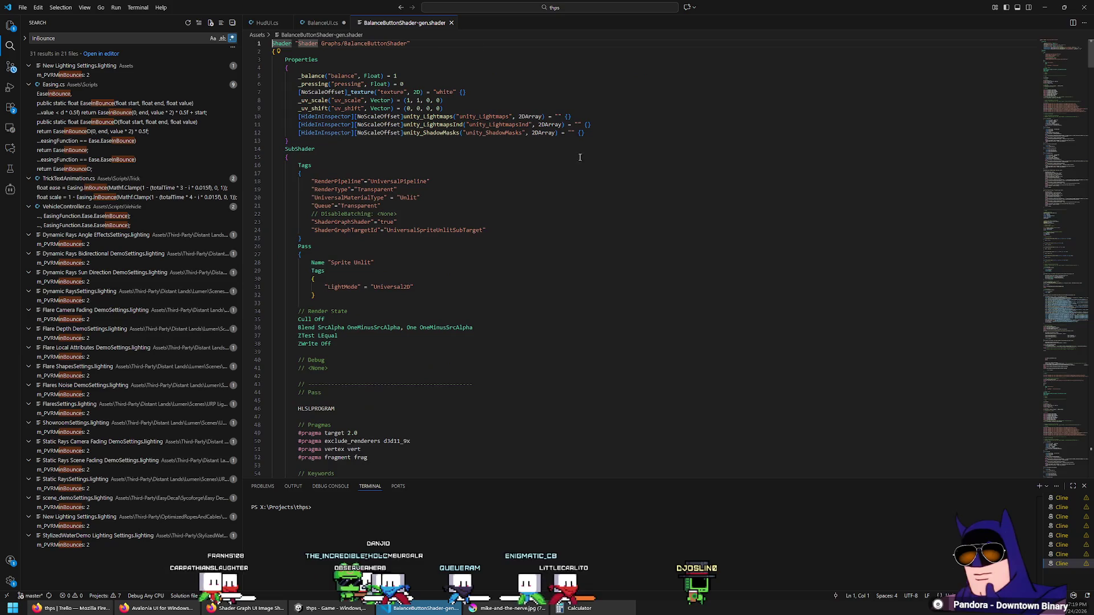
{"action": "left_click", "coordinate": [408, 43]}
{"action": "type", "text": "Gen"}
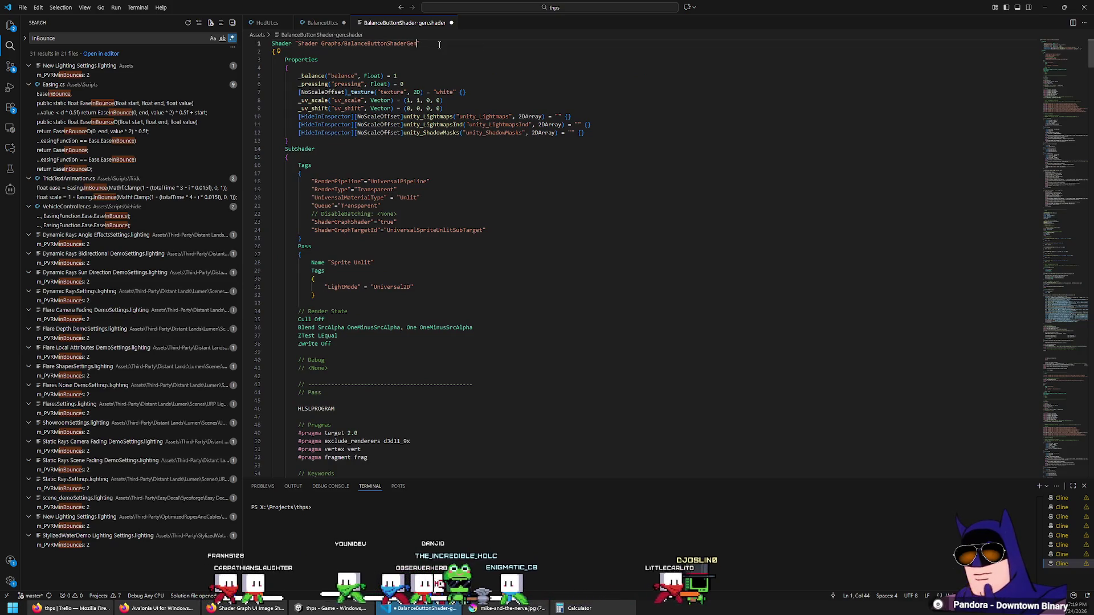
{"action": "key", "text": "alt+Tab"}
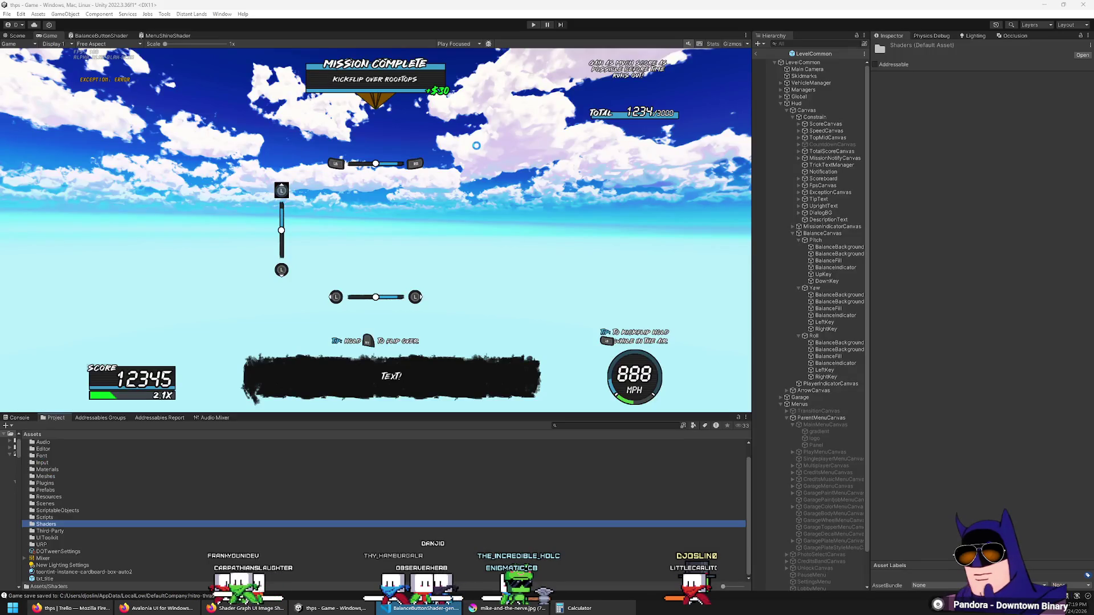
Read the Easy Decal SSD shader error about the missing 'frag' kernel, then clear the Console.
{"action": "left_click", "coordinate": [21, 418]}
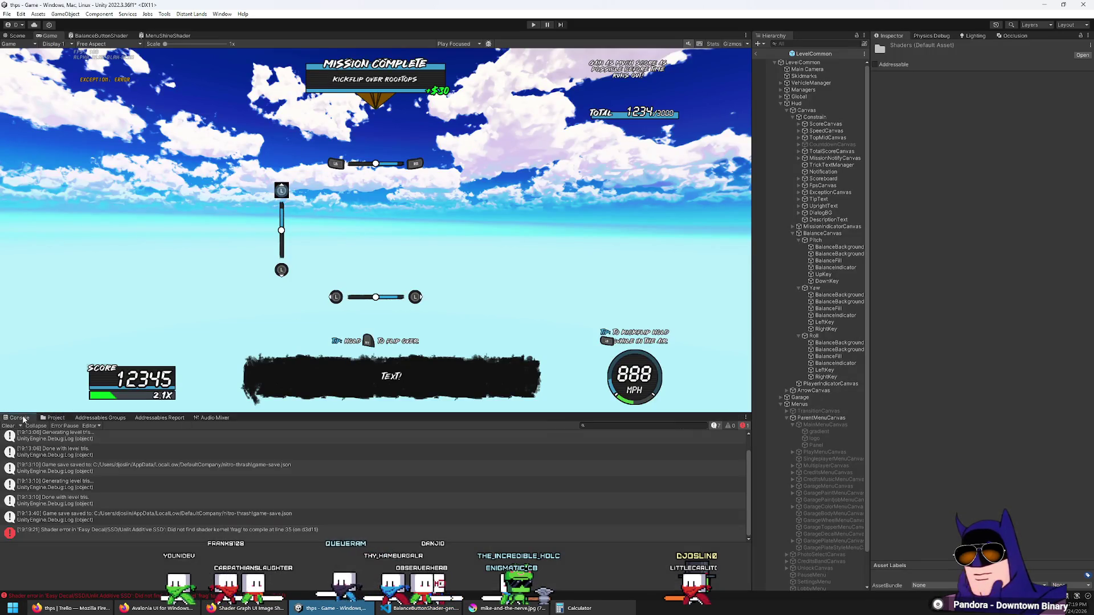
{"action": "left_click", "coordinate": [221, 532]}
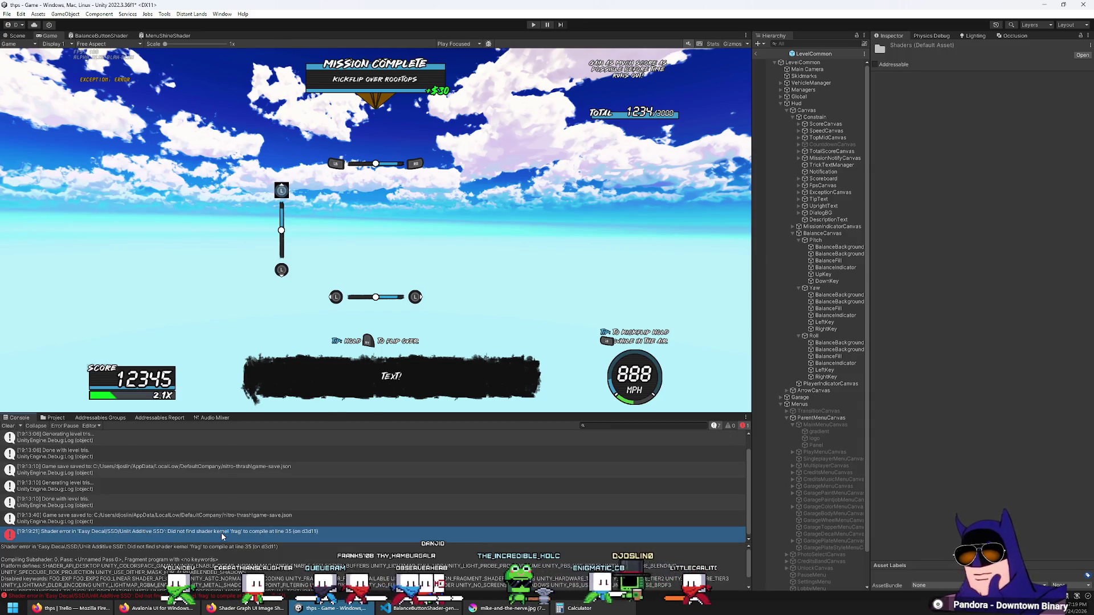
{"action": "key", "text": "alt+Tab"}
{"action": "key", "text": "alt+Tab"}
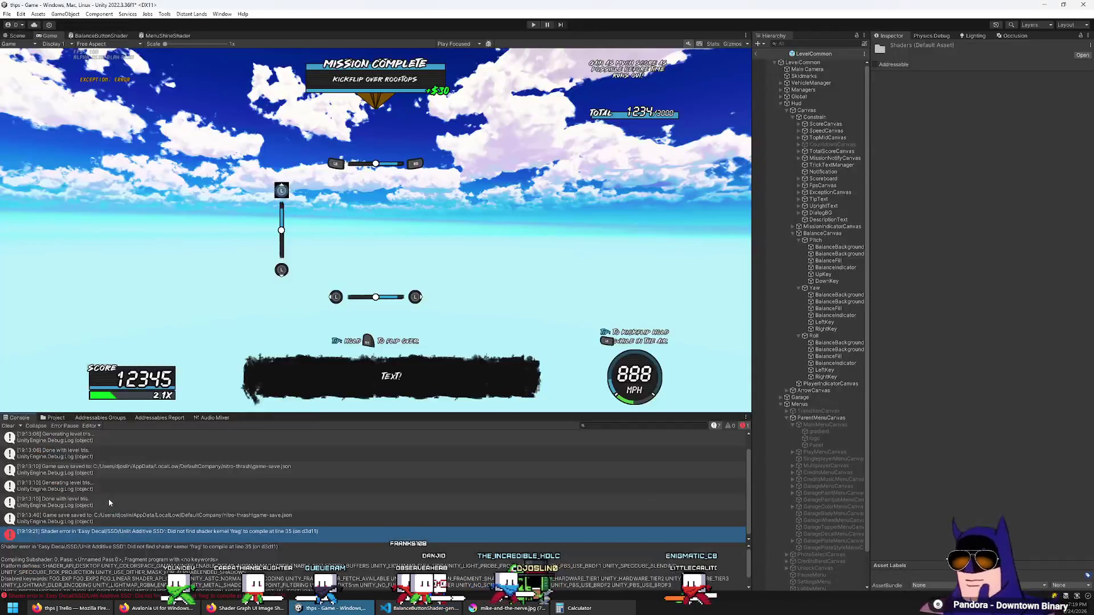
{"action": "left_click", "coordinate": [8, 426]}
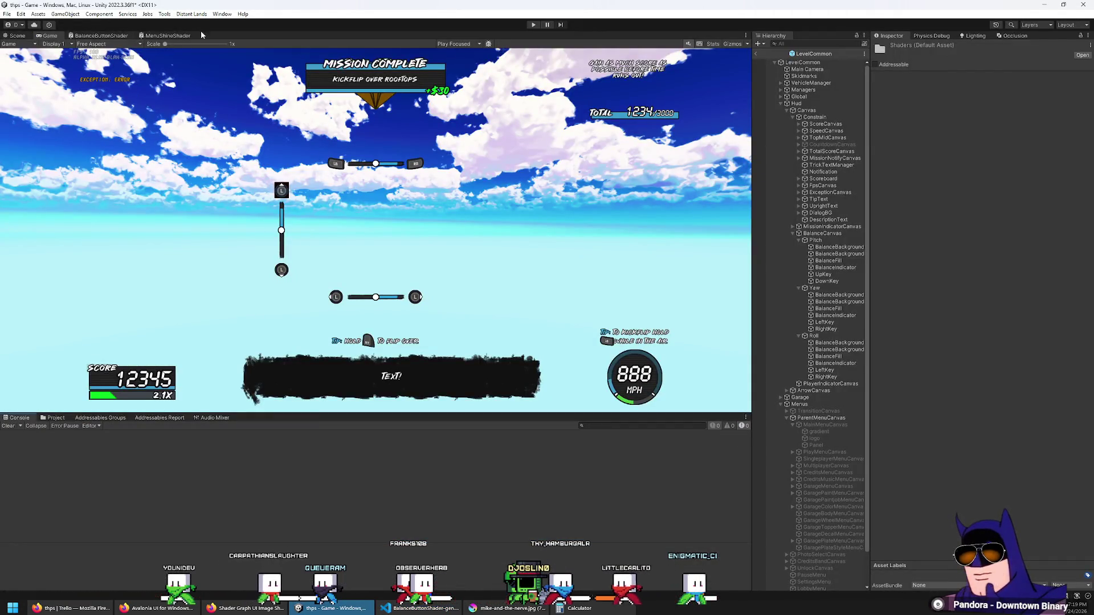
Assign the BalanceButtonShader material to the UpKey icon's Image, found by searching 'button'.
{"action": "left_click", "coordinate": [838, 275]}
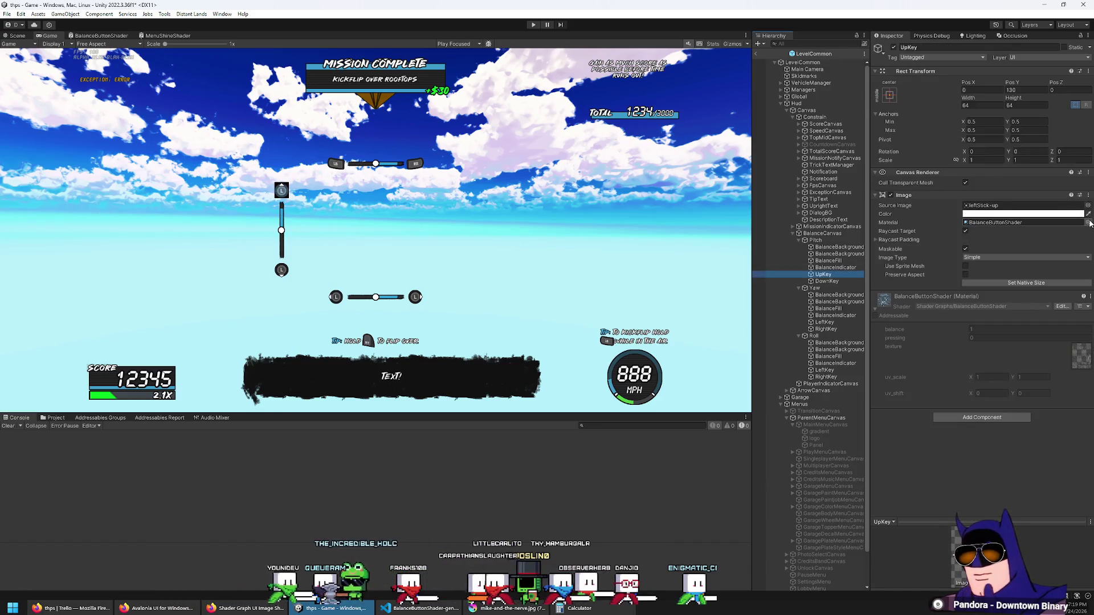
{"action": "left_click", "coordinate": [1088, 223]}
{"action": "type", "text": "button"}
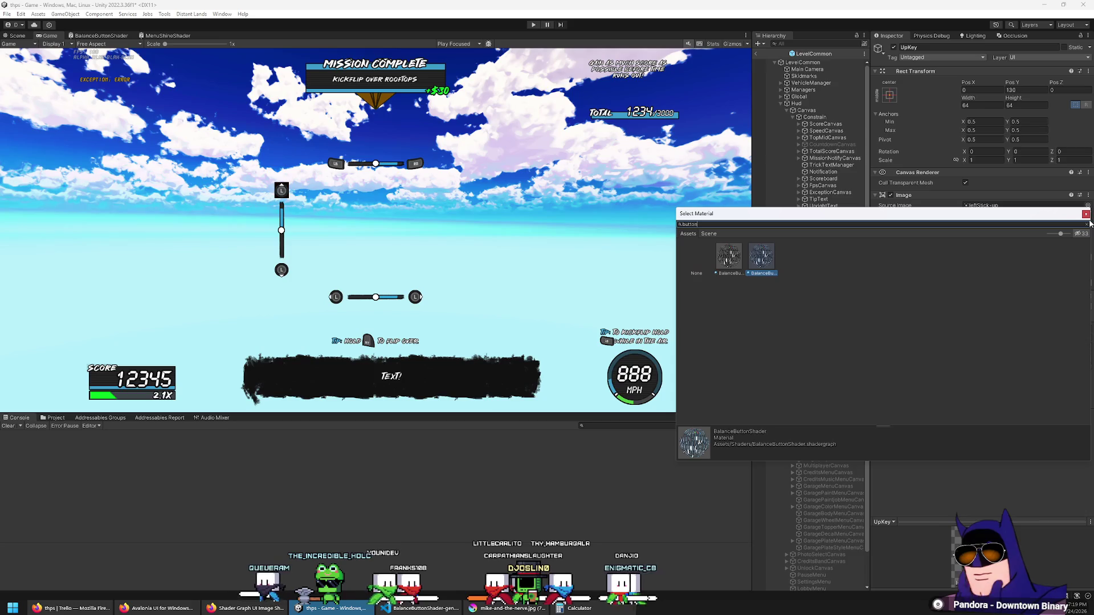
{"action": "left_click", "coordinate": [758, 257]}
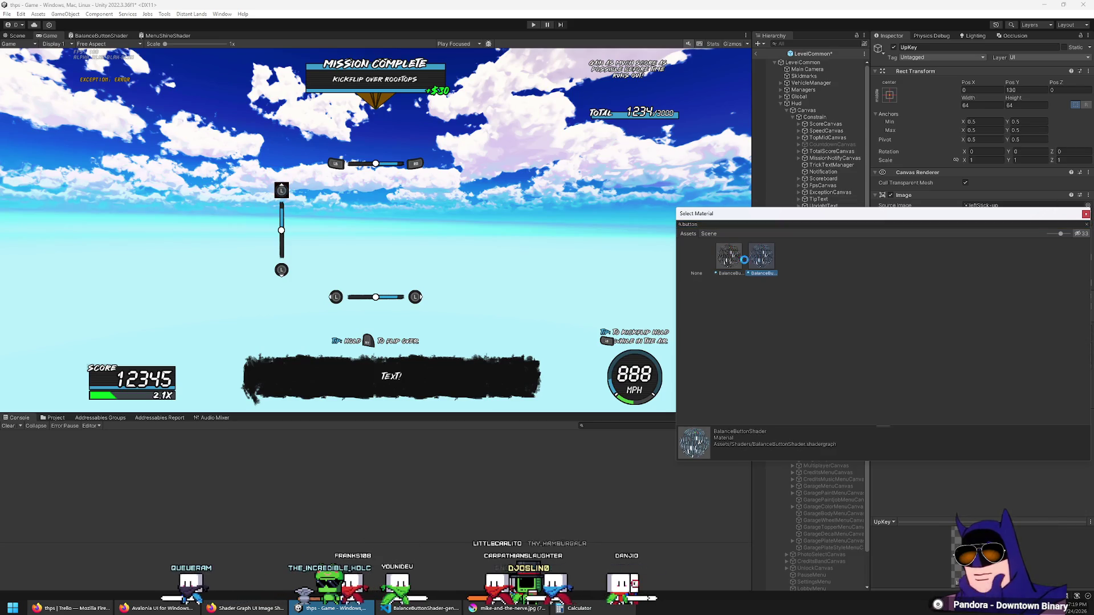
{"action": "key", "text": "Right"}
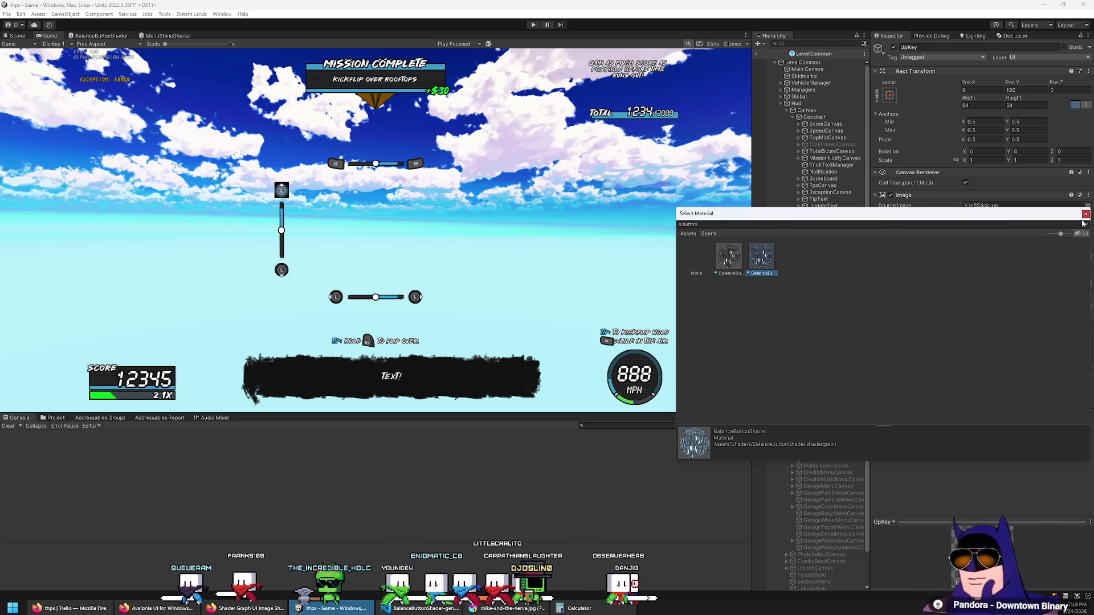
{"action": "left_click", "coordinate": [1085, 214]}
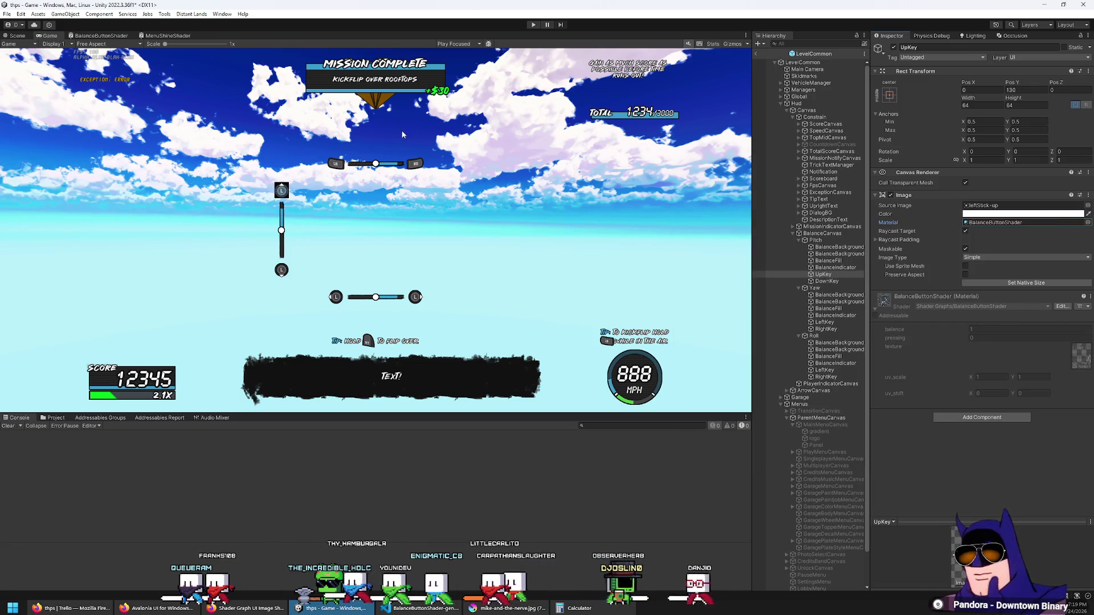
Select the BalanceButtonShader graph in Assets/Shaders to view its import settings.
{"action": "key", "text": "ctrl+5"}
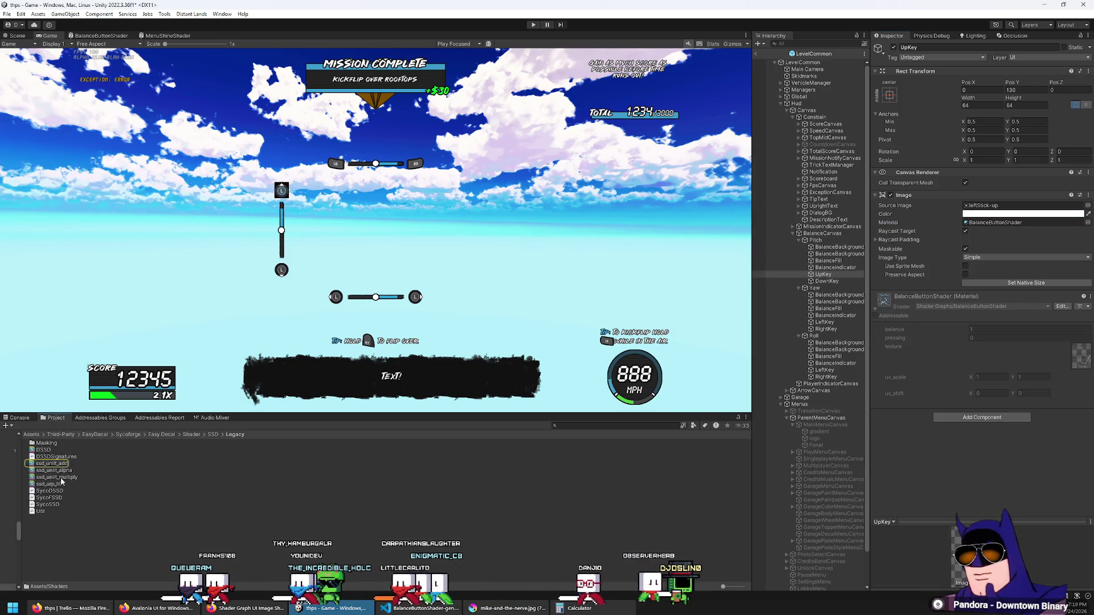
{"action": "left_click", "coordinate": [39, 434]}
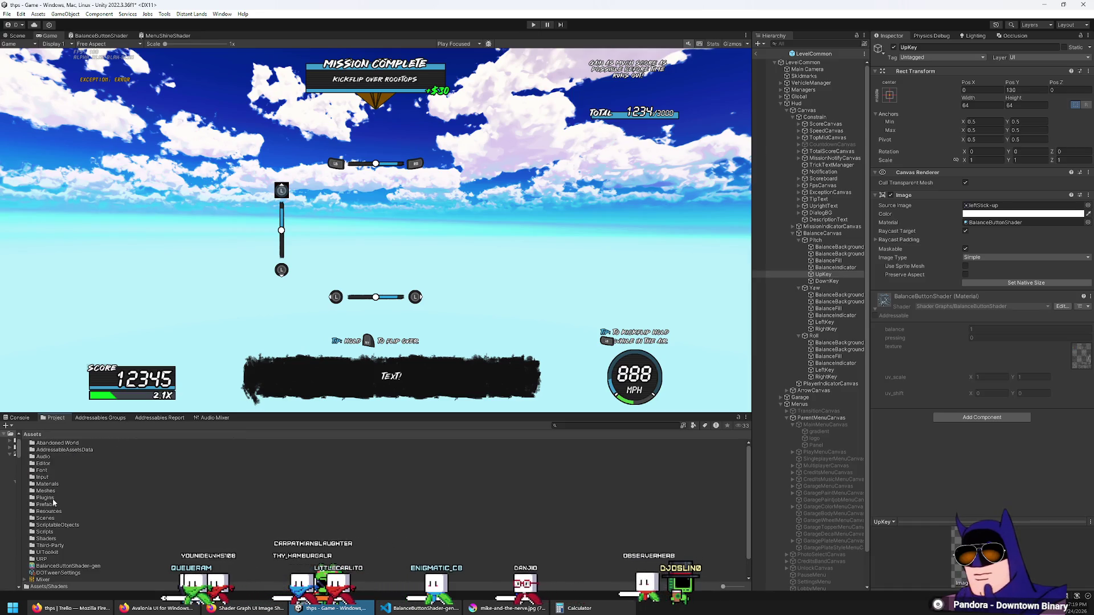
{"action": "double_click", "coordinate": [45, 539]}
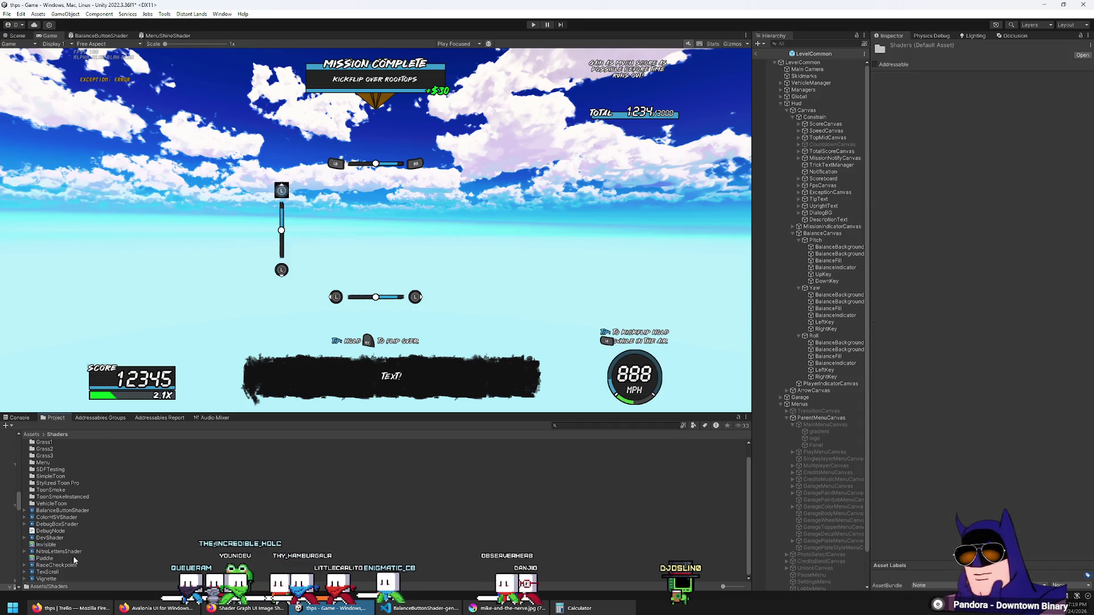
{"action": "left_click", "coordinate": [62, 511]}
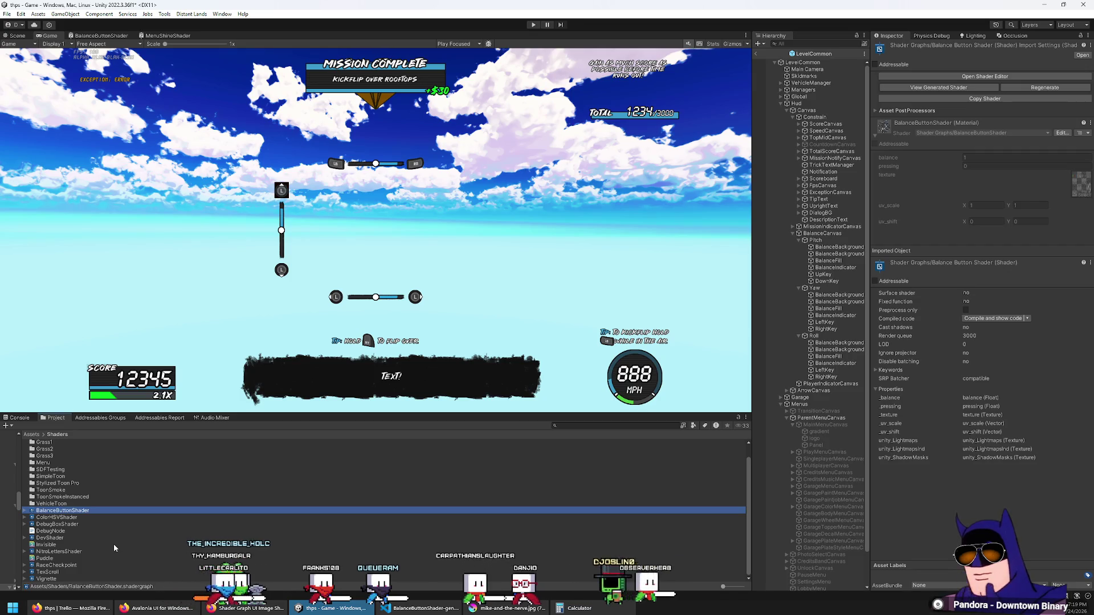
Try saving over the existing BalanceButtonShader-gen.shader again, then cancel the Save As dialog.
{"action": "left_click", "coordinate": [422, 608]}
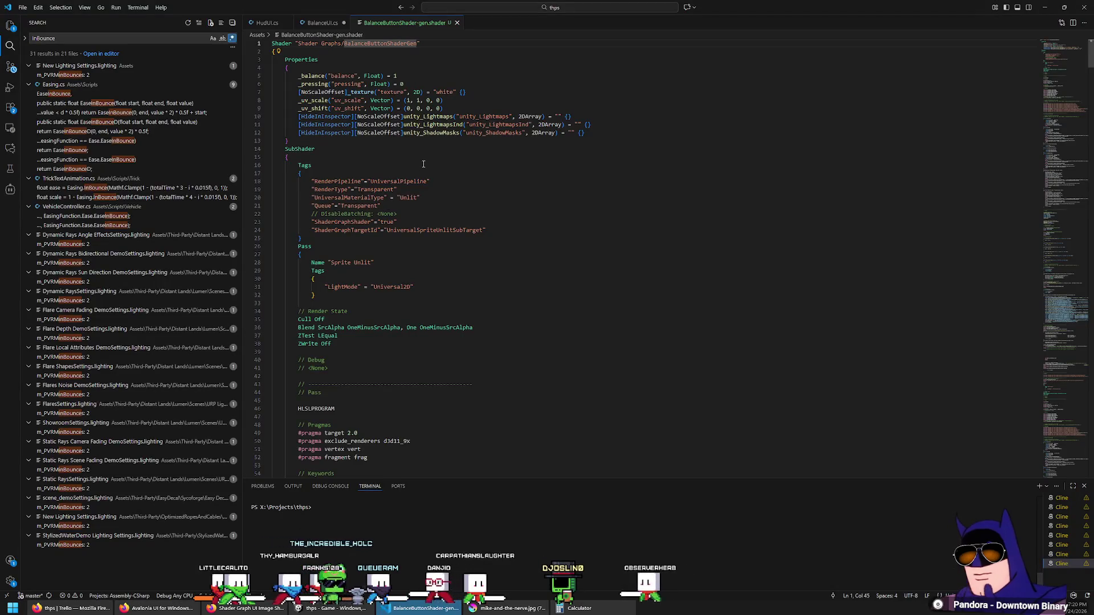
{"action": "left_click", "coordinate": [463, 72]}
{"action": "key", "text": "ctrl+shift+s"}
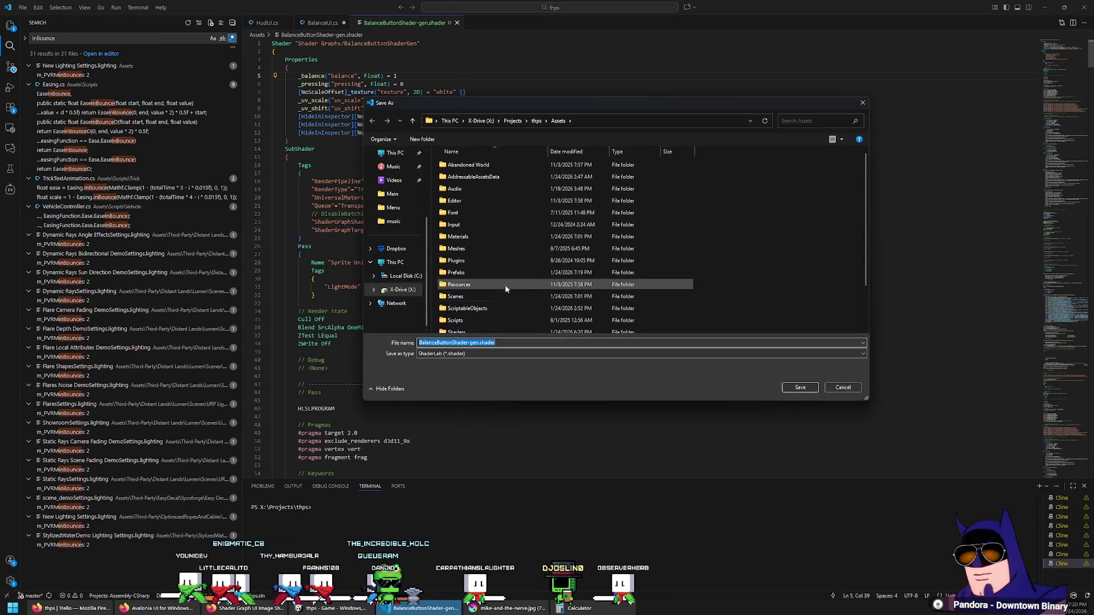
{"action": "scroll", "coordinate": [551, 264], "scroll_direction": "down", "scroll_amount": 2}
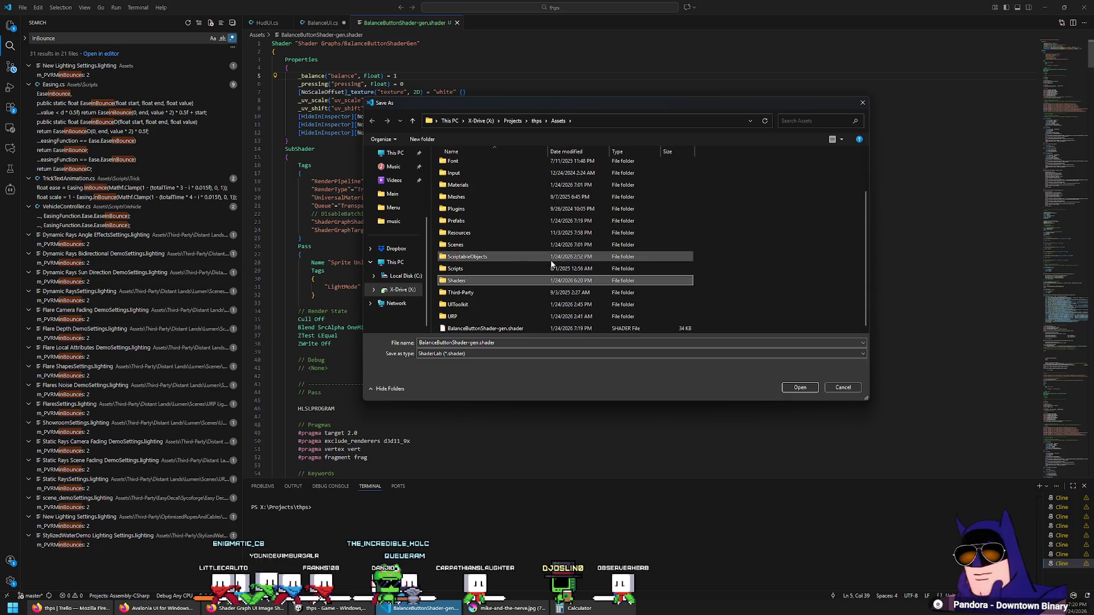
{"action": "key", "text": "Down"}
{"action": "key", "text": "Down"}
{"action": "key", "text": "Down"}
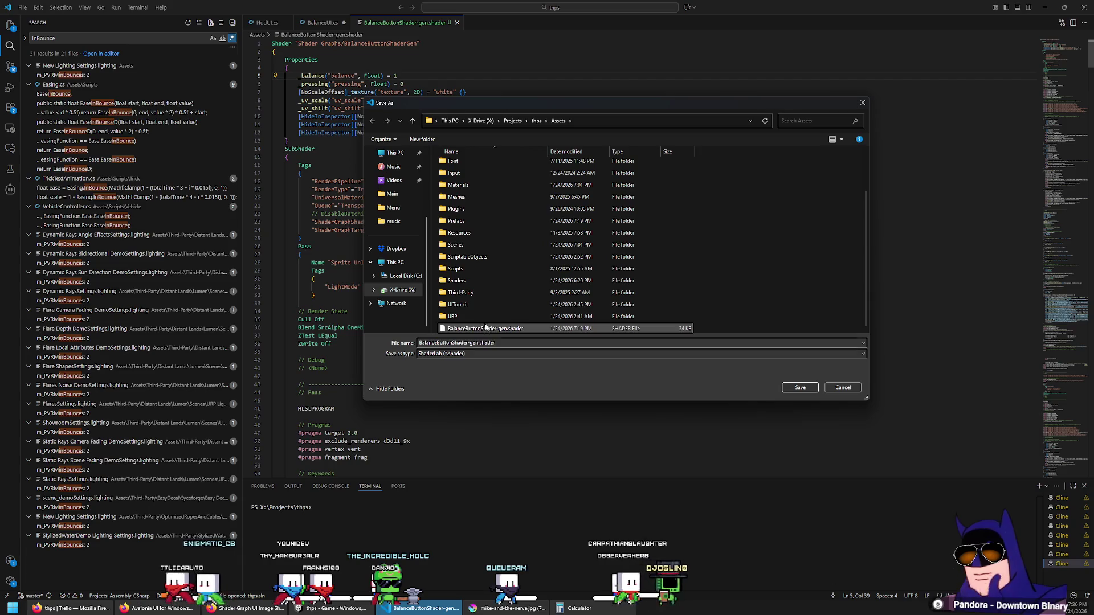
{"action": "mouse_move", "coordinate": [484, 328]}
{"action": "left_mouse_down"}
{"action": "mouse_move", "coordinate": [481, 234]}
{"action": "mouse_move", "coordinate": [482, 268]}
{"action": "left_mouse_up"}
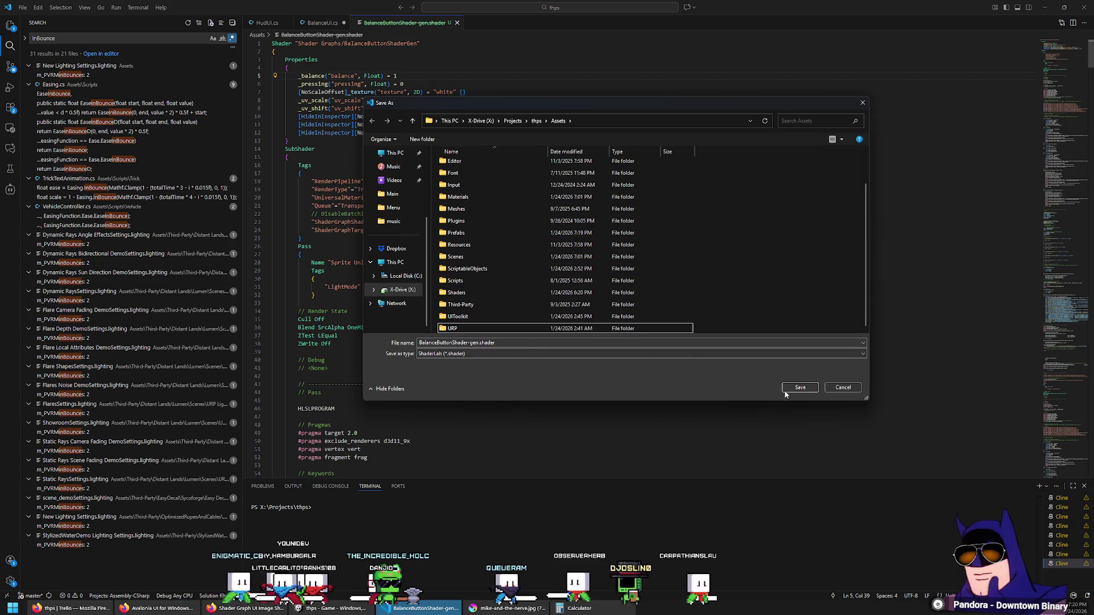
{"action": "left_click", "coordinate": [842, 387]}
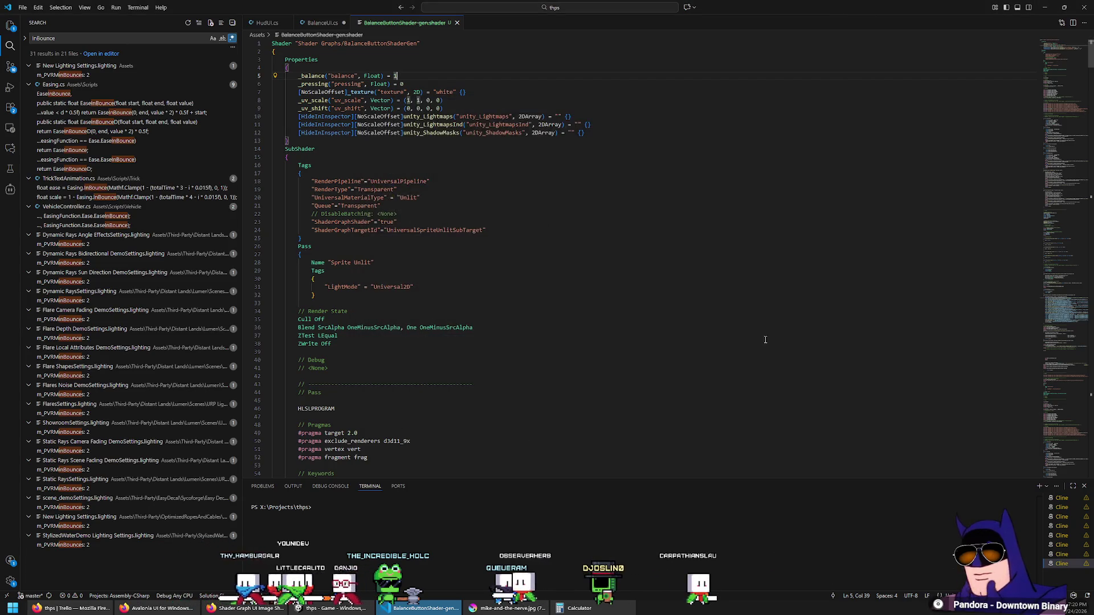
Browse the open-file dialog up to the project's Assets folder, opening Shaders.meta along the way.
{"action": "key", "text": "ctrl+o"}
{"action": "left_click", "coordinate": [596, 237]}
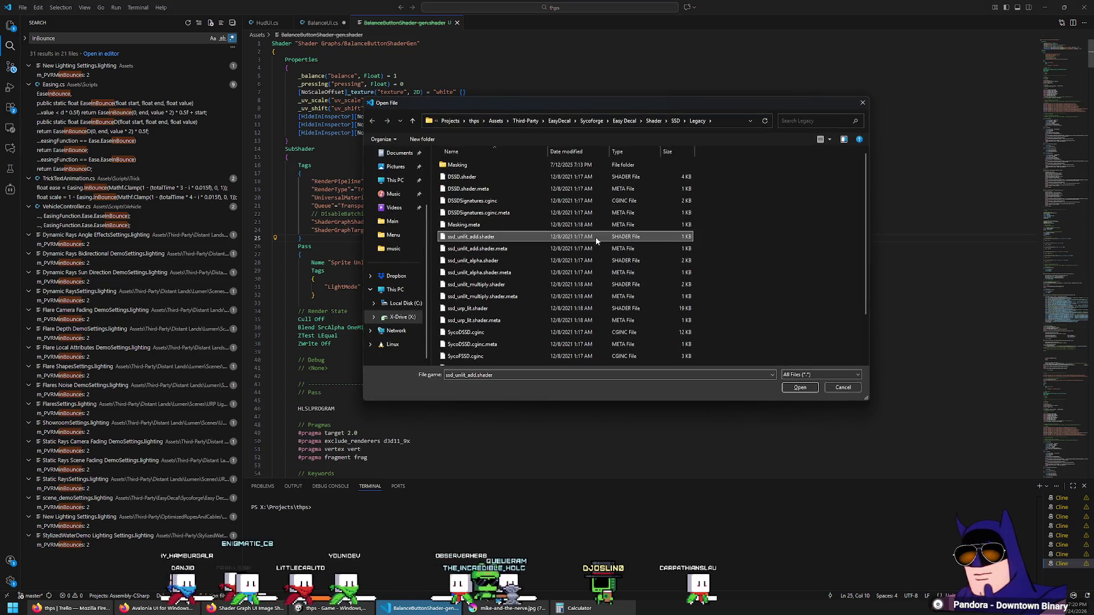
{"action": "left_click", "coordinate": [654, 121]}
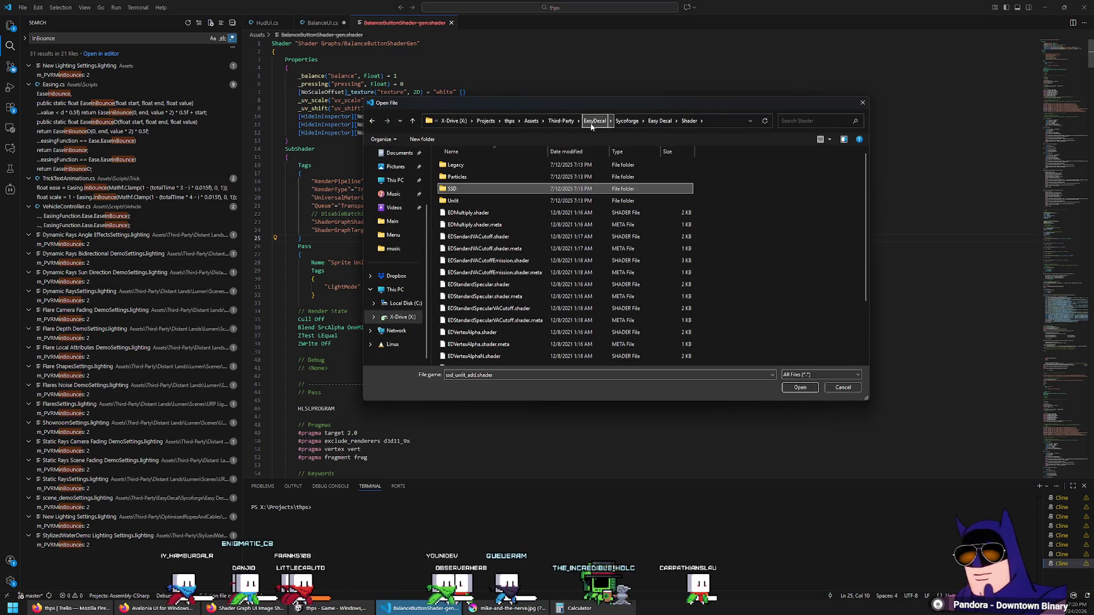
{"action": "left_click", "coordinate": [558, 121]}
{"action": "scroll", "coordinate": [591, 198], "scroll_direction": "down", "scroll_amount": 5}
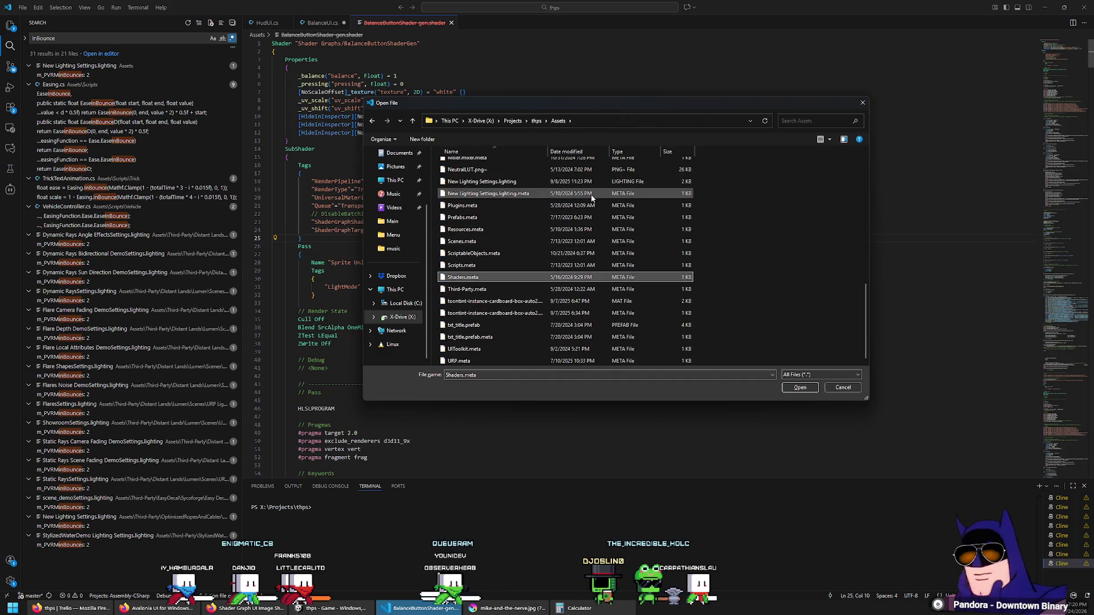
{"action": "double_click", "coordinate": [591, 199]}
{"action": "key", "text": "ctrl+p"}
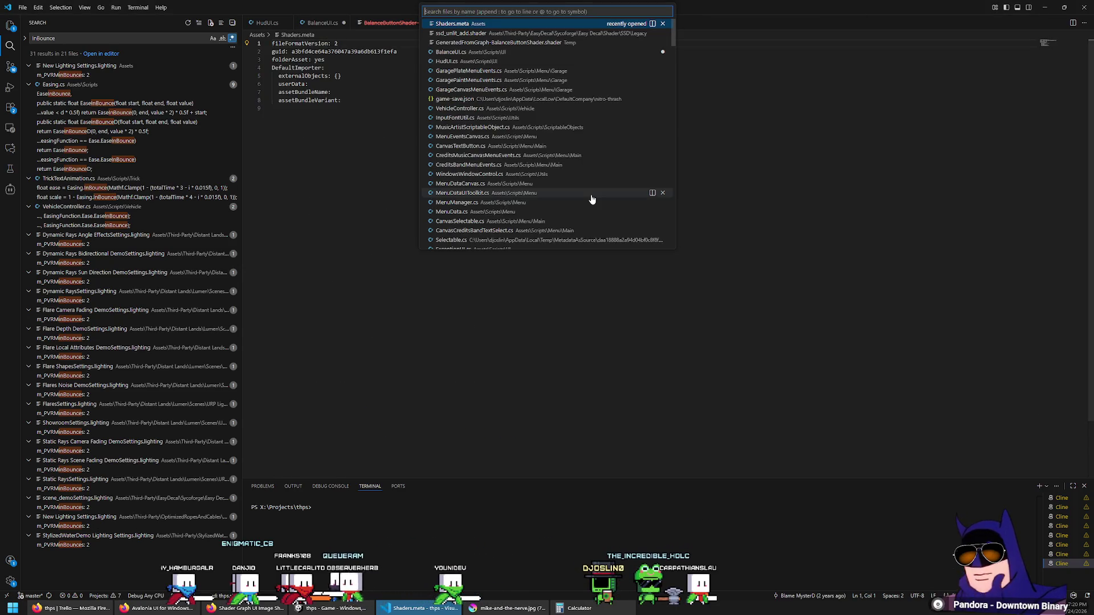
{"action": "key", "text": "Escape"}
Open Assets/Shaders/BalanceButtonShader-gen.shader in VS Code and close the Shaders.meta tab.
{"action": "key", "text": "ctrl+o"}
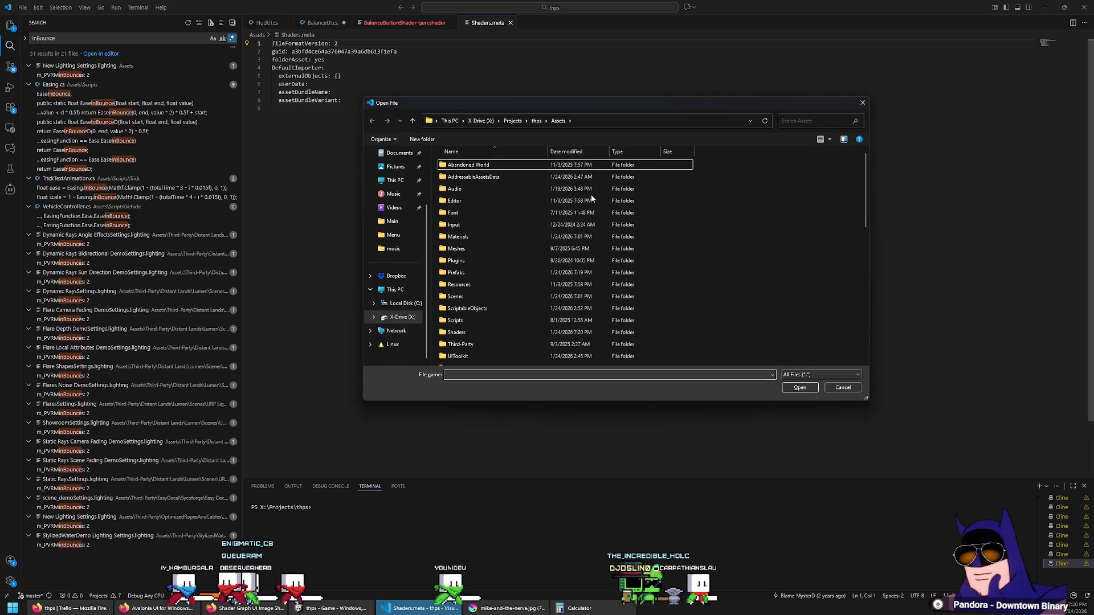
{"action": "key", "text": "shift+Tab"}
{"action": "type", "text": "sh"}
{"action": "key", "text": "Return"}
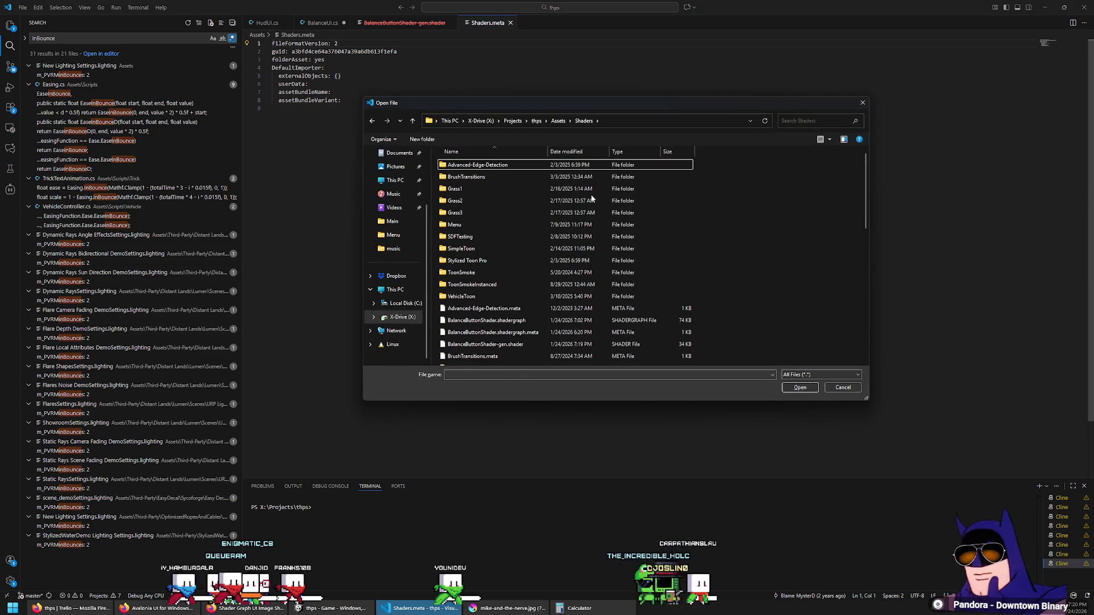
{"action": "type", "text": "bal"}
{"action": "key", "text": "Down"}
{"action": "key", "text": "Down"}
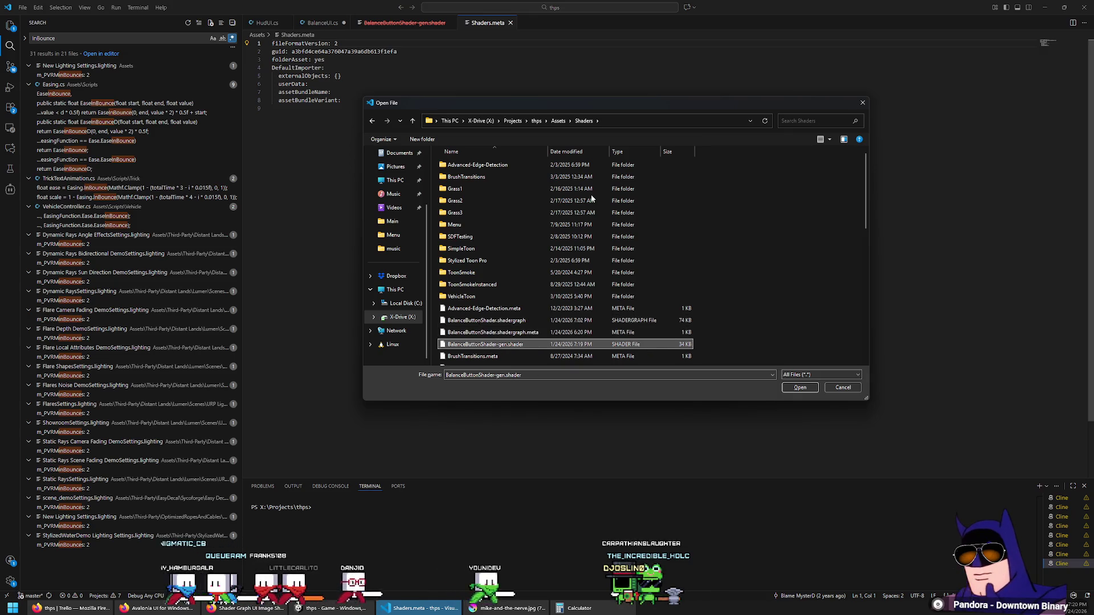
{"action": "key", "text": "Return"}
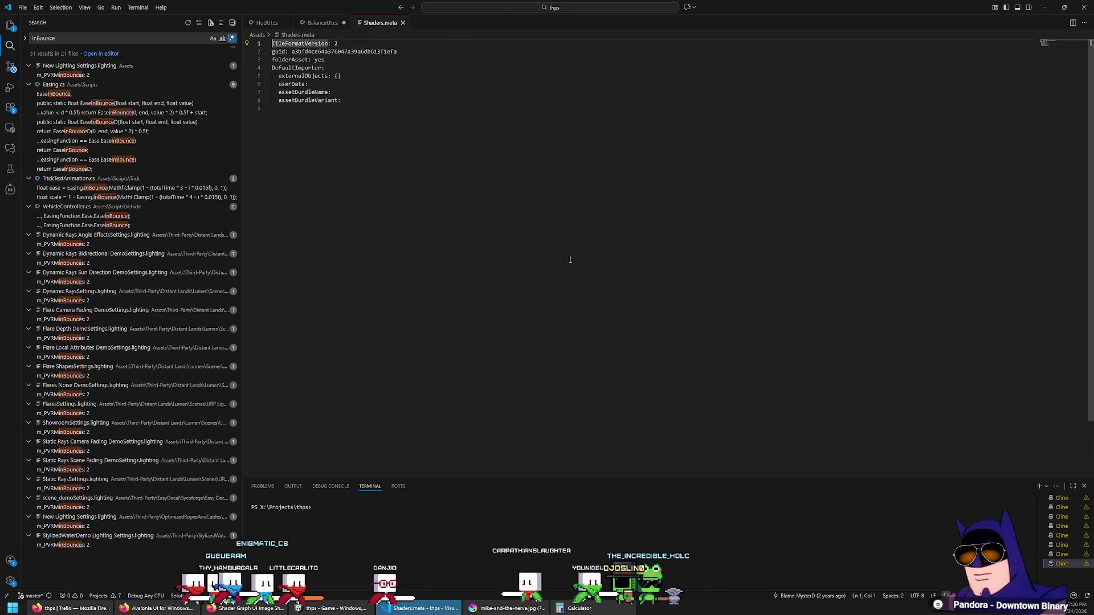
{"action": "left_click", "coordinate": [403, 22]}
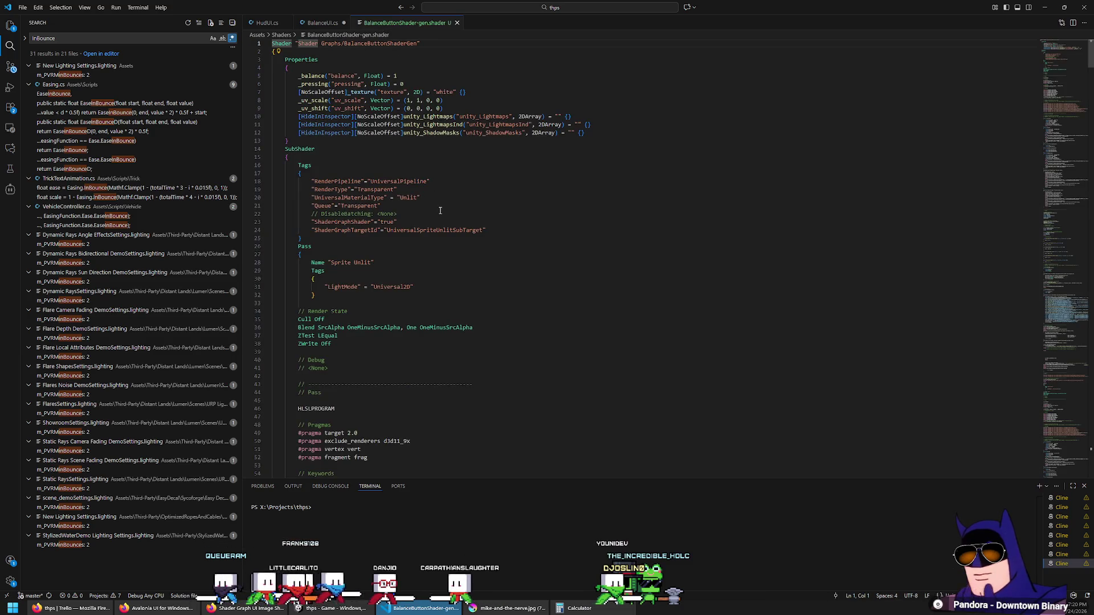
{"action": "key", "text": "alt+Tab"}
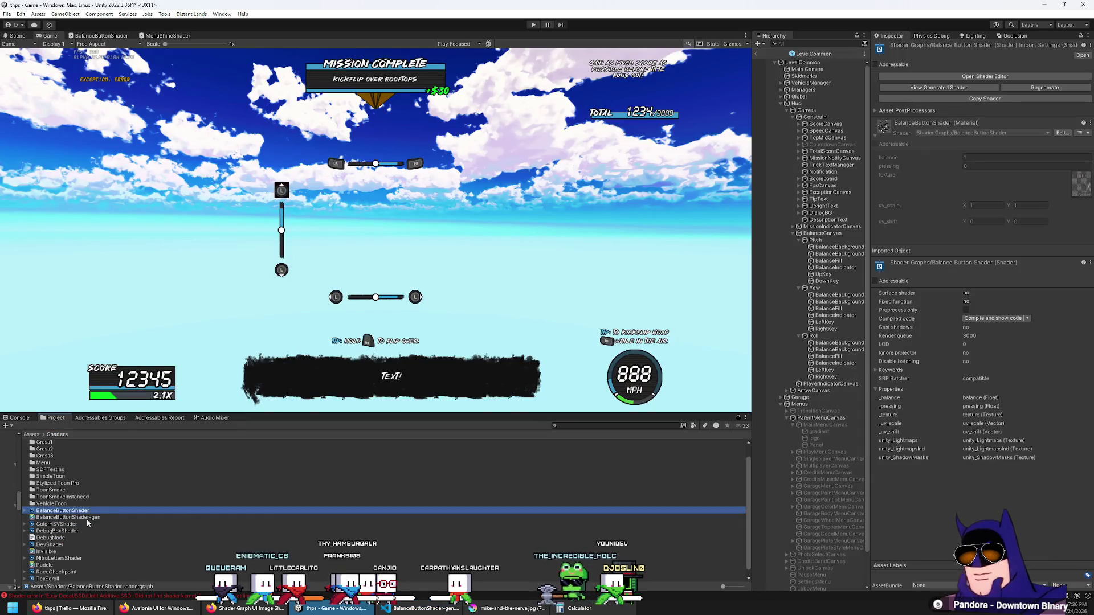
Compare the BalanceButtonShader-gen and BalanceButtonShader shaders and check UpKey's image material.
{"action": "left_click", "coordinate": [85, 517]}
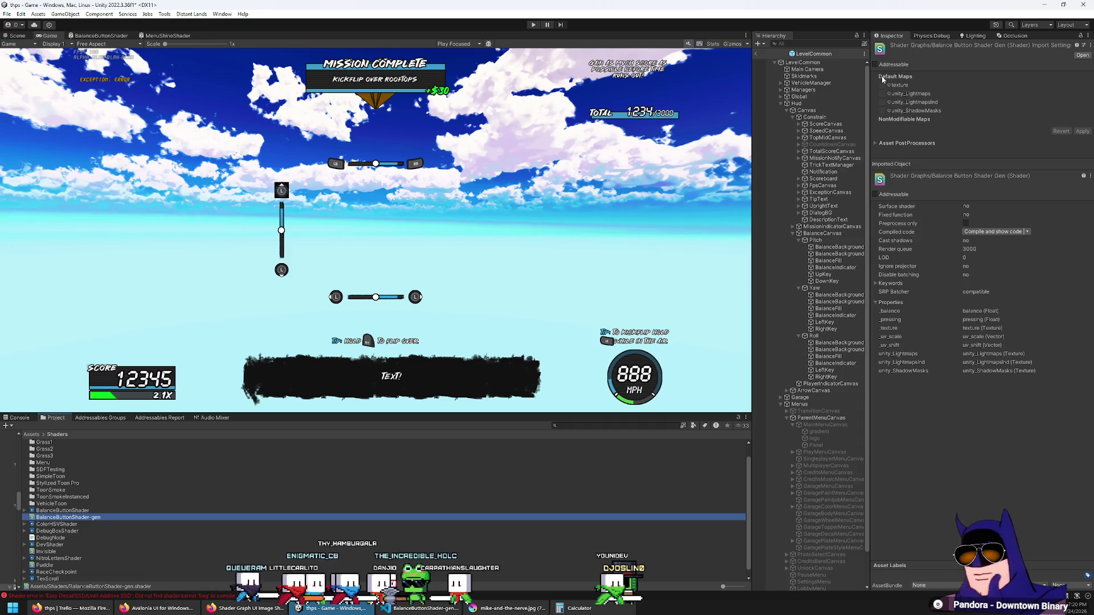
{"action": "left_click", "coordinate": [94, 511]}
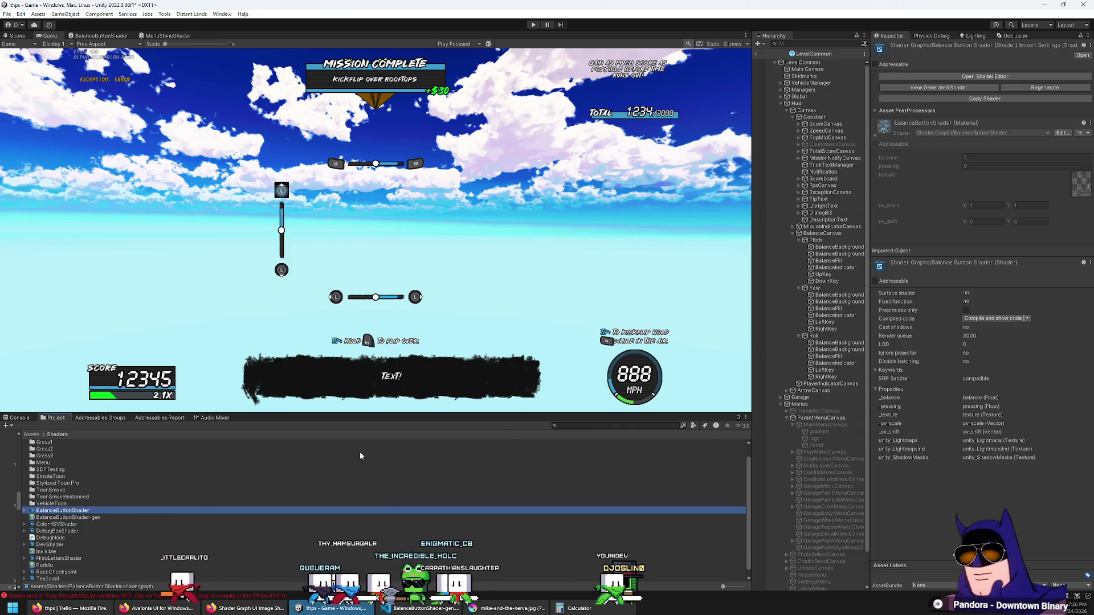
{"action": "left_click", "coordinate": [824, 275]}
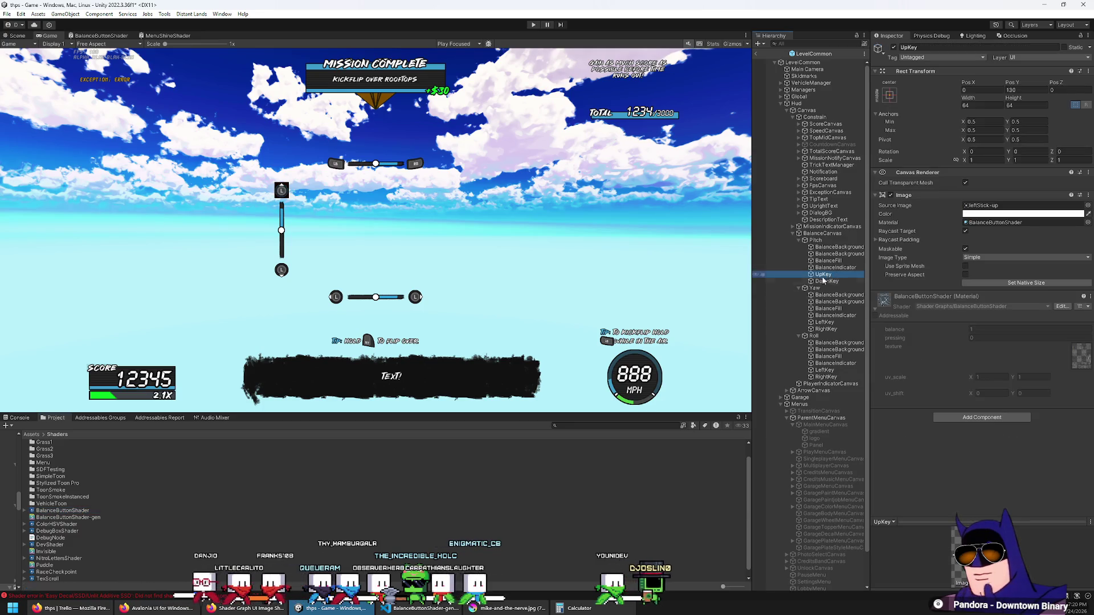
{"action": "left_click", "coordinate": [79, 518]}
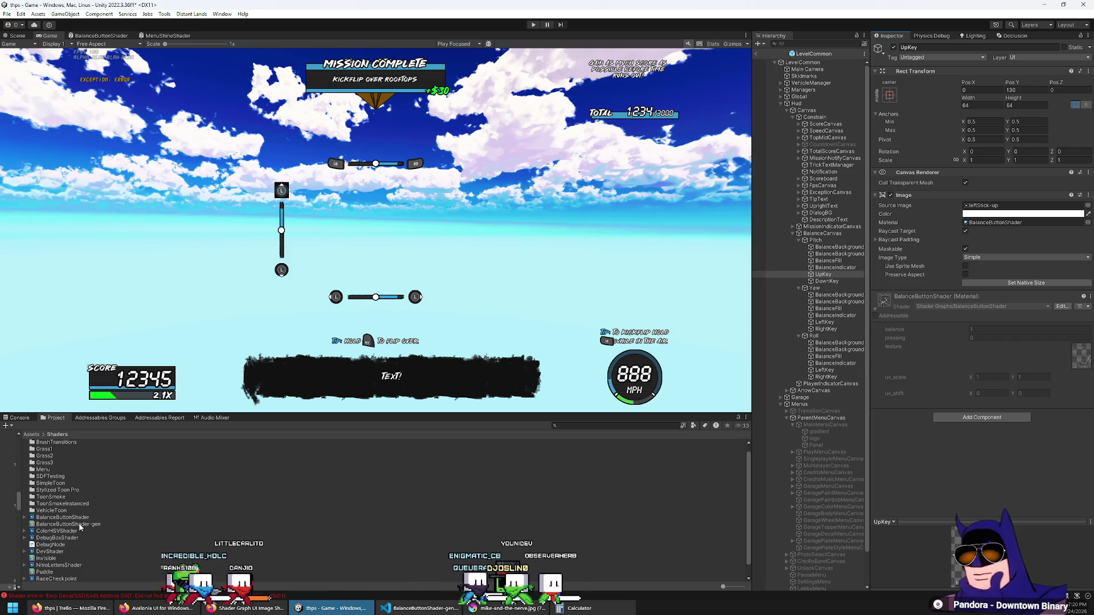
Open Assets/Materials and select BalanceButtonMaterial to see its properties.
{"action": "left_click", "coordinate": [37, 436]}
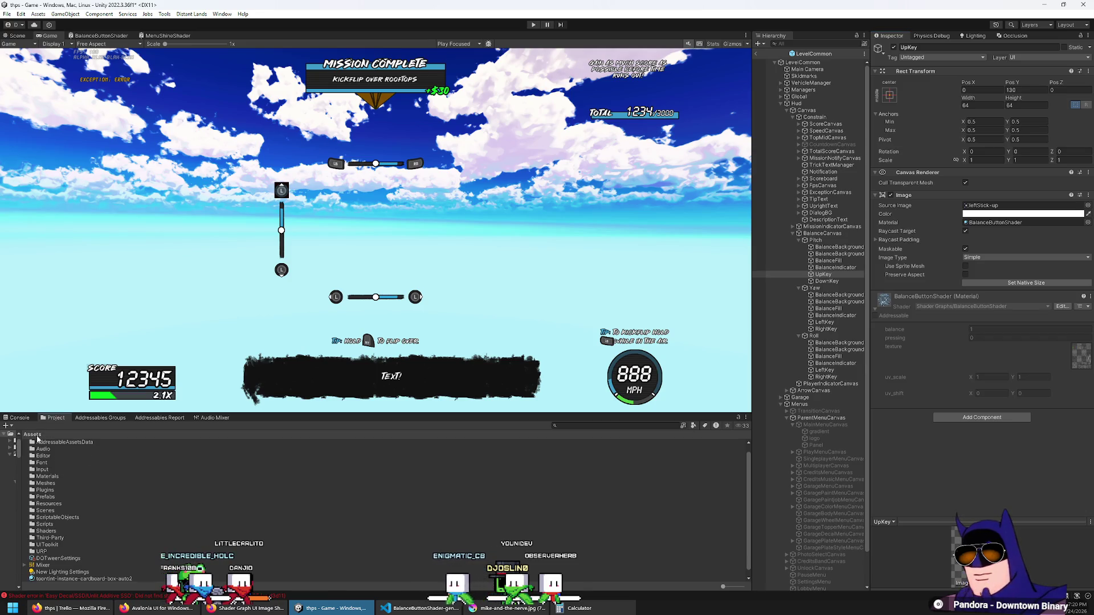
{"action": "double_click", "coordinate": [57, 477]}
{"action": "left_click", "coordinate": [64, 463]}
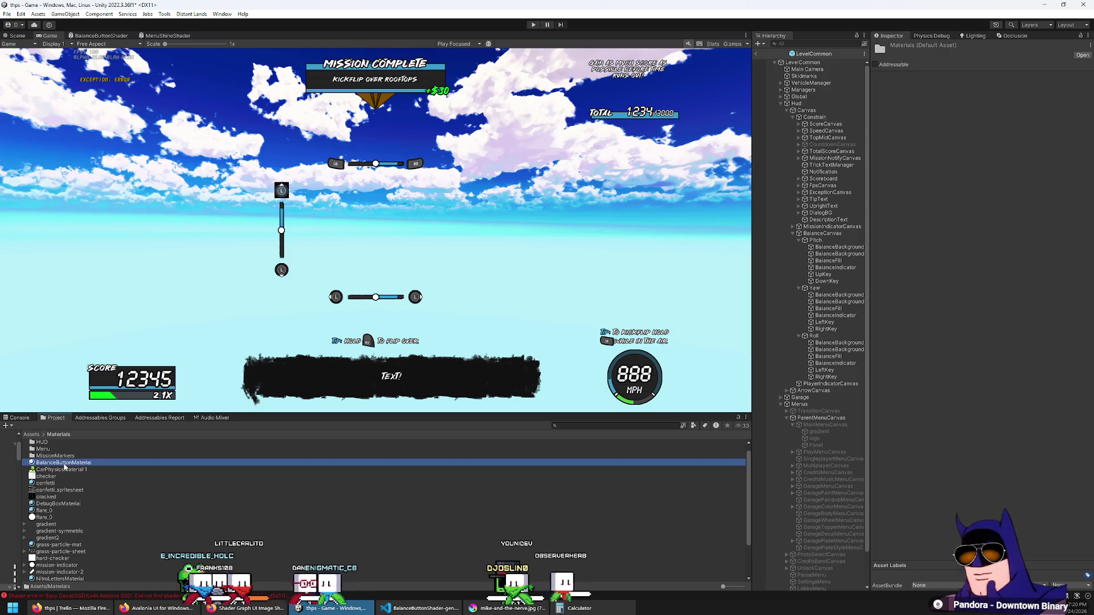
Switch BalanceButtonMaterial's shader to Shader Graphs/BalanceButtonShaderGen.
{"action": "left_click", "coordinate": [1037, 57]}
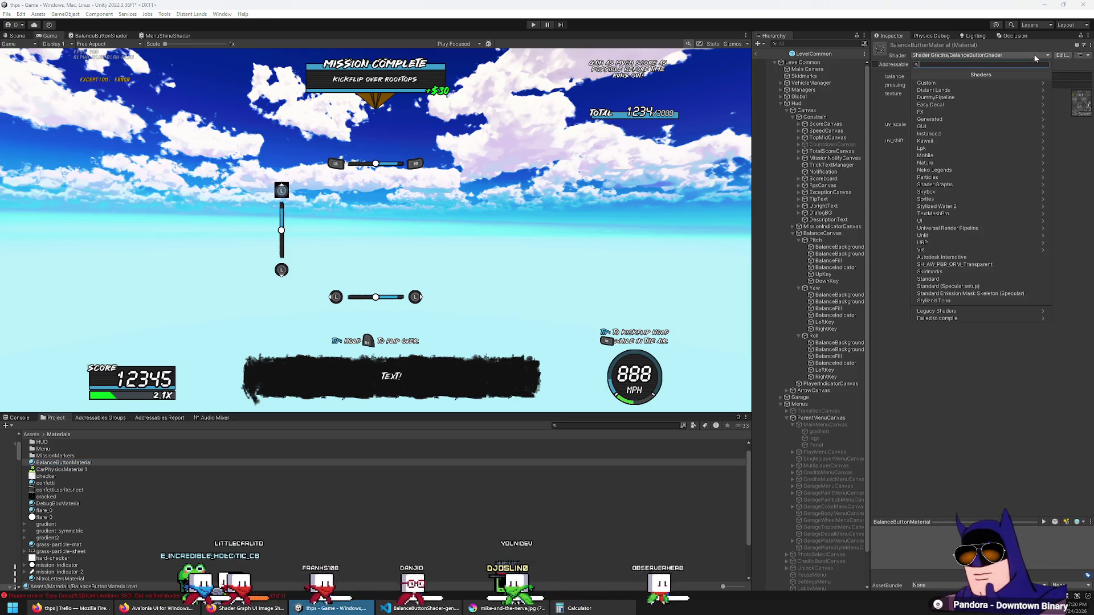
{"action": "type", "text": "balance"}
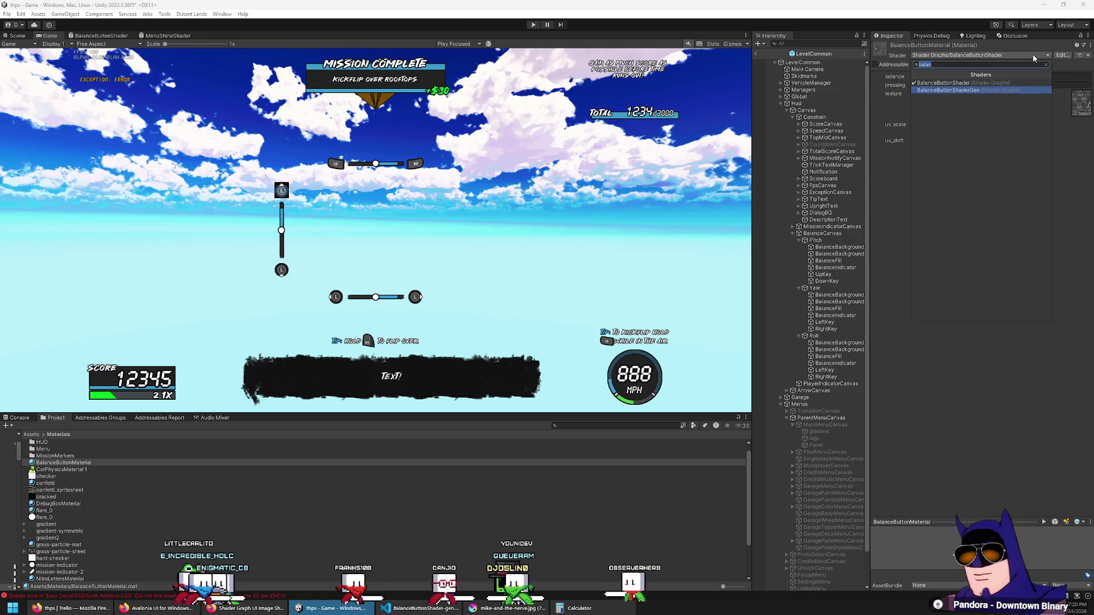
{"action": "key", "text": "Return"}
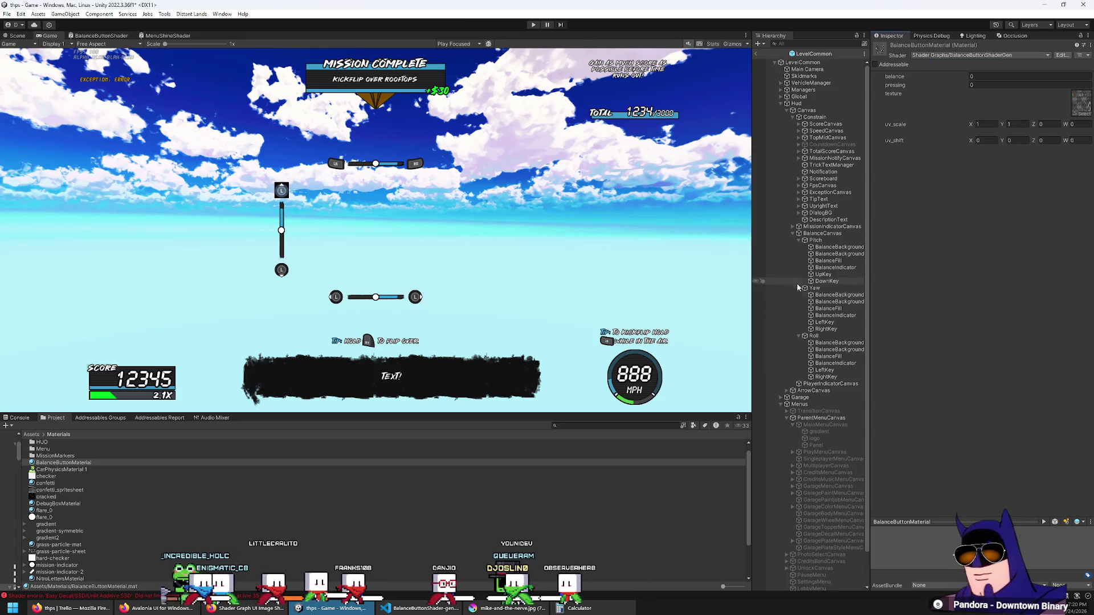
Assign BalanceButtonMaterial as the UpKey icon's Image material.
{"action": "left_click", "coordinate": [823, 275]}
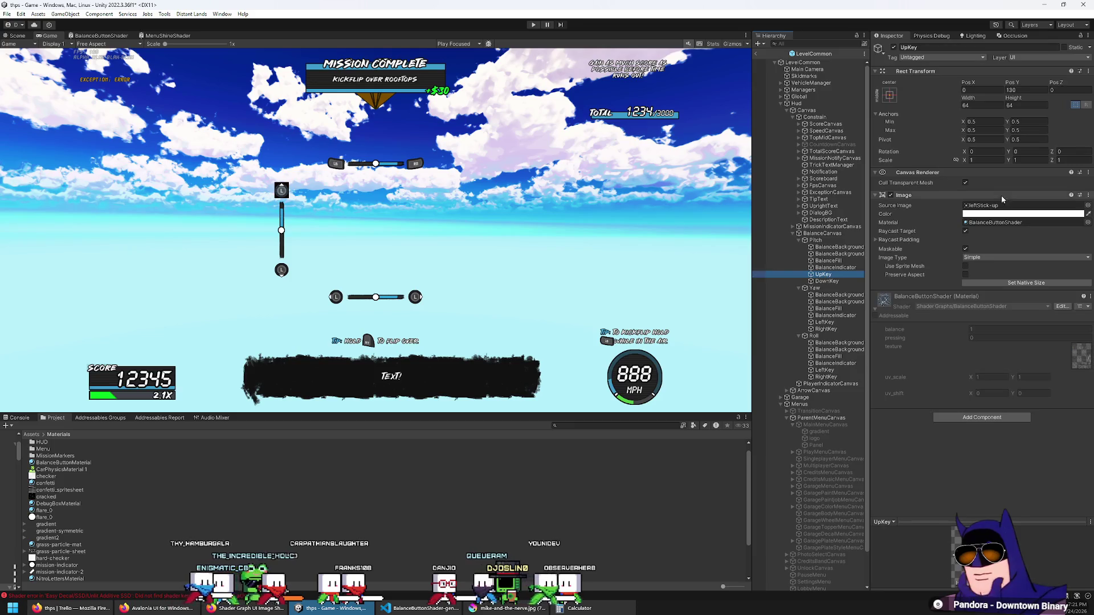
{"action": "left_click", "coordinate": [1089, 222]}
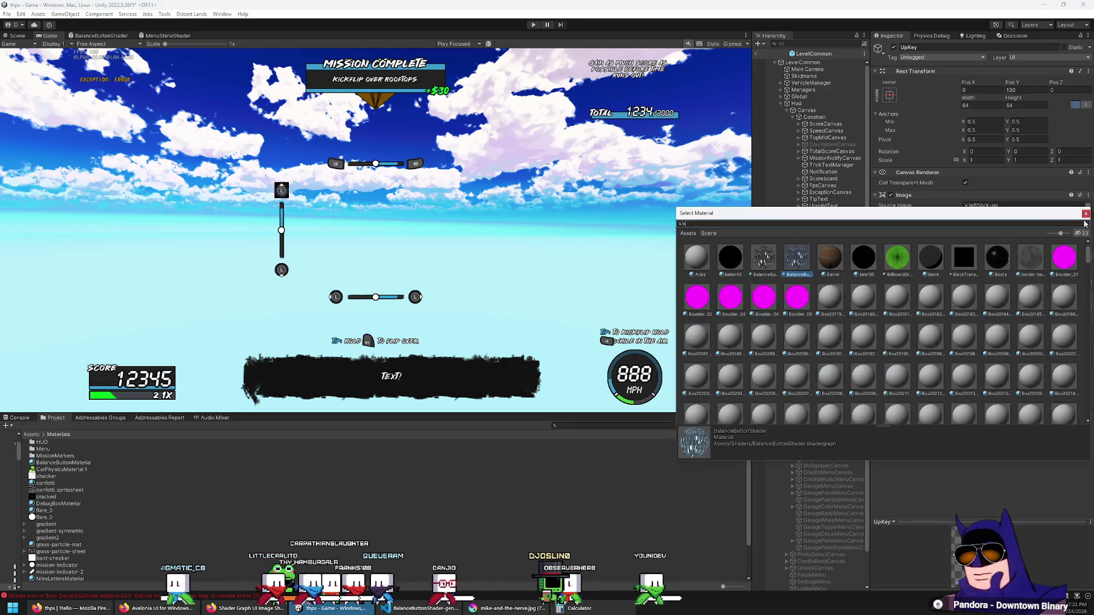
{"action": "type", "text": "bala"}
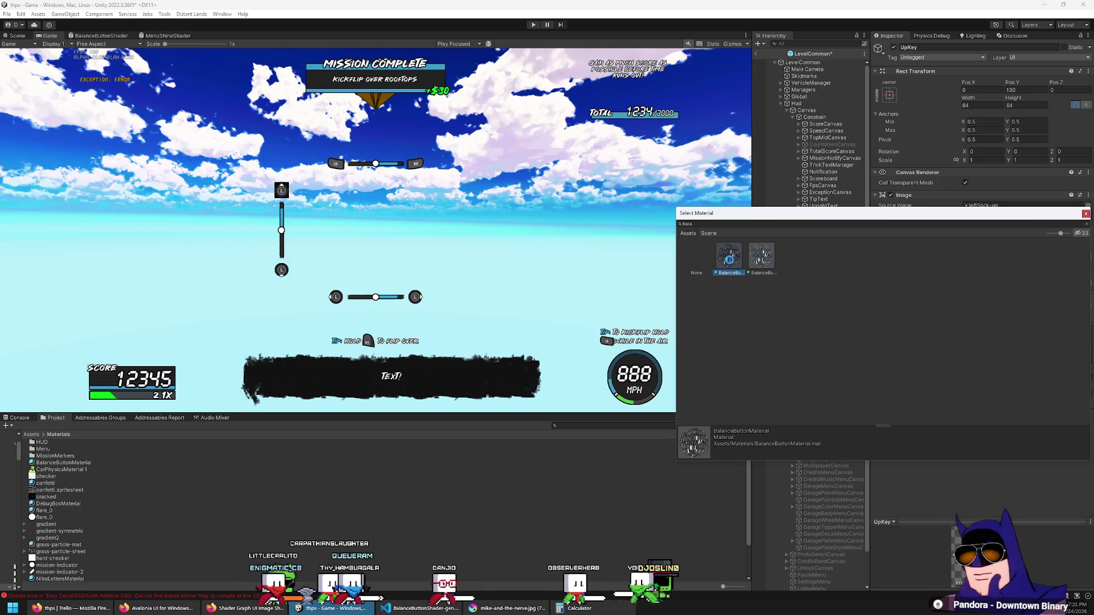
{"action": "double_click", "coordinate": [724, 263]}
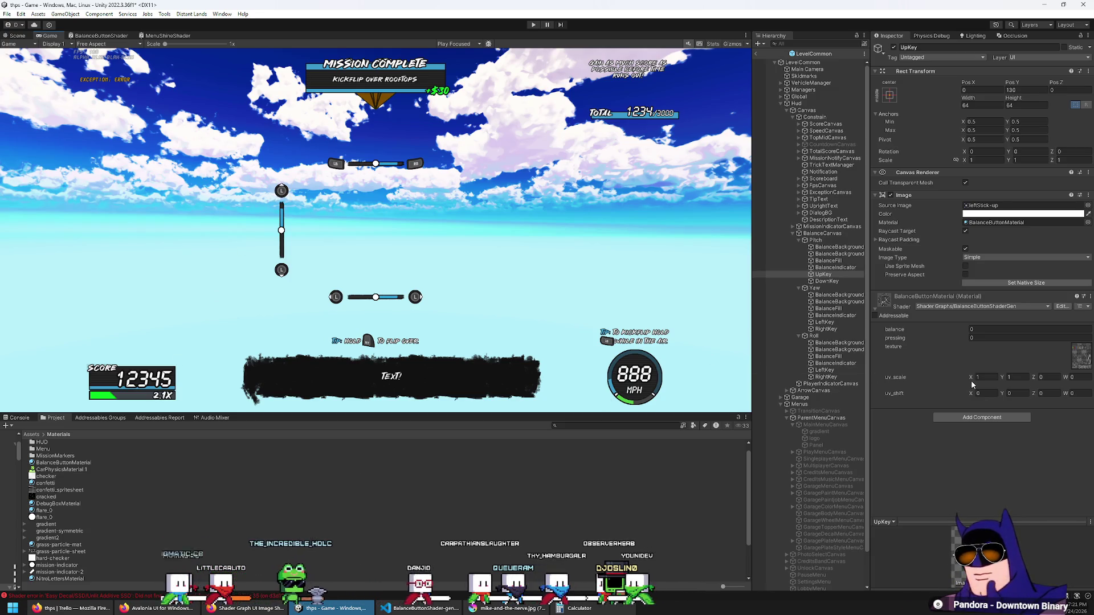
Set the material's balance property to 1.
{"action": "left_click", "coordinate": [1003, 330]}
{"action": "type", "text": "1"}
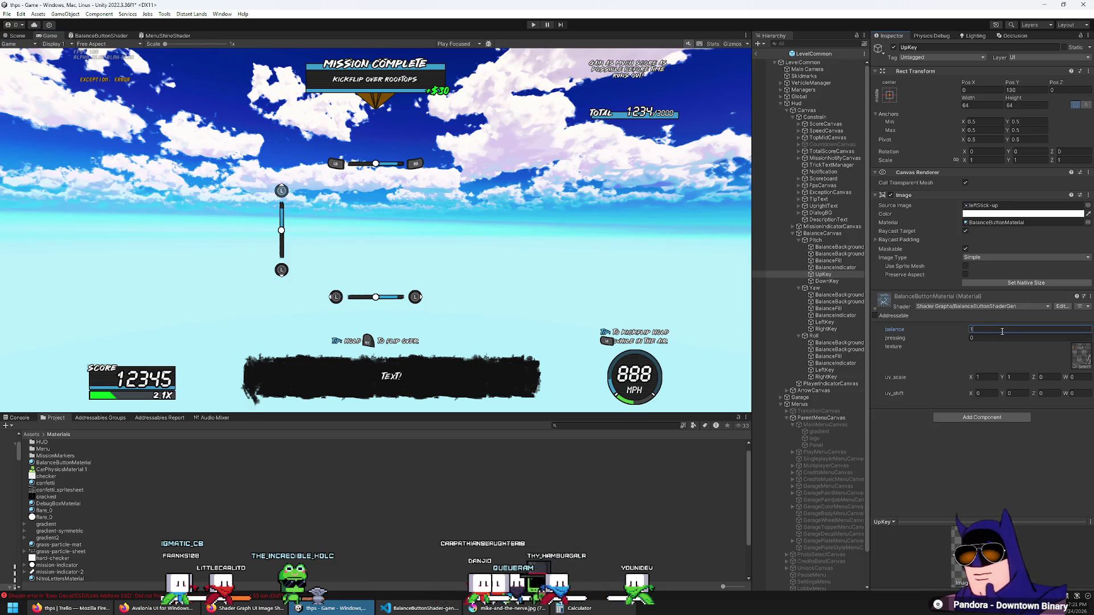
{"action": "key", "text": "Return"}
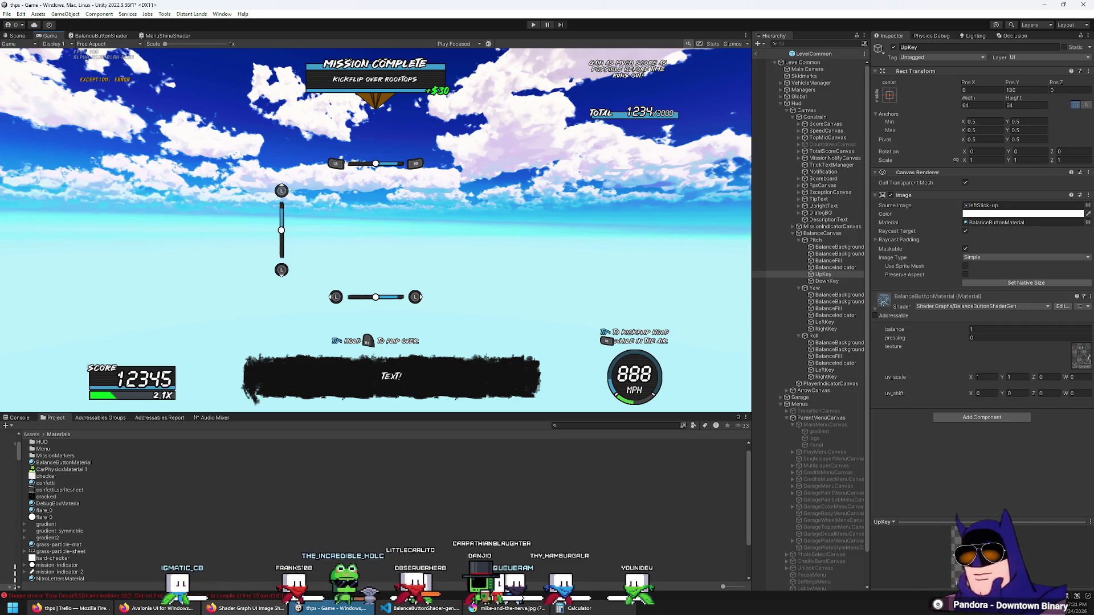
Read CryShana's forum reply confirming the pass-deletion fix, then reopen the BalanceButtonShader graph in Unity.
{"action": "mouse_move", "coordinate": [140, 602]}
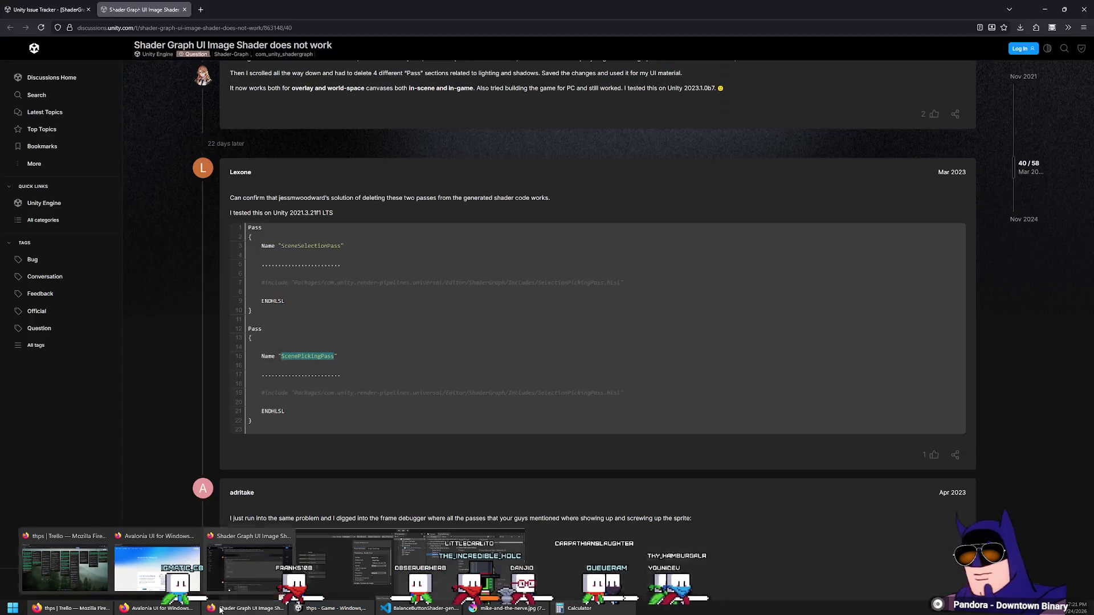
{"action": "left_click", "coordinate": [249, 567]}
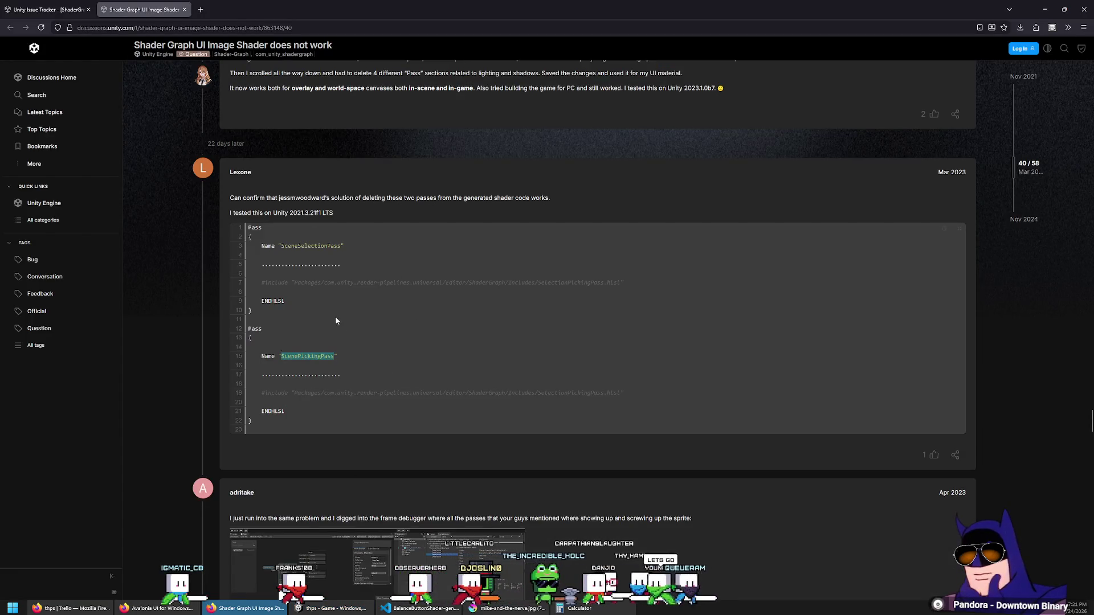
{"action": "double_click", "coordinate": [298, 197]}
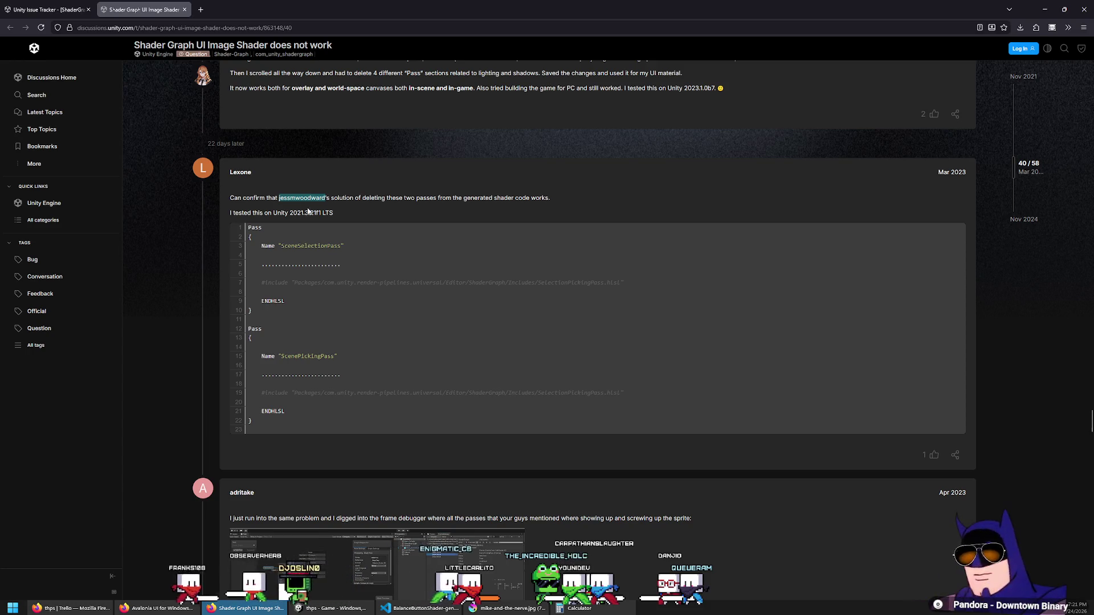
{"action": "scroll", "coordinate": [316, 396], "scroll_direction": "up", "scroll_amount": 3}
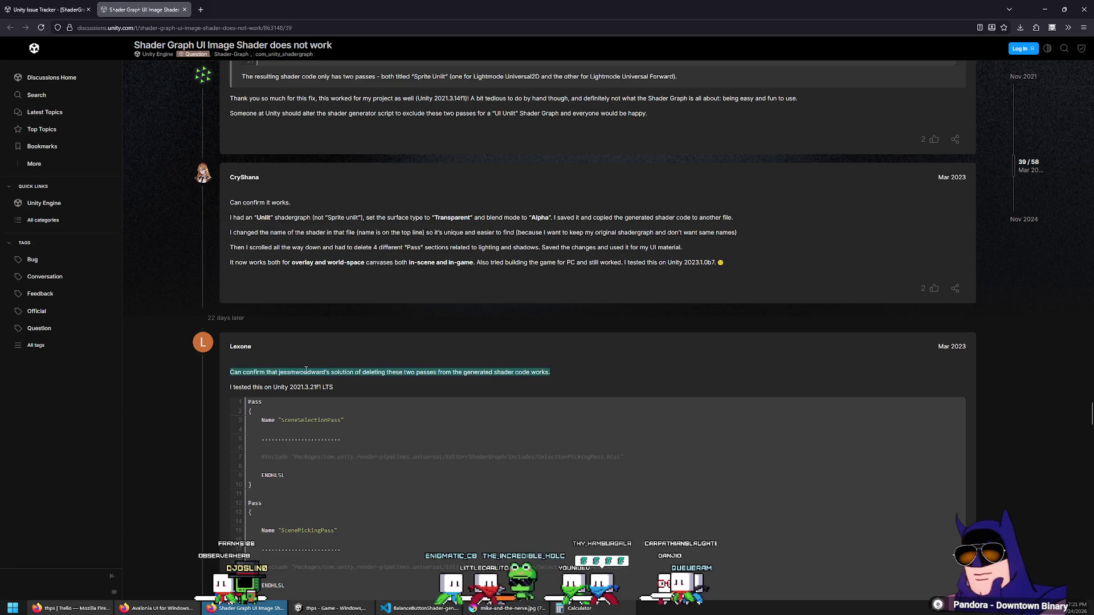
{"action": "key", "text": "alt+Tab"}
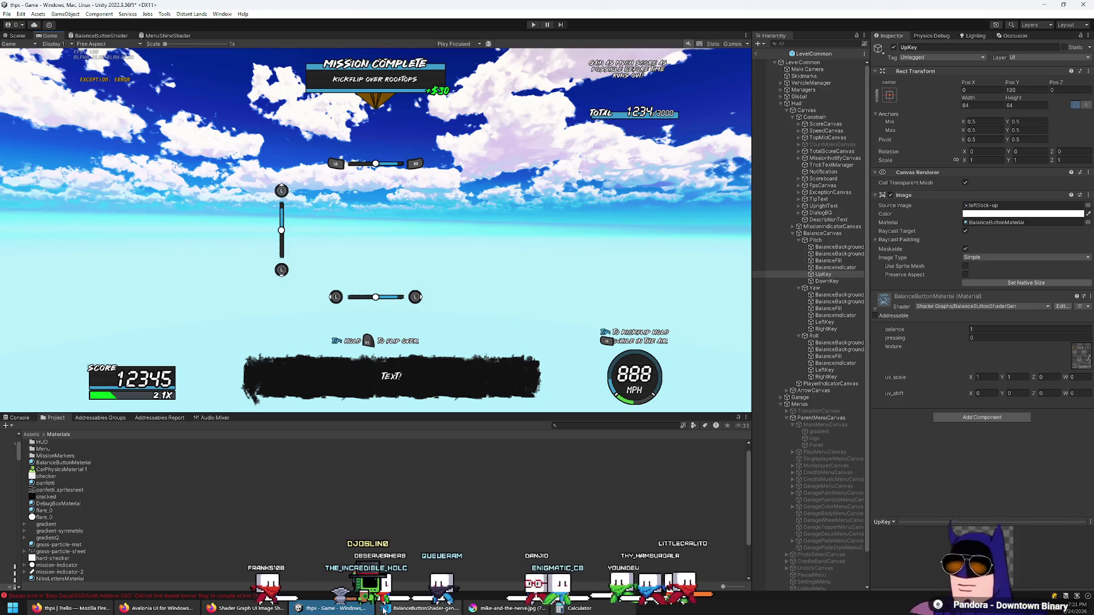
{"action": "left_click", "coordinate": [81, 35]}
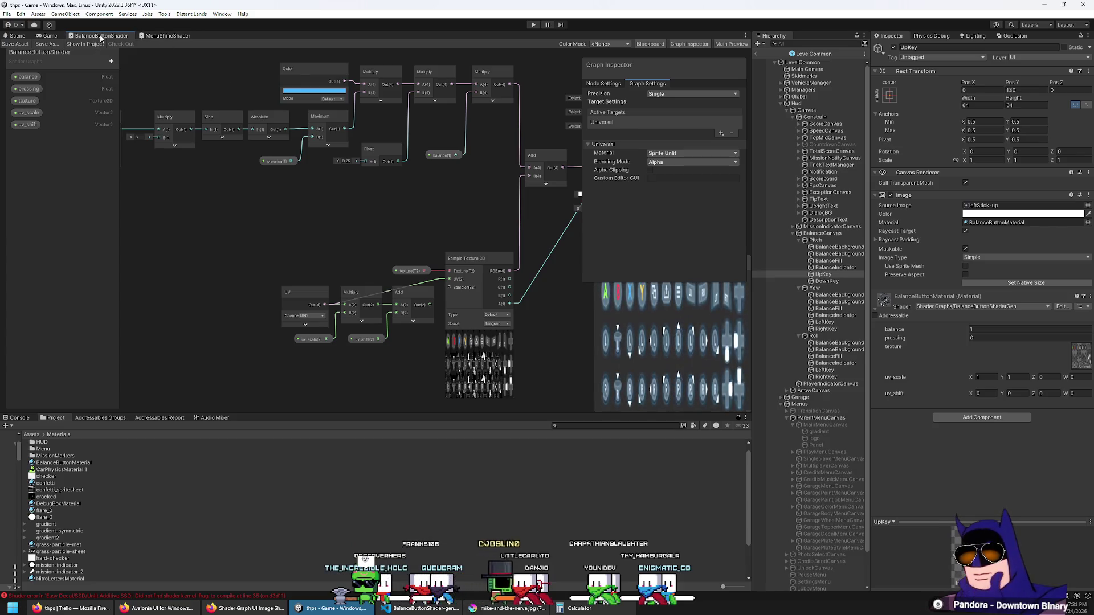
Look over the BalanceButtonShader and MenuShineShader graphs, closing both tabs afterwards.
{"action": "middle_click", "coordinate": [100, 36]}
{"action": "left_click", "coordinate": [100, 36]}
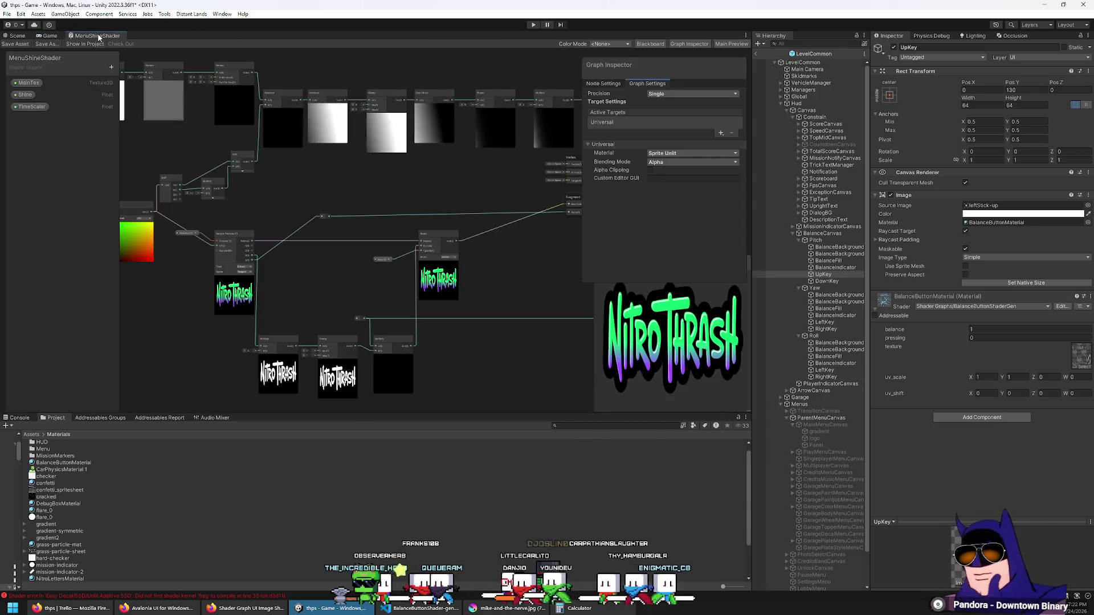
{"action": "middle_click", "coordinate": [99, 35]}
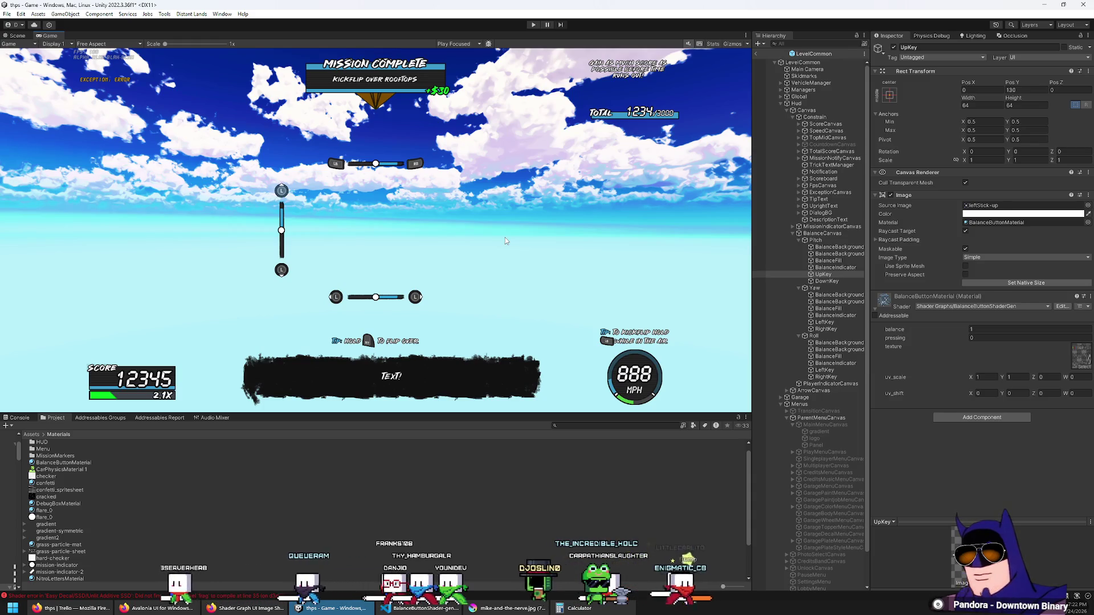
Find the key icons' texture, spritesheet_xbox, in the Sprite Assets folder via the material's texture slot.
{"action": "left_click", "coordinate": [991, 328]}
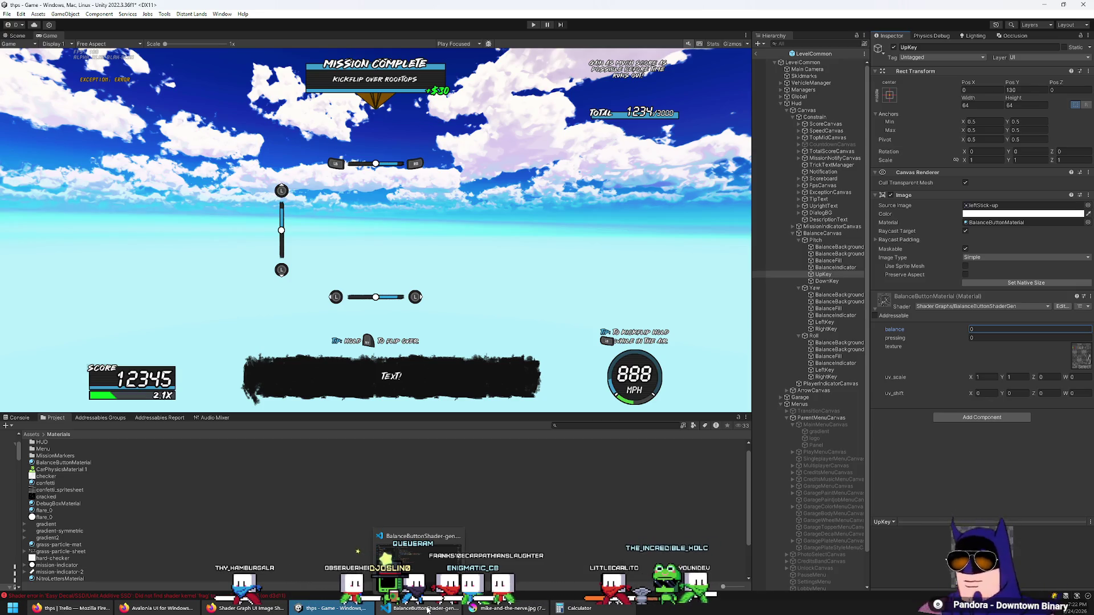
{"action": "left_click", "coordinate": [1077, 363]}
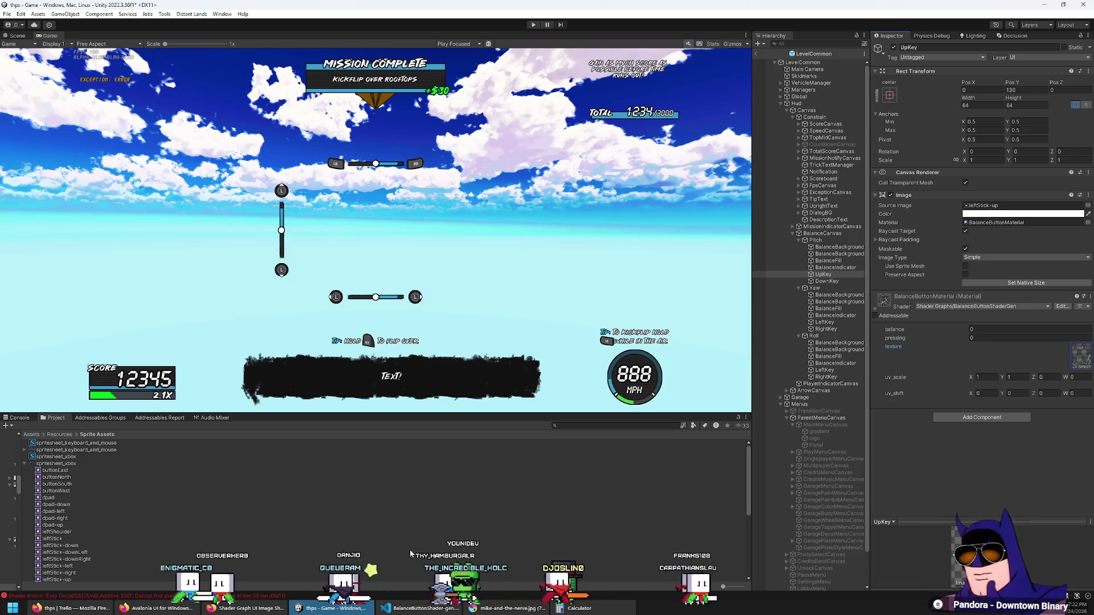
{"action": "left_click", "coordinate": [426, 611]}
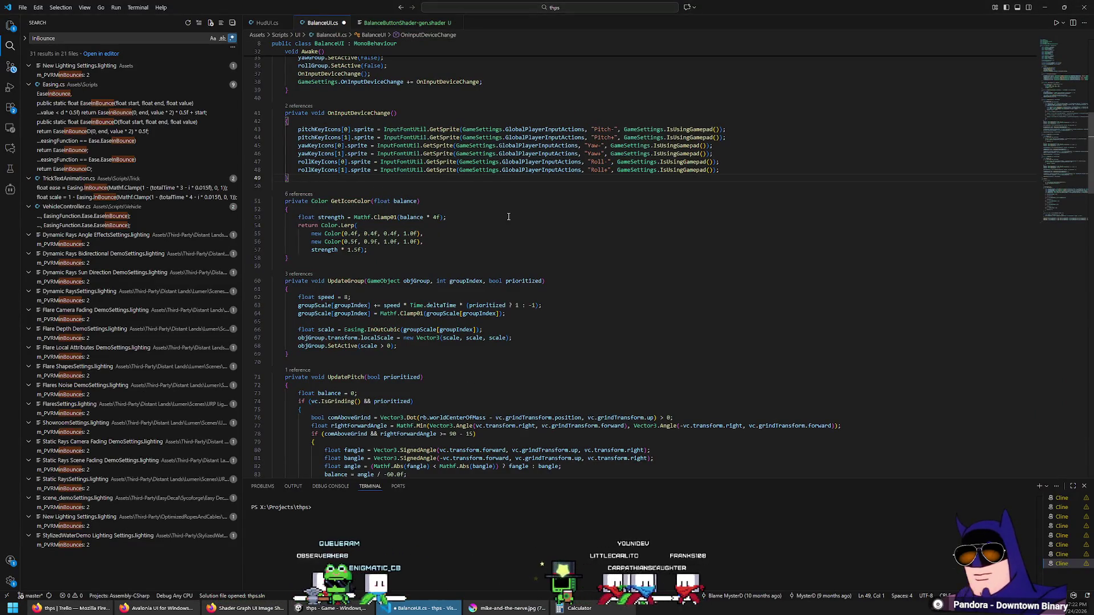
Review the GetSprite calls in BalanceUI.cs and add blank lines after the OnInputDeviceChange subscription in Awake.
{"action": "scroll", "coordinate": [508, 216], "scroll_direction": "up", "scroll_amount": 4}
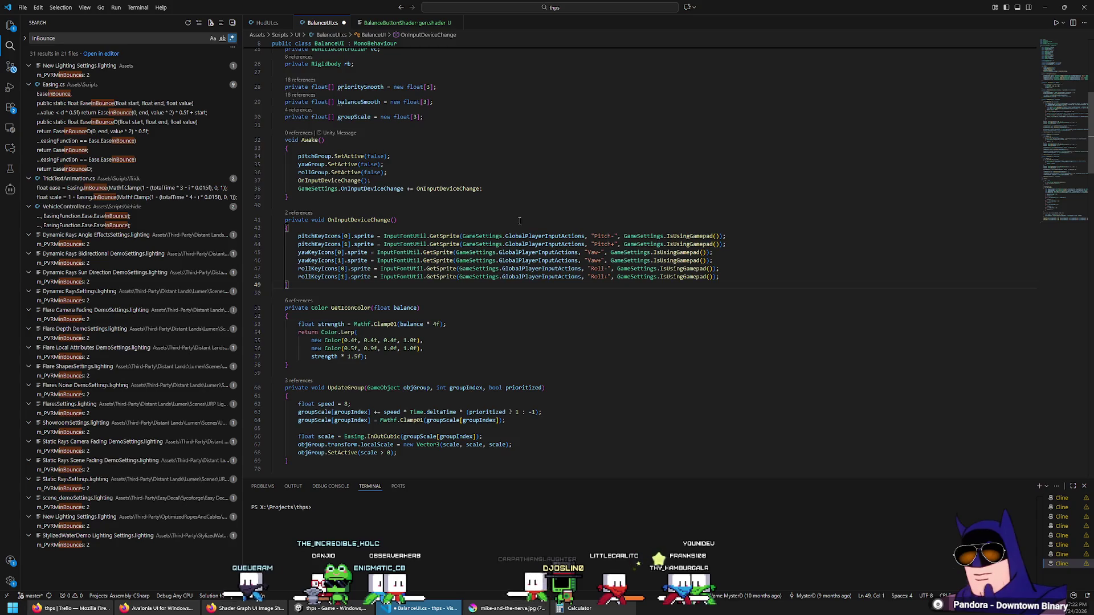
{"action": "scroll", "coordinate": [519, 220], "scroll_direction": "up", "scroll_amount": 7}
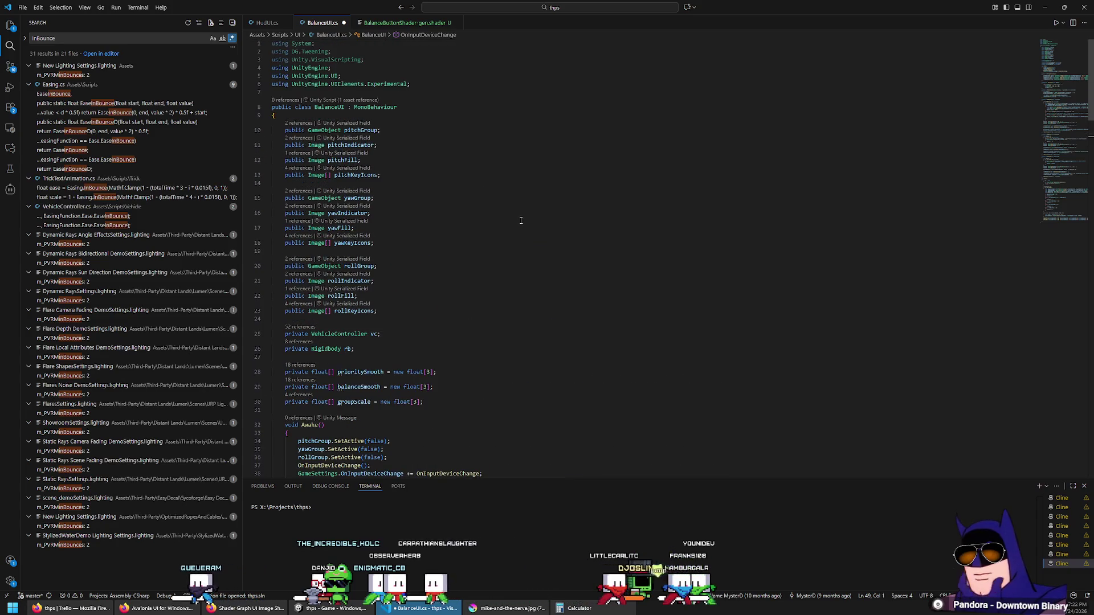
{"action": "scroll", "coordinate": [520, 220], "scroll_direction": "down", "scroll_amount": 6}
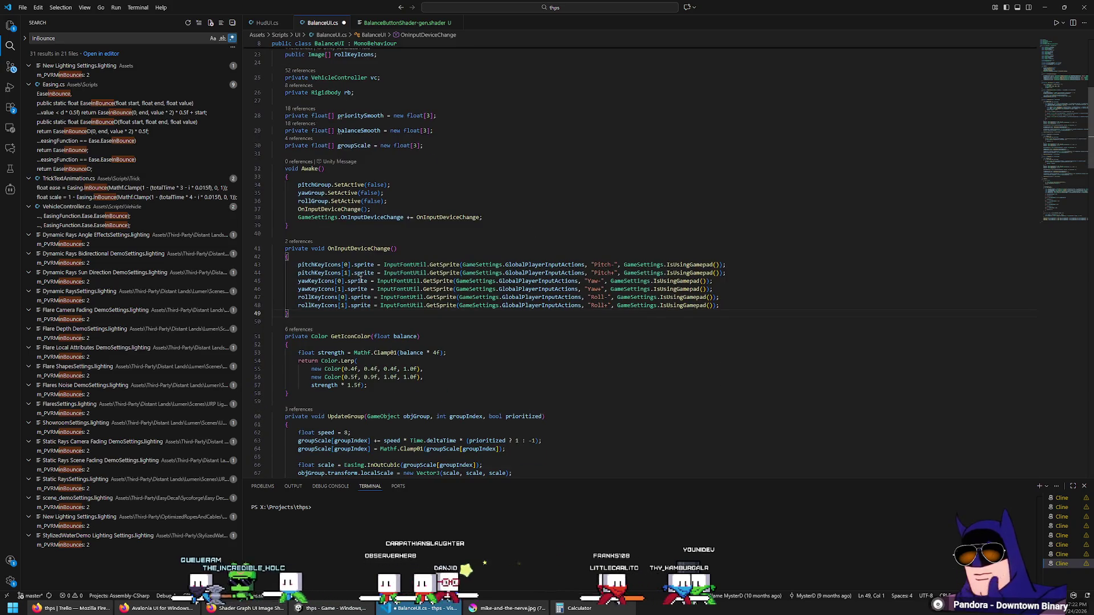
{"action": "left_click", "coordinate": [449, 264]}
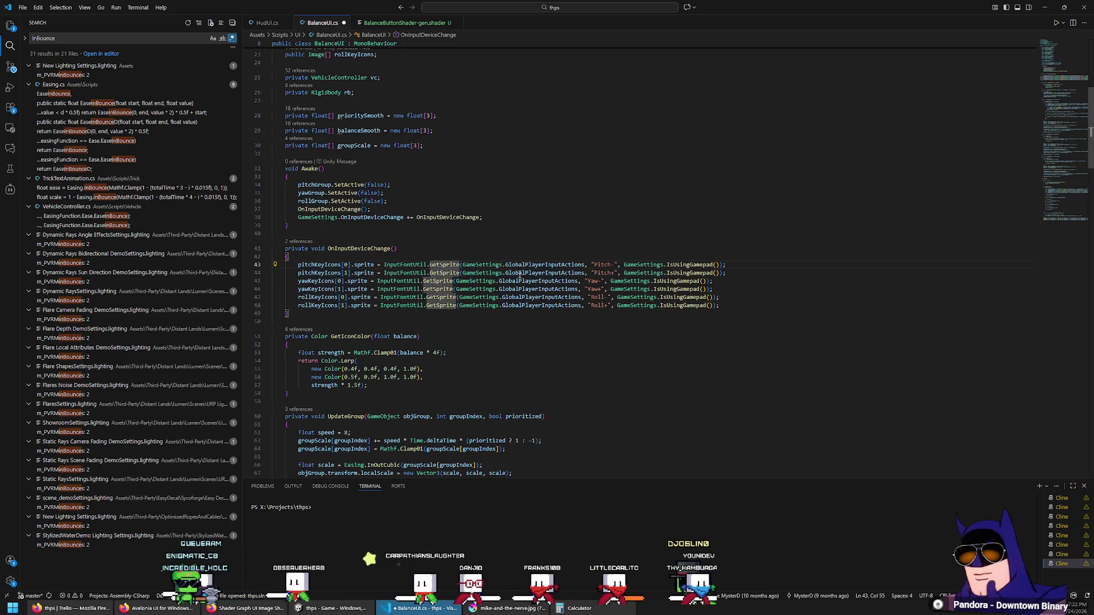
{"action": "left_click", "coordinate": [687, 341]}
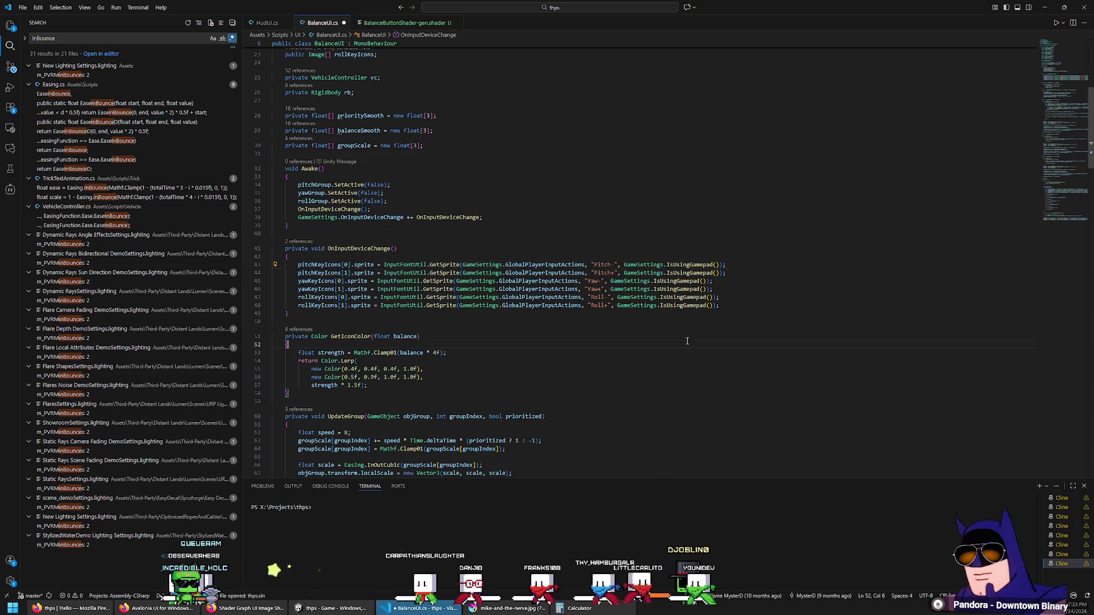
{"action": "scroll", "coordinate": [489, 231], "scroll_direction": "up", "scroll_amount": 1}
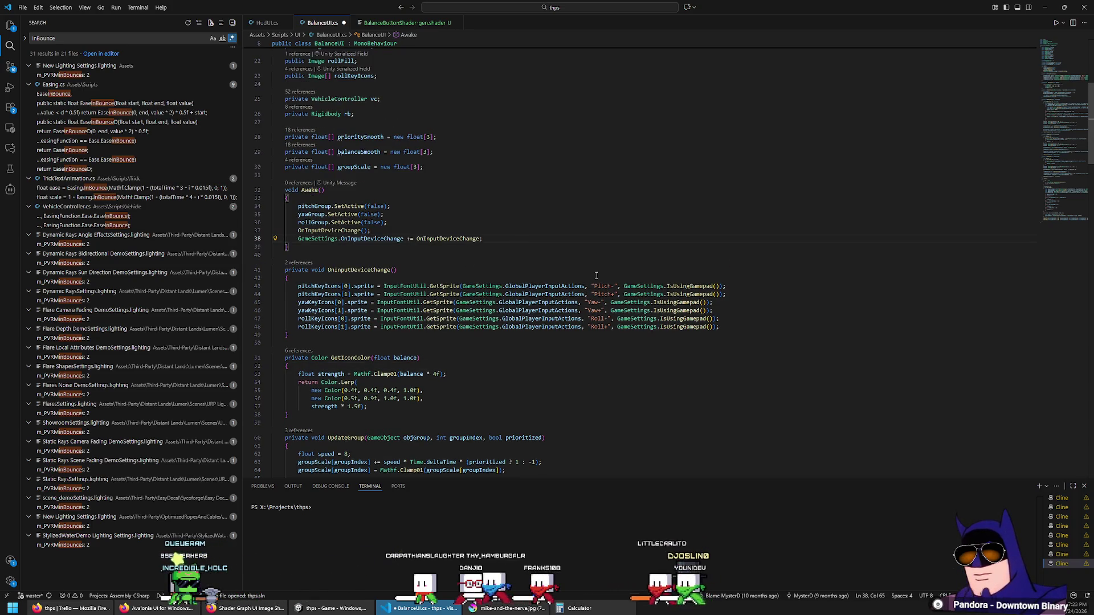
{"action": "key", "text": "Return"}
{"action": "scroll", "coordinate": [346, 402], "scroll_direction": "up", "scroll_amount": 4}
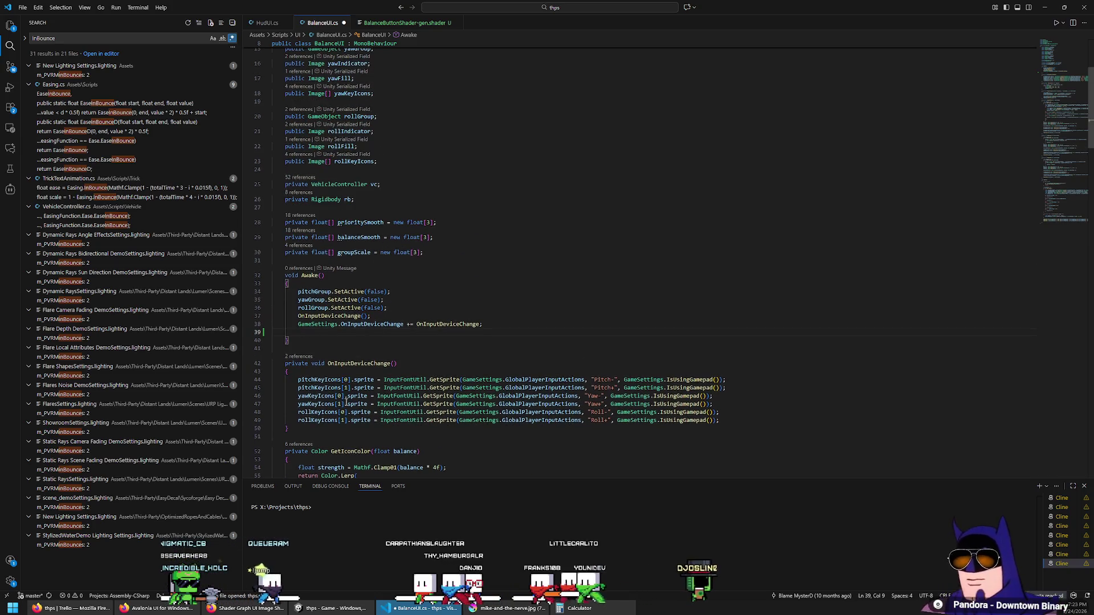
{"action": "double_click", "coordinate": [337, 380]}
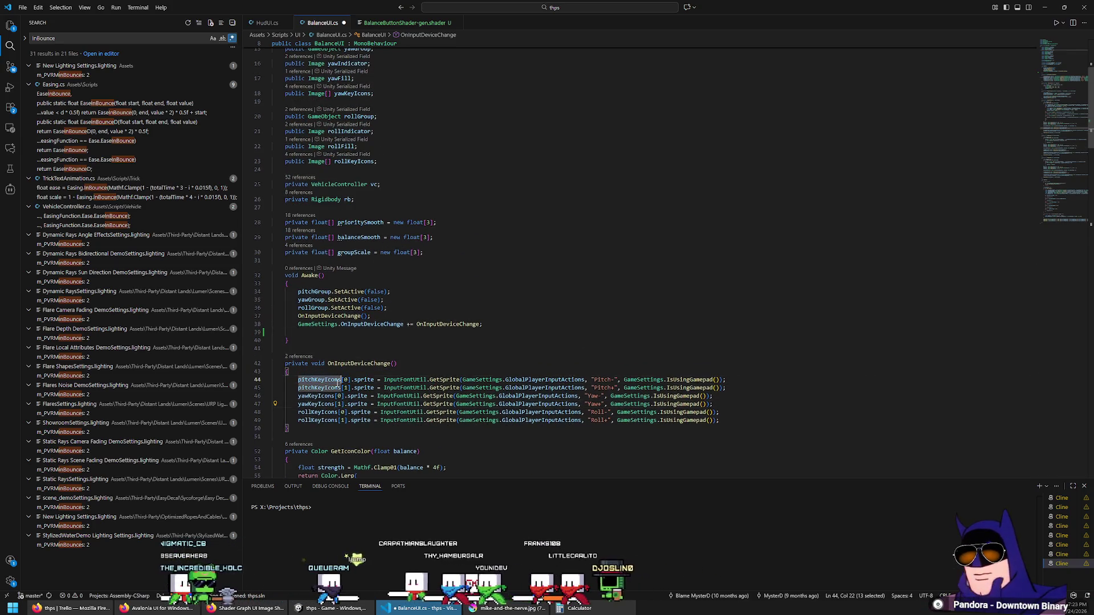
{"action": "left_click", "coordinate": [394, 332]}
{"action": "key", "text": "Return"}
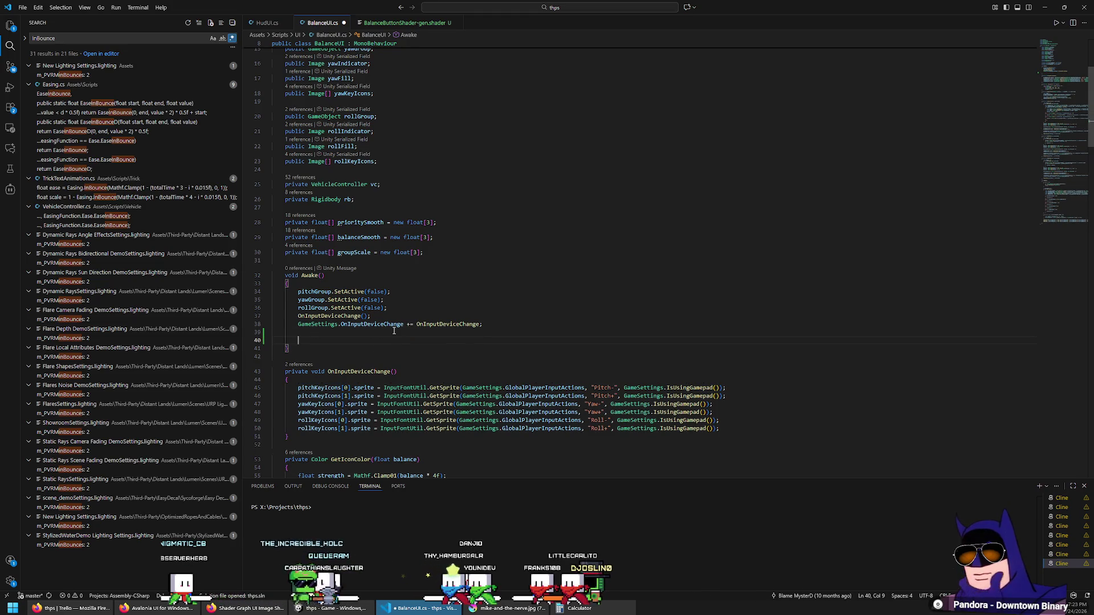
Write pitchKeyIcons[0].material = new Material(pitchKeyIcons[0].material); in Awake.
{"action": "key", "text": "ctrl+space"}
{"action": "key", "text": "Escape"}
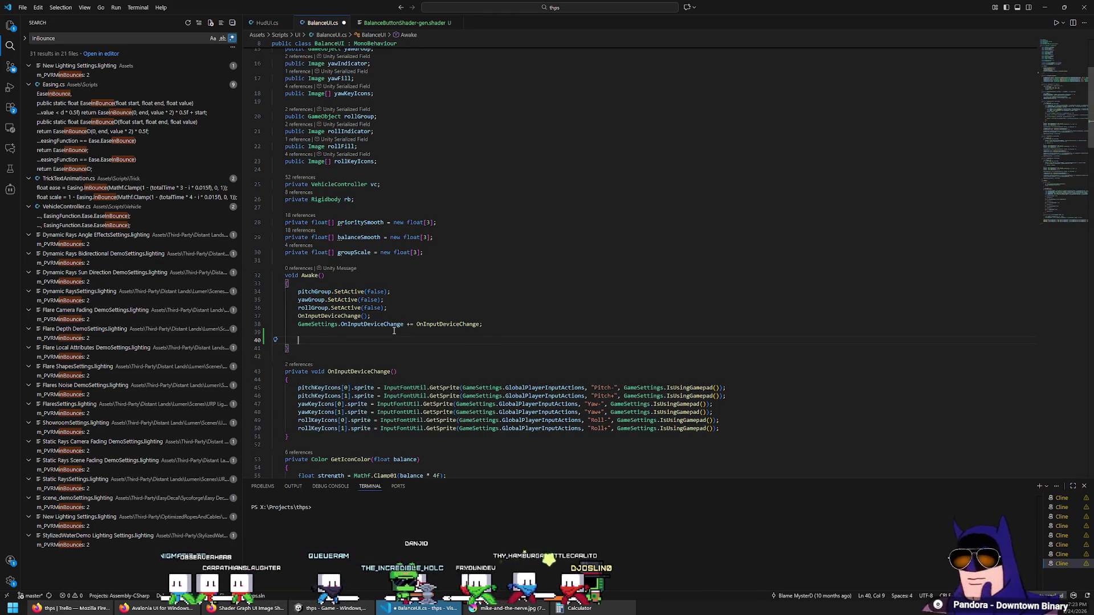
{"action": "type", "text": "pitchKeyIcons[0]."}
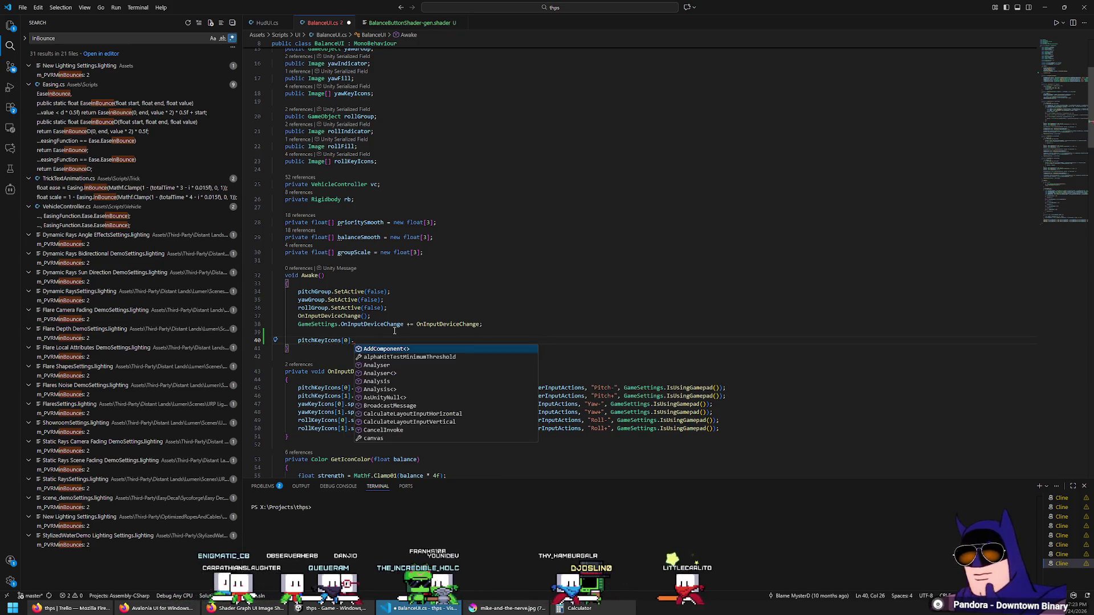
{"action": "type", "text": "material"}
{"action": "key", "text": "Escape"}
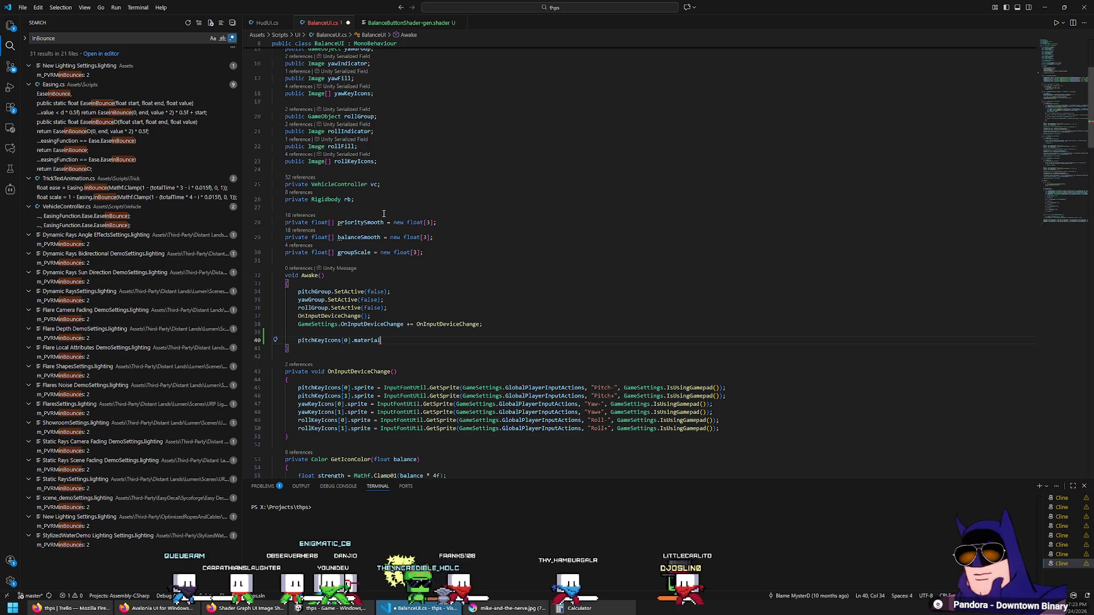
{"action": "type", "text": "= new Ma"}
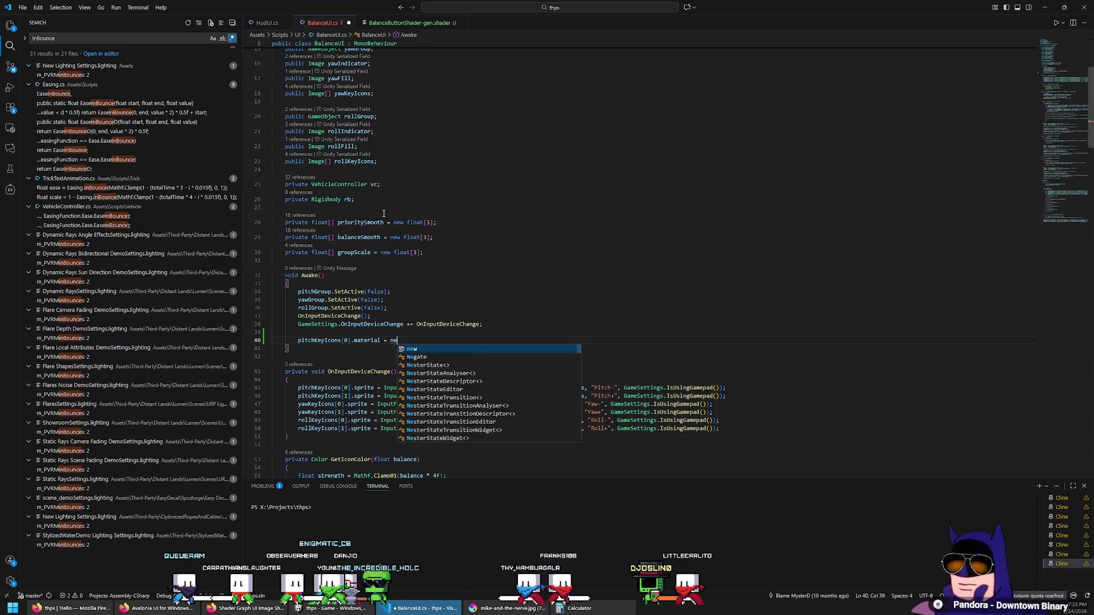
{"action": "key", "text": "Tab"}
{"action": "type", "text": "("}
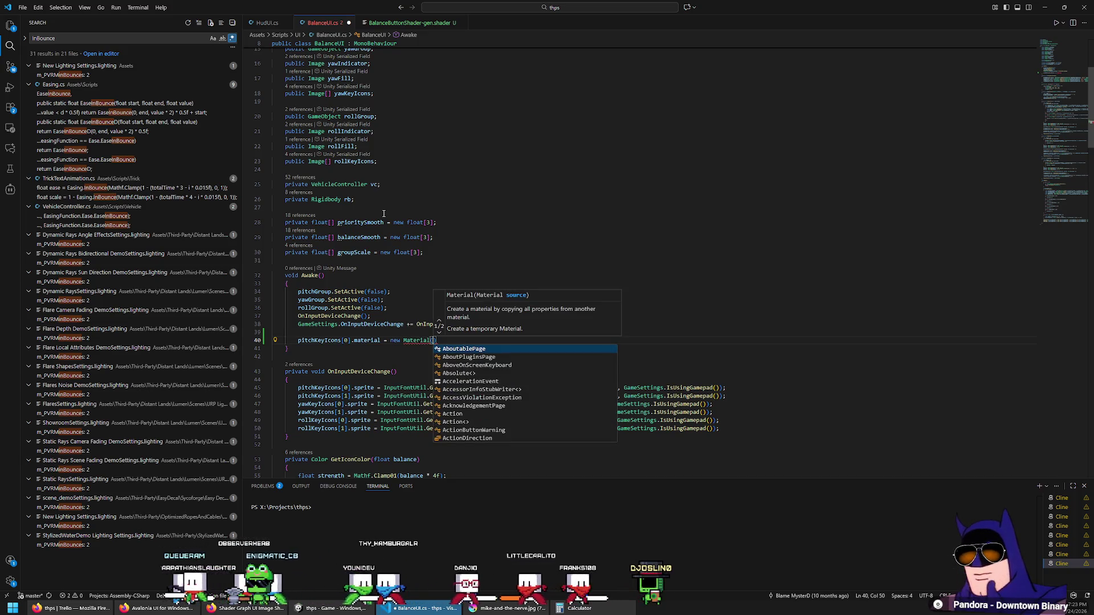
{"action": "key", "text": "Escape"}
{"action": "key", "text": "Home"}
{"action": "key", "text": "ctrl+shift+Right"}
{"action": "key", "text": "ctrl+shift+Right"}
{"action": "key", "text": "ctrl+shift+Right"}
{"action": "key", "text": "ctrl+c"}
{"action": "key", "text": "End"}
{"action": "key", "text": "Left"}
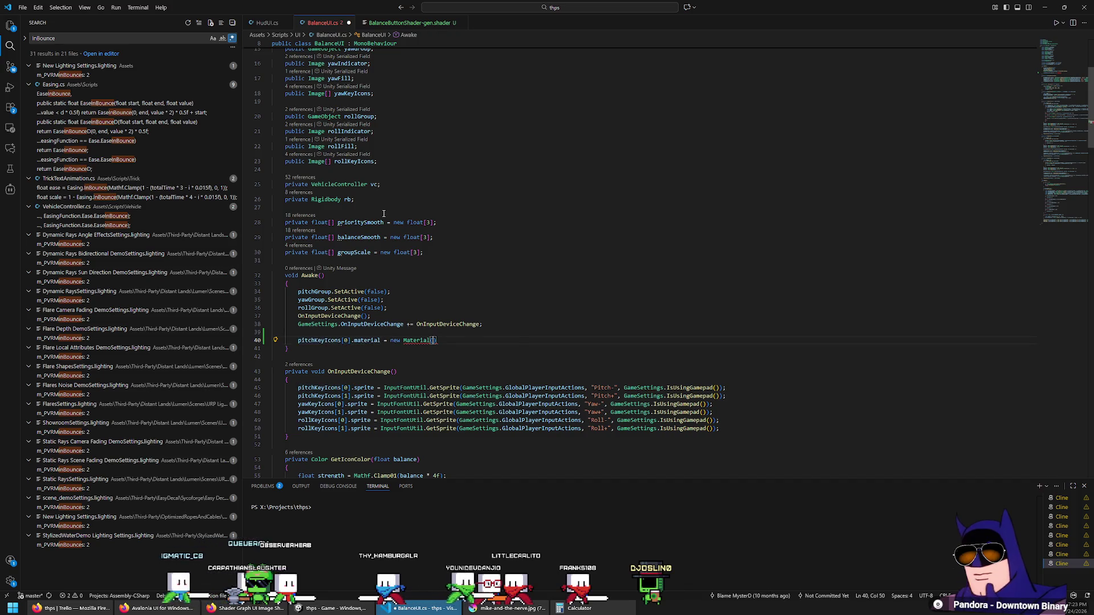
{"action": "key", "text": "ctrl+v"}
{"action": "key", "text": "End"}
{"action": "type", "text": ";"}
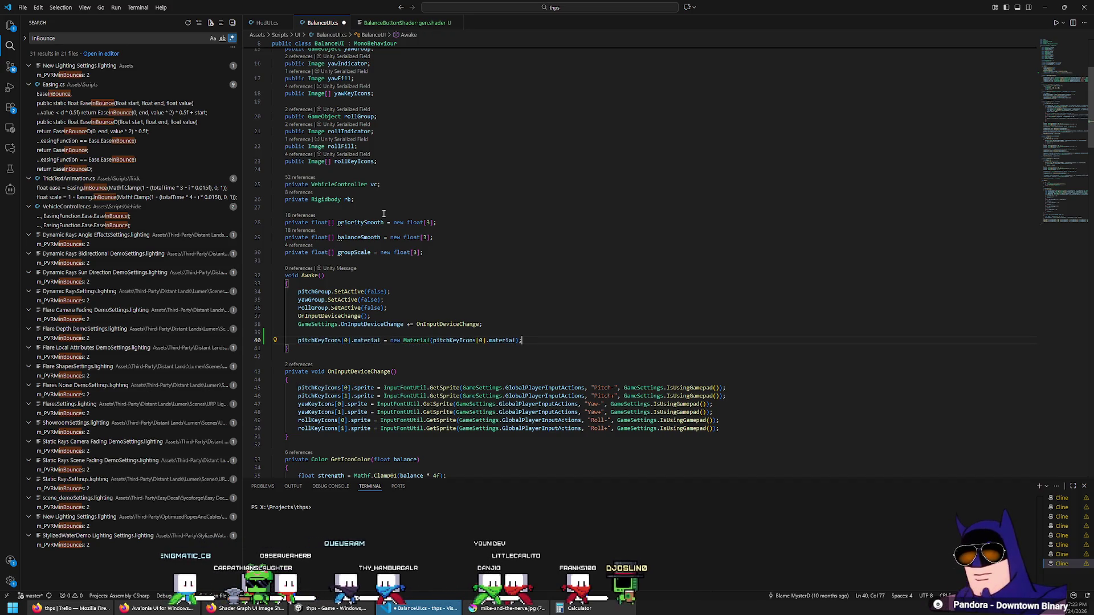
Wrap that material statement in a for (int i = 0; i < 2; i++) loop.
{"action": "key", "text": "ctrl+shift+Return"}
{"action": "type", "text": "for (int i = 0; i < "}
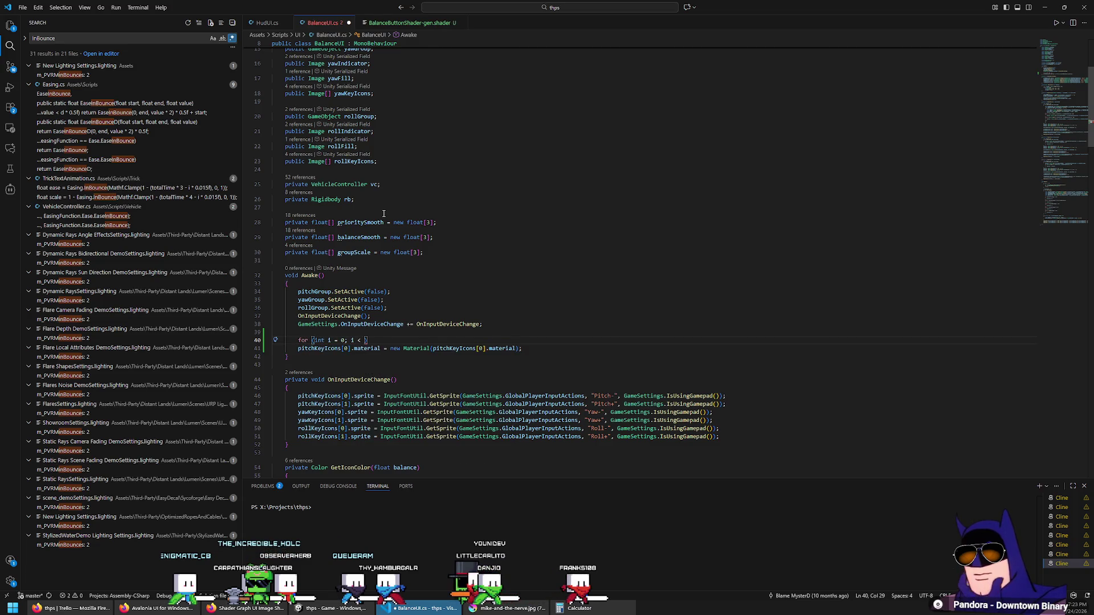
{"action": "type", "text": "2; i++)"}
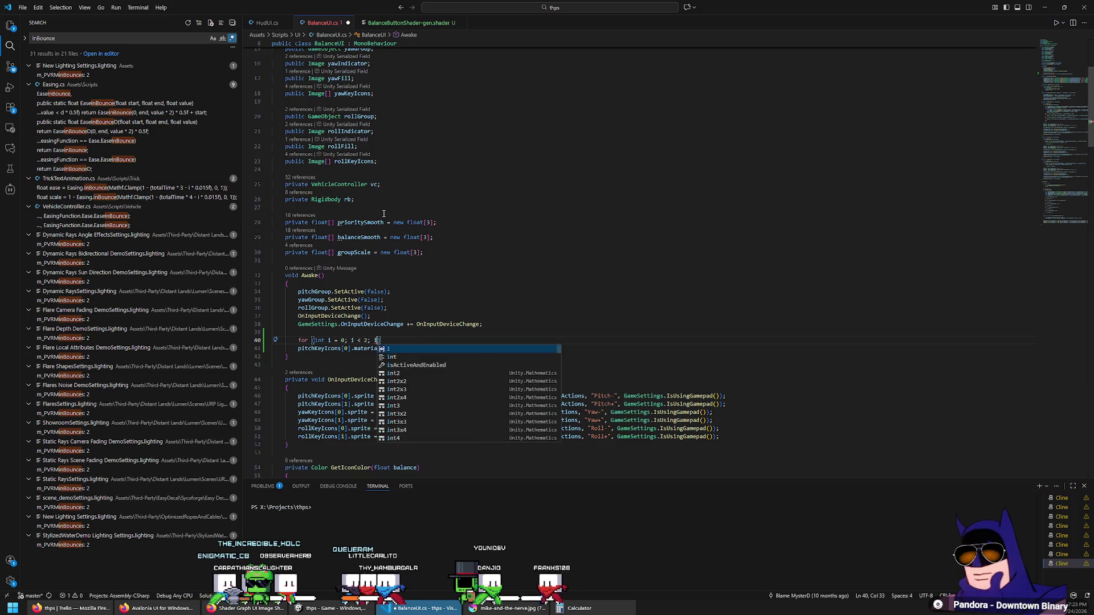
{"action": "key", "text": "Return"}
{"action": "type", "text": "{"}
{"action": "key", "text": "Return"}
{"action": "key", "text": "Down"}
{"action": "key", "text": "Down"}
{"action": "key", "text": "Home"}
{"action": "key", "text": "shift+Down"}
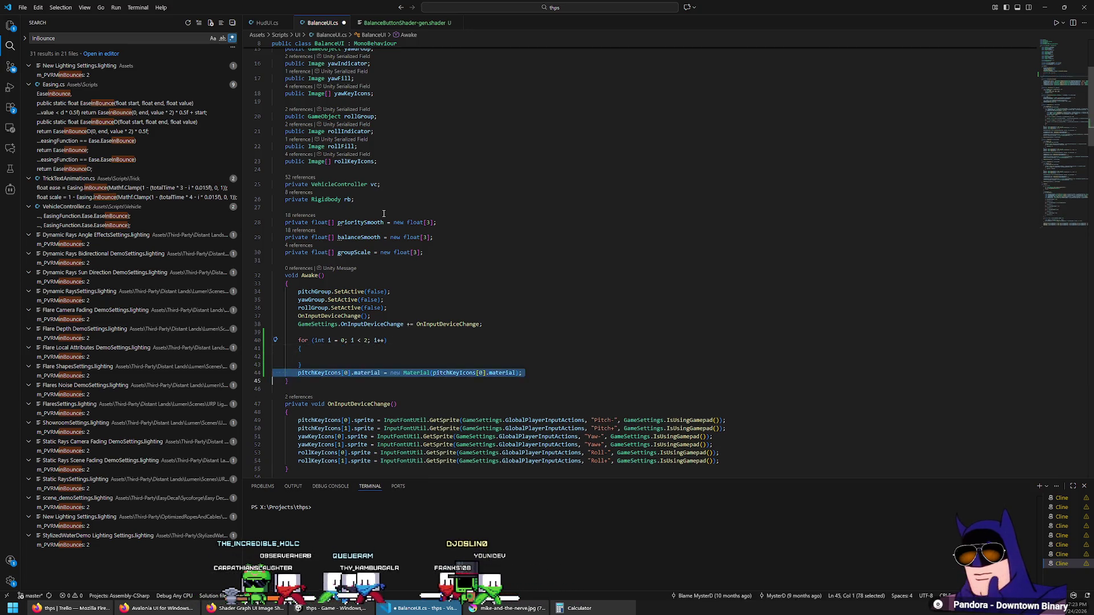
{"action": "key", "text": "alt+Up"}
{"action": "key", "text": "alt+Up"}
{"action": "key", "text": "BackSpace"}
{"action": "key", "text": "ctrl+]"}
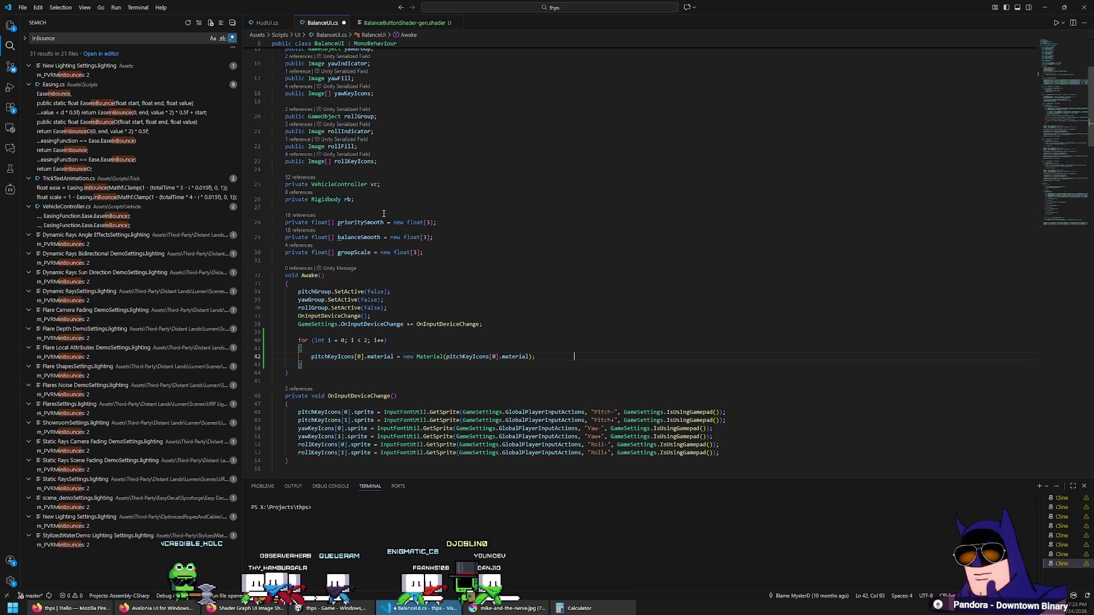
{"action": "key", "text": "Left"}
{"action": "key", "text": "Left"}
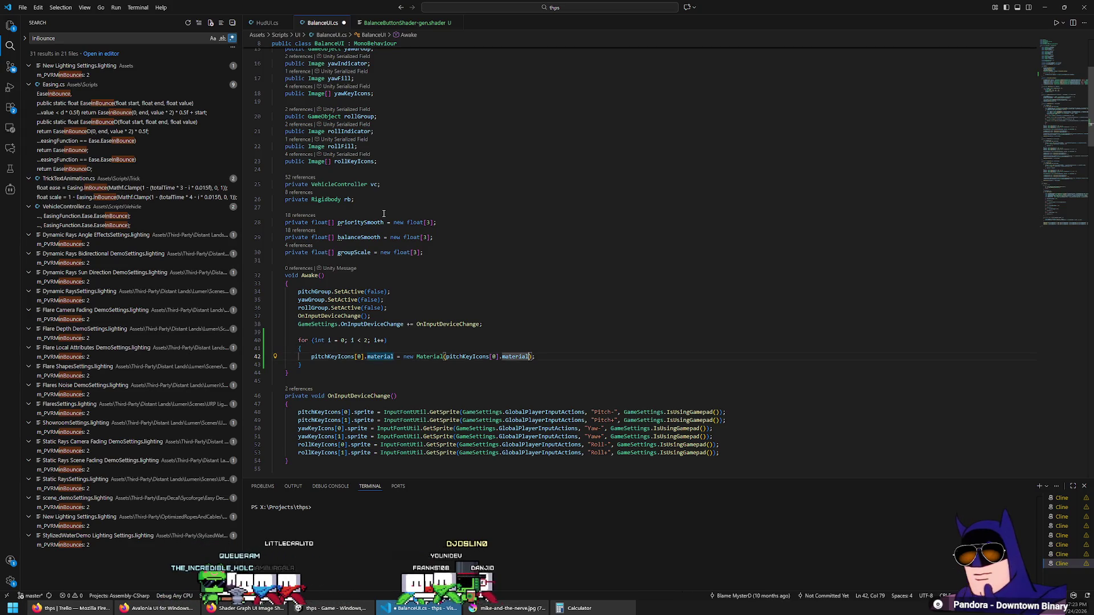
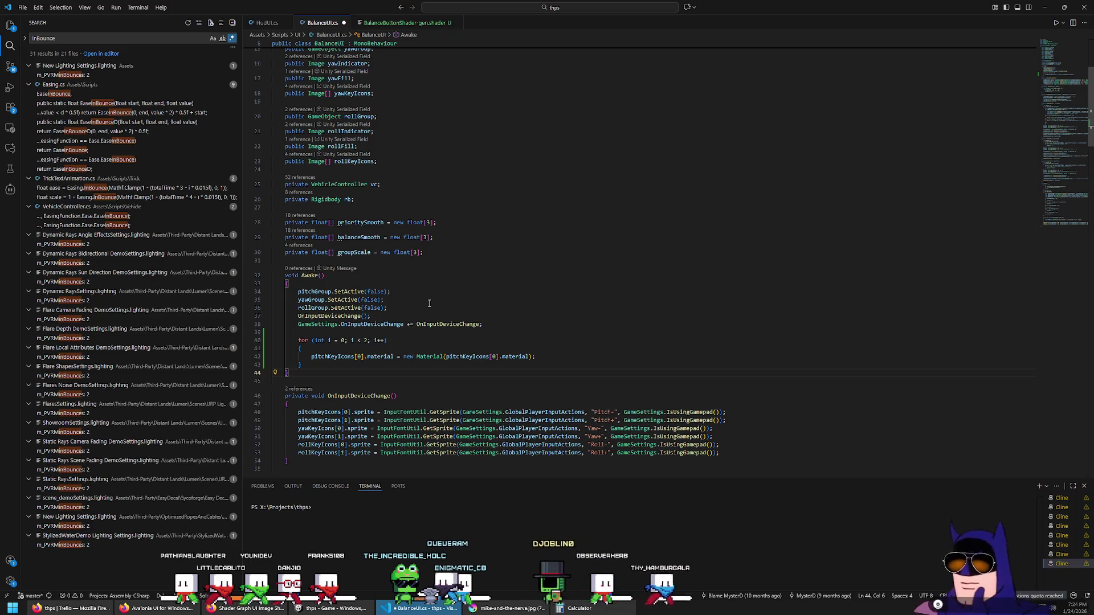
Change the argument inside the new Material call to use .material.
{"action": "scroll", "coordinate": [430, 303], "scroll_direction": "down", "scroll_amount": 1}
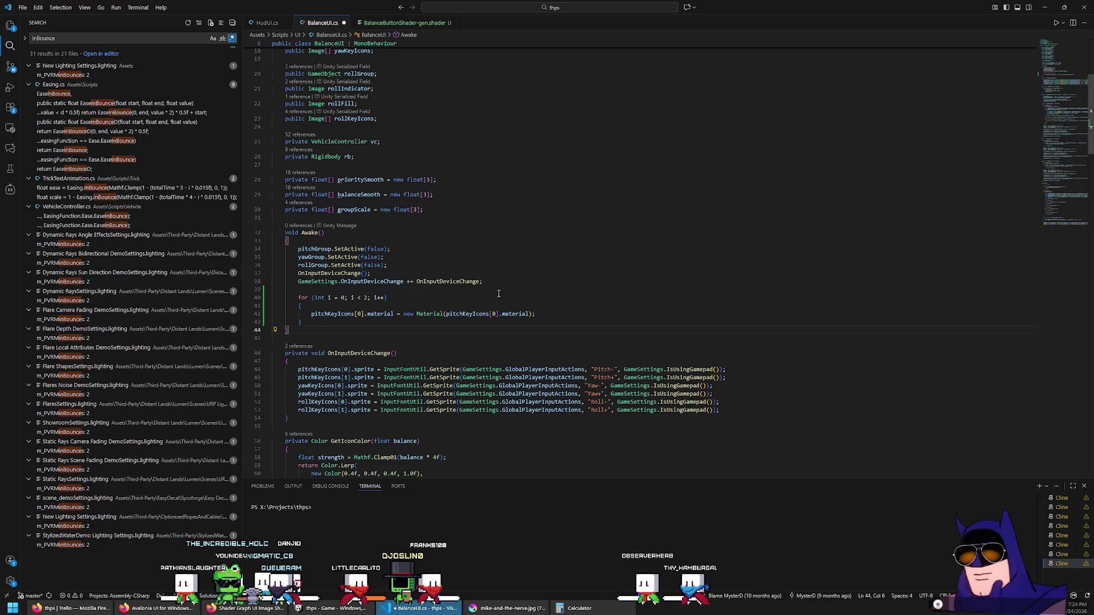
{"action": "double_click", "coordinate": [526, 314]}
{"action": "type", "text": "sha"}
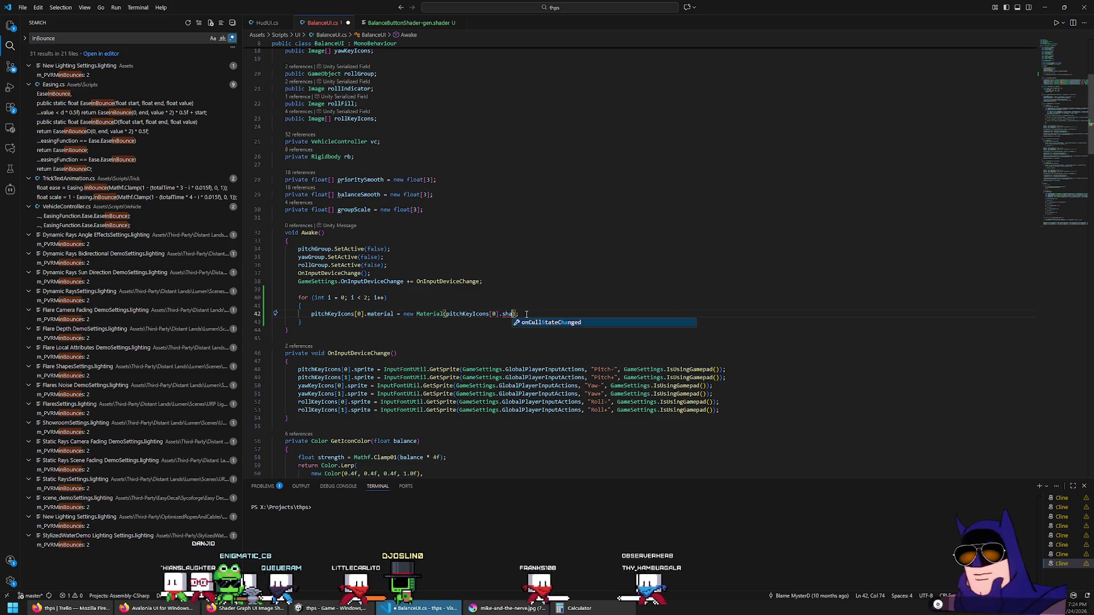
{"action": "key", "text": "BackSpace"}
{"action": "key", "text": "BackSpace"}
{"action": "key", "text": "BackSpace"}
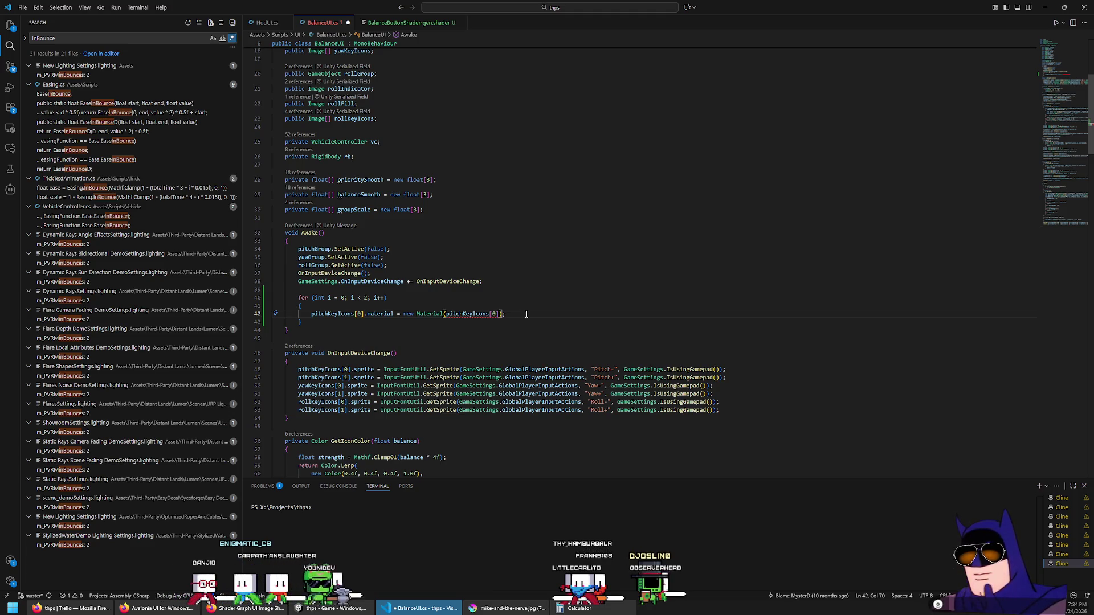
{"action": "type", "text": ".material"}
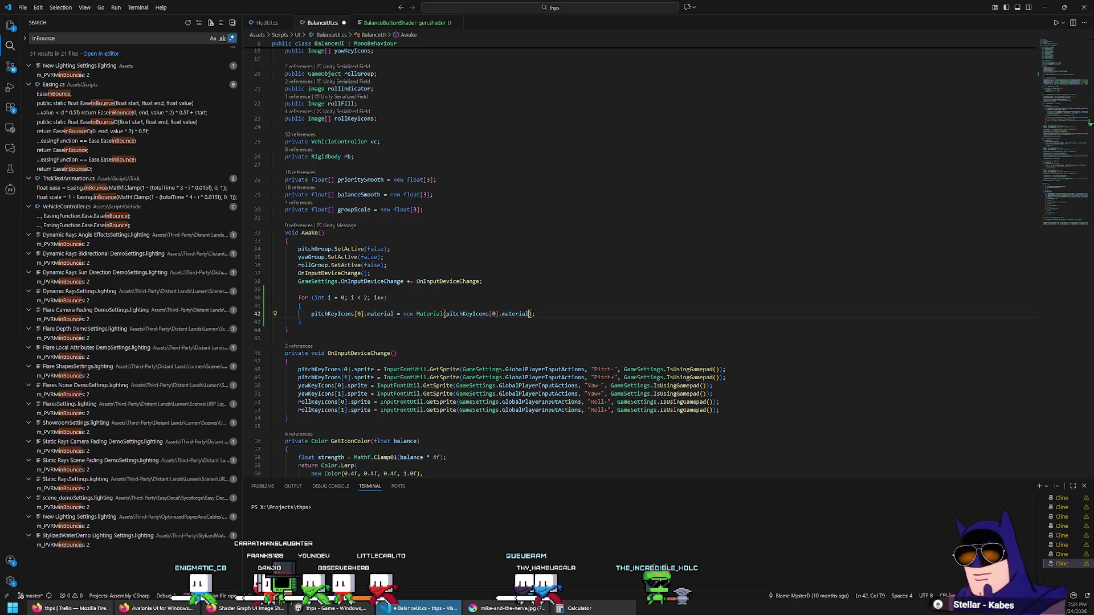
Delete the for-loop in Awake that gives each pitch key icon a new material.
{"action": "left_click", "coordinate": [574, 319]}
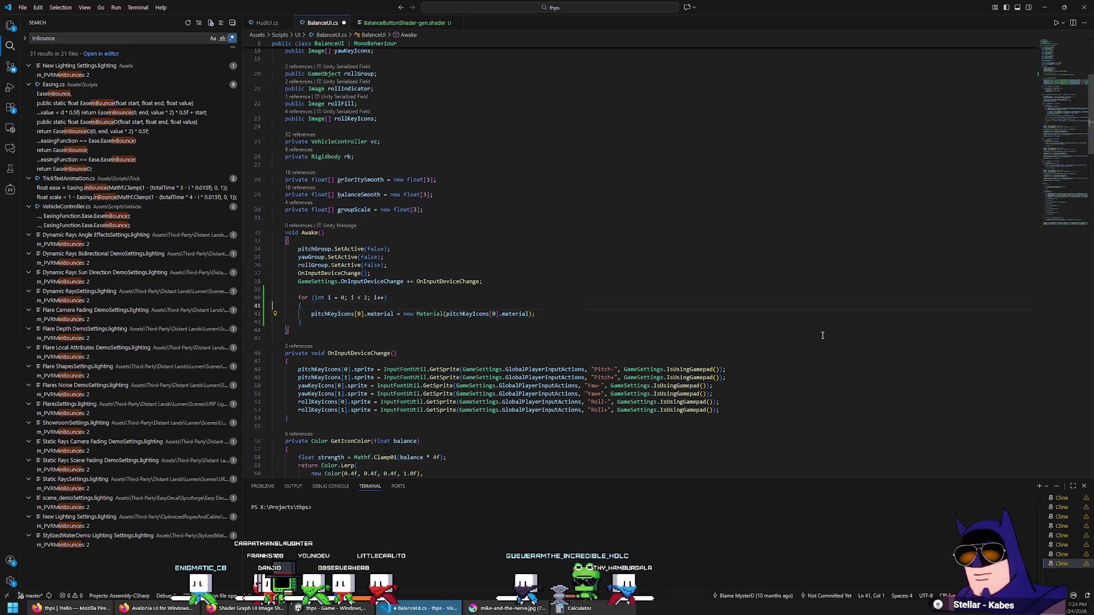
{"action": "key", "text": "Down"}
{"action": "key", "text": "Down"}
{"action": "key", "text": "Down"}
{"action": "key", "text": "shift+Up"}
{"action": "key", "text": "shift+Up"}
{"action": "key", "text": "shift+Up"}
{"action": "key", "text": "Delete"}
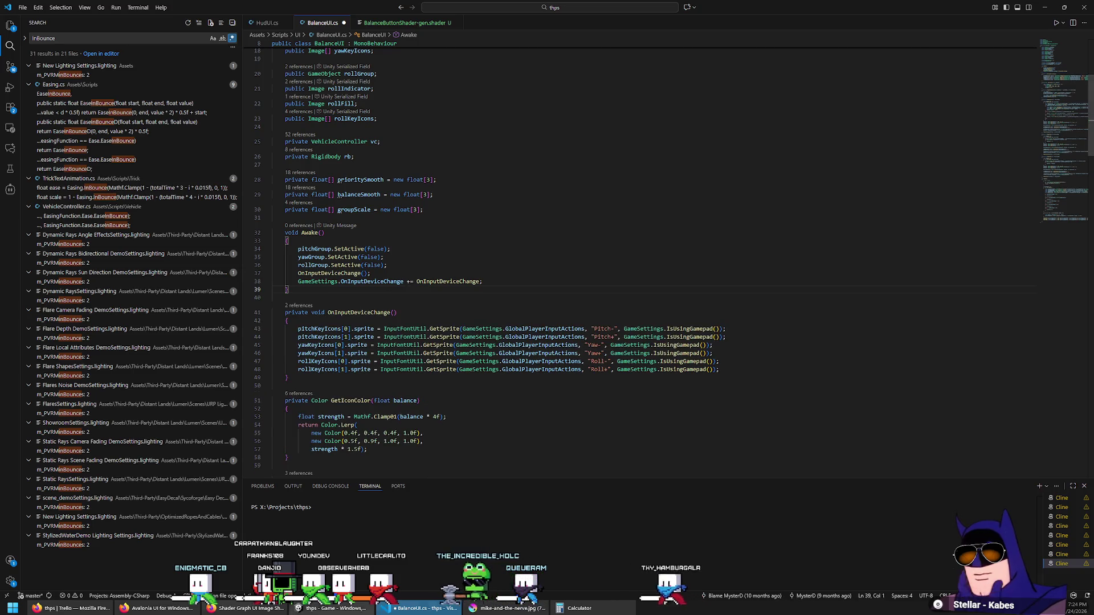
{"action": "key", "text": "alt+Tab"}
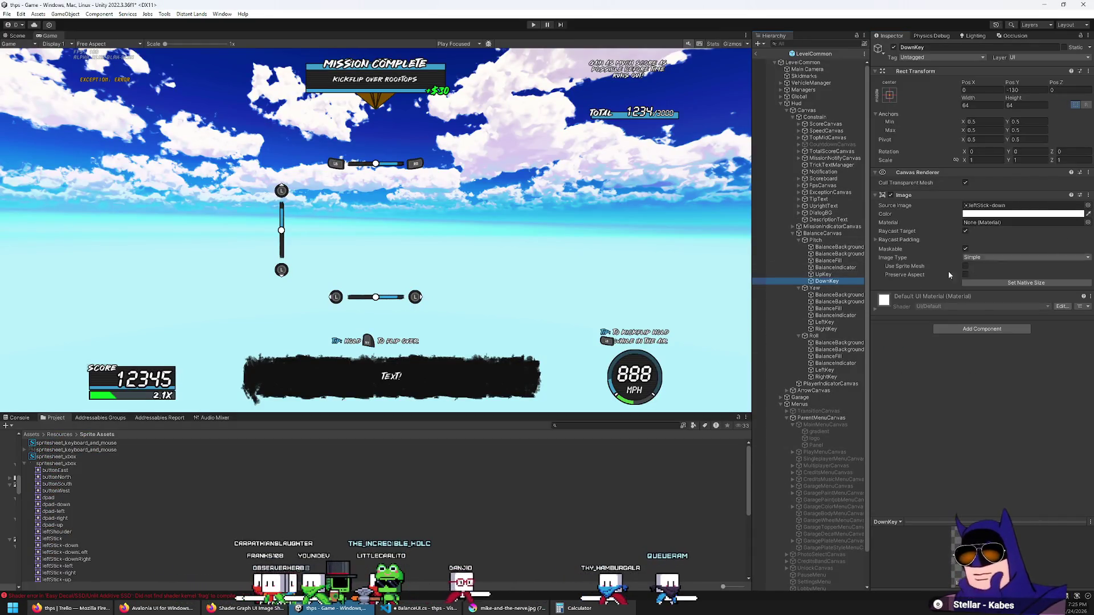
Assign BalanceButtonMaterial to the DownKey image's Material field and save the scene.
{"action": "left_click", "coordinate": [1023, 222]}
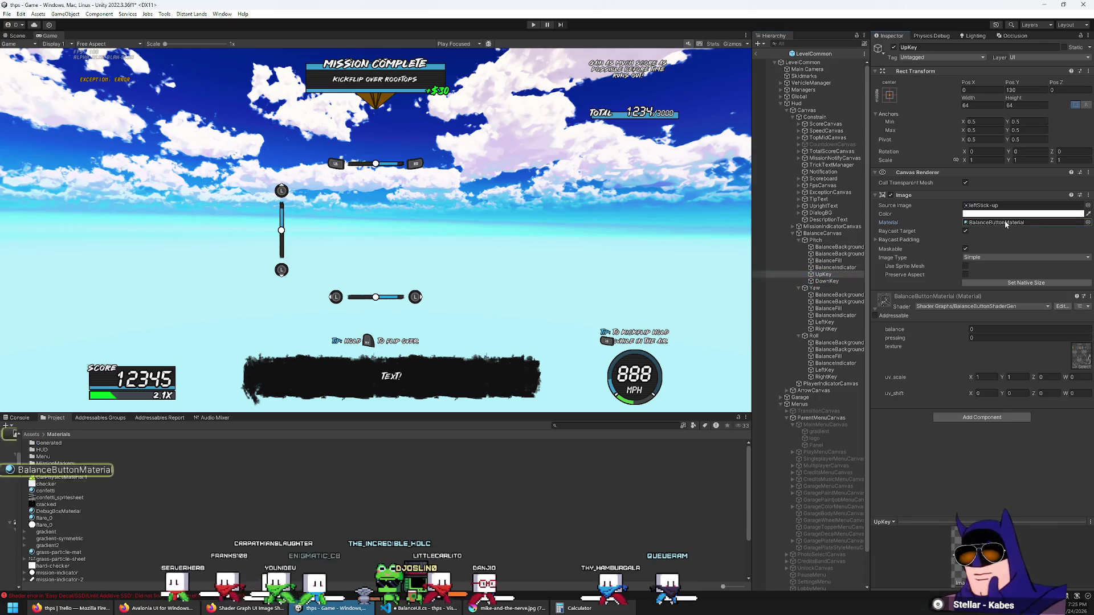
{"action": "mouse_move", "coordinate": [63, 471]}
{"action": "left_mouse_down"}
{"action": "mouse_move", "coordinate": [433, 465]}
{"action": "mouse_move", "coordinate": [977, 219]}
{"action": "mouse_move", "coordinate": [1002, 228]}
{"action": "left_mouse_up"}
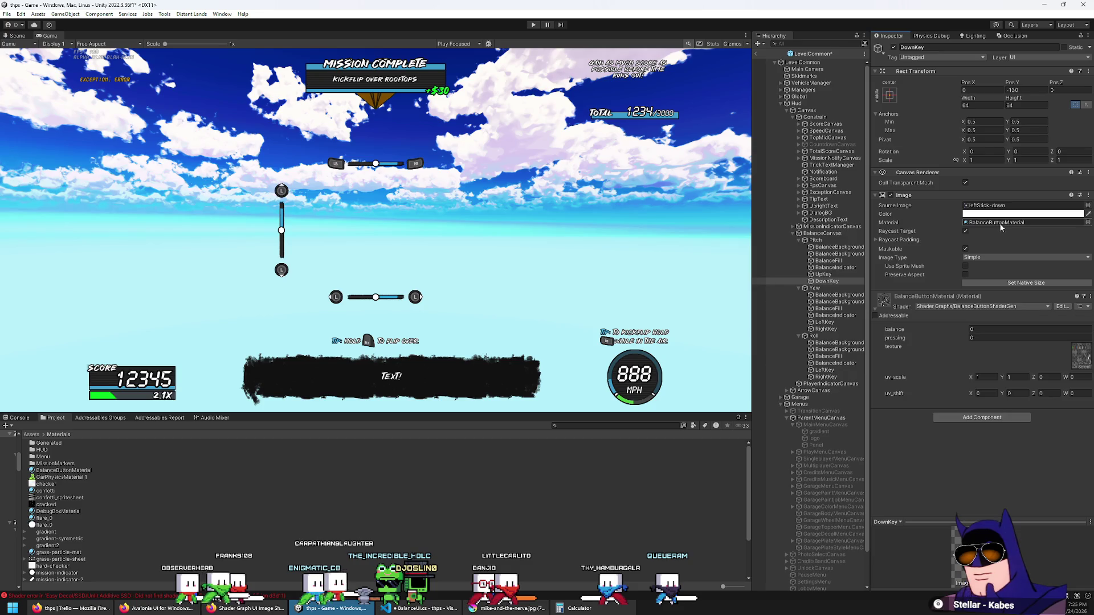
{"action": "left_click", "coordinate": [6, 13]}
{"action": "left_click", "coordinate": [28, 57]}
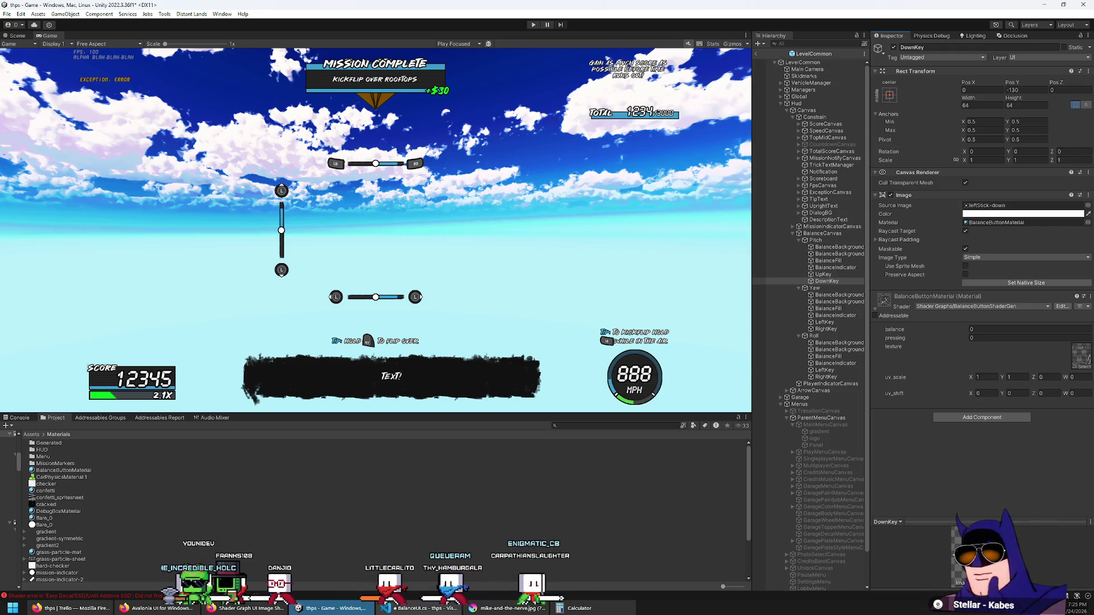
{"action": "key", "text": "alt+Tab"}
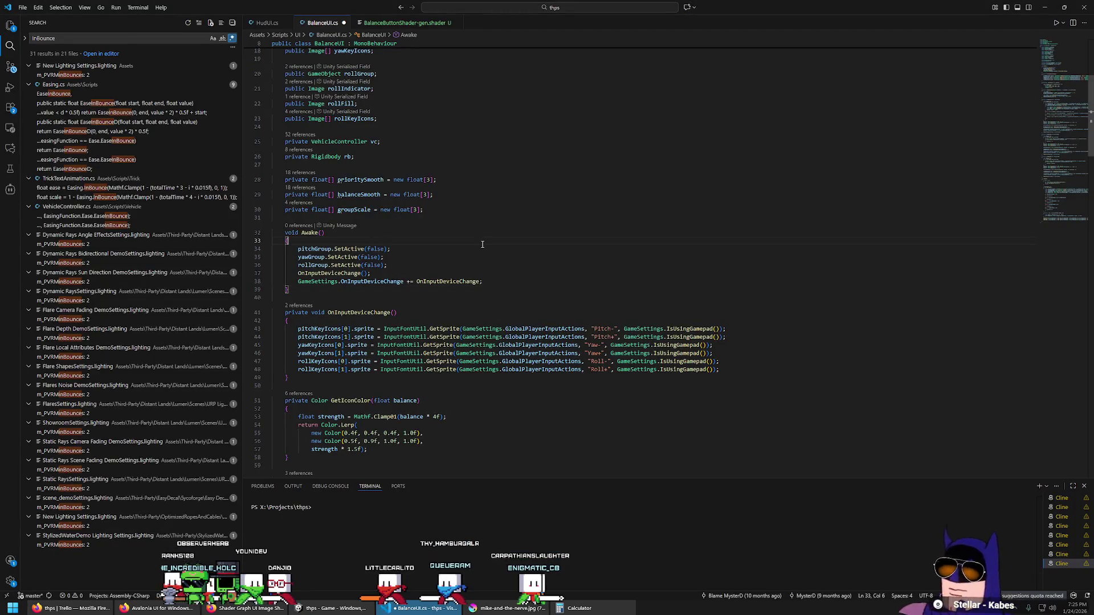
Trace the UpdateYaw and UpdatePitch calls to find the UpdateGroup definition.
{"action": "scroll", "coordinate": [456, 255], "scroll_direction": "down", "scroll_amount": 2}
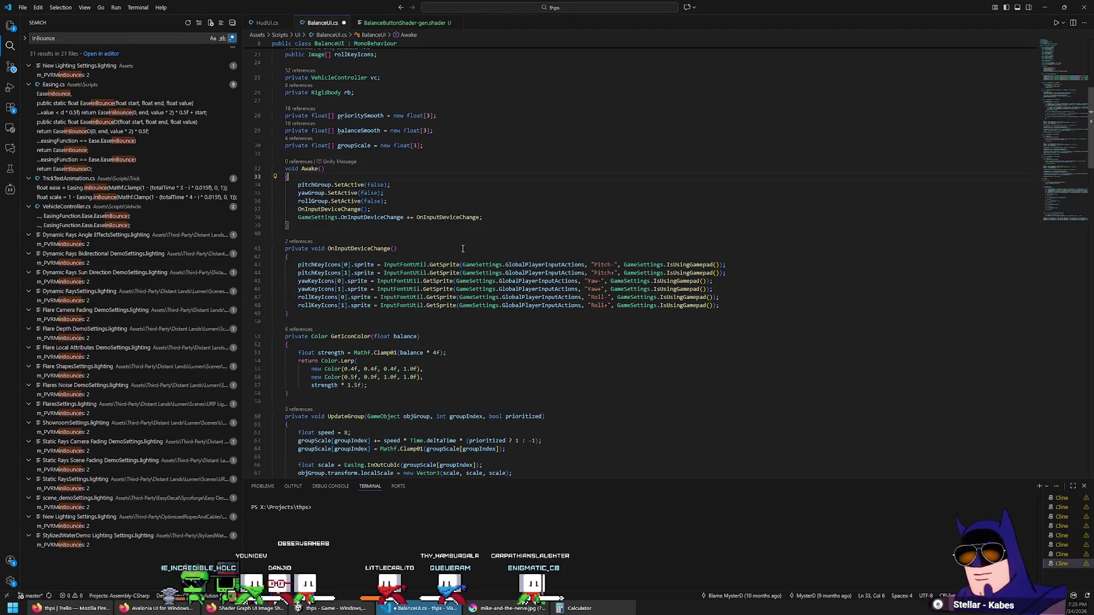
{"action": "scroll", "coordinate": [408, 197], "scroll_direction": "down", "scroll_amount": 7}
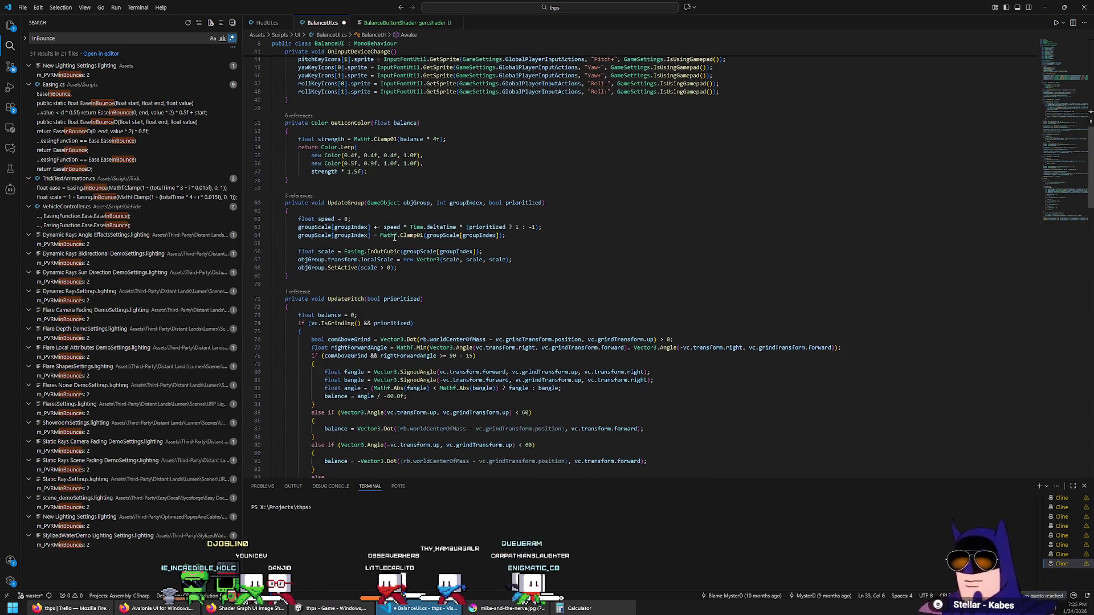
{"action": "scroll", "coordinate": [348, 299], "scroll_direction": "down", "scroll_amount": 18}
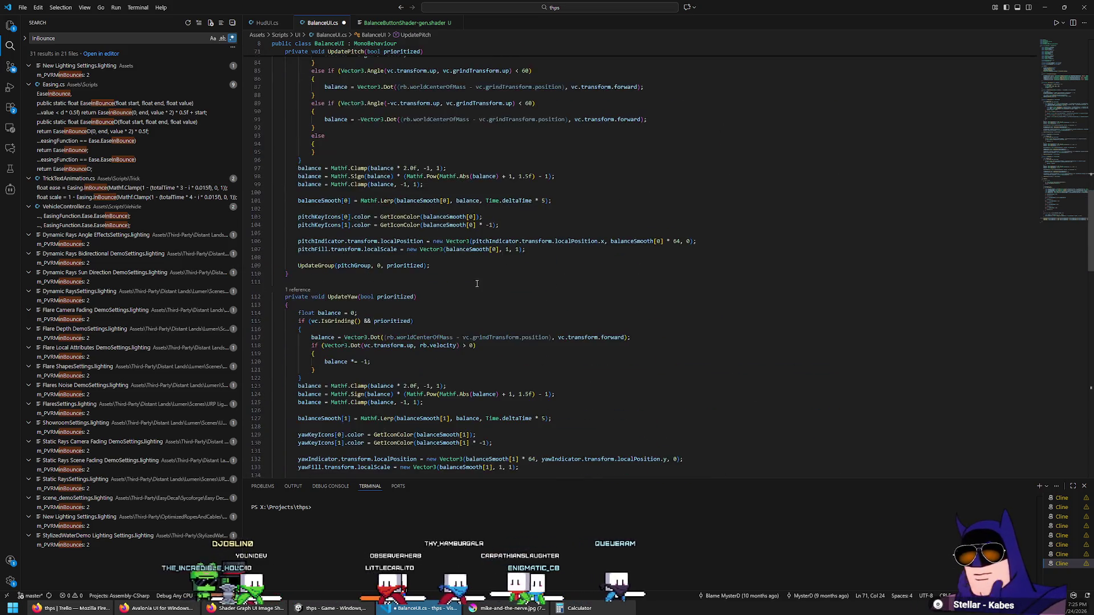
{"action": "left_click", "coordinate": [354, 168]}
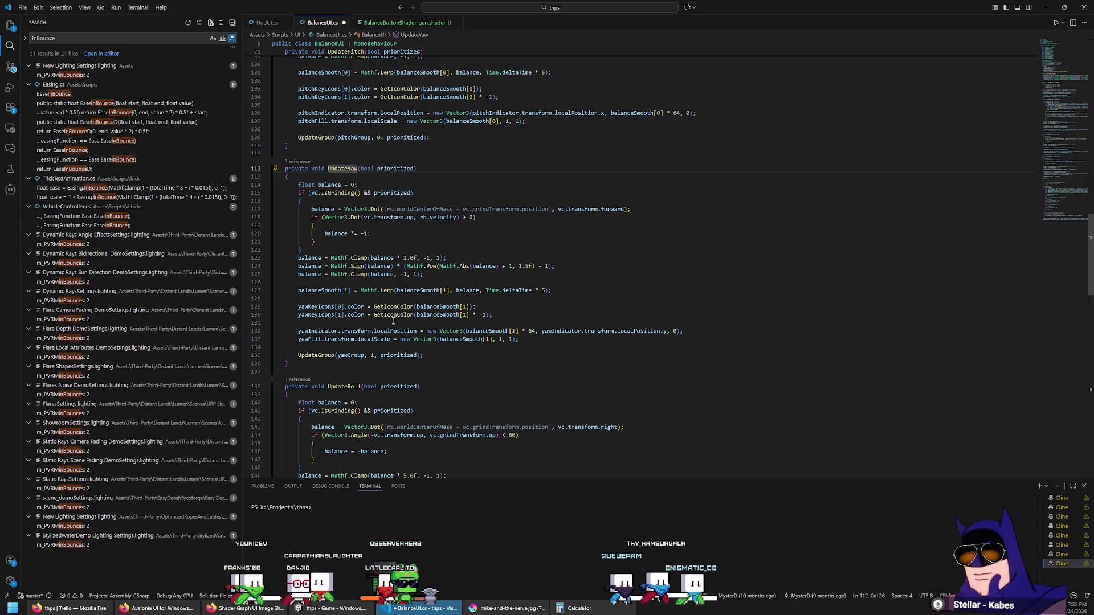
{"action": "double_click", "coordinate": [348, 169]}
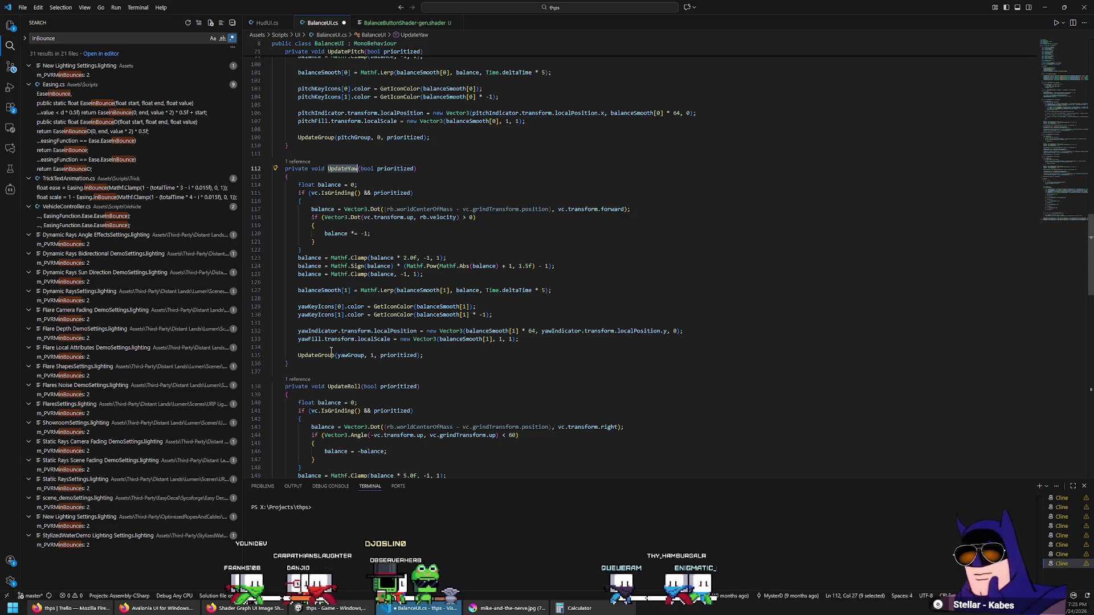
{"action": "key", "text": "ctrl+f"}
{"action": "key", "text": "Return"}
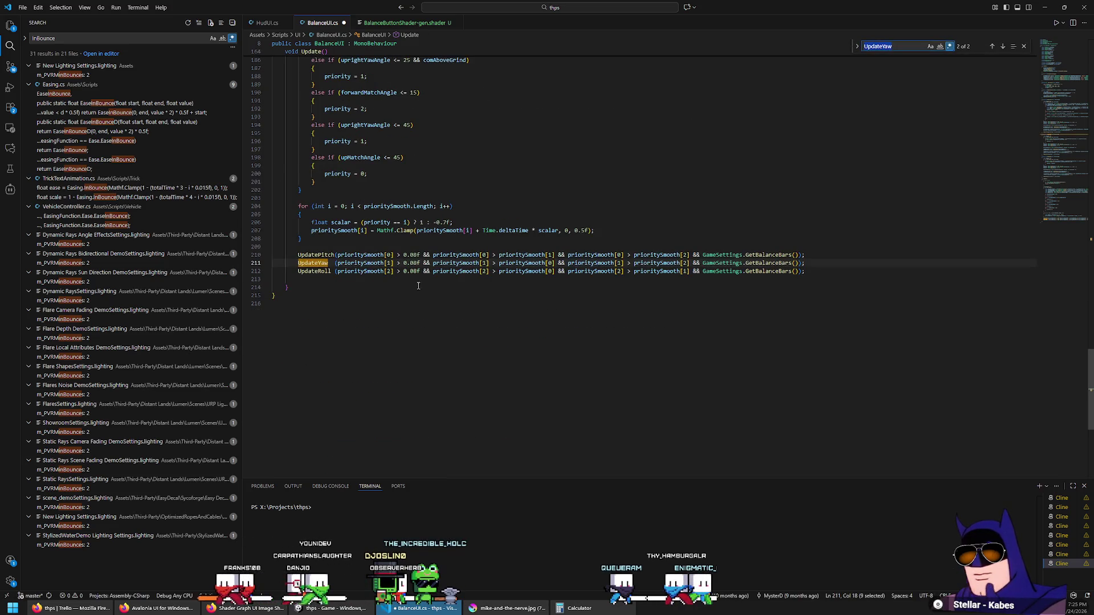
{"action": "double_click", "coordinate": [314, 257]}
{"action": "key", "text": "ctrl+f"}
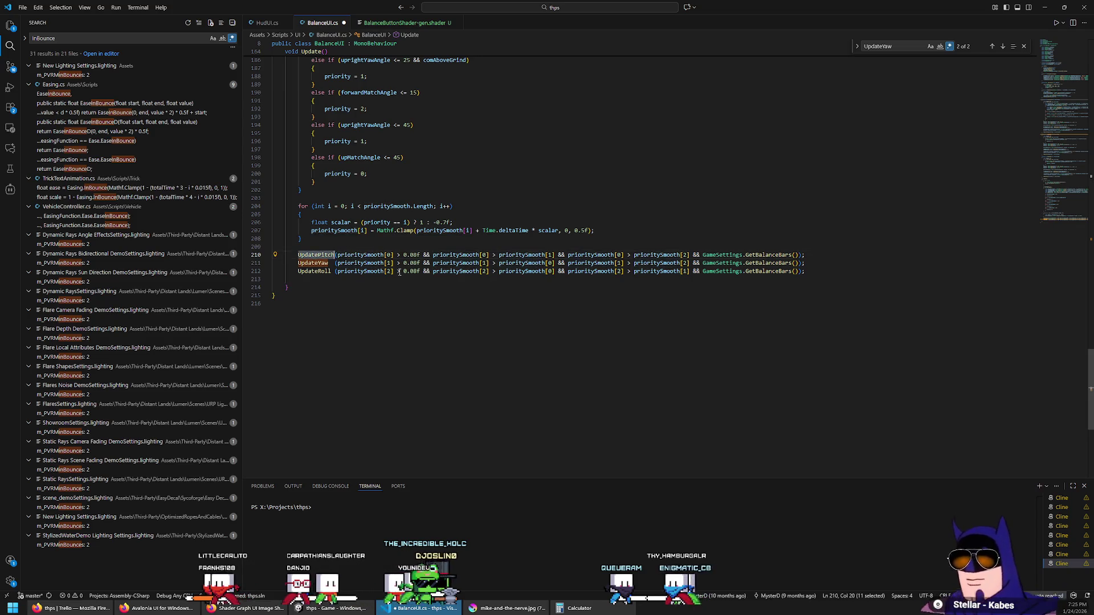
{"action": "scroll", "coordinate": [481, 324], "scroll_direction": "up", "scroll_amount": 5}
{"action": "key", "text": "Return"}
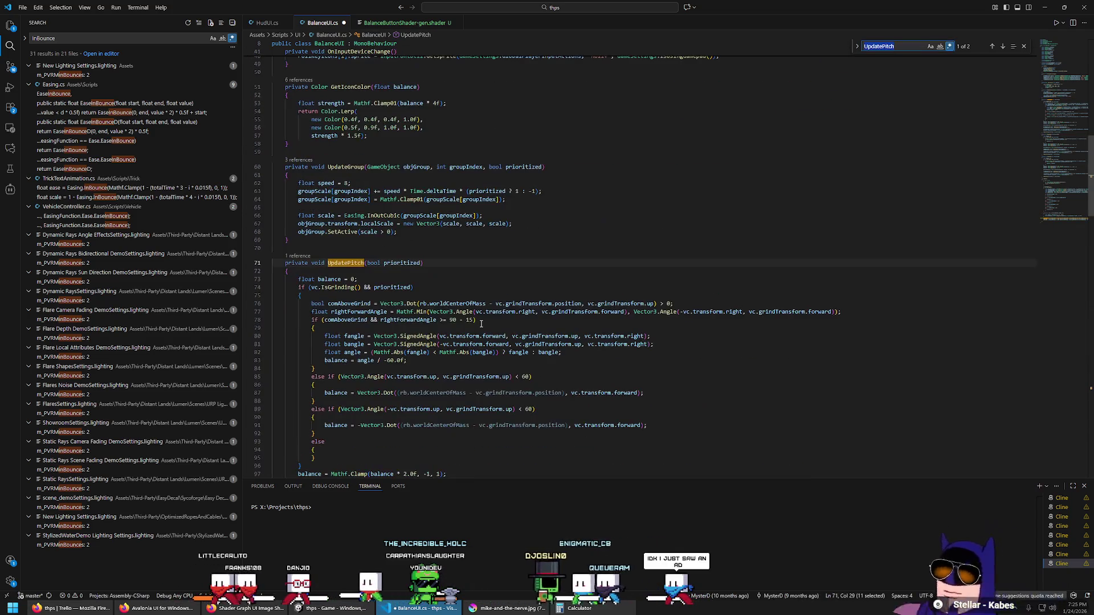
{"action": "scroll", "coordinate": [477, 321], "scroll_direction": "down", "scroll_amount": 6}
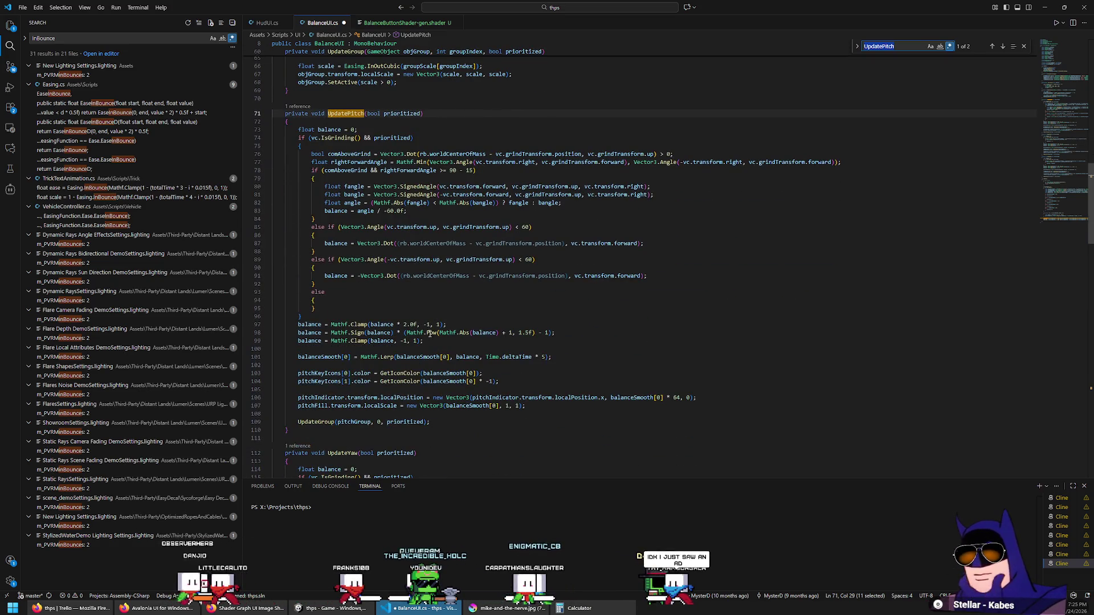
{"action": "left_click", "coordinate": [326, 423], "text": "ctrl"}
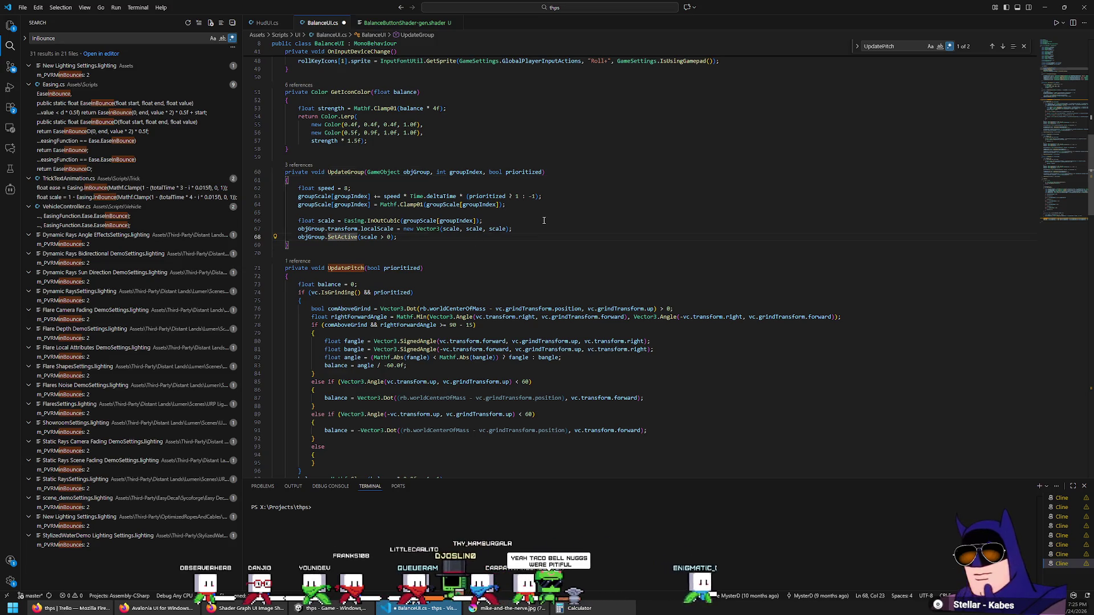
Add repeated '// TODO: DO NOT COMMIT!' lines after the SetActive call.
{"action": "key", "text": "Return"}
{"action": "key", "text": "Return"}
{"action": "type", "text": "// TODO: DO NOT COMMIT"}
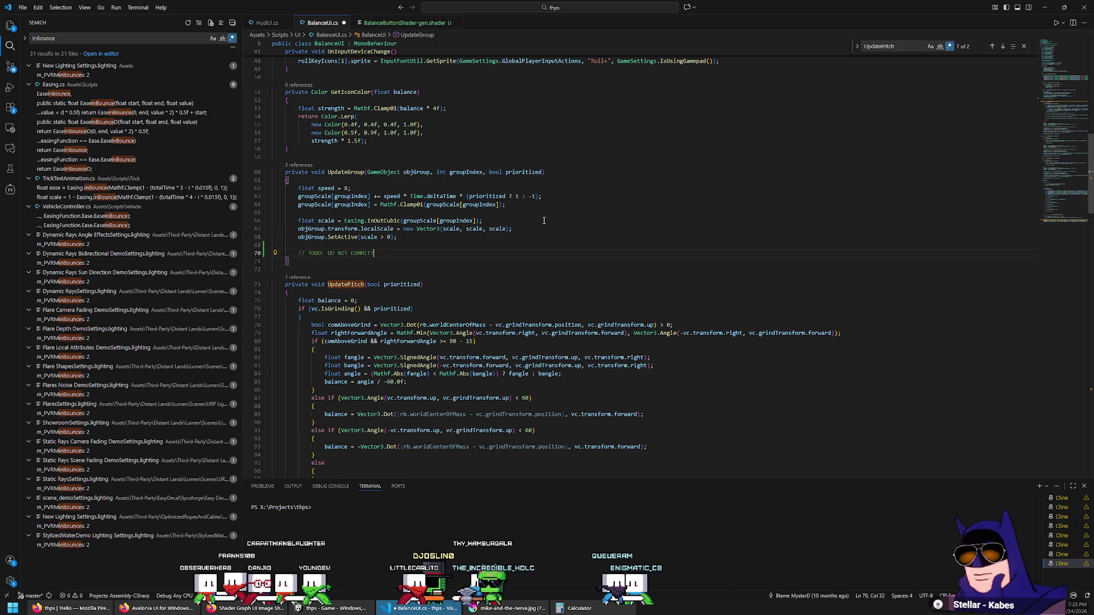
{"action": "type", "text": "!"}
{"action": "key", "text": "shift+alt+Down"}
{"action": "key", "text": "shift+alt+Down"}
{"action": "key", "text": "shift+alt+Down"}
Below the TODO comments, add objGroup.SetActive(true) copied from the SetActive(scale > 0) line.
{"action": "left_click_drag", "start_coordinate": [399, 237], "coordinate": [516, 229]}
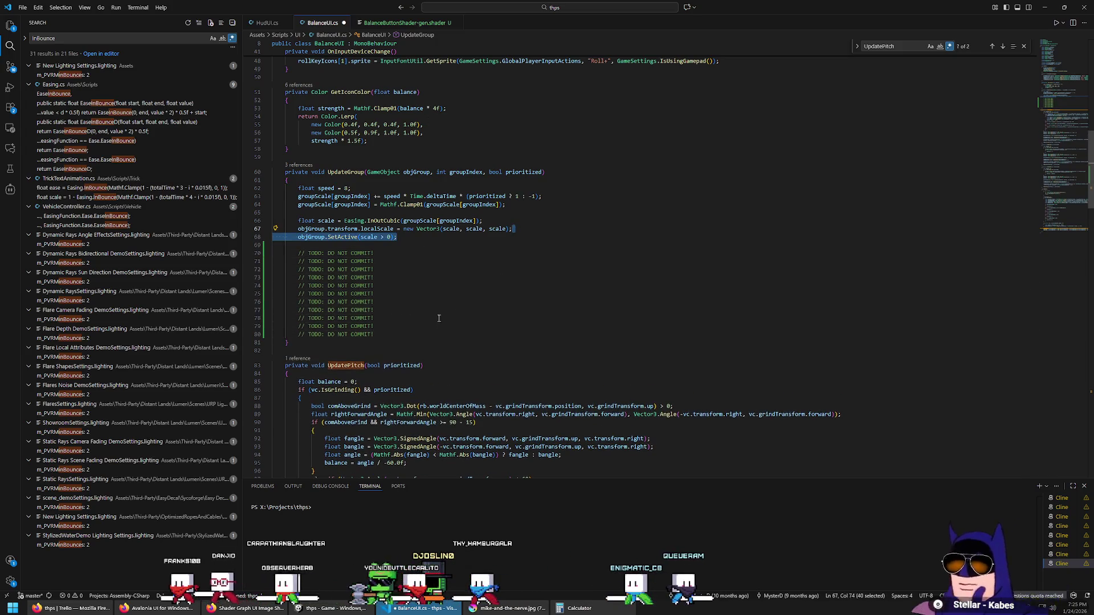
{"action": "key", "text": "ctrl+c"}
{"action": "left_click", "coordinate": [410, 335]}
{"action": "key", "text": "ctrl+v"}
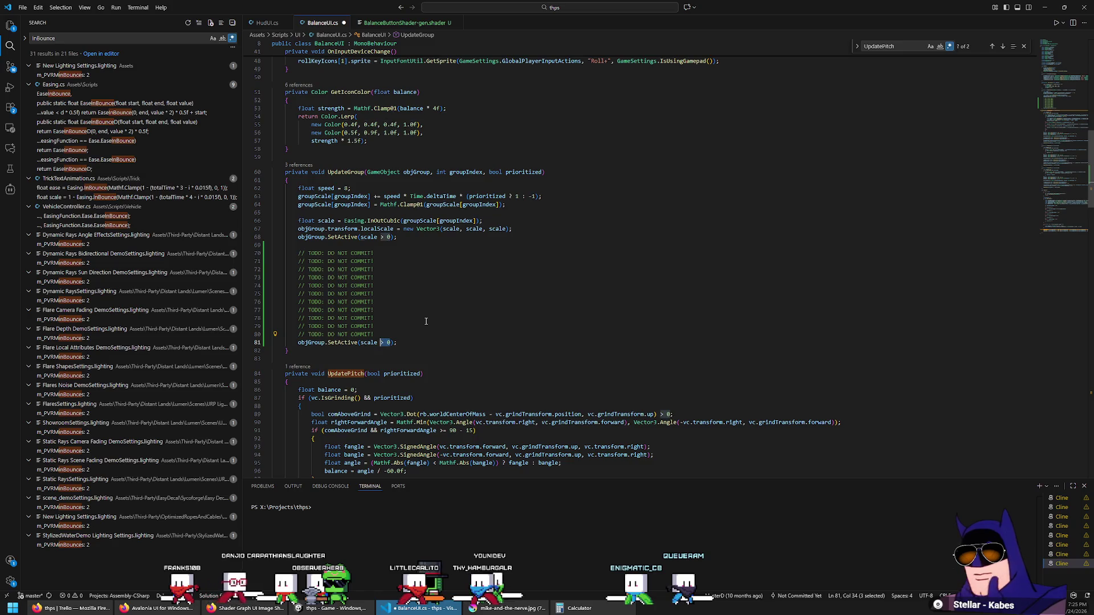
{"action": "key", "text": "BackSpace"}
{"action": "key", "text": "ctrl+BackSpace"}
{"action": "type", "text": "true"}
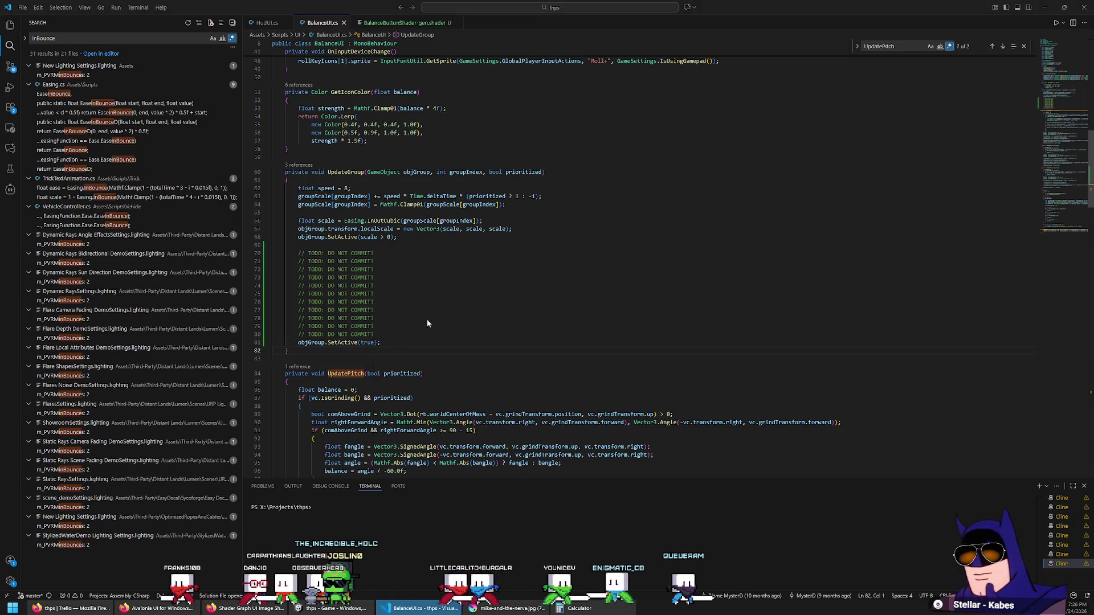
{"action": "key", "text": "alt+Tab"}
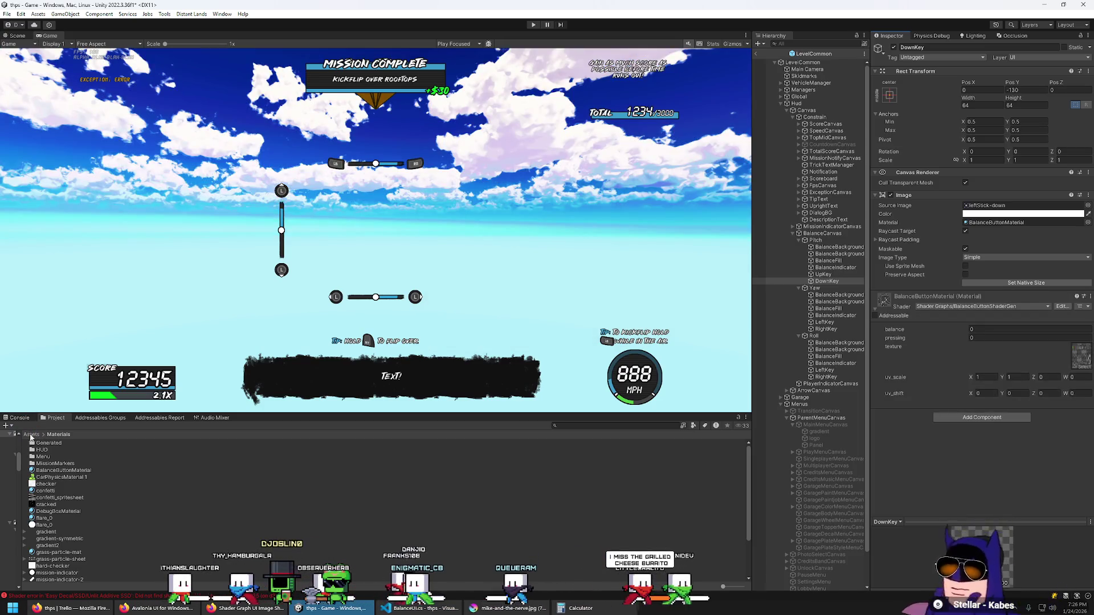
Open Assets/Scenes/Level01, saving the modified current scene when prompted.
{"action": "left_click", "coordinate": [34, 435]}
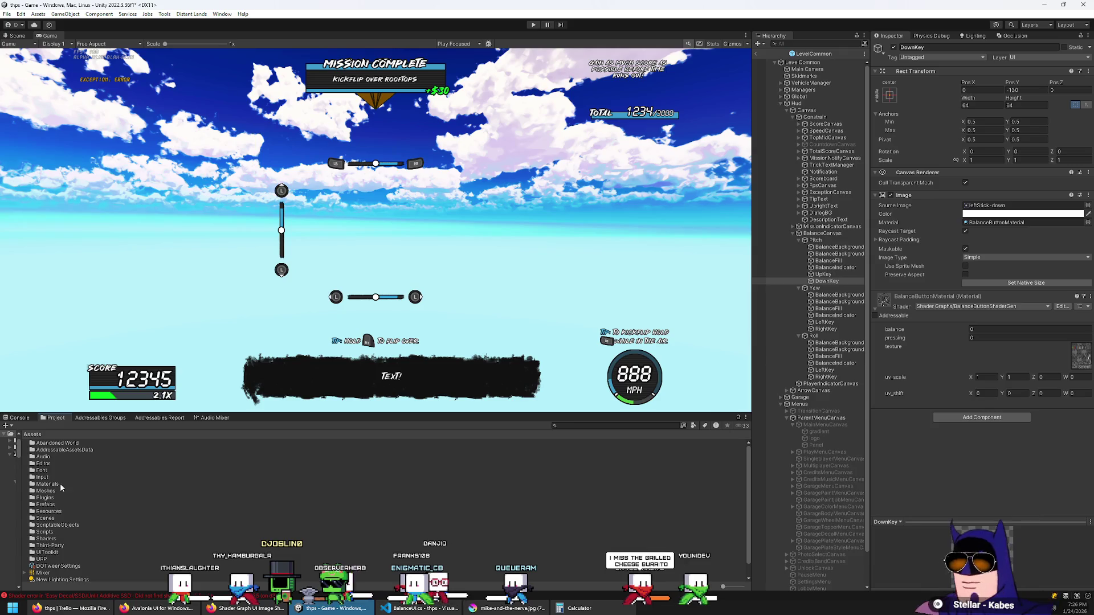
{"action": "double_click", "coordinate": [49, 519]}
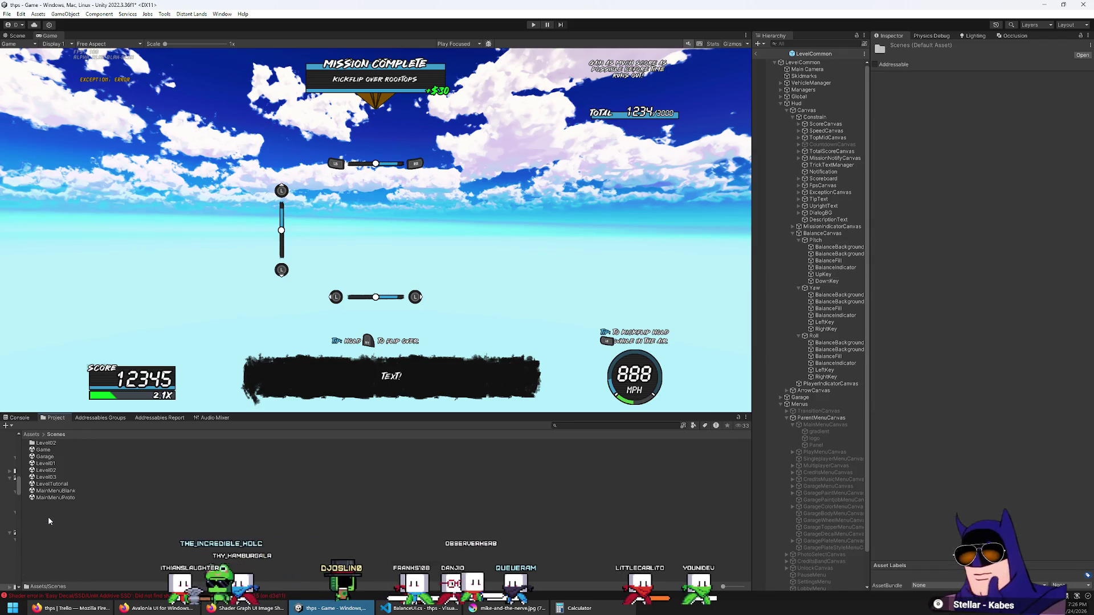
{"action": "double_click", "coordinate": [58, 465]}
{"action": "left_click", "coordinate": [537, 323]}
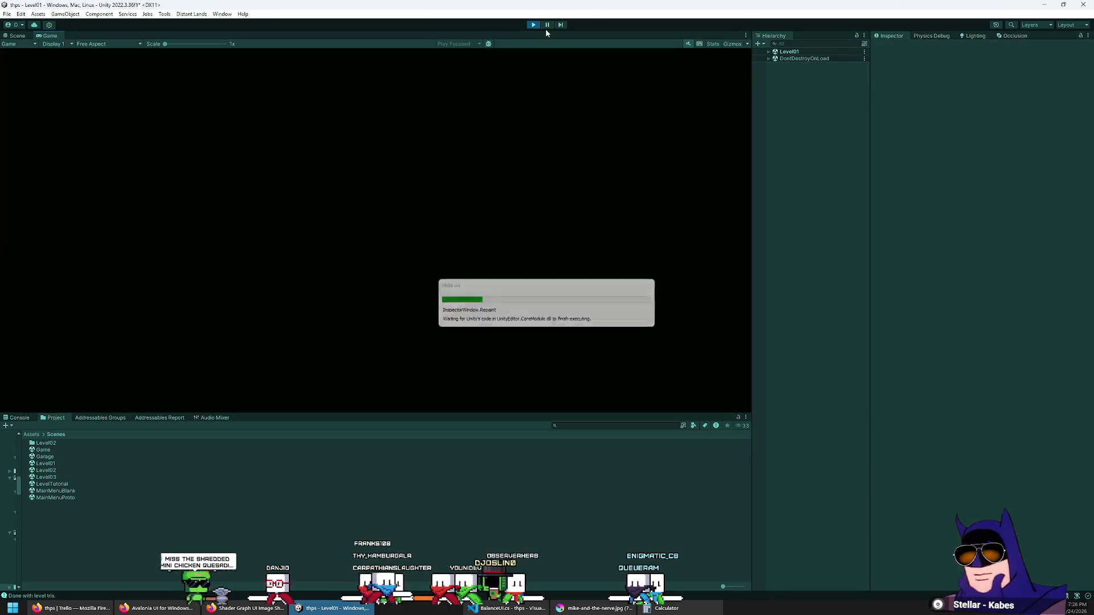
Drive onto a rail to test the balance meter, then delete the TODO block and SetActive(true).
{"action": "key", "text": "space"}
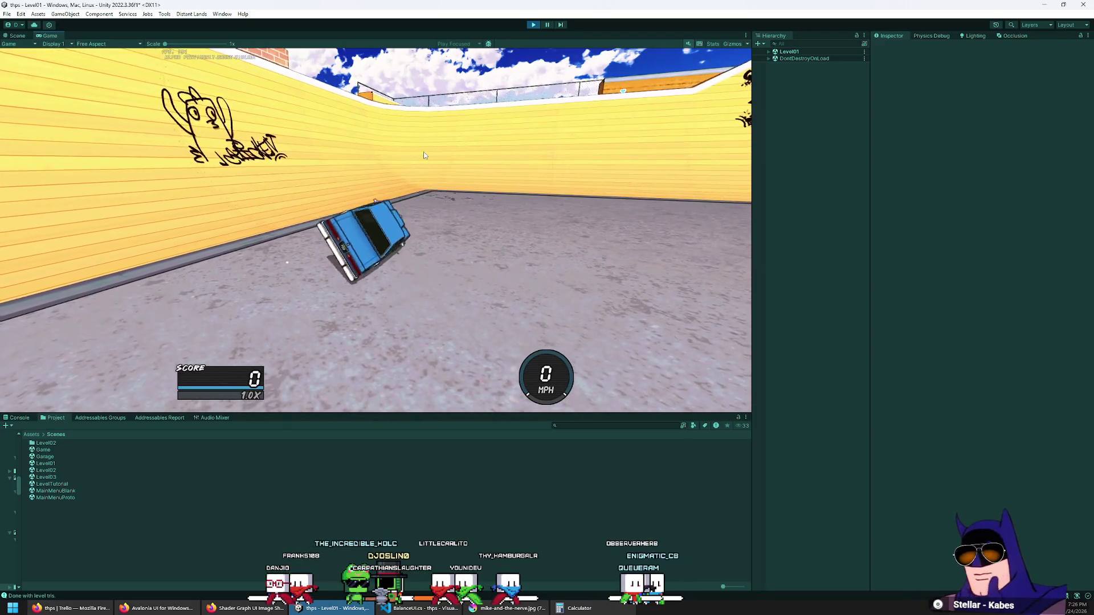
{"action": "key", "text": "w"}
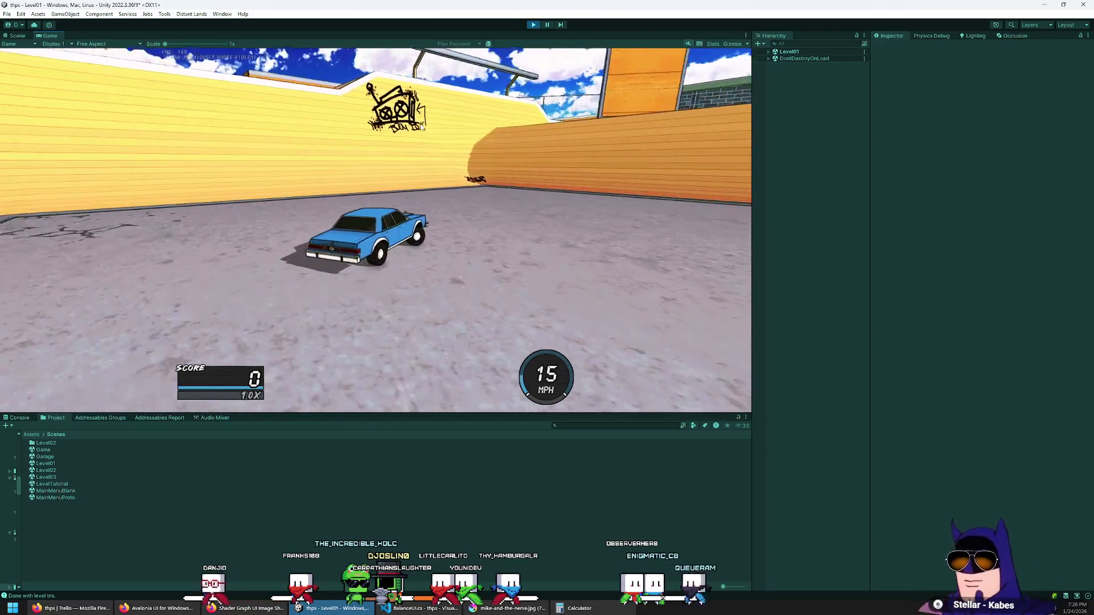
{"action": "key", "text": "space"}
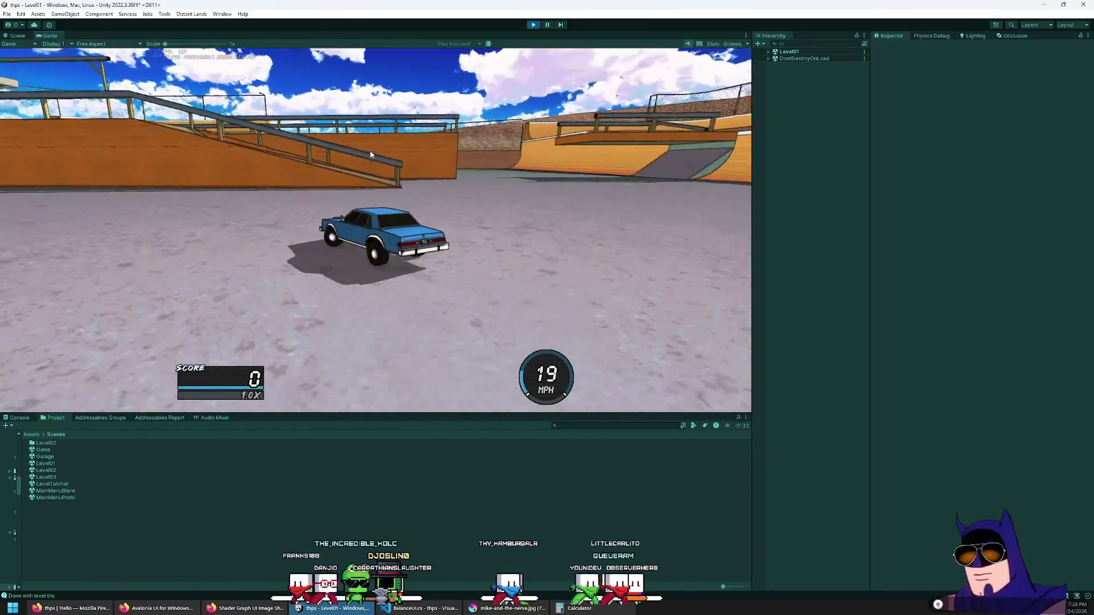
{"action": "key", "text": "a"}
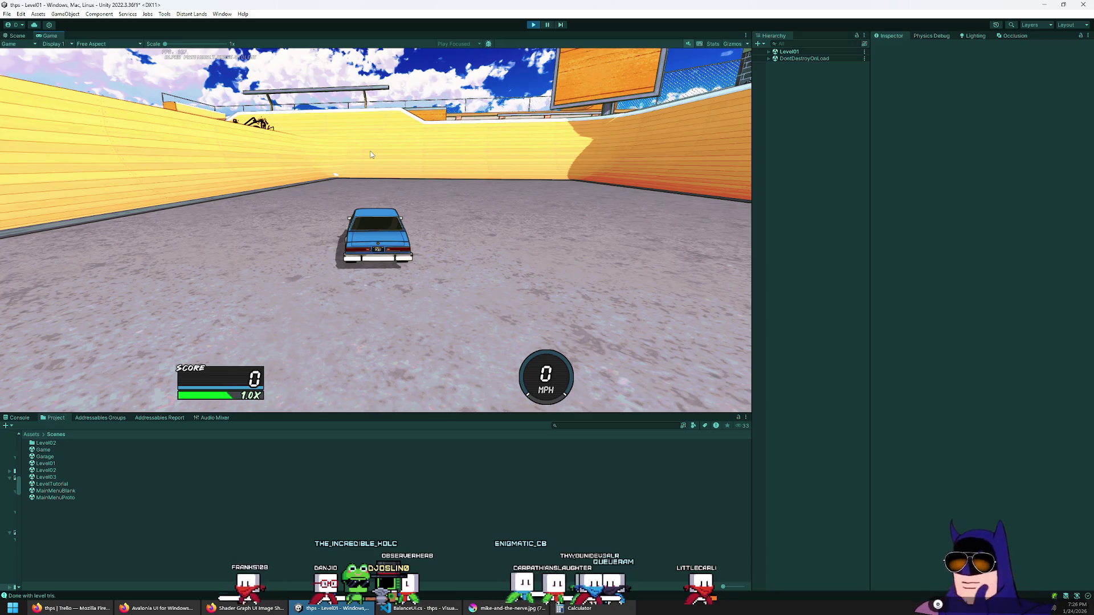
{"action": "key", "text": "w"}
{"action": "key", "text": "a"}
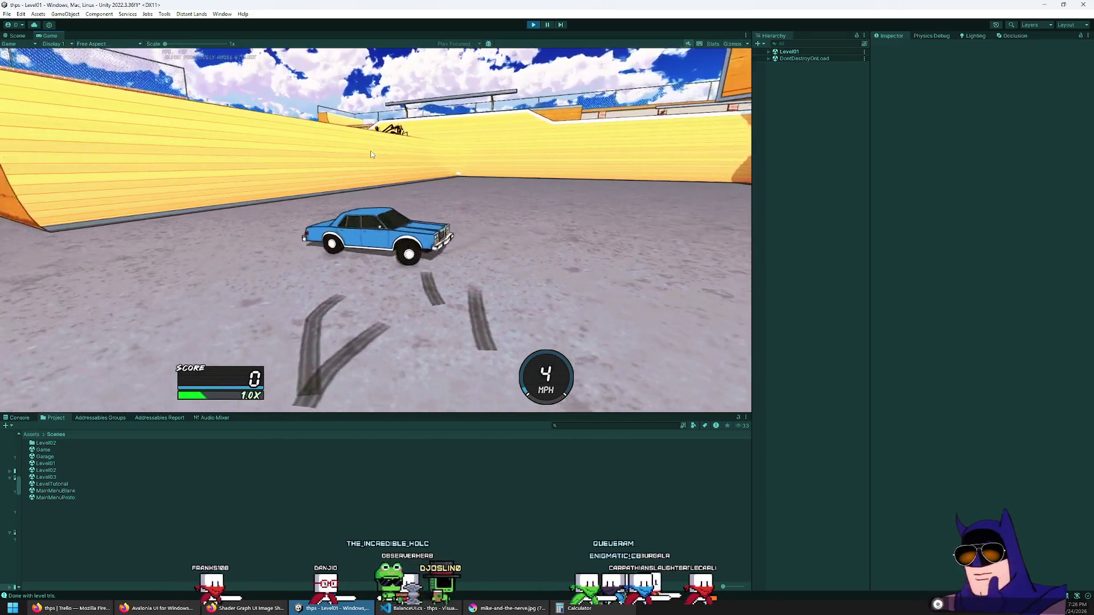
{"action": "key", "text": "w"}
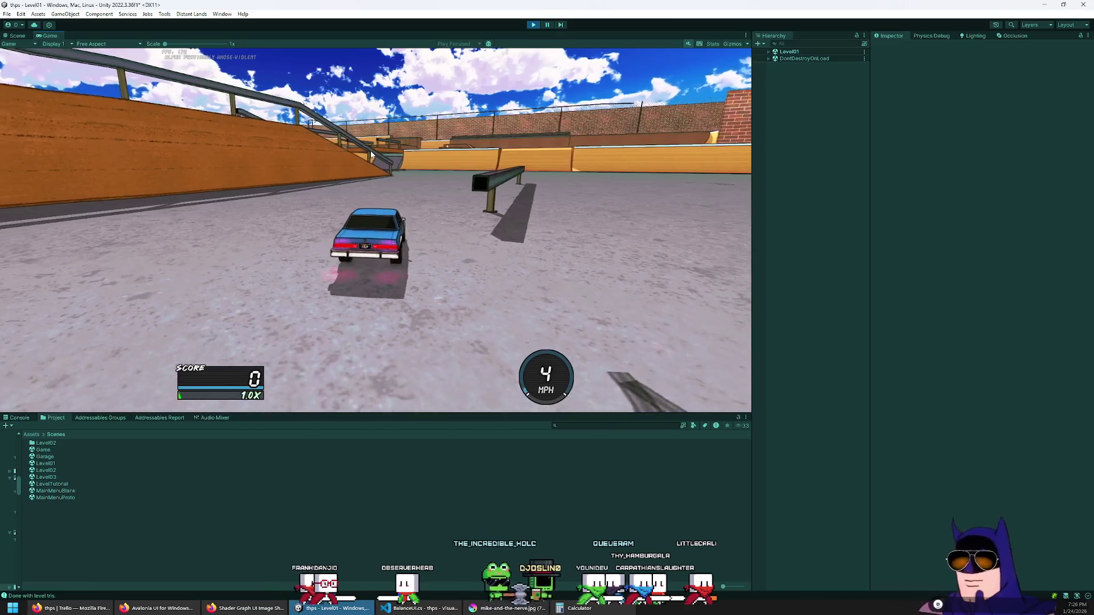
{"action": "key", "text": "w"}
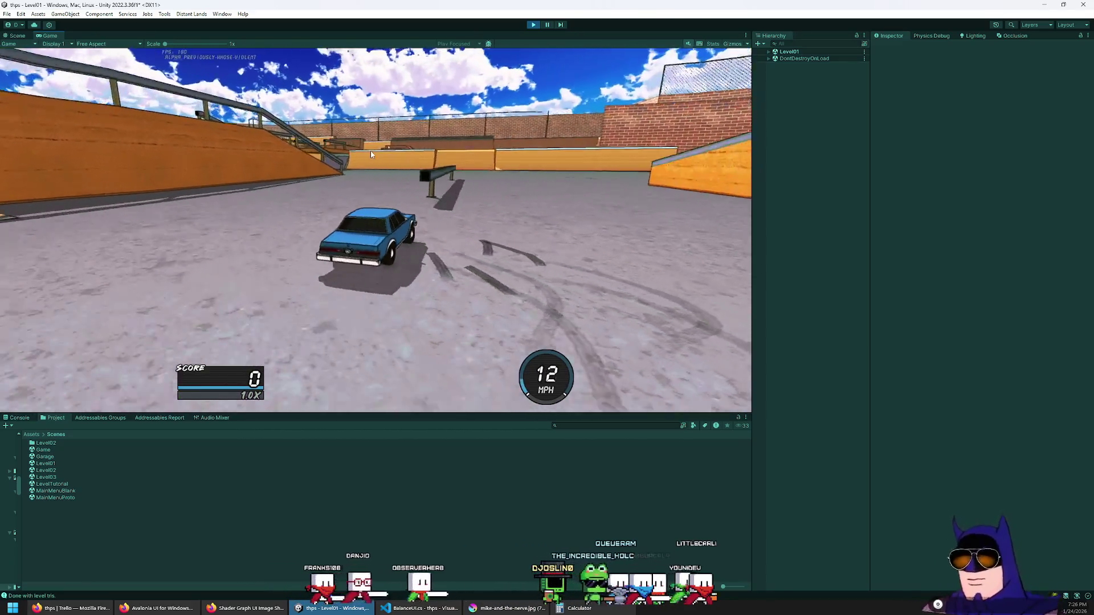
{"action": "key", "text": "w"}
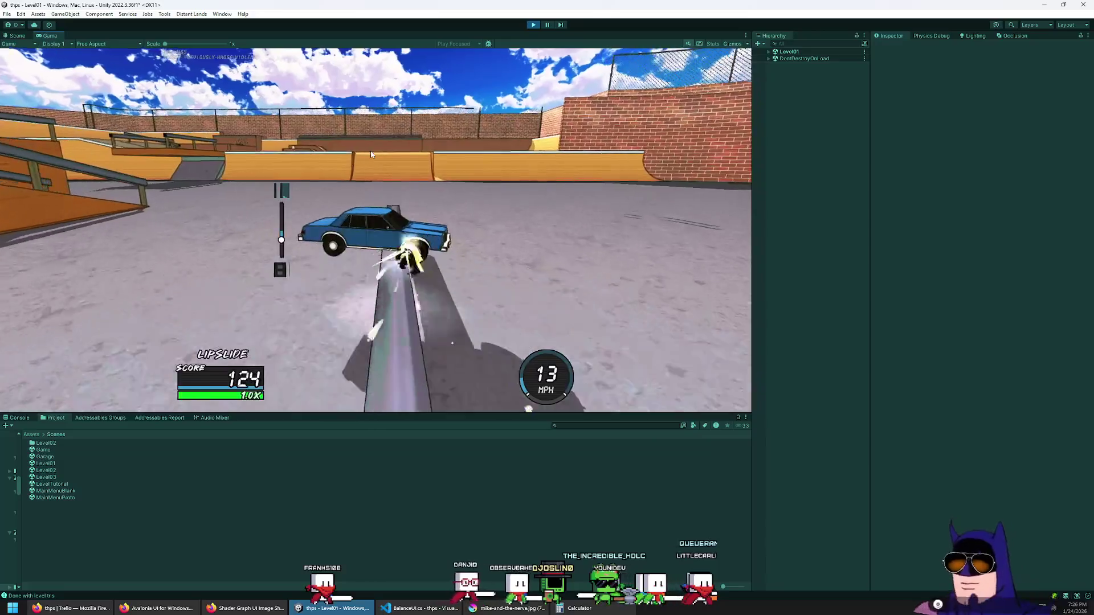
{"action": "key", "text": "w"}
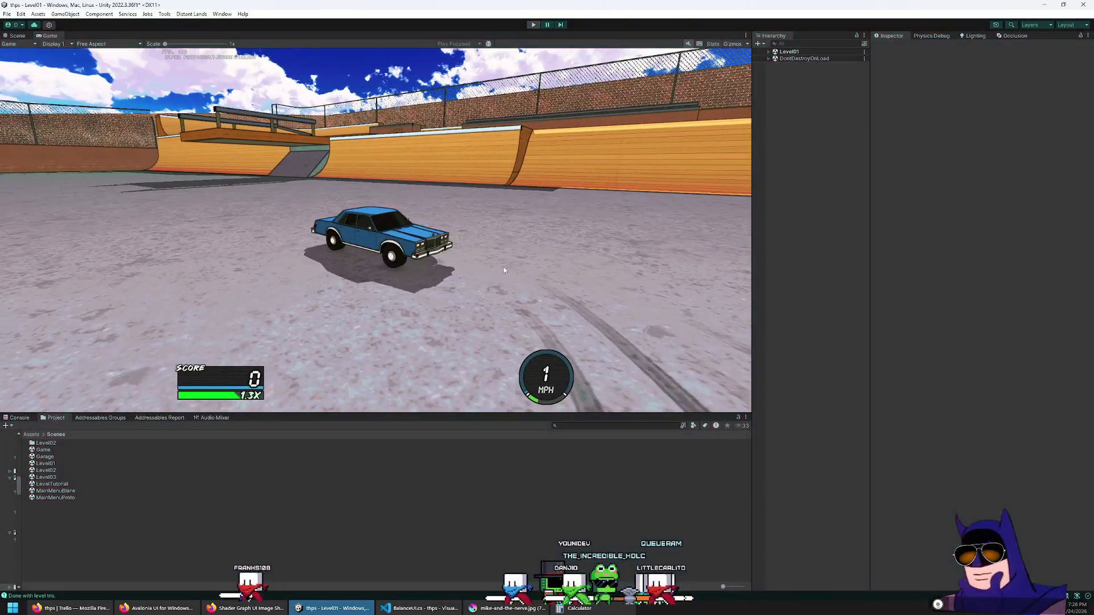
{"action": "key", "text": "alt+Tab"}
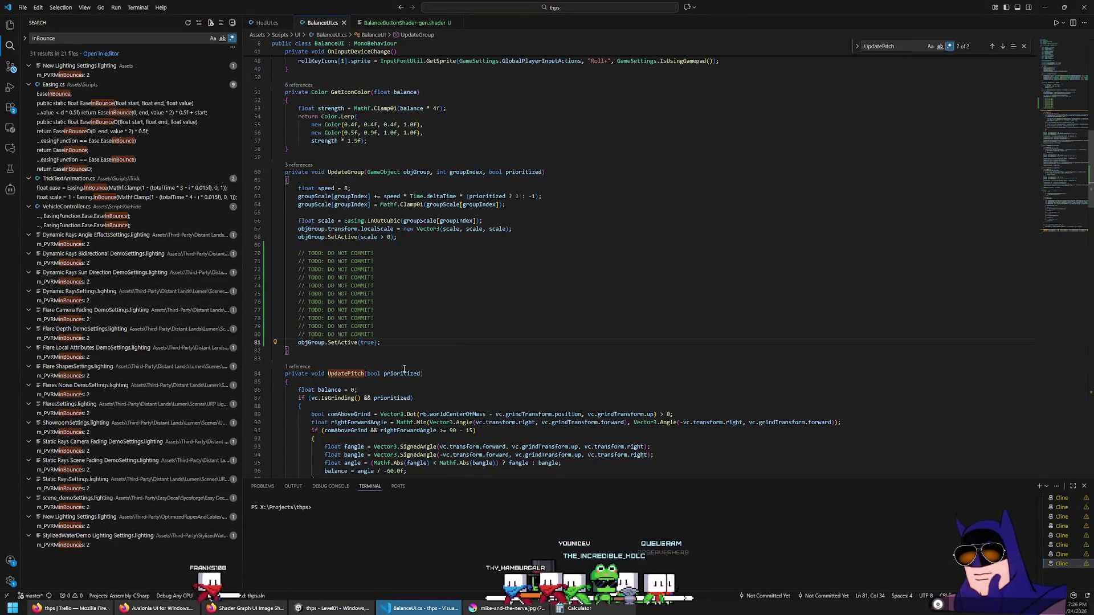
{"action": "key", "text": "Delete"}
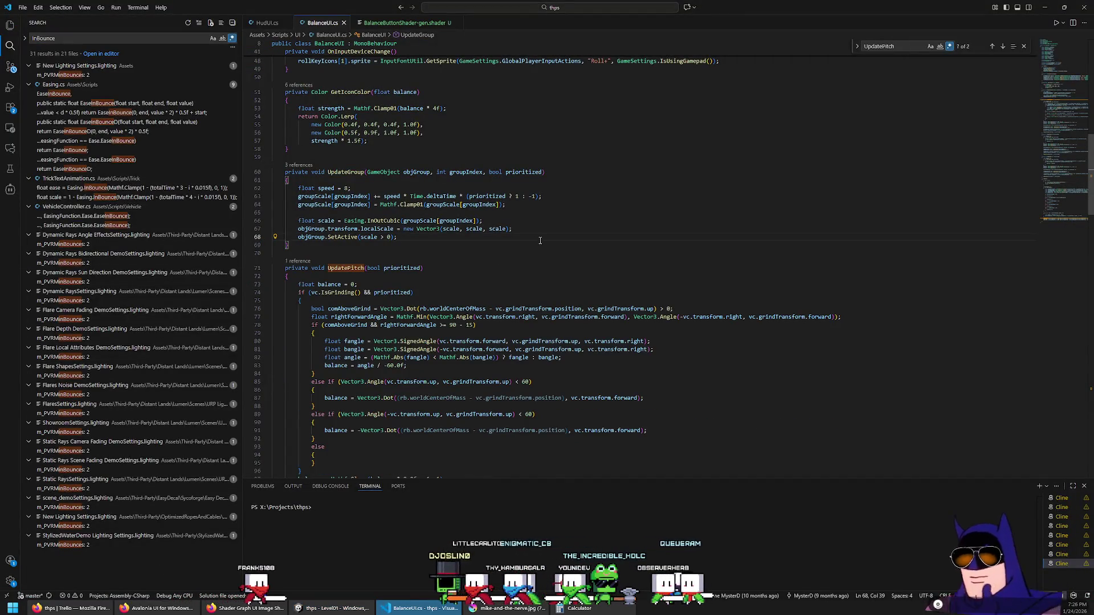